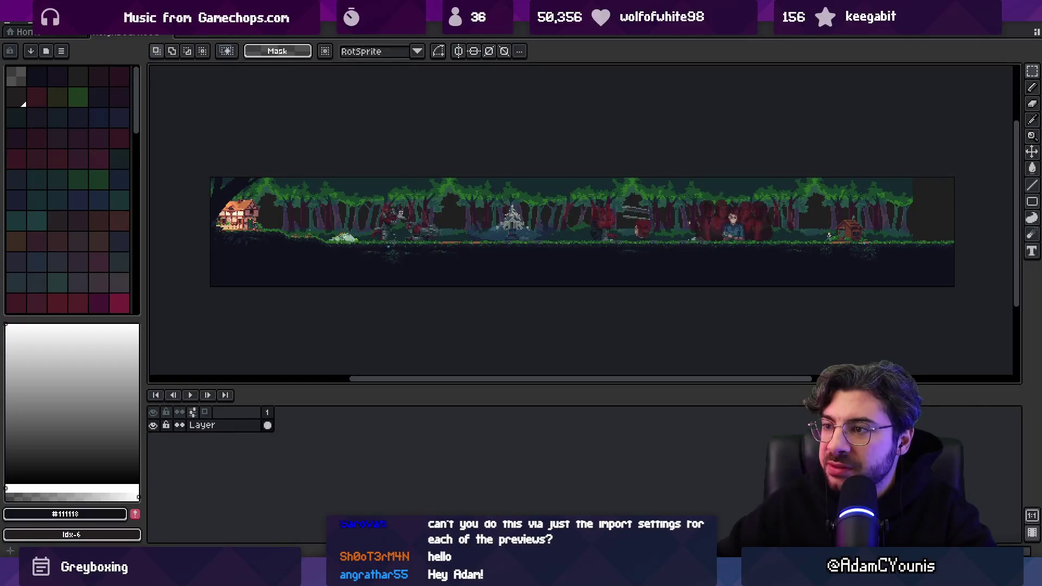
Reset the Neighbourhood node's screenshots, refresh its ports, and save the scene graph.
key(alt+Tab)
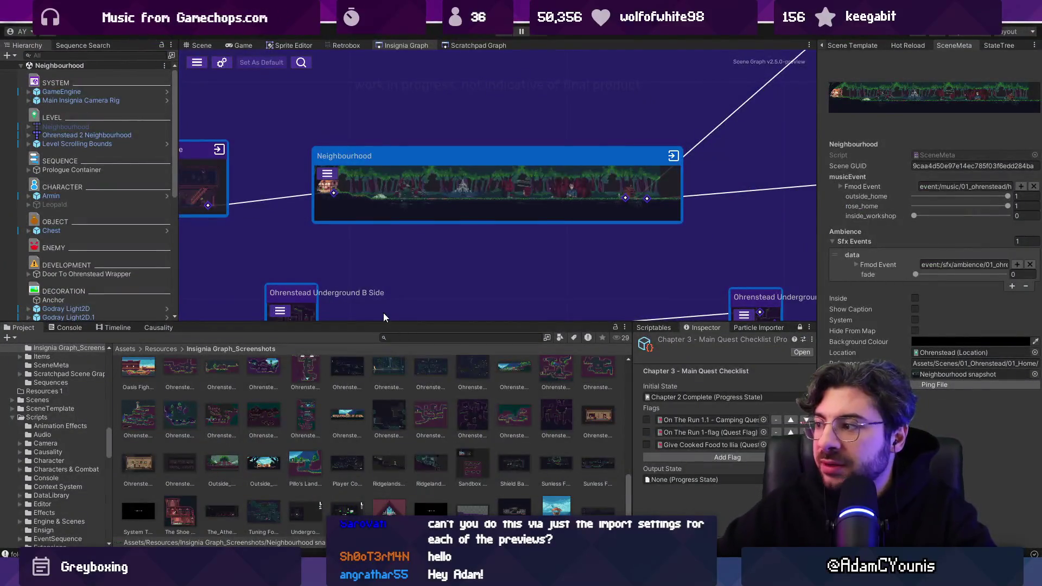
right_click(401, 188)
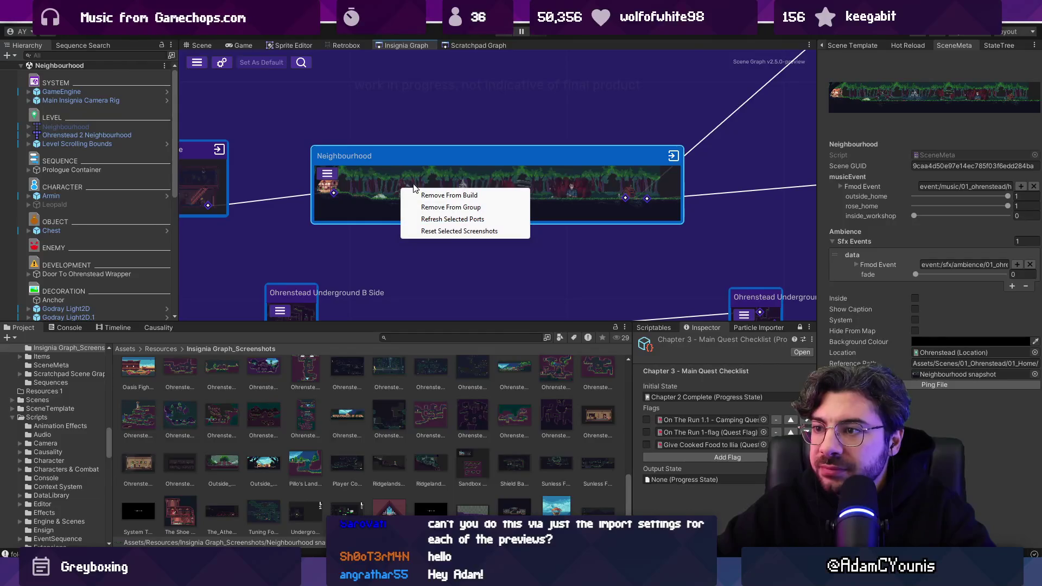
click(461, 232)
right_click(457, 201)
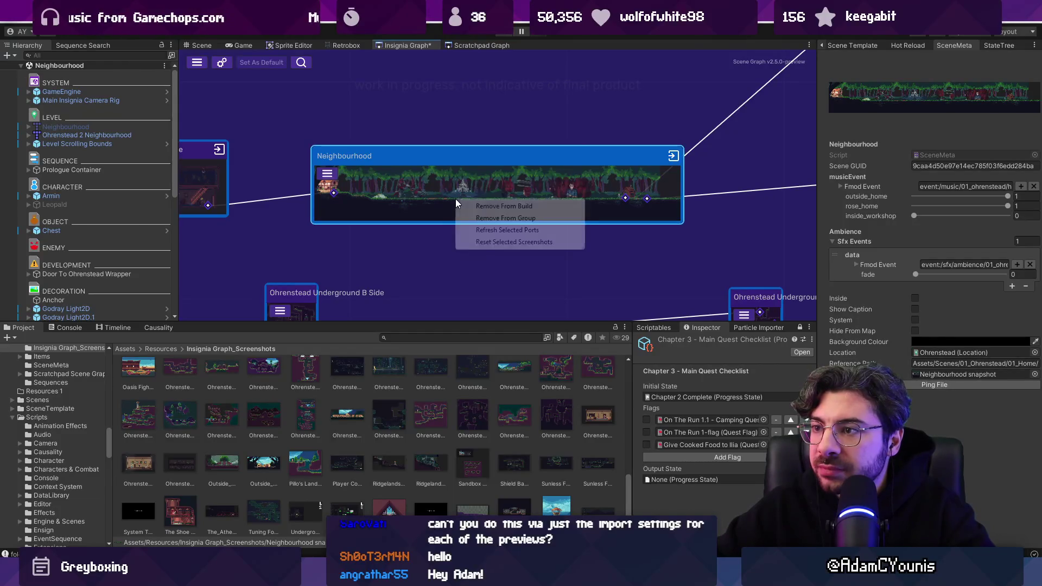
click(479, 233)
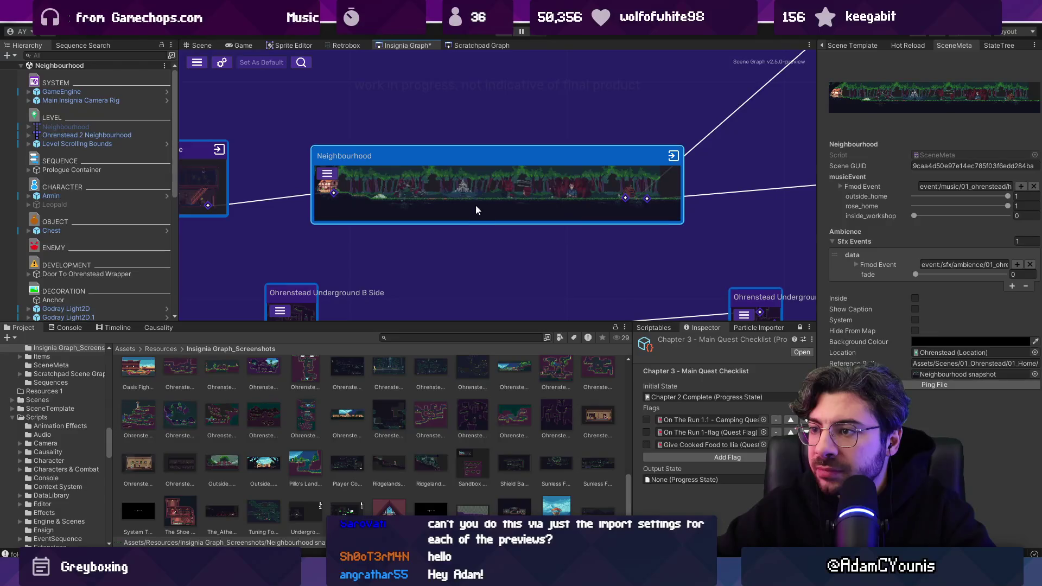
key(ctrl+s)
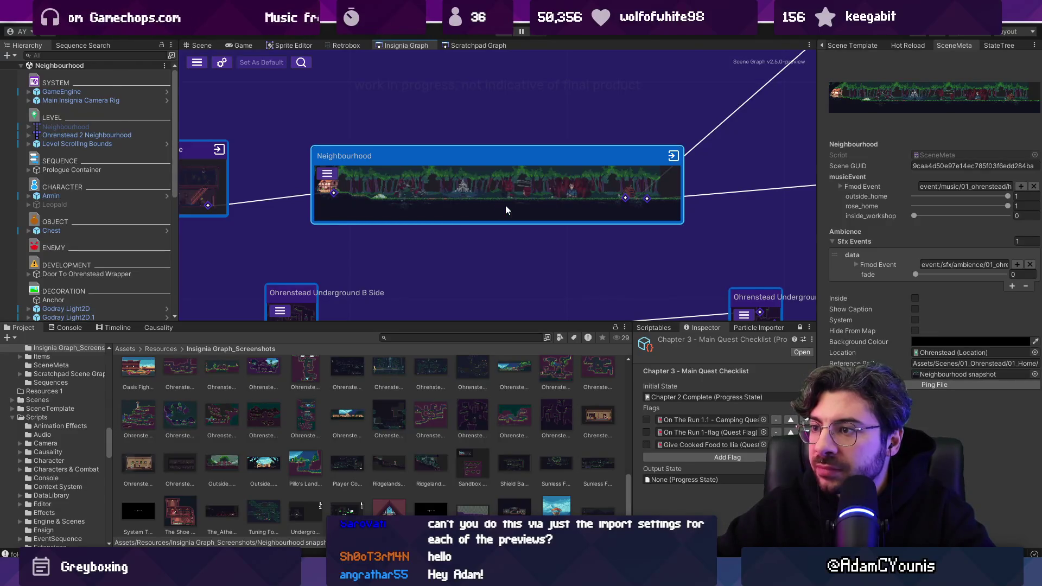
Open the folderpath log's source from the Console and delete that debug line.
click(847, 45)
scroll(868, 45, up, 3)
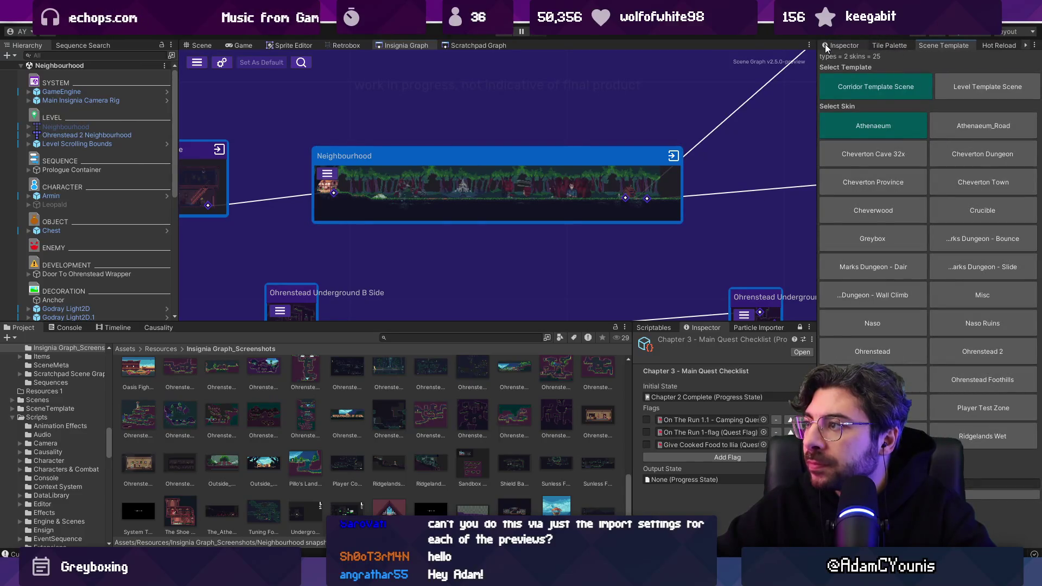
click(841, 45)
click(64, 328)
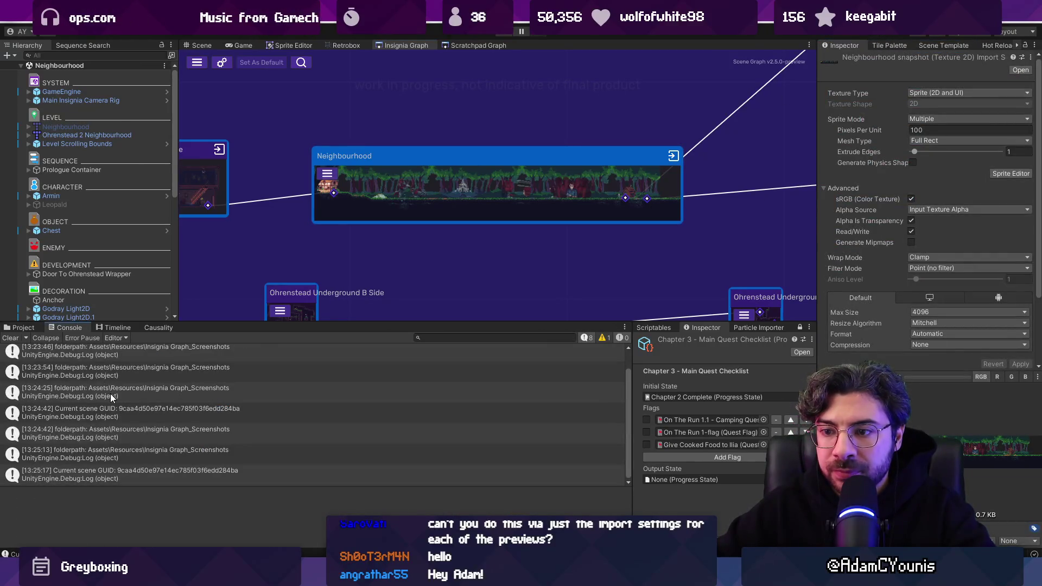
double_click(113, 392)
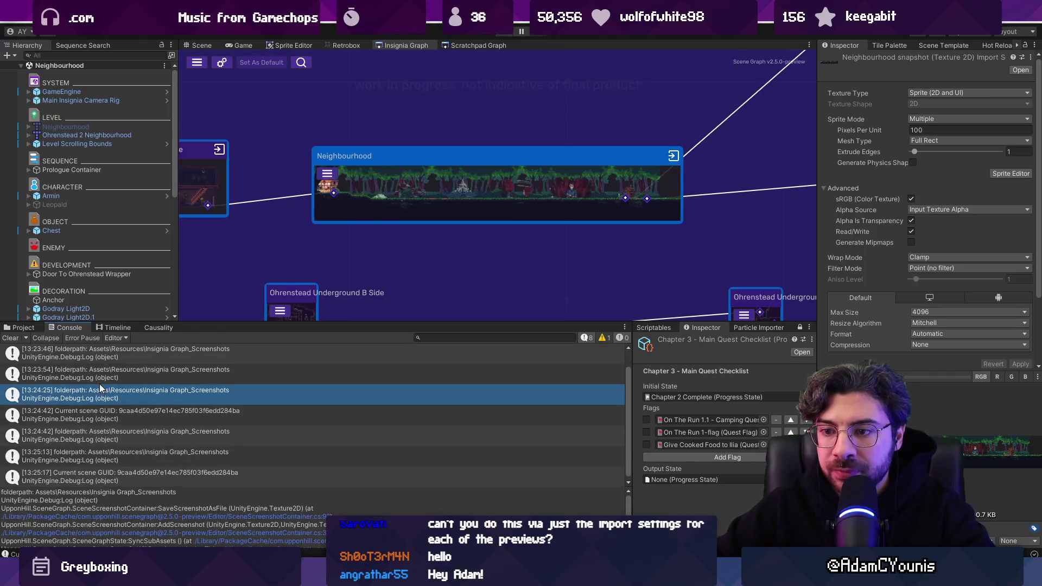
key(Delete)
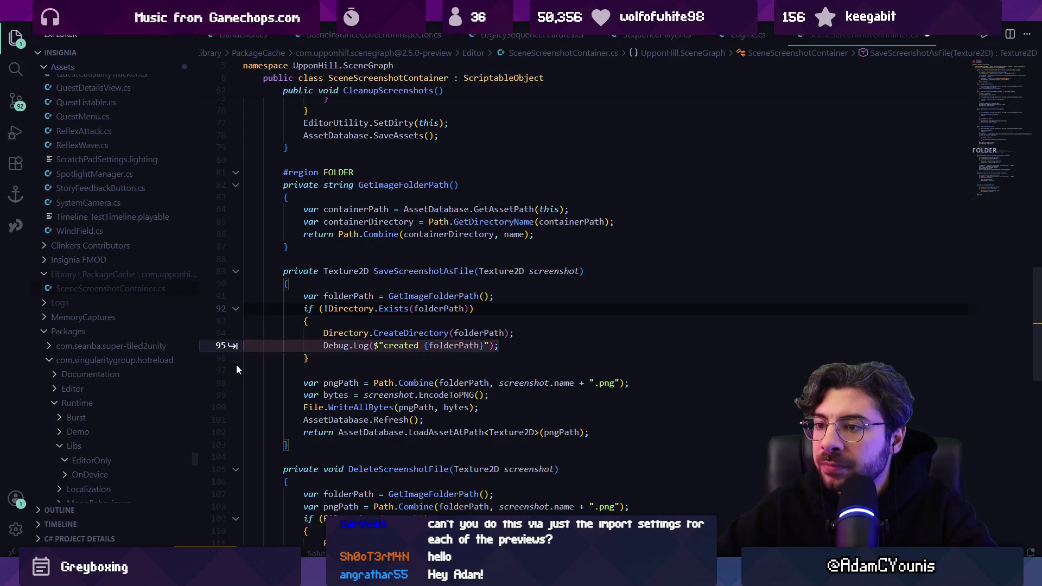
Restore the deleted folderpath debug log line in SaveScreenshotAsFile.
key(ctrl+z)
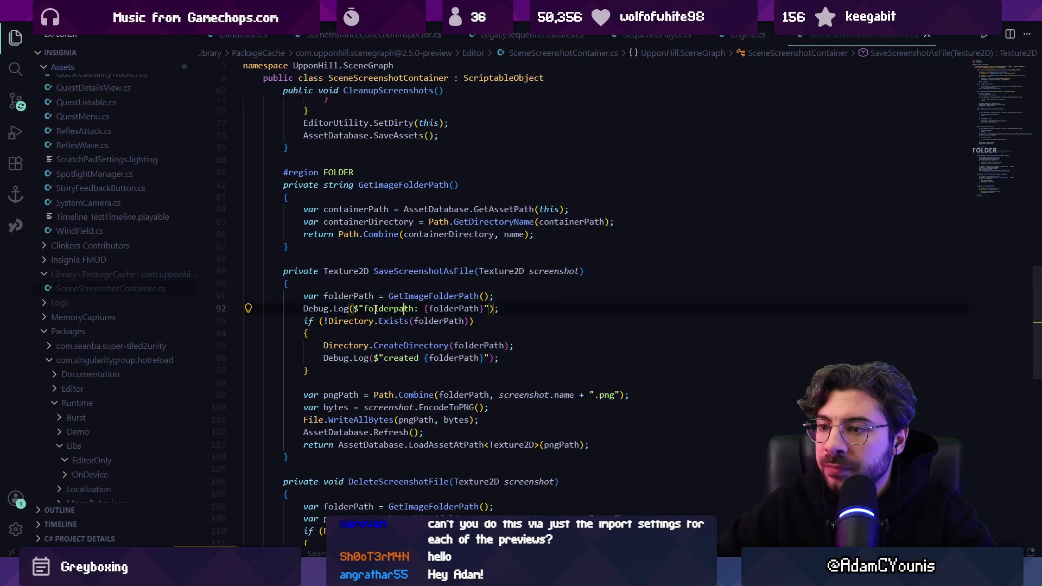
key(shift+alt+Right)
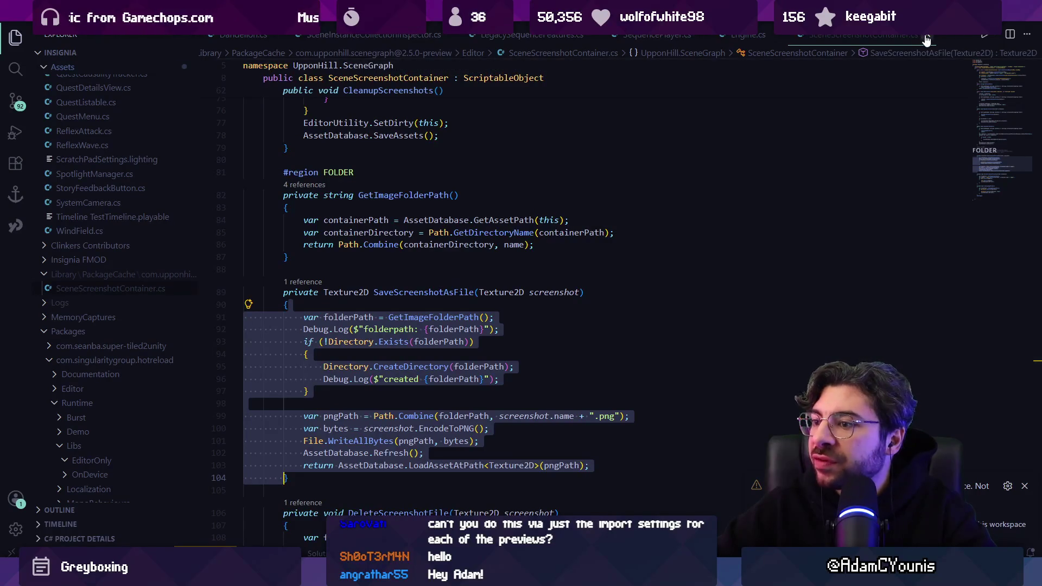
click(543, 270)
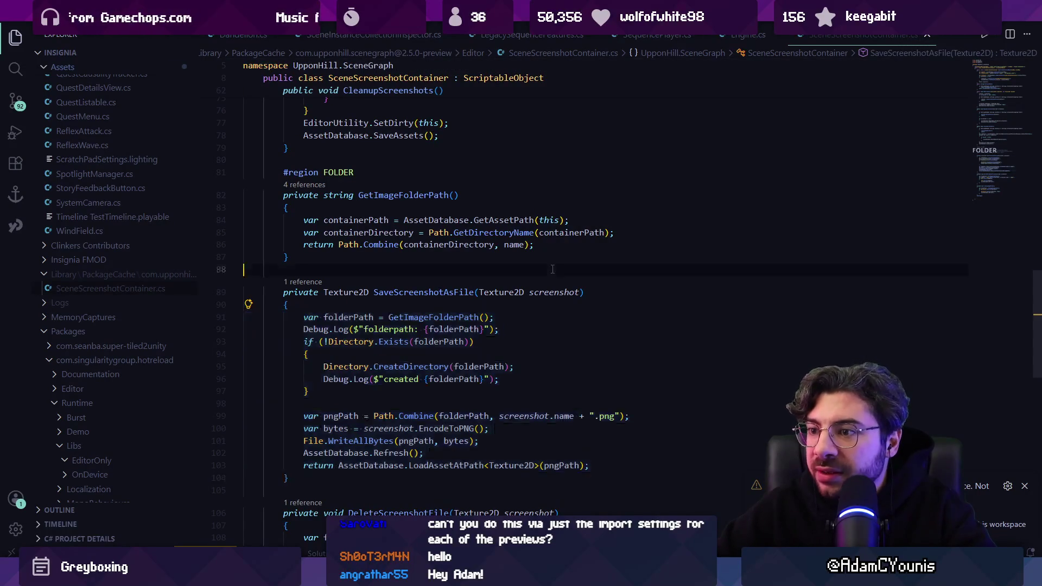
scroll(477, 308, down, 2)
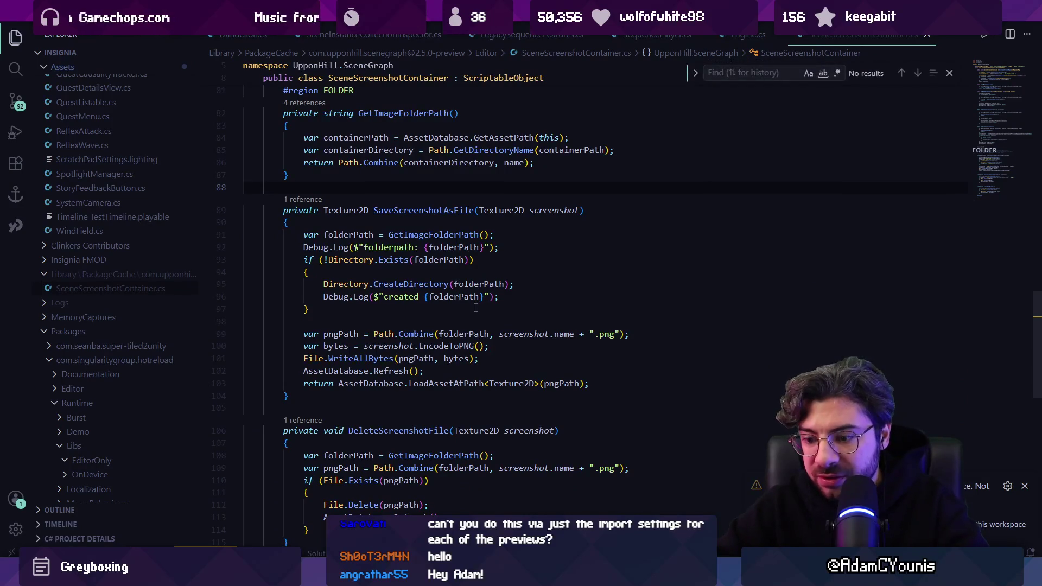
scroll(476, 308, down, 5)
Search the file for 'ppu' and highlight uses of SceneScreenshotContainer.
key(BackSpace)
key(BackSpace)
text(pu)
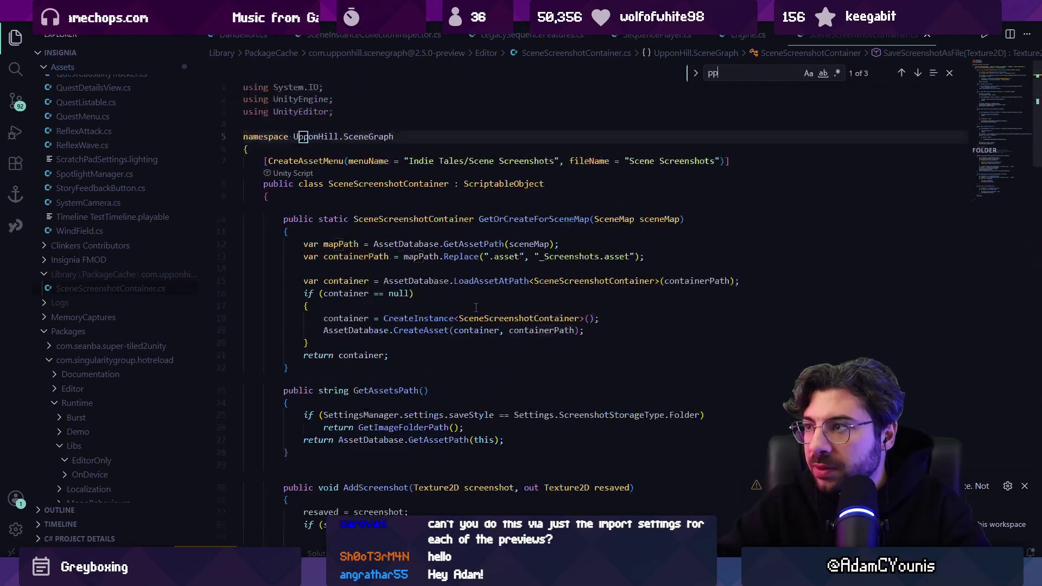
key(Escape)
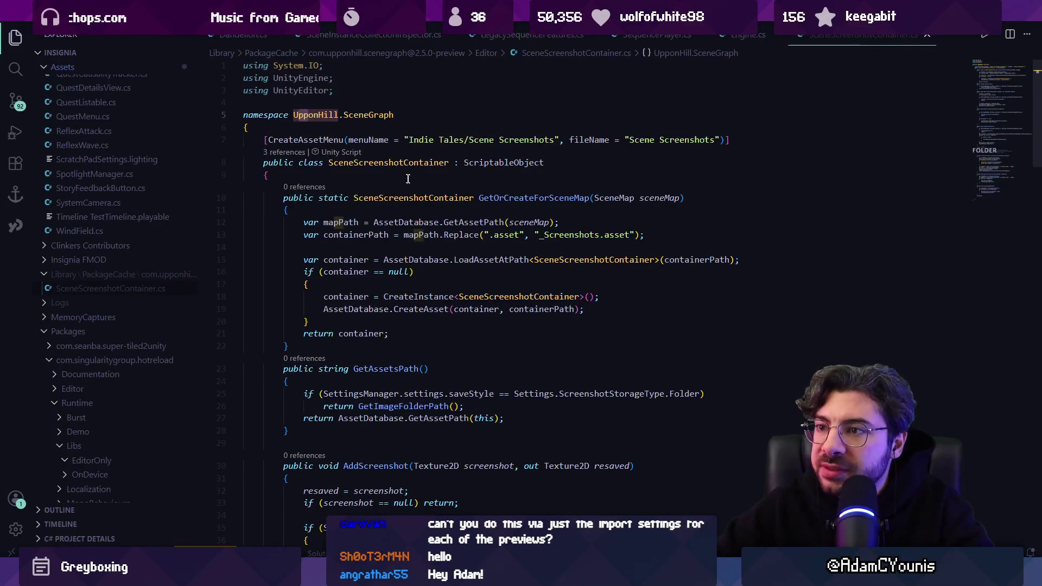
click(434, 163)
click(468, 163)
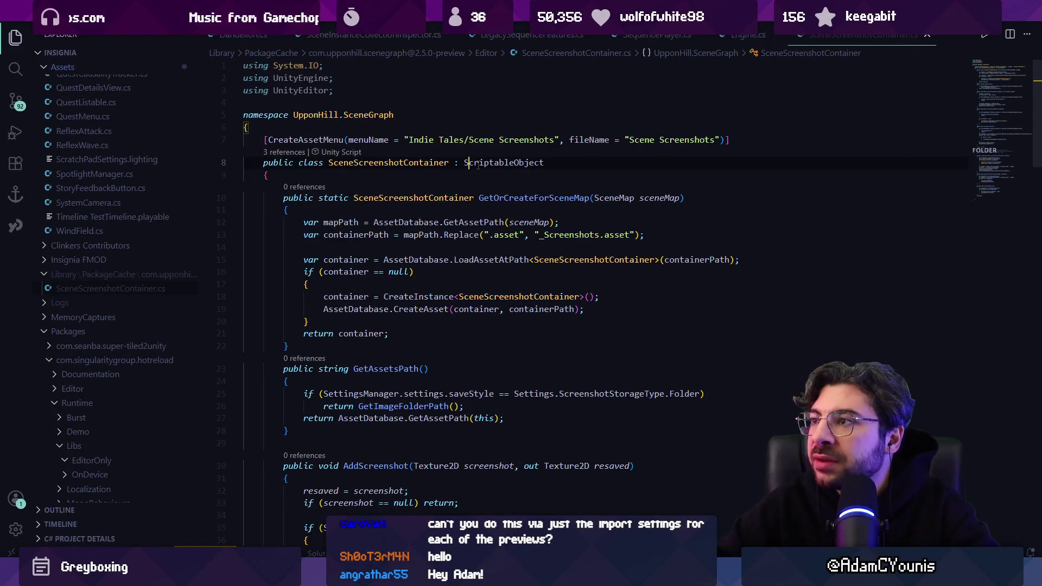
Use the breadcrumb outline to jump to SceneScreenshotContainer and list its methods.
click(728, 56)
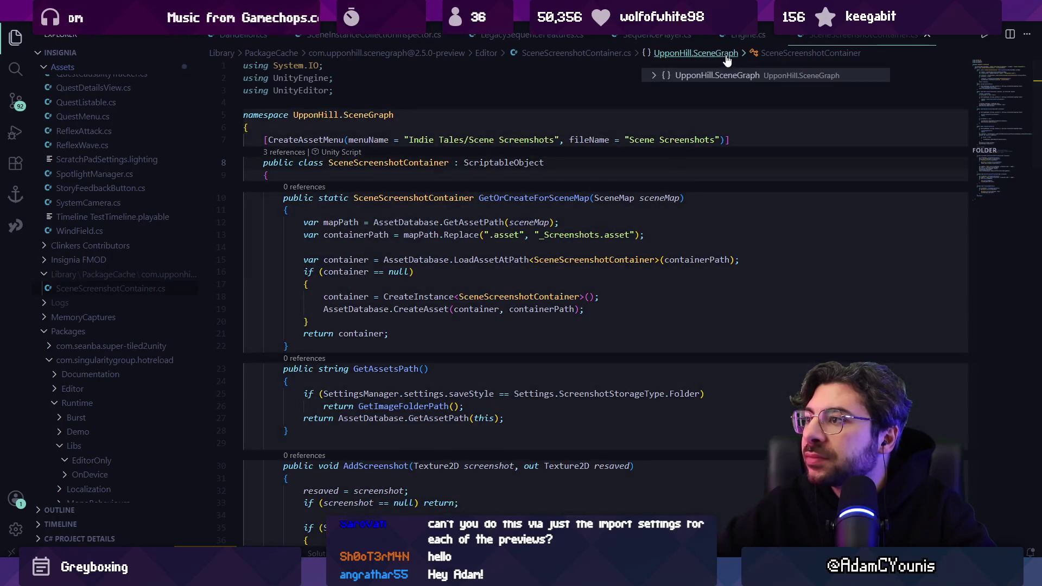
click(703, 75)
click(677, 54)
click(655, 74)
click(706, 87)
click(650, 57)
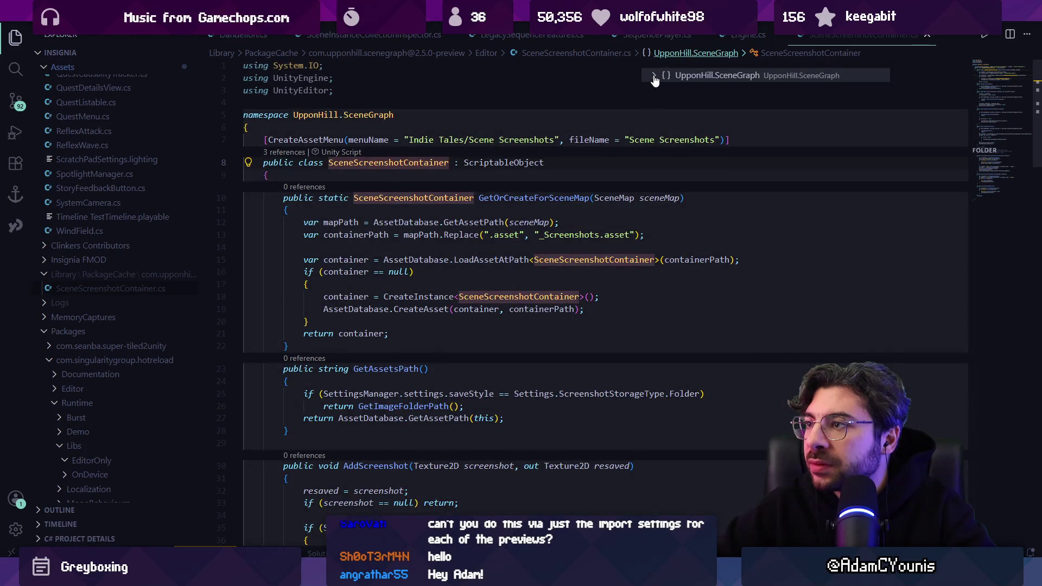
click(654, 75)
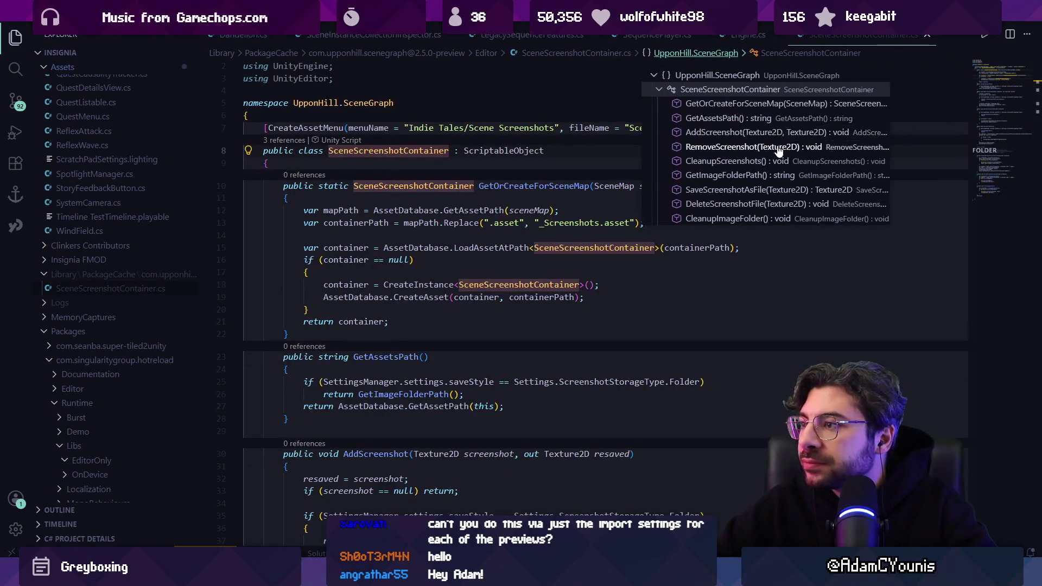
key(Escape)
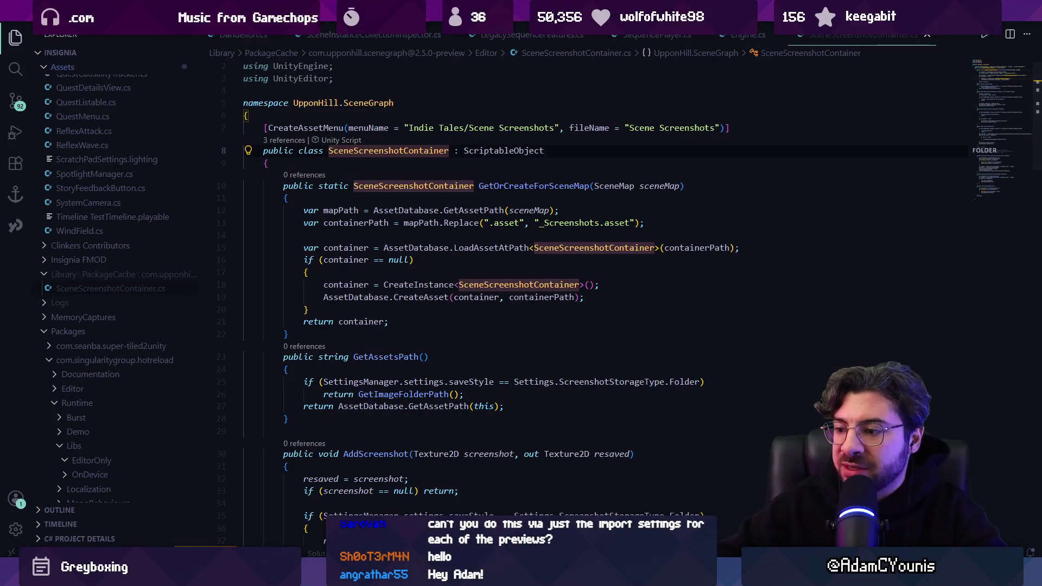
Return to Unity and drag the graph/Console splitter down to enlarge the graph area.
click(521, 579)
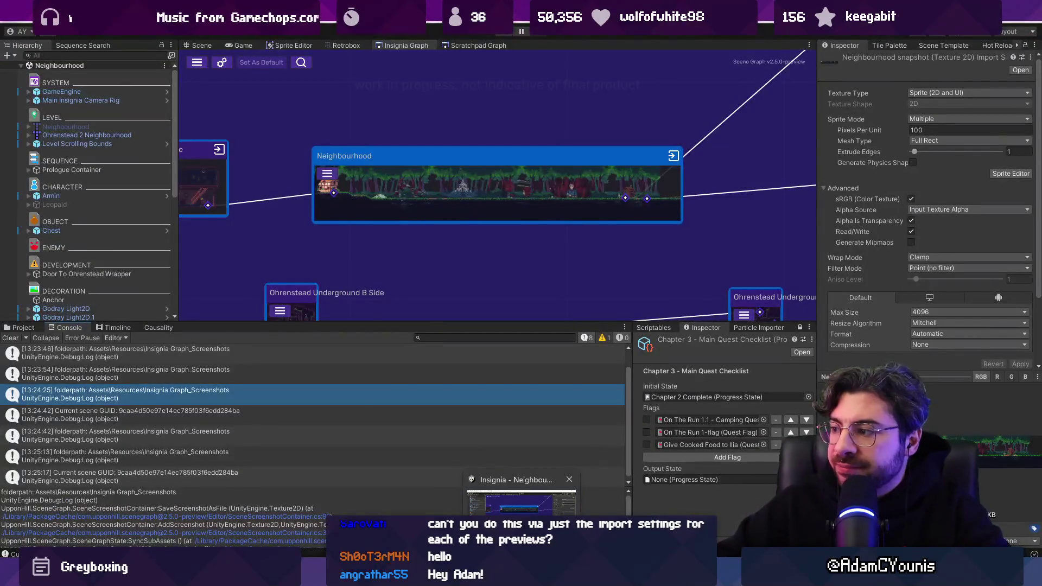
drag(523, 324, 524, 341)
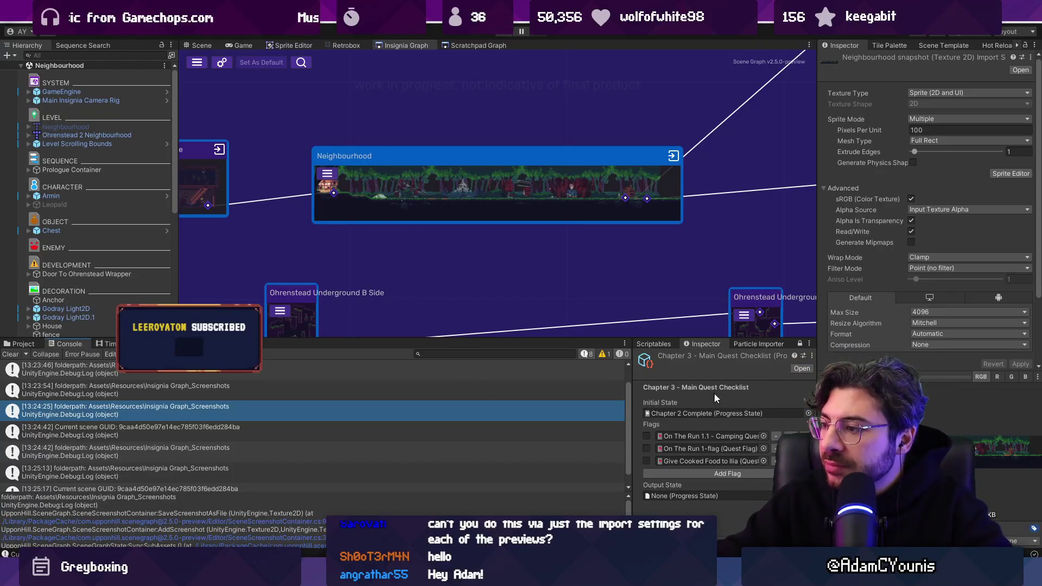
Turn off Auto Size in the Indie Tales Scene Graph project settings.
click(222, 62)
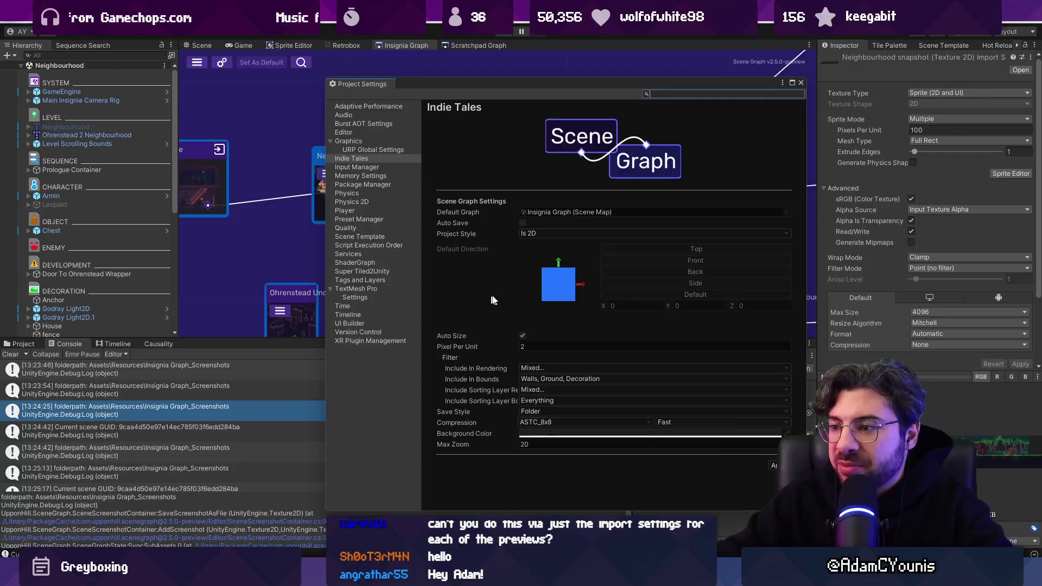
click(557, 348)
key(Return)
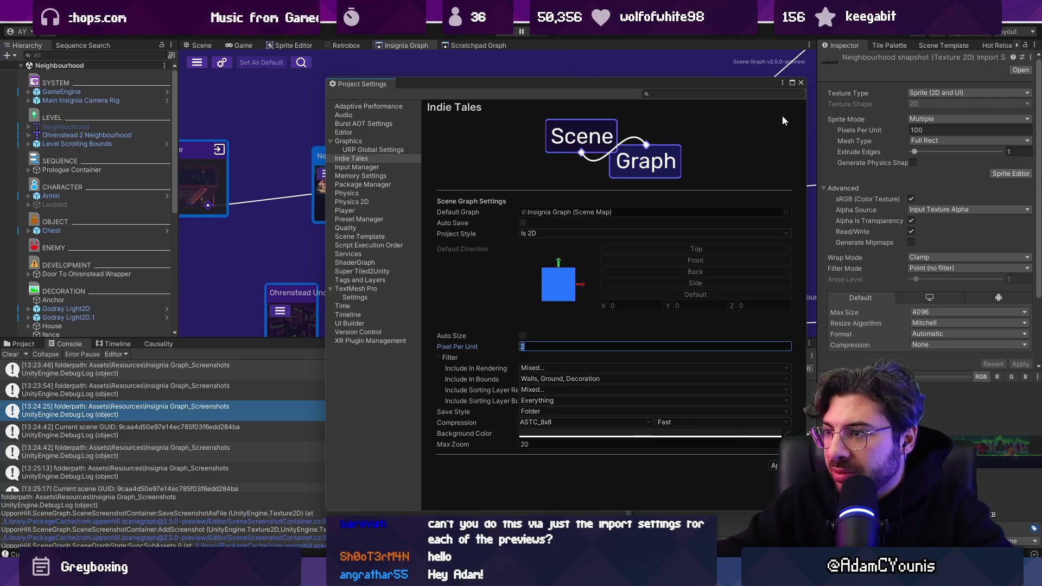
click(801, 82)
Reset the Neighbourhood node's screenshot, save the graph, and clear the console.
right_click(439, 185)
click(483, 232)
key(ctrl+s)
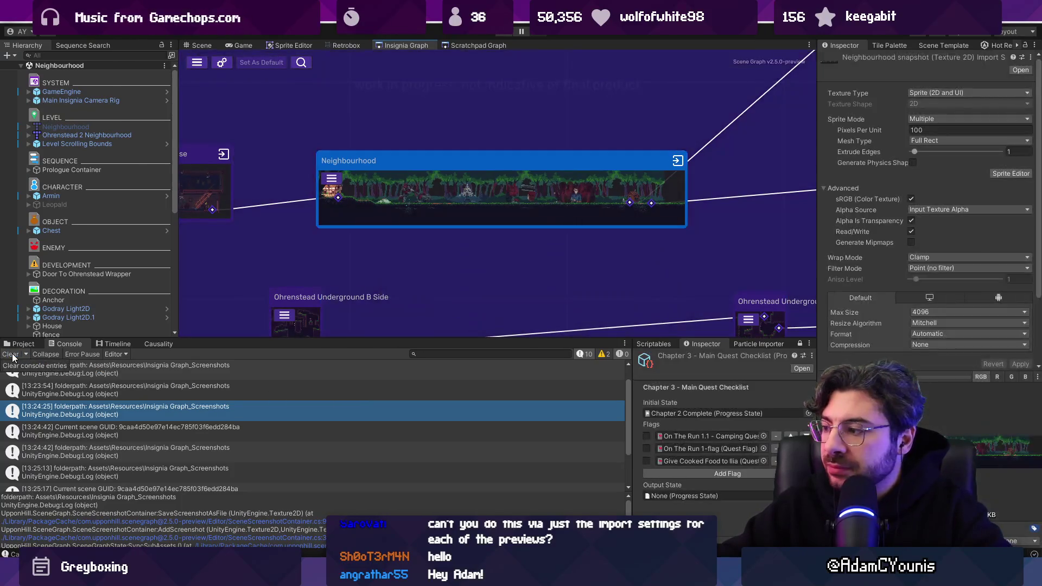
click(12, 357)
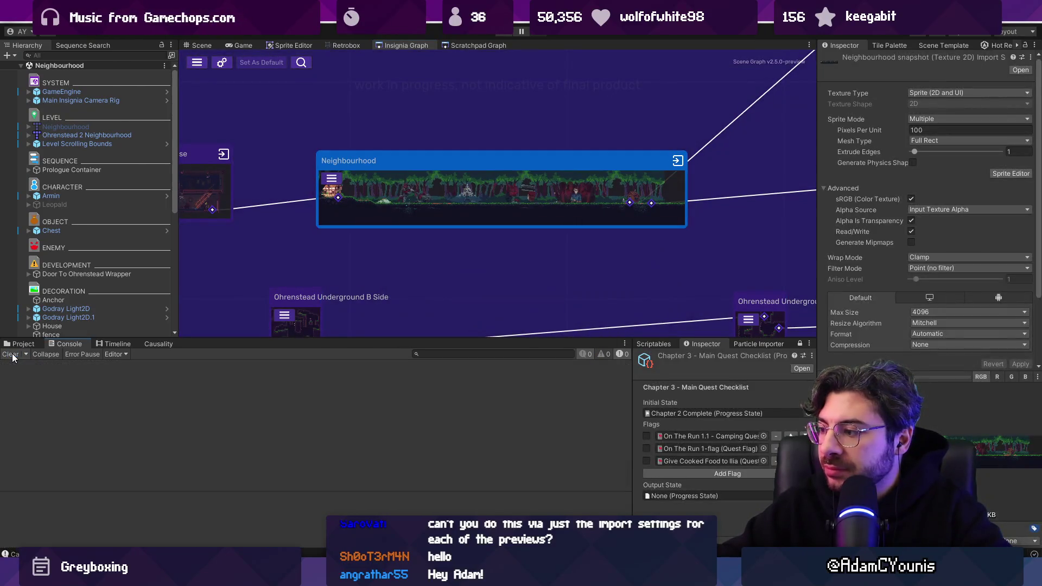
Reset the Neighbourhood screenshot again and frame Level Scrolling Bounds in the Scene view.
right_click(428, 207)
click(450, 255)
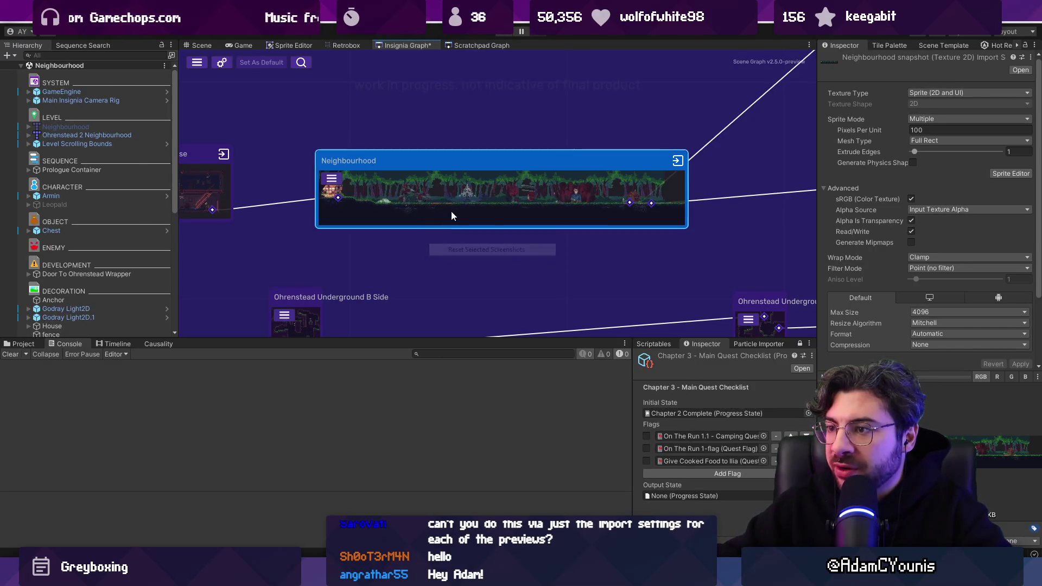
click(134, 144)
double_click(133, 145)
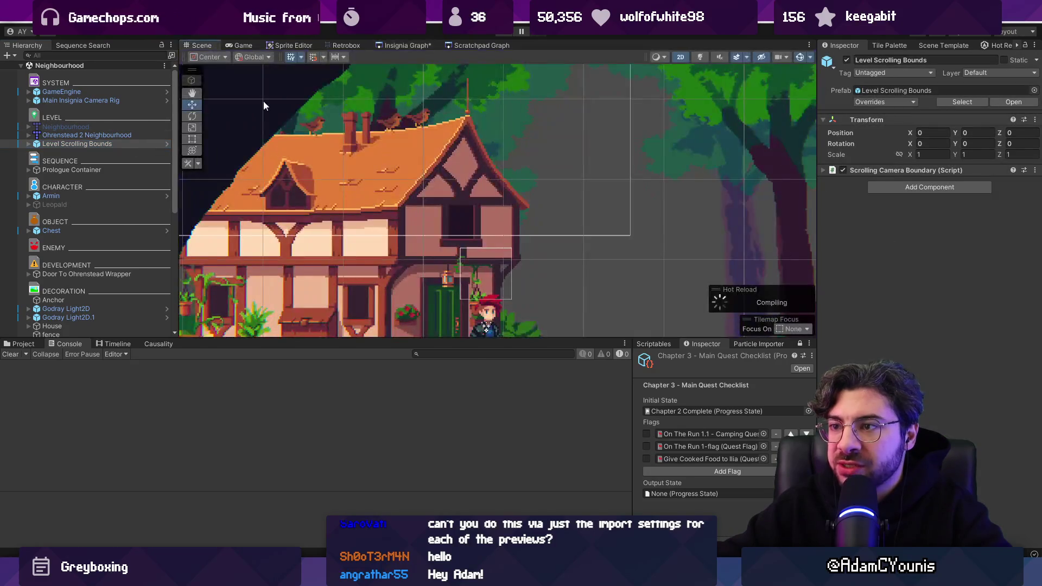
Set the grass tuft sprite's Position X to 0 in the Inspector.
click(601, 283)
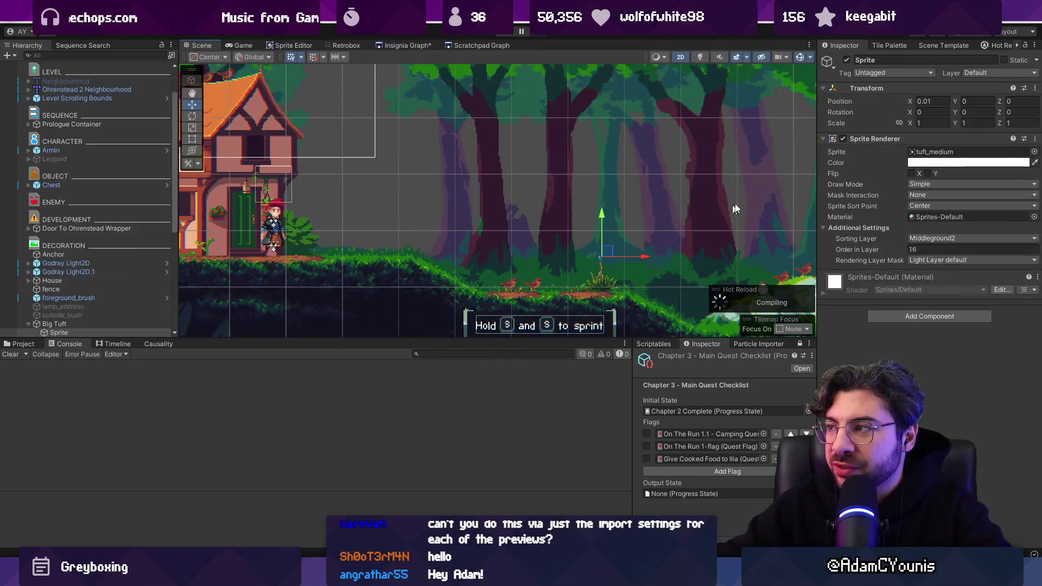
click(931, 101)
text(0)
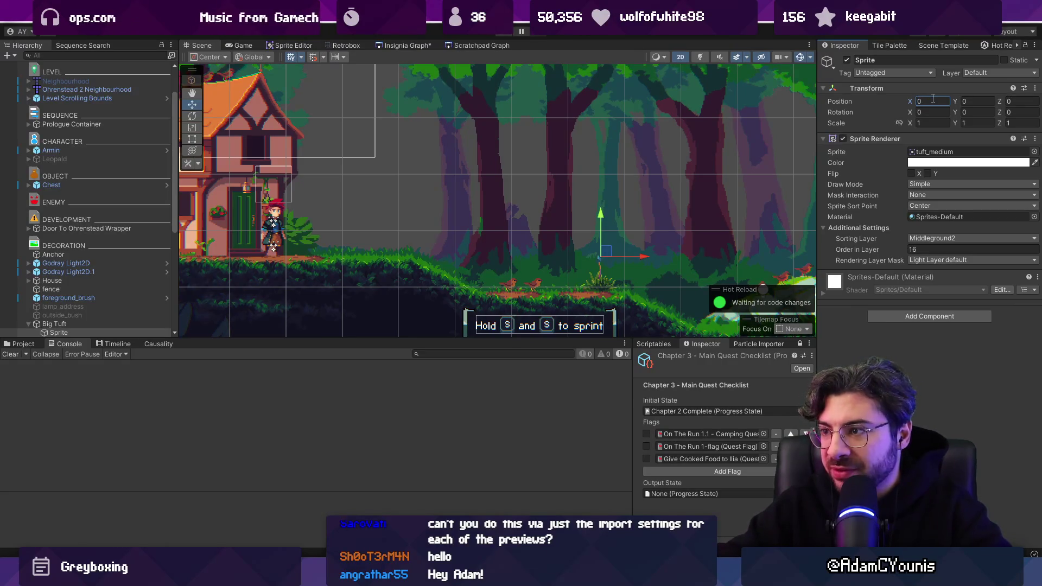
Reset the Neighbourhood node's screenshot in the Insignia Graph and view the screenshot assets.
click(404, 44)
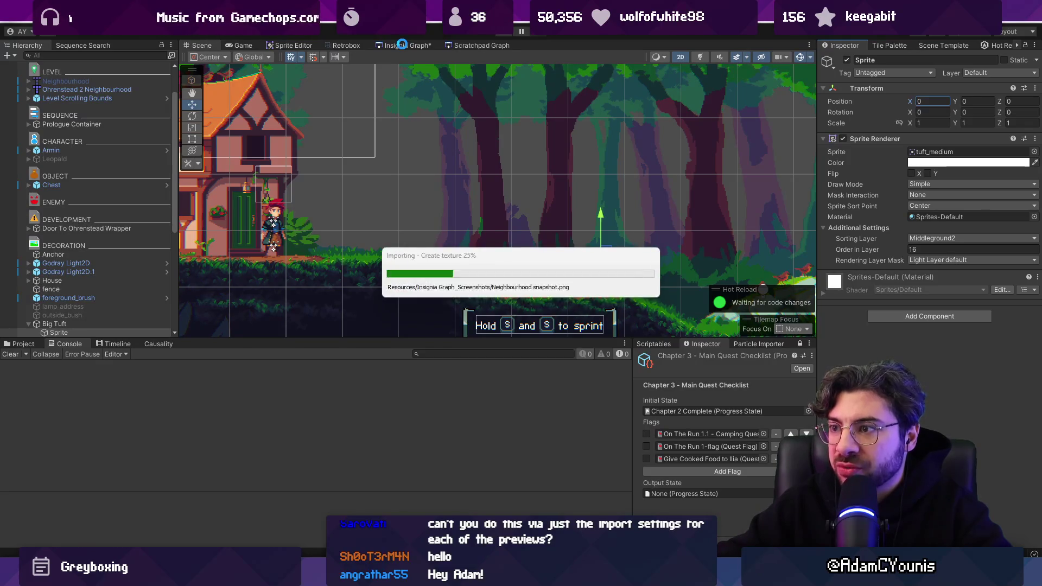
right_click(438, 200)
click(530, 220)
click(20, 344)
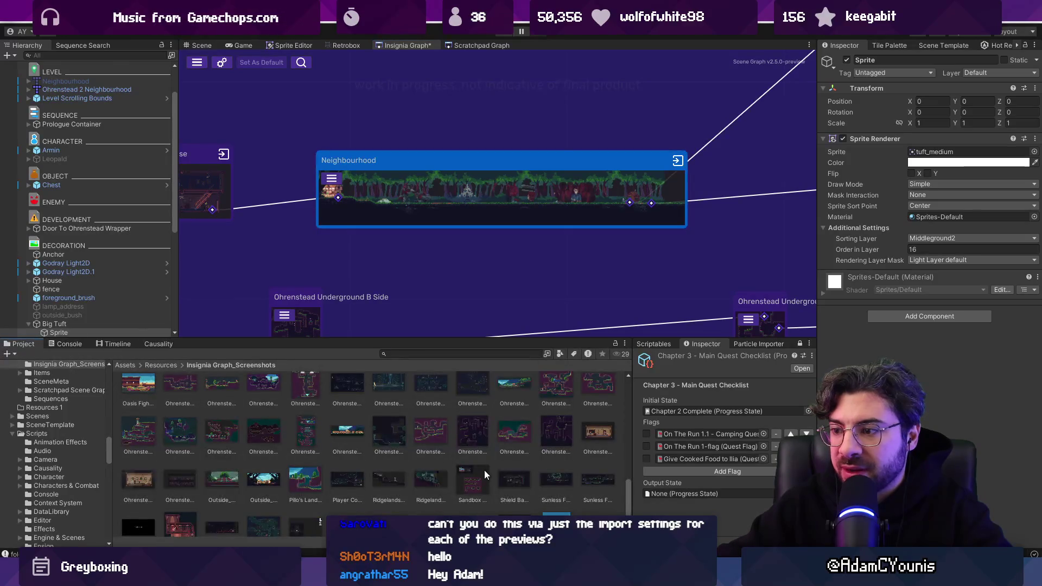
Search the Project for 'neigh' and select the Neighbourhood snapshot to view its settings.
click(439, 354)
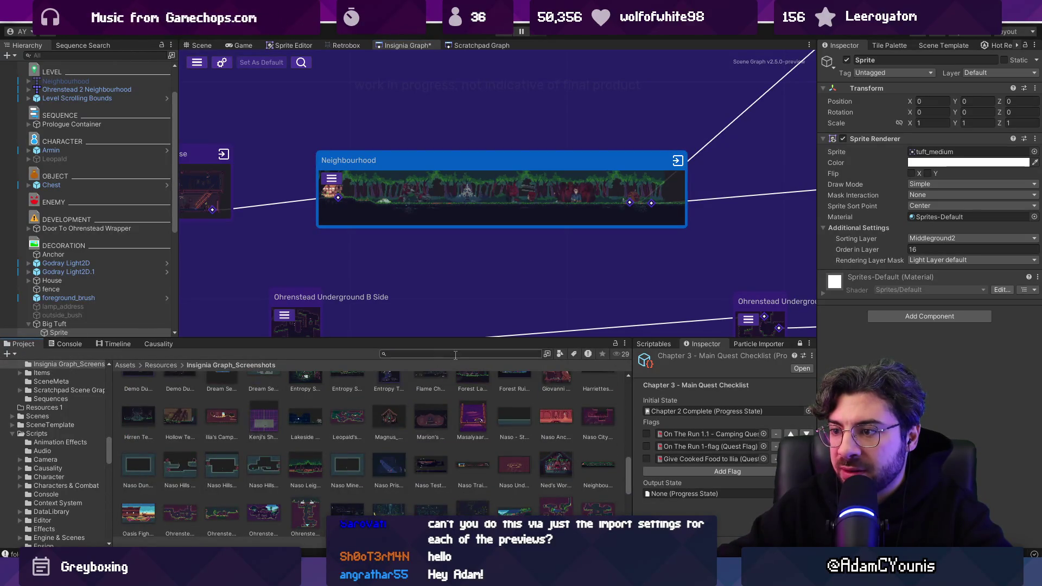
scroll(439, 401, up, 3)
scroll(438, 402, up, 3)
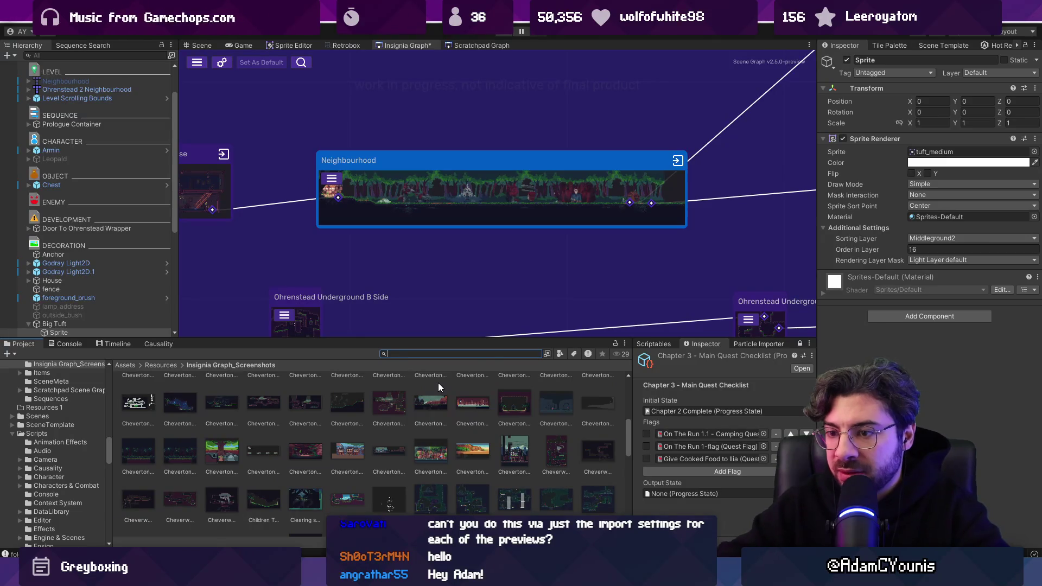
text(negh)
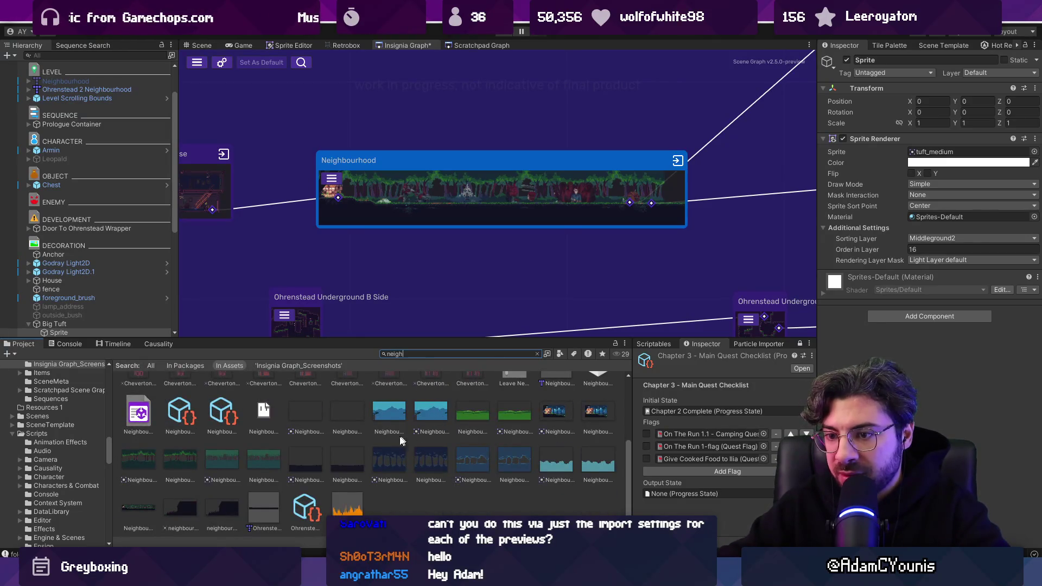
click(139, 507)
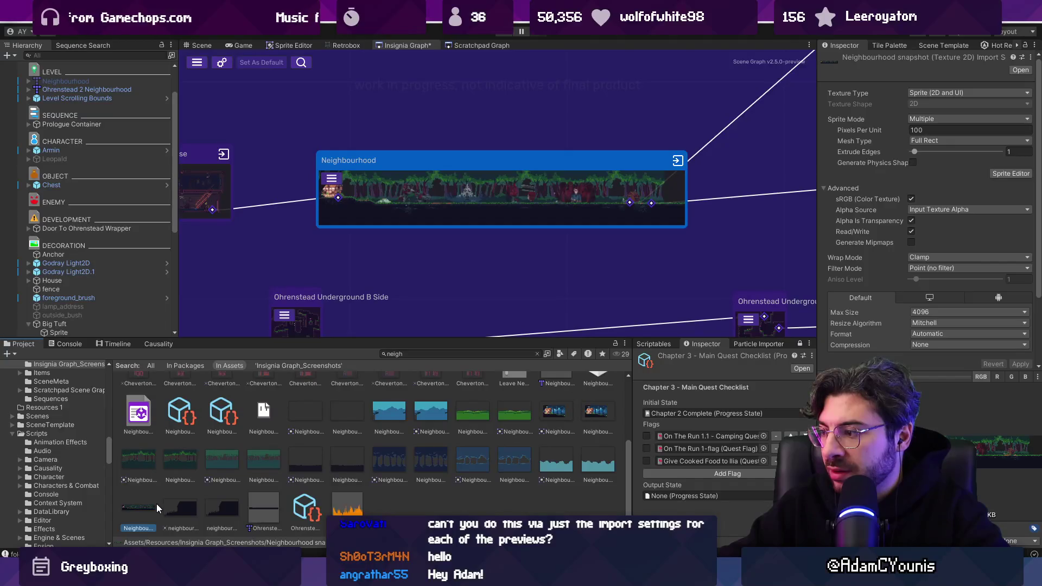
Regenerate the Neighbourhood node's screenshot from its graph context menu.
click(509, 194)
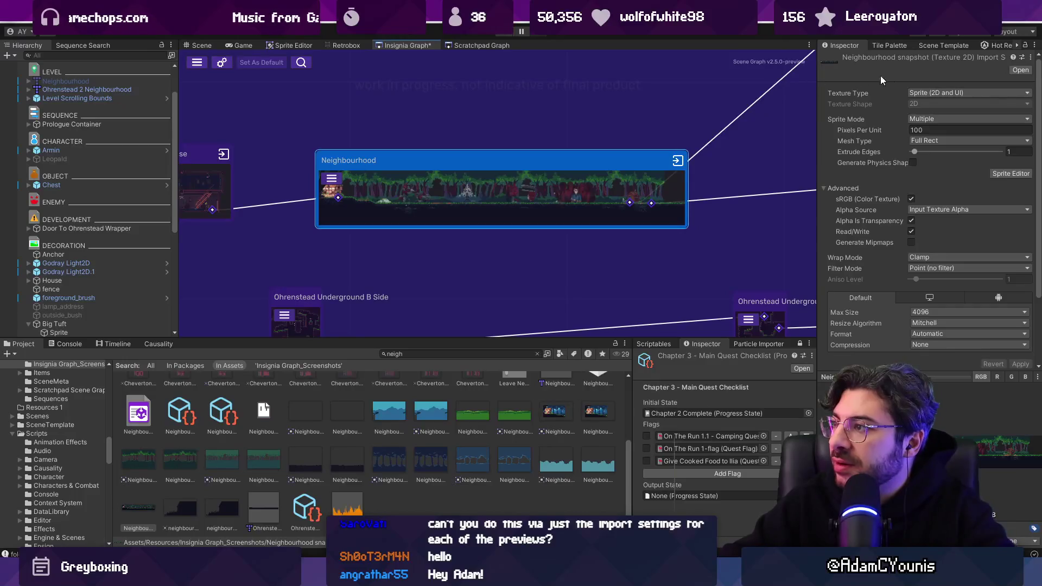
click(894, 47)
click(847, 47)
right_click(640, 179)
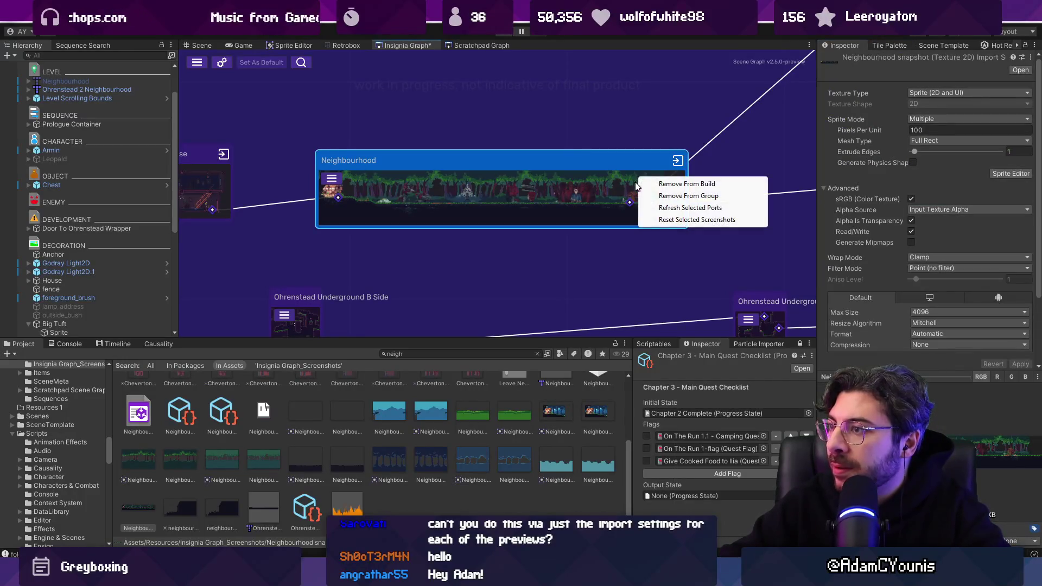
click(676, 219)
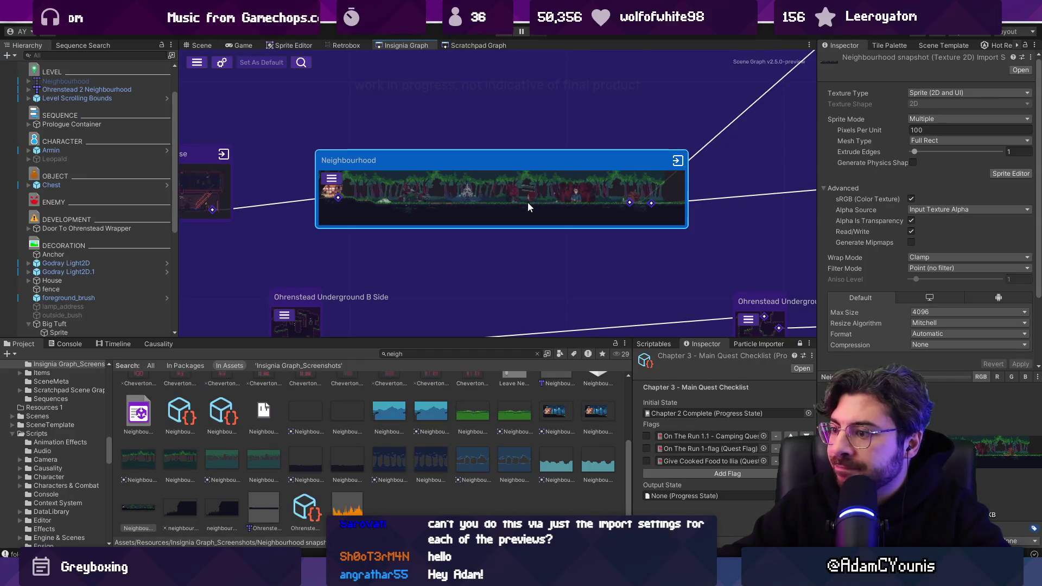
Open the Insignia Graph_Screenshots folder and select the Neighbourhood snapshot asset.
click(537, 354)
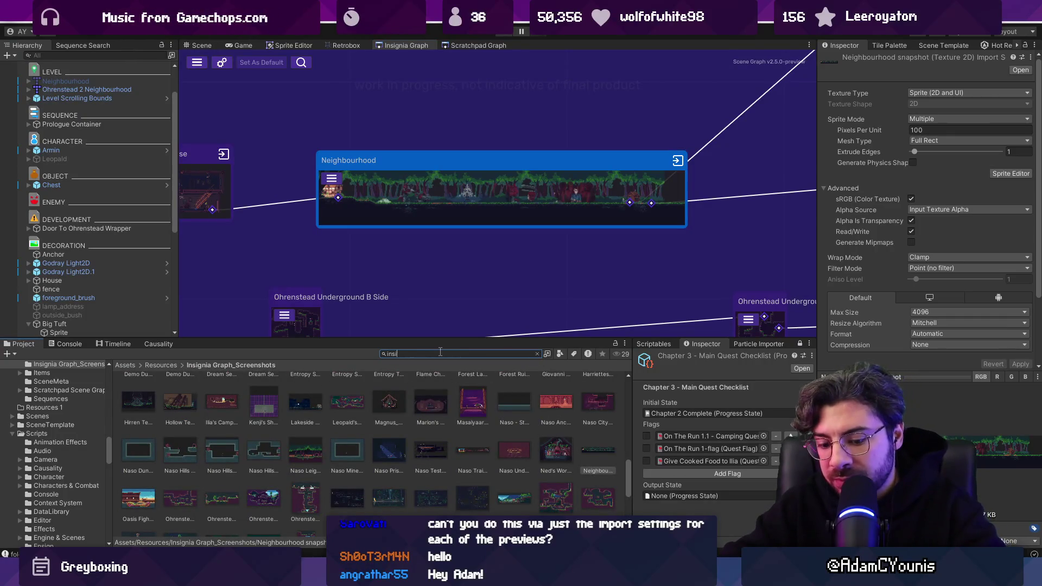
text(gnia graph)
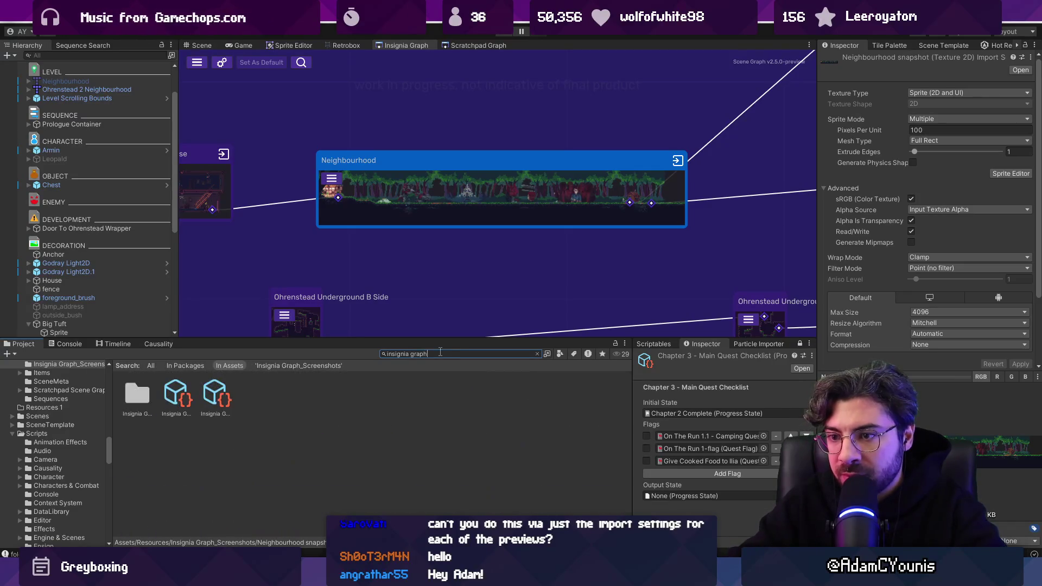
click(142, 399)
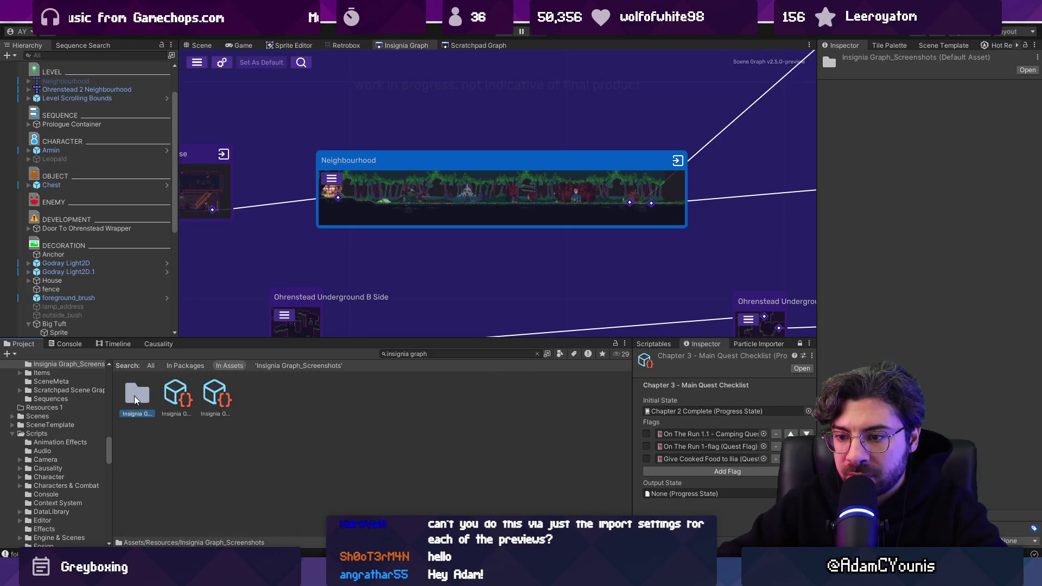
double_click(135, 400)
scroll(228, 429, down, 20)
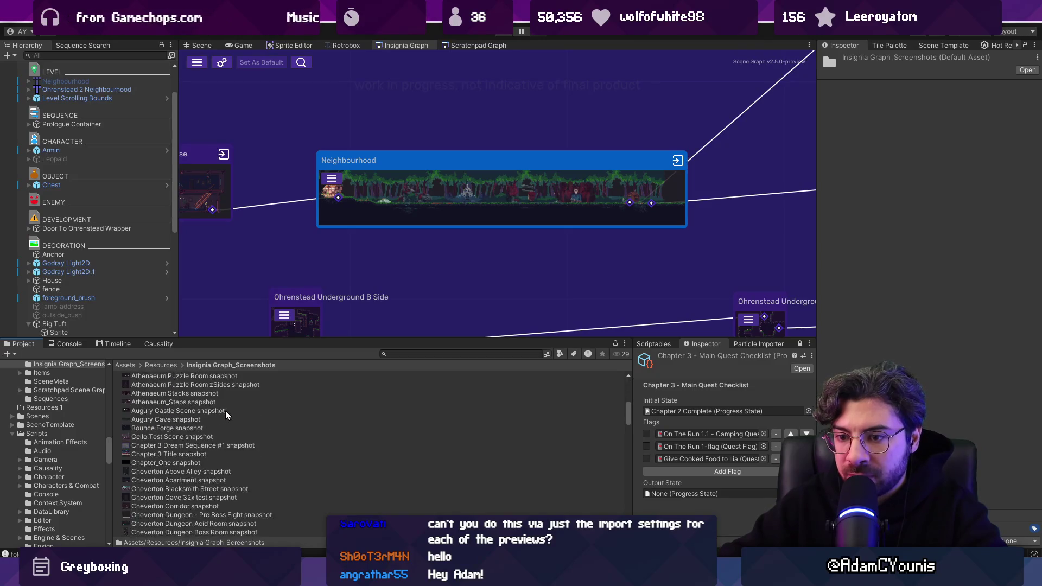
scroll(245, 449, up, 2)
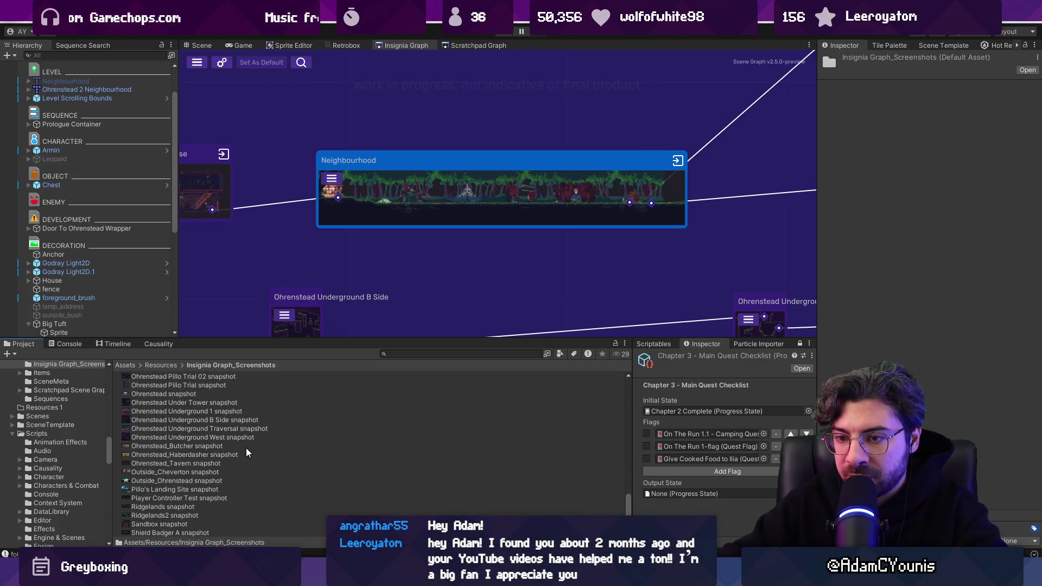
scroll(181, 462, up, 10)
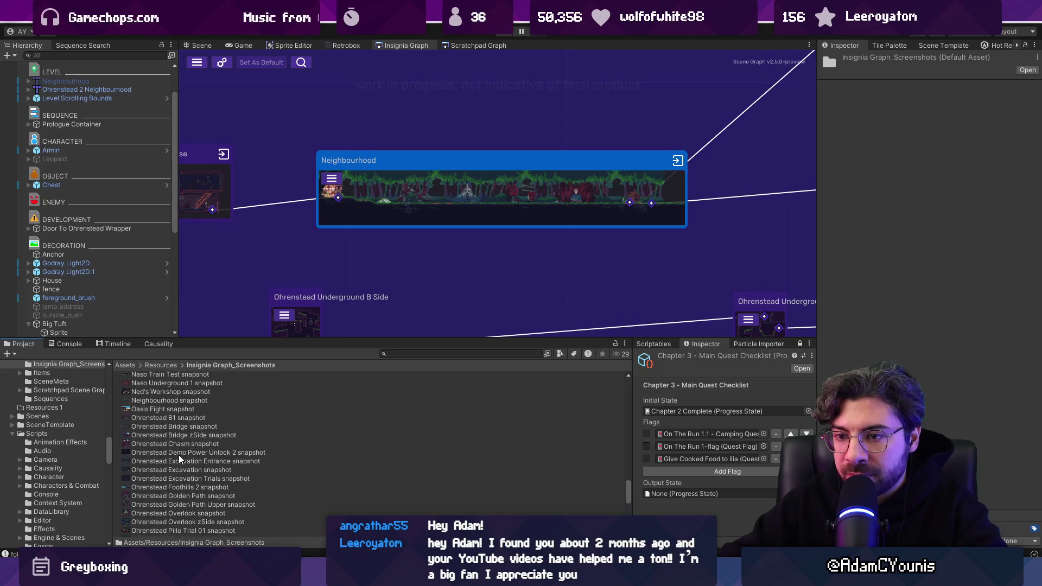
scroll(168, 426, up, 2)
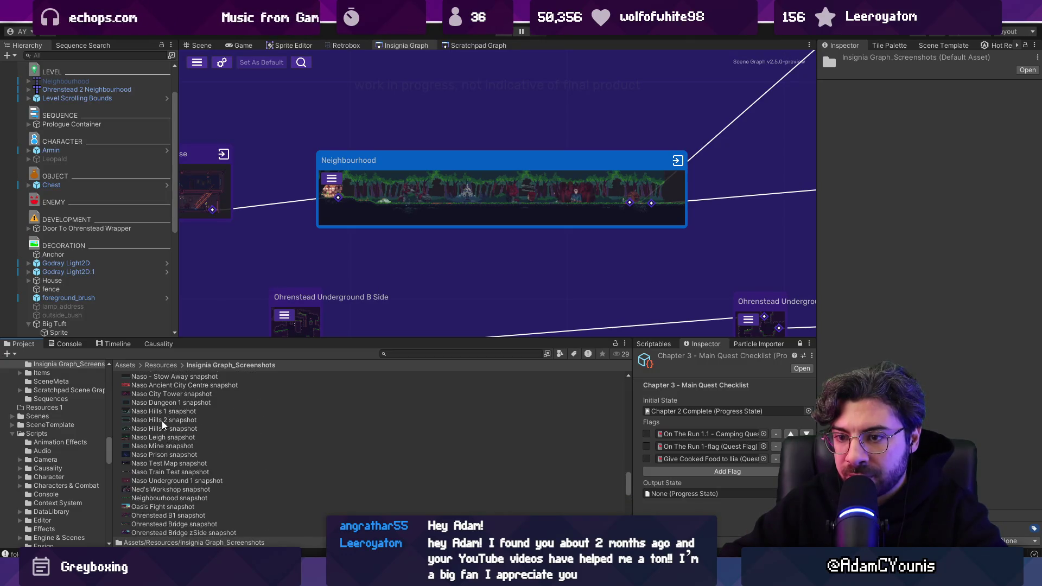
scroll(164, 426, up, 4)
scroll(169, 432, down, 4)
click(181, 498)
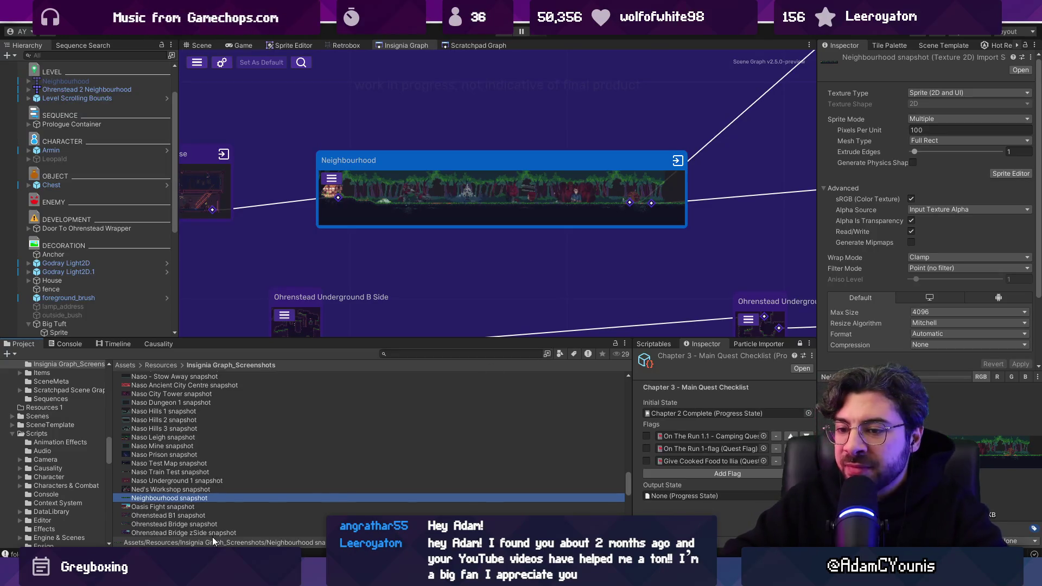
Close the Neighbourhood snapshot image in Aseprite and return to Unity.
scroll(208, 502, down, 1)
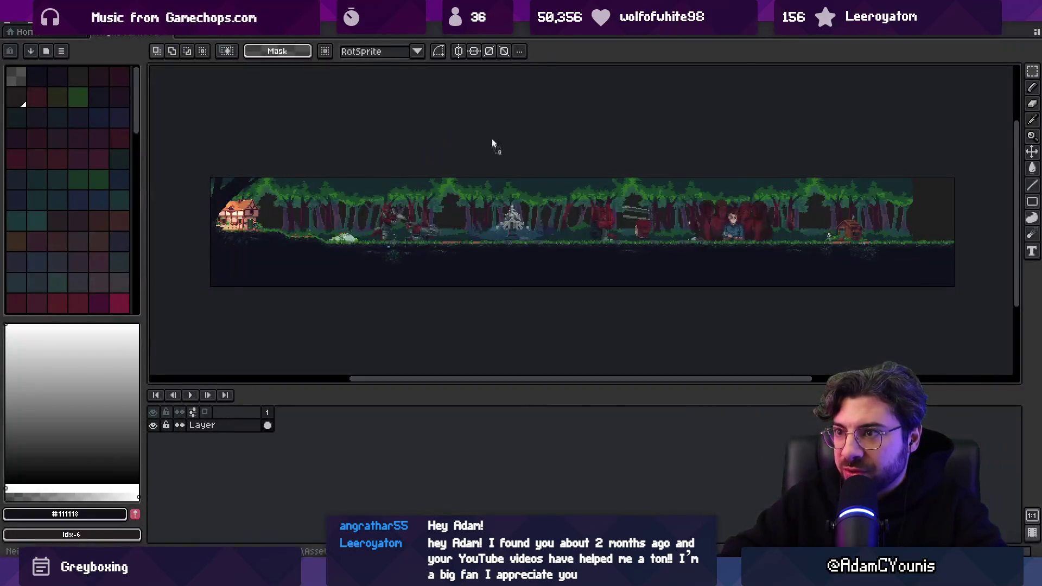
click(167, 33)
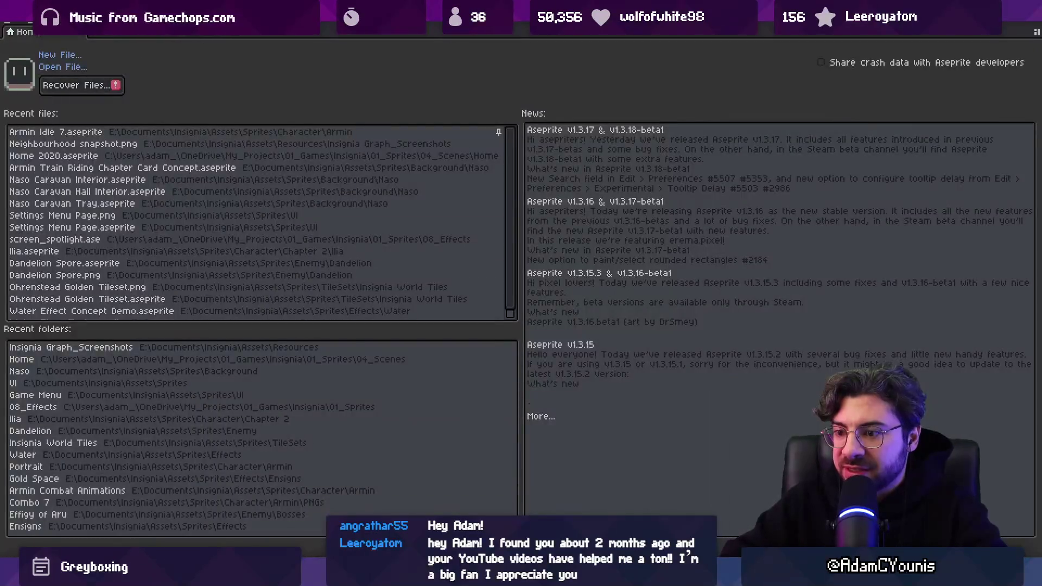
key(ctrl+q)
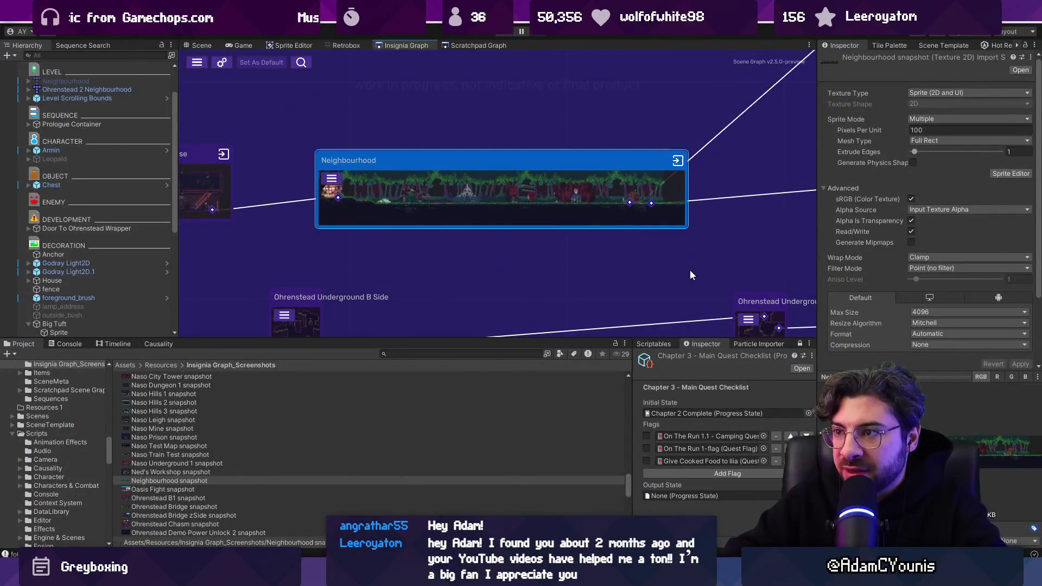
Box-select the Armins House and Neighbourhood nodes and reset both their screenshots.
right_click(514, 190)
scroll(424, 156, down, 3)
drag(647, 210, 647, 211)
right_click(524, 169)
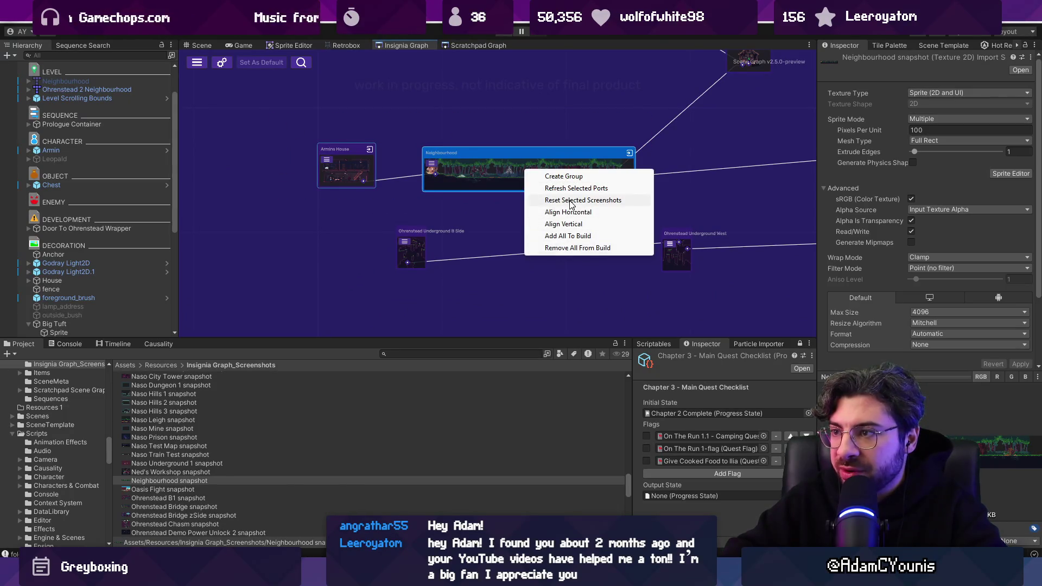
click(571, 201)
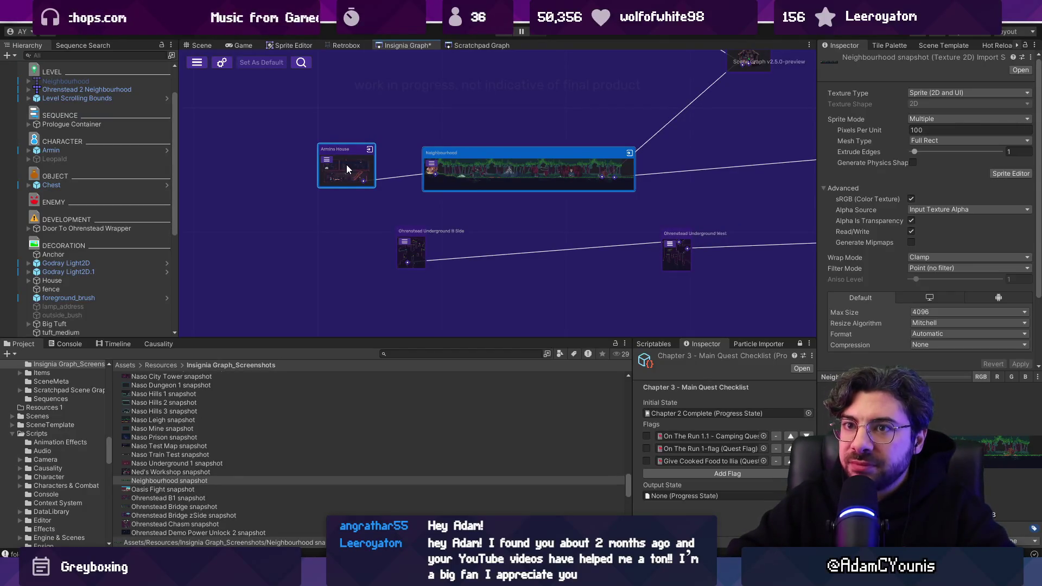
scroll(332, 165, up, 3)
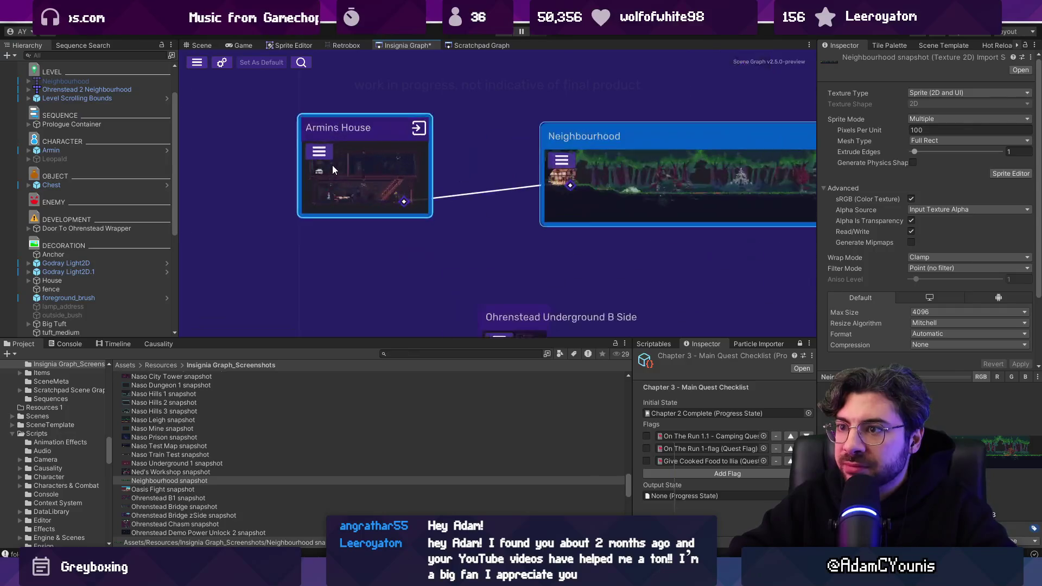
click(406, 350)
click(428, 356)
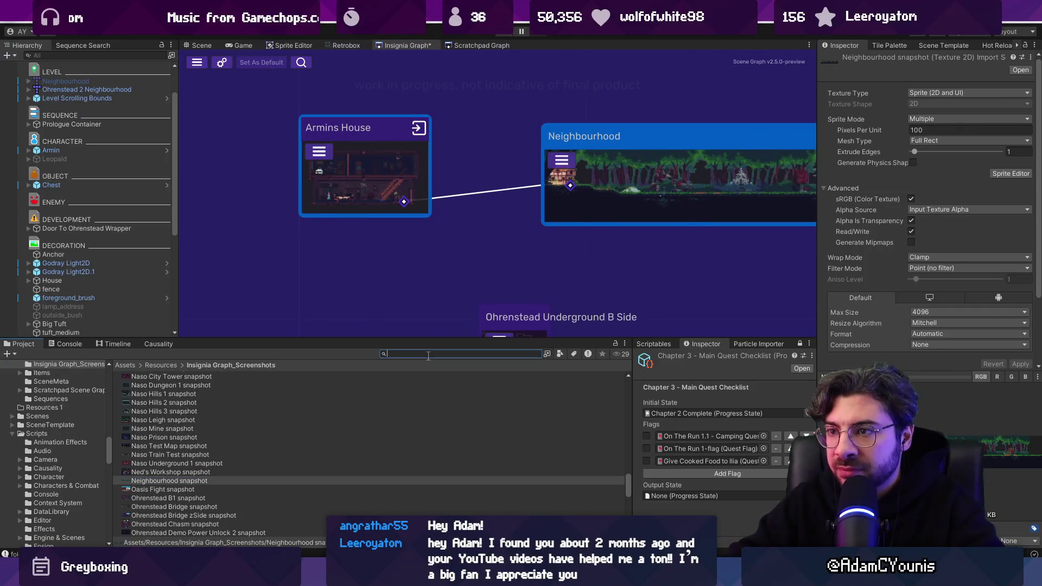
Select the Armins House snapshot via an 'armins house' search, then nudge the Armins House node.
text(crmins ho)
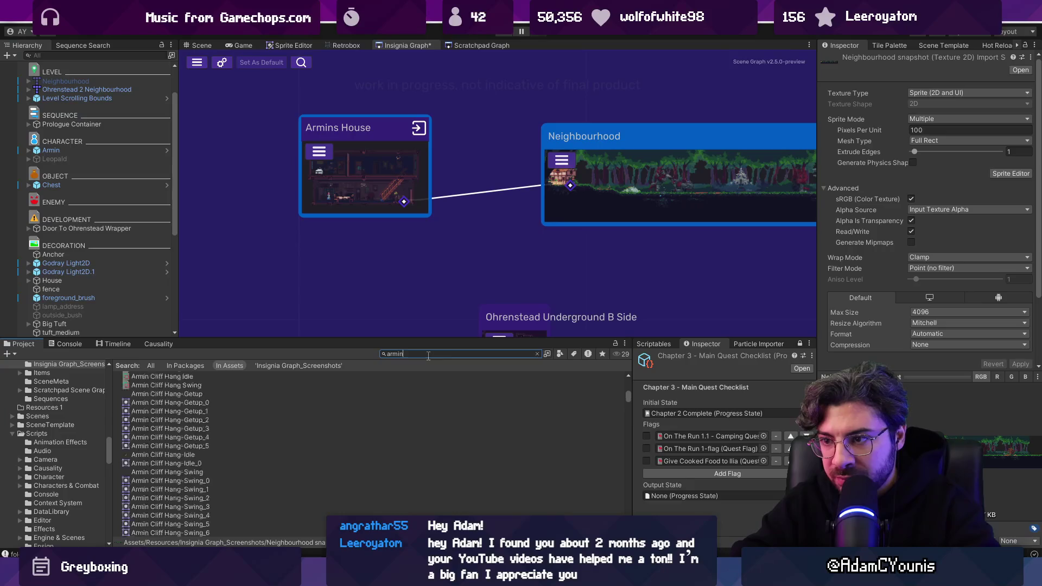
text(use)
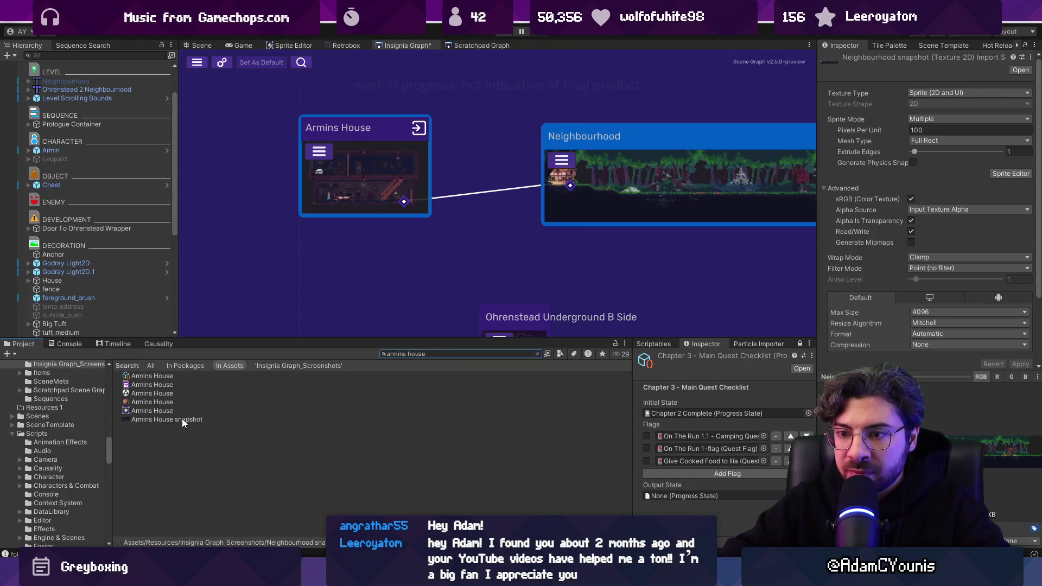
click(183, 420)
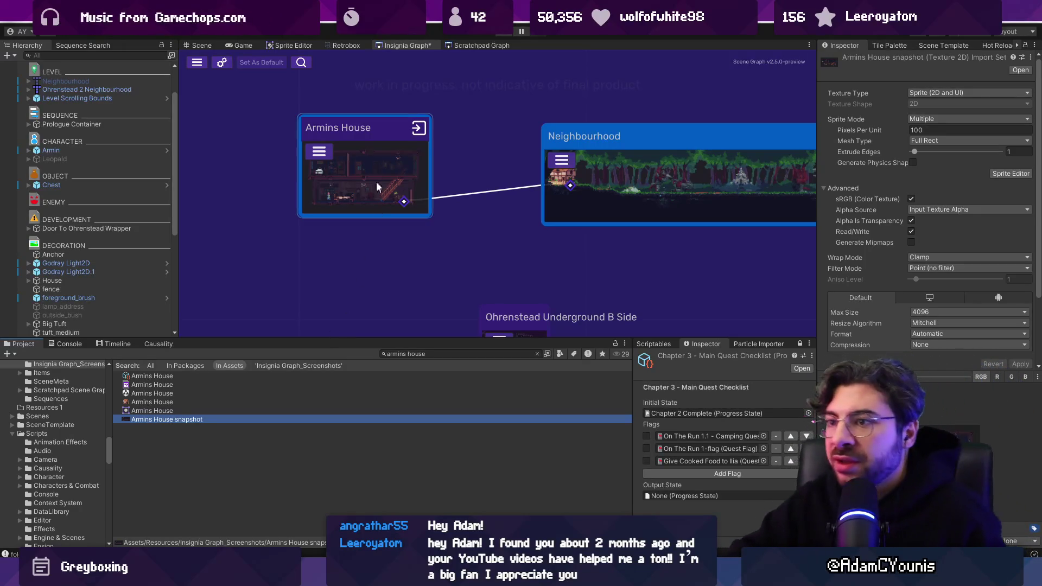
drag(373, 162, 470, 166)
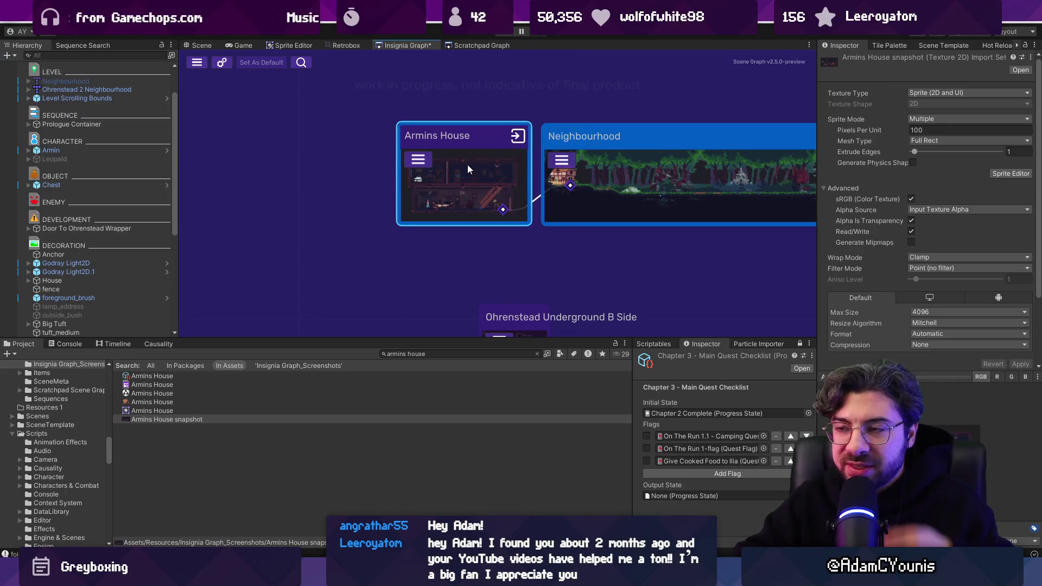
drag(474, 170, 366, 165)
Pan and zoom around the graph, then open the Scene Graph project settings.
scroll(459, 201, down, 5)
drag(577, 208, 494, 206)
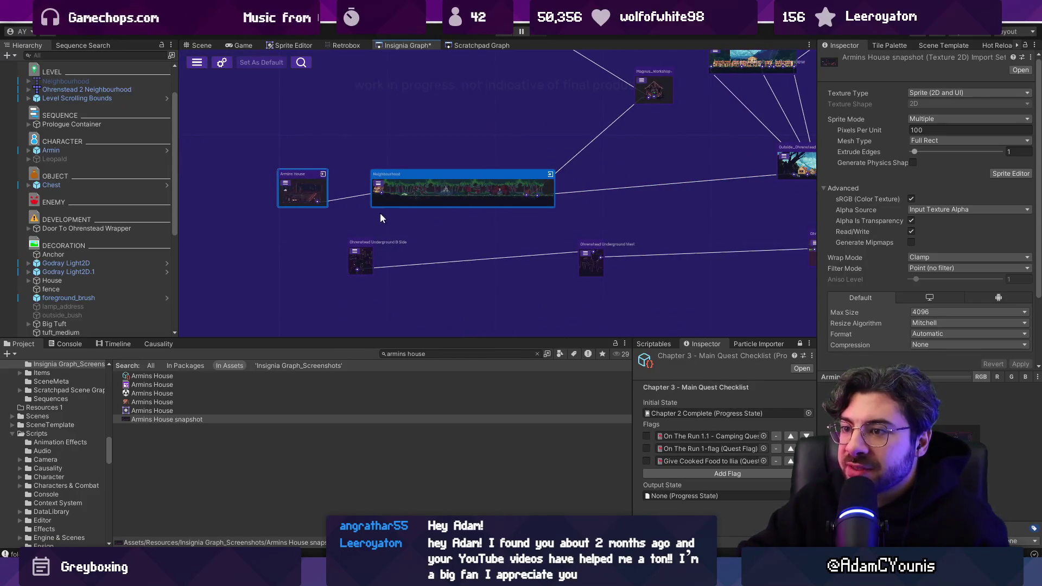
scroll(412, 223, down, 3)
scroll(566, 203, up, 8)
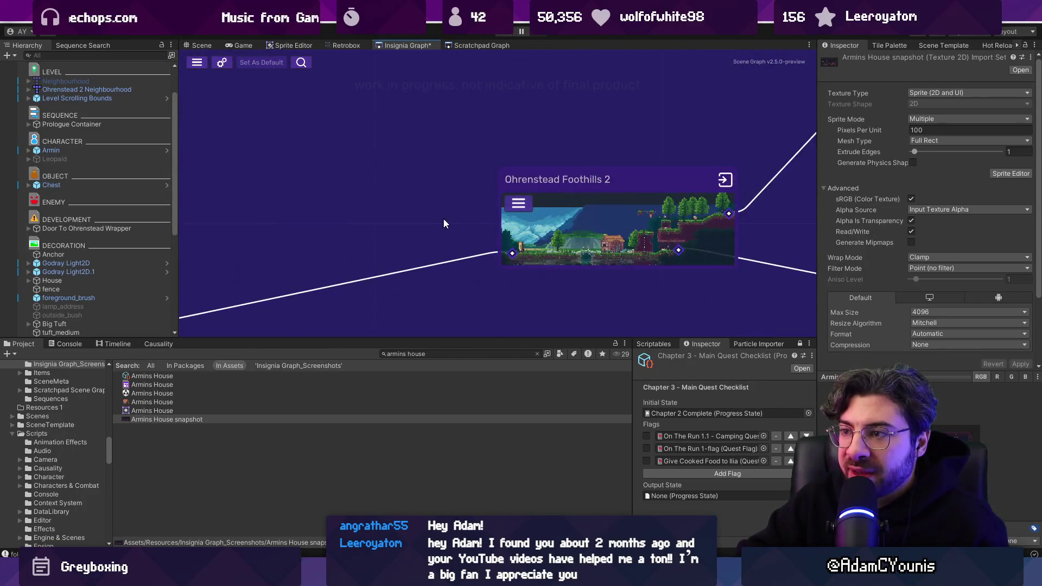
scroll(444, 222, down, 3)
scroll(363, 253, up, 3)
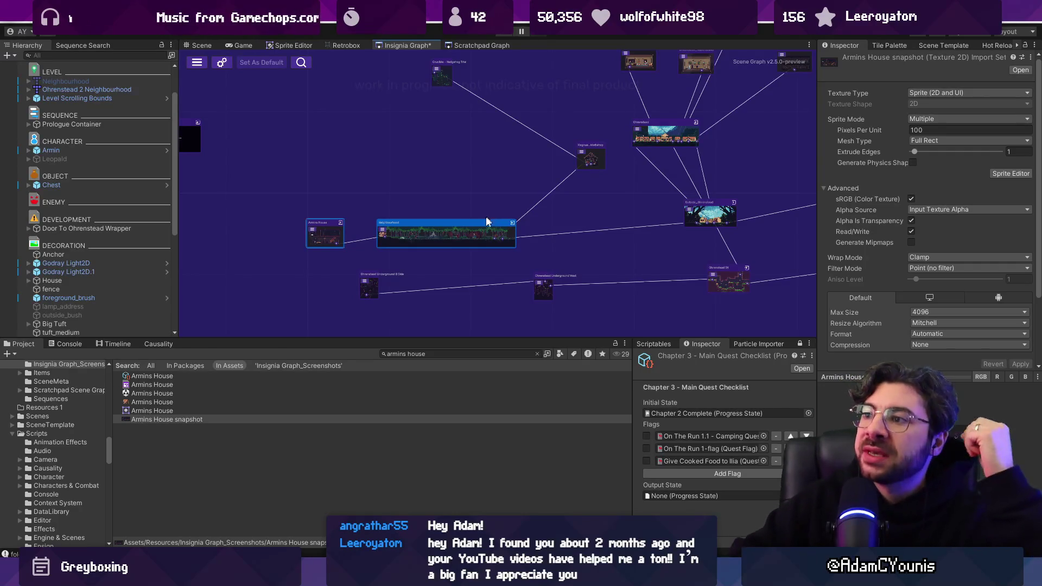
click(255, 63)
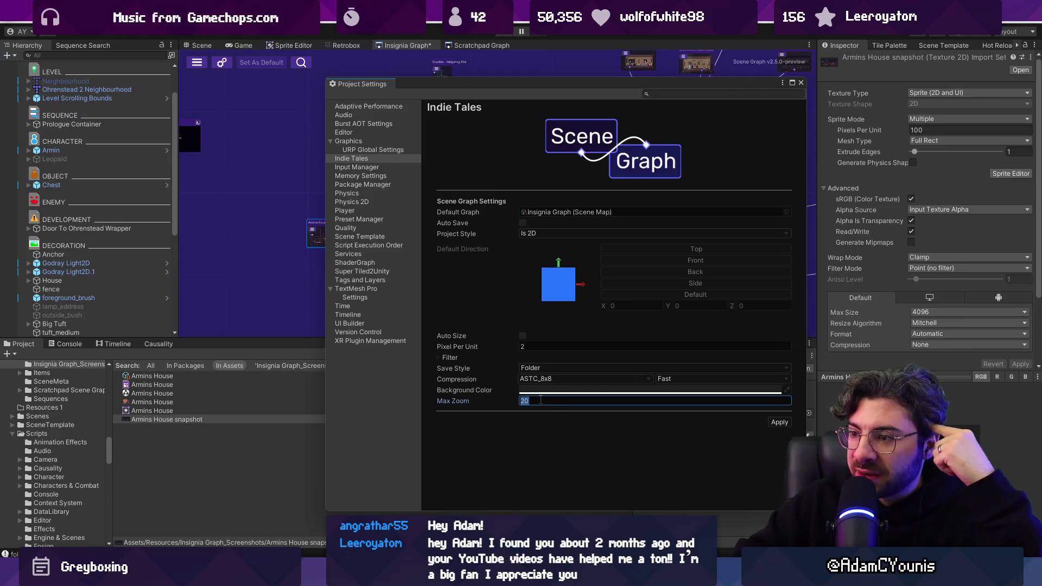
click(539, 400)
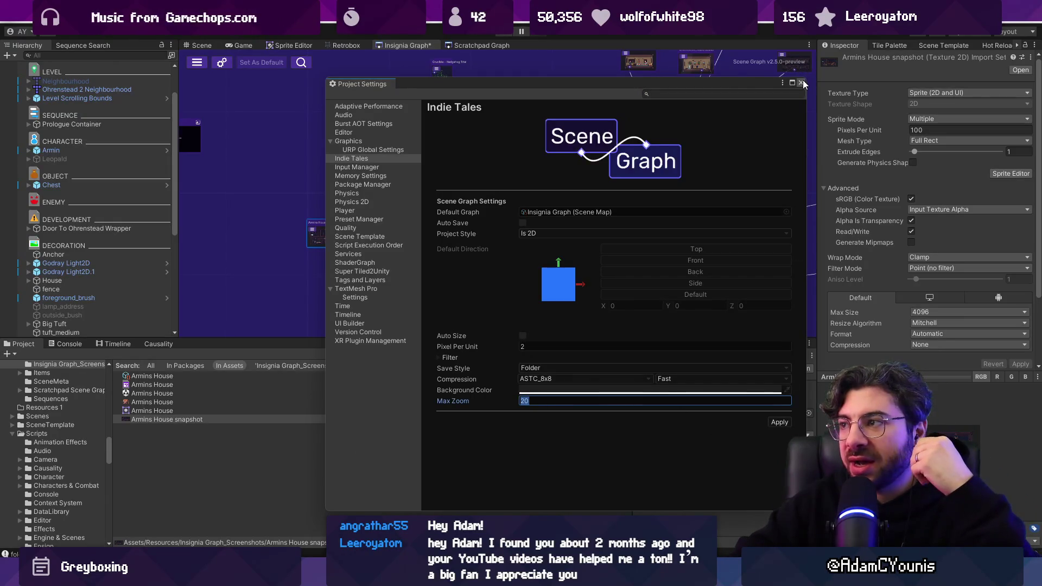
click(801, 82)
scroll(326, 233, up, 5)
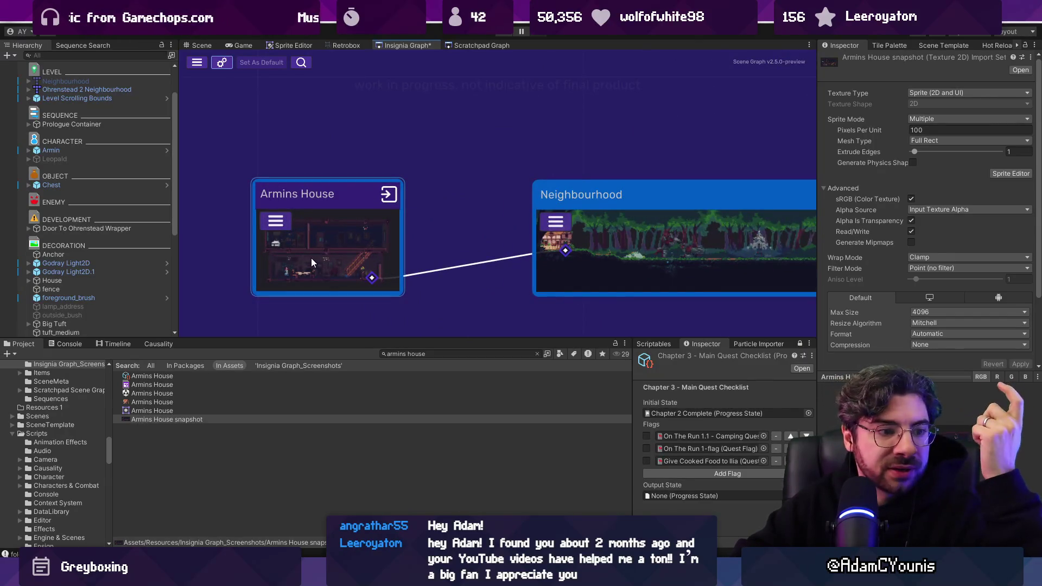
scroll(297, 194, down, 5)
scroll(296, 194, up, 2)
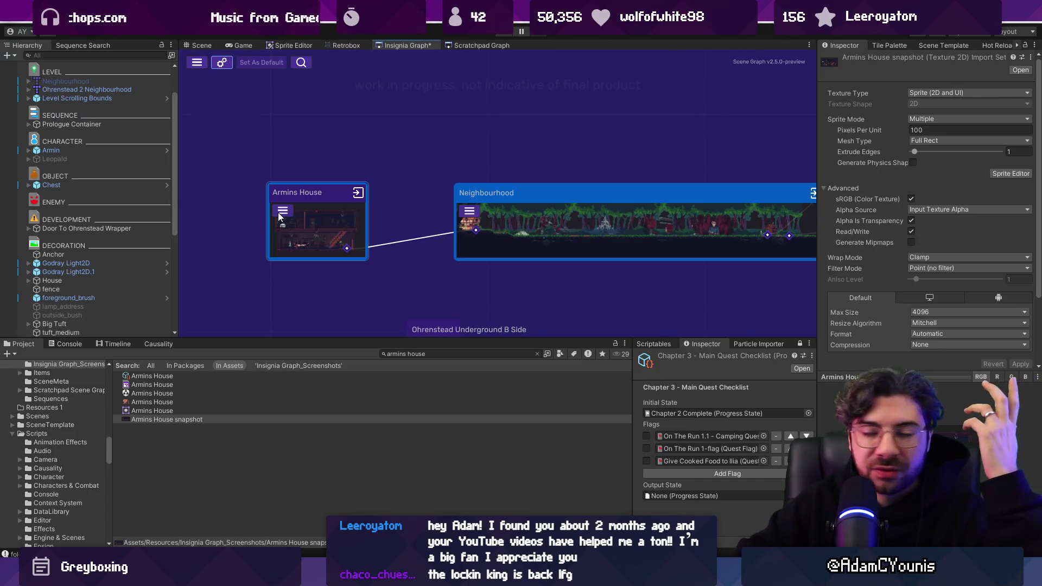
scroll(335, 237, down, 5)
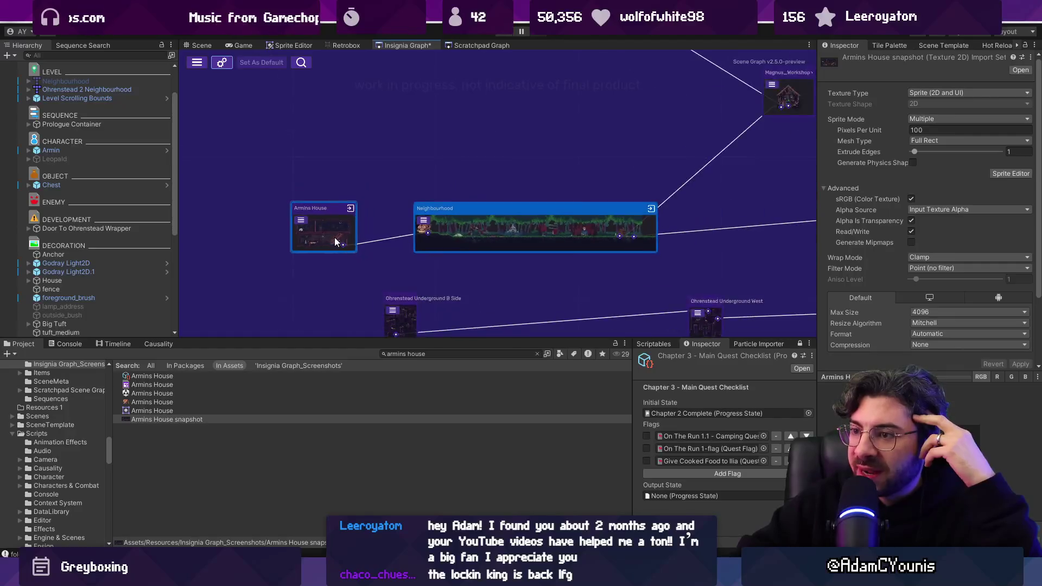
scroll(350, 259, down, 5)
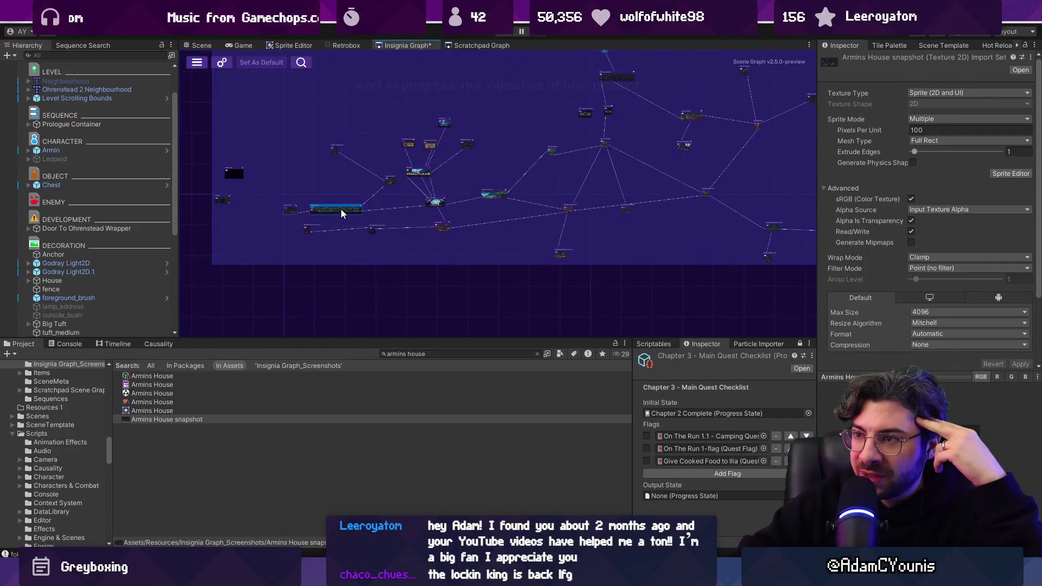
scroll(440, 225, down, 3)
scroll(428, 220, up, 10)
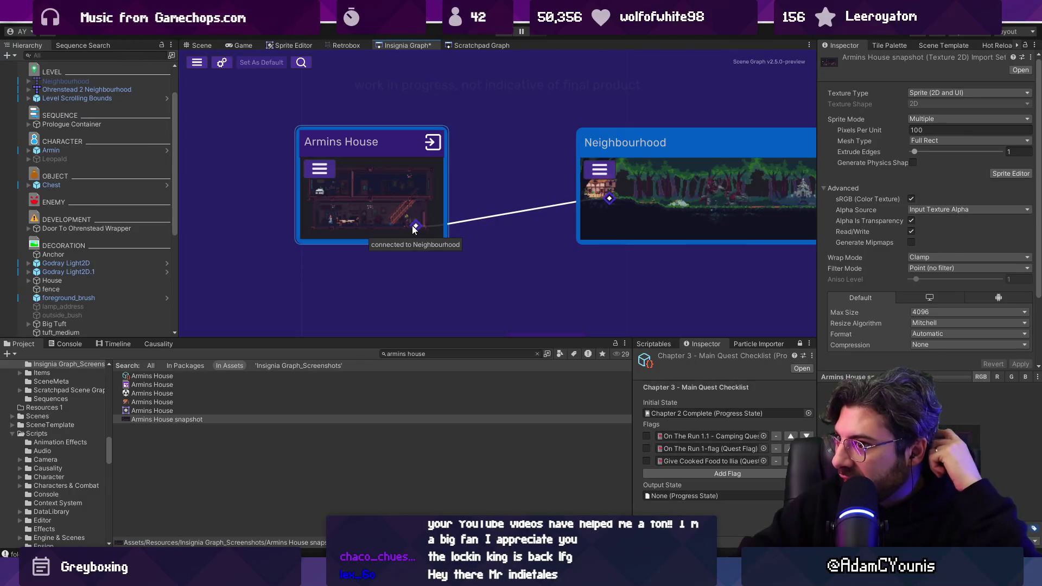
scroll(418, 231, down, 10)
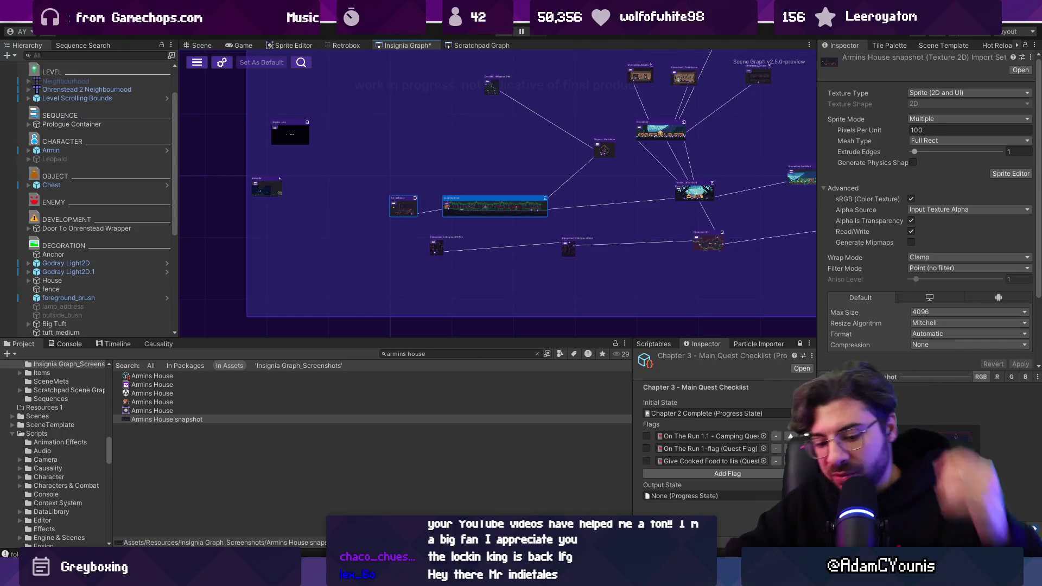
Launch Fork and view the Insignia repo's uncommitted local changes.
key(super)
text(fork)
key(Return)
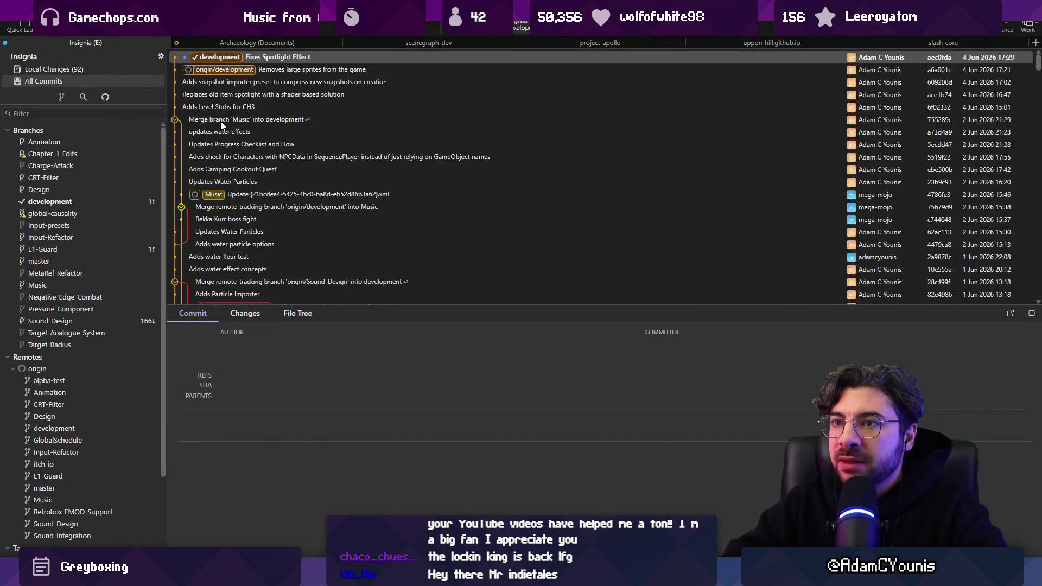
click(126, 72)
scroll(266, 154, down, 20)
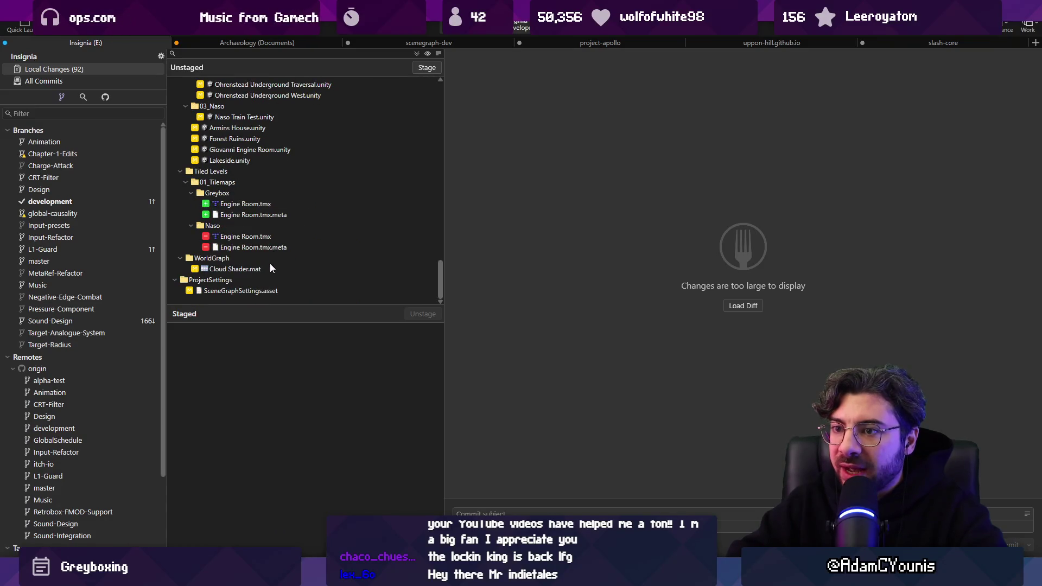
Inspect the Engine Room.tmx, its removed .meta, and Lakeside.unity changes.
click(252, 236)
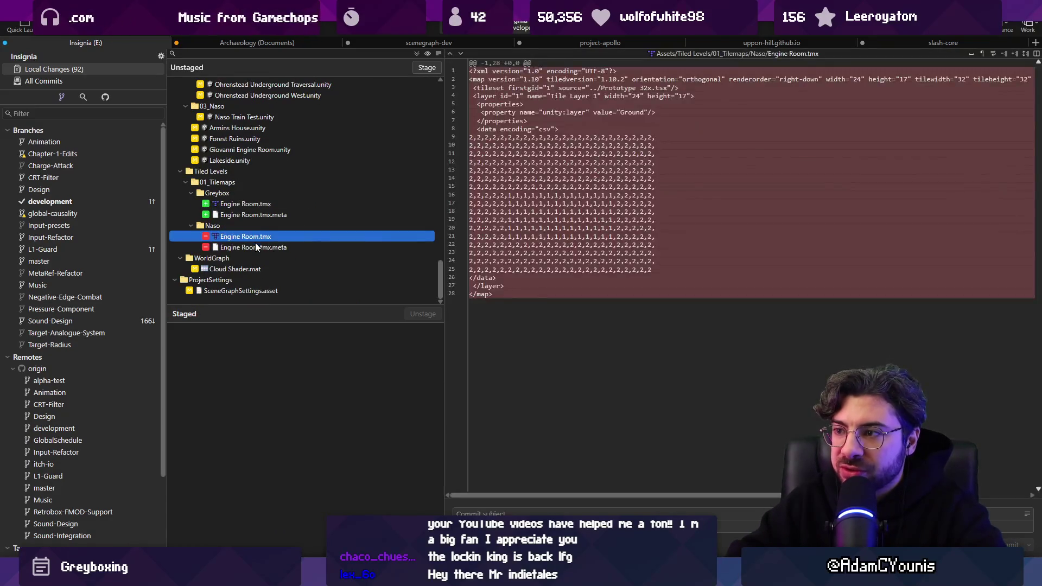
click(258, 250)
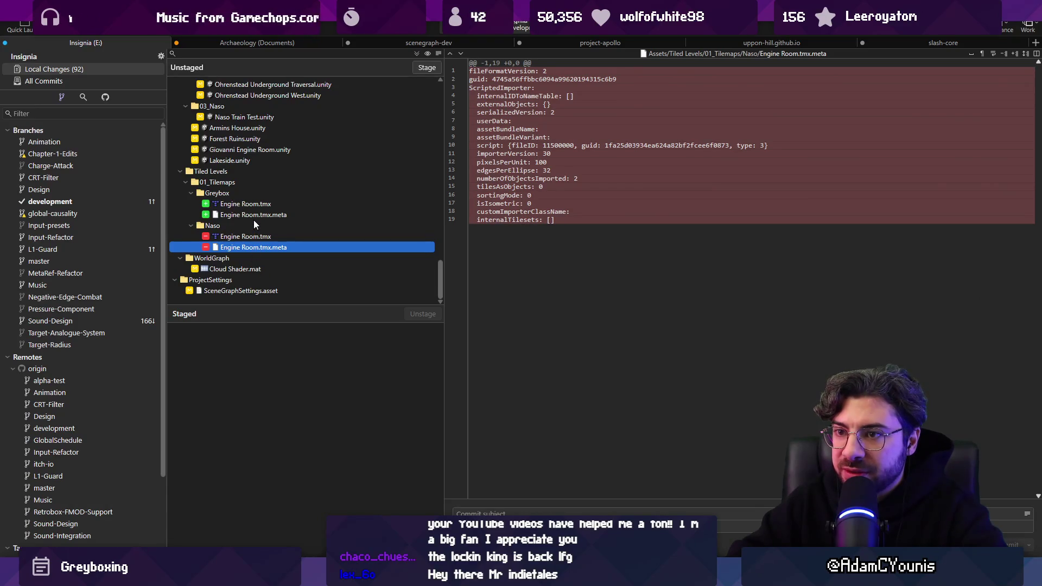
scroll(253, 220, up, 1)
click(238, 193)
scroll(253, 184, up, 5)
scroll(252, 185, up, 5)
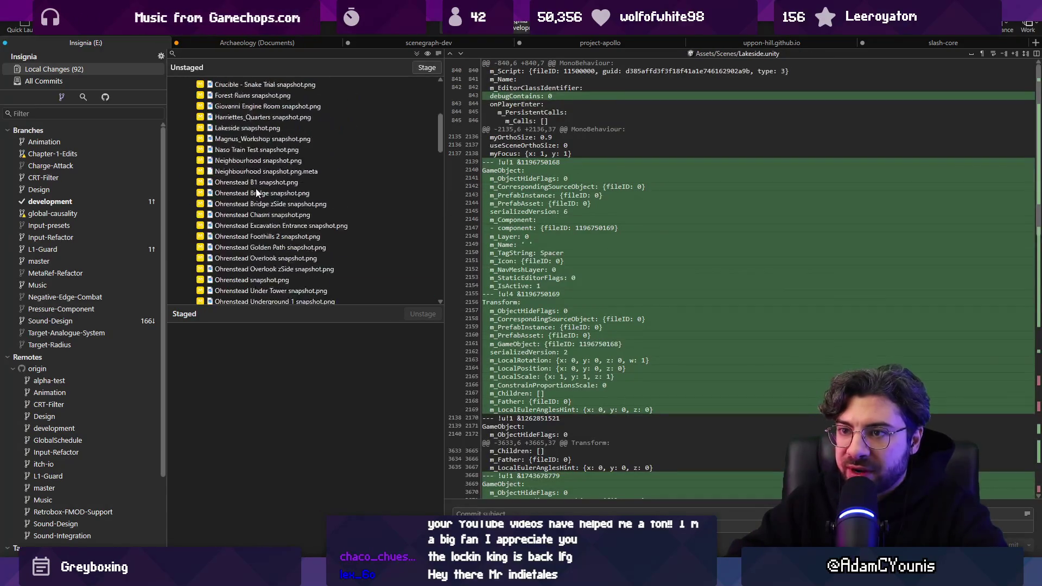
Discard the changes to the selected range of snapshot and scene files.
shift+click(385, 162)
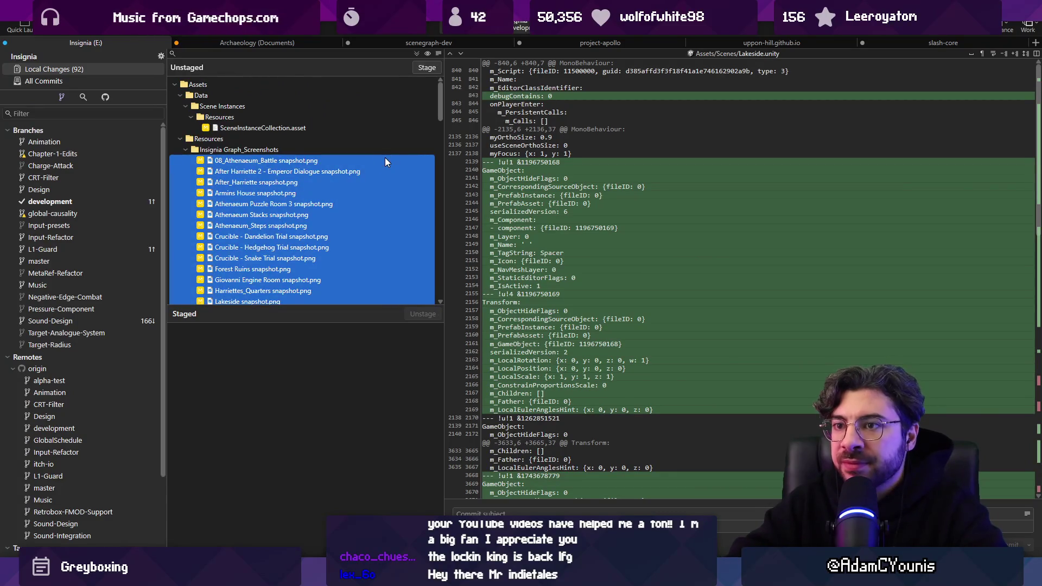
key(ctrl+BackSpace)
key(Return)
click(287, 127)
key(ctrl+BackSpace)
key(Escape)
Discard the Cloud Shader.mat and SceneGraphSettings.asset changes.
click(270, 193)
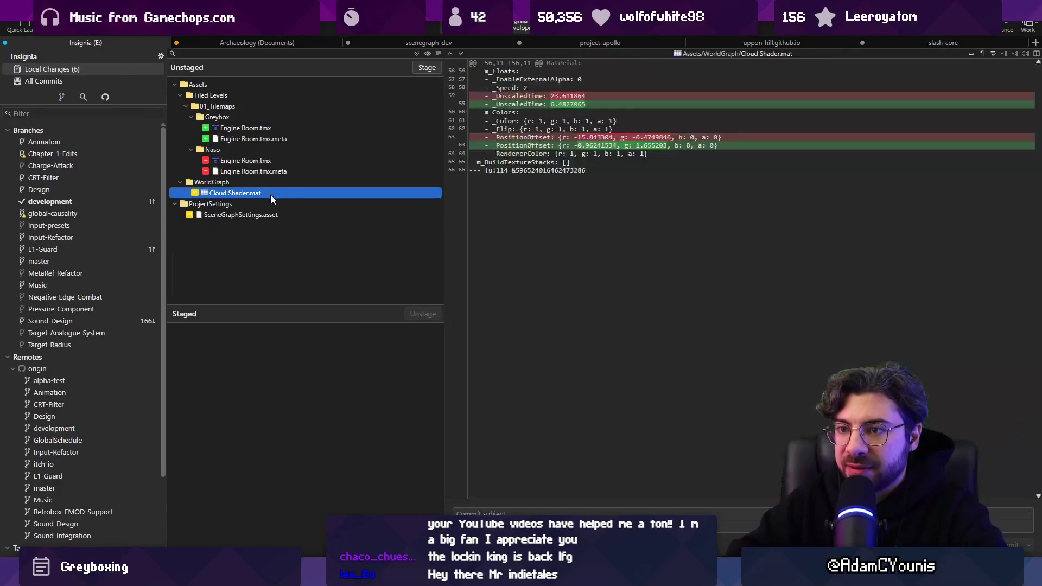
key(ctrl+BackSpace)
key(Return)
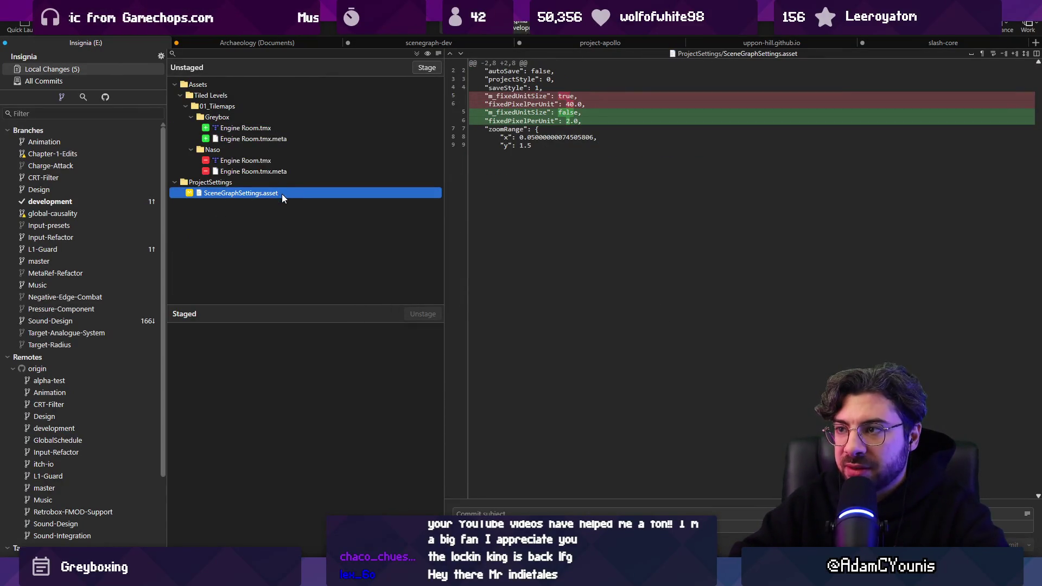
key(ctrl+BackSpace)
key(Return)
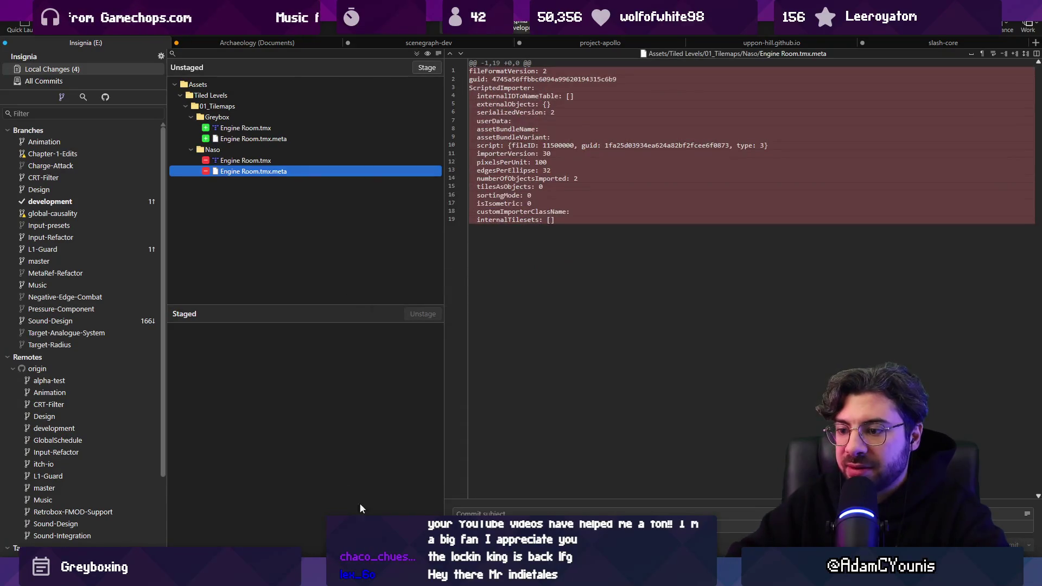
mouse_move(509, 577)
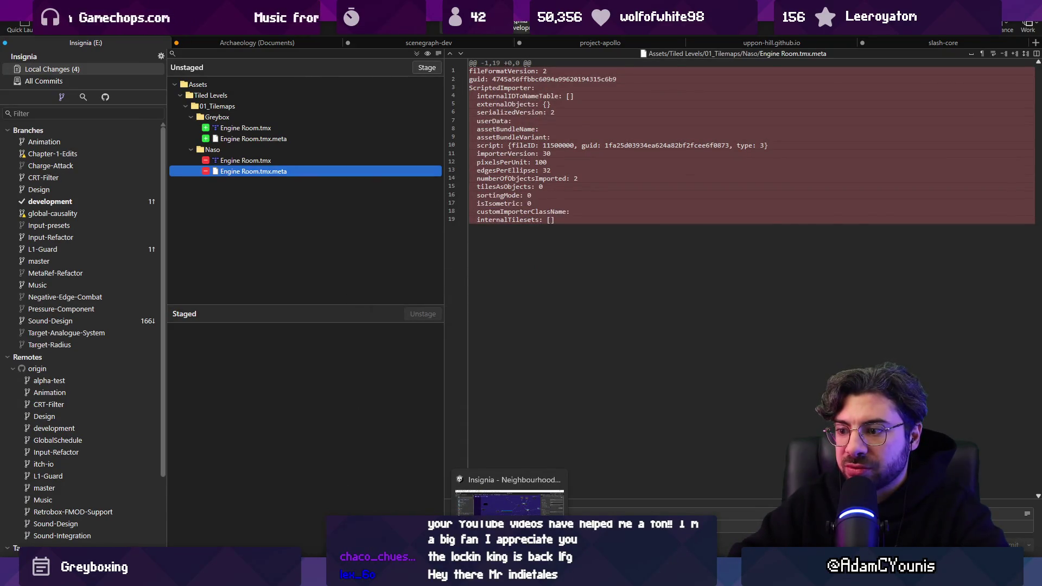
click(510, 502)
Close the scene graph tab and reopen the Insignia graph from Window > Indie Tales.
right_click(401, 40)
click(437, 60)
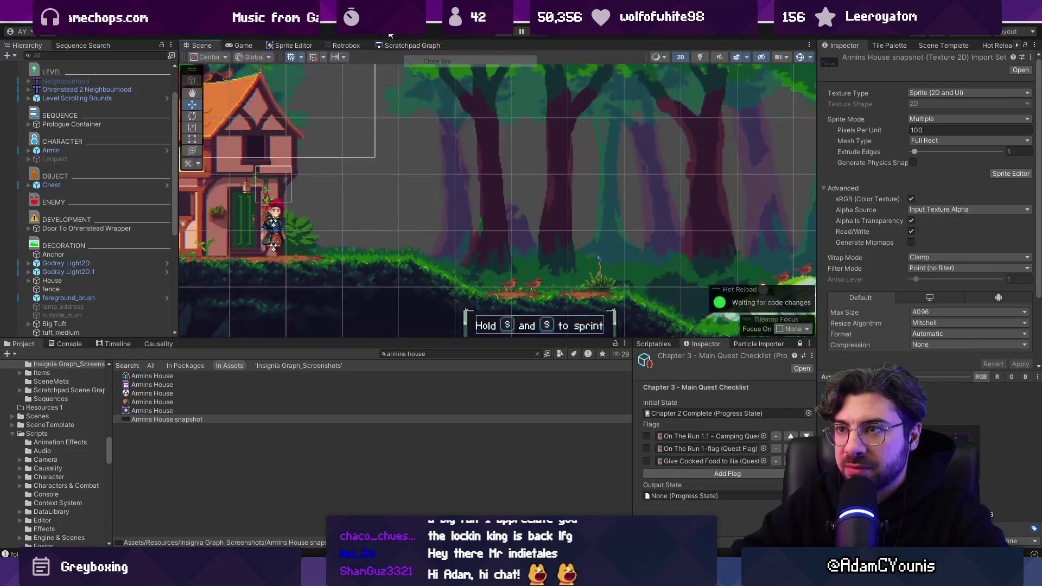
click(390, 16)
mouse_move(472, 117)
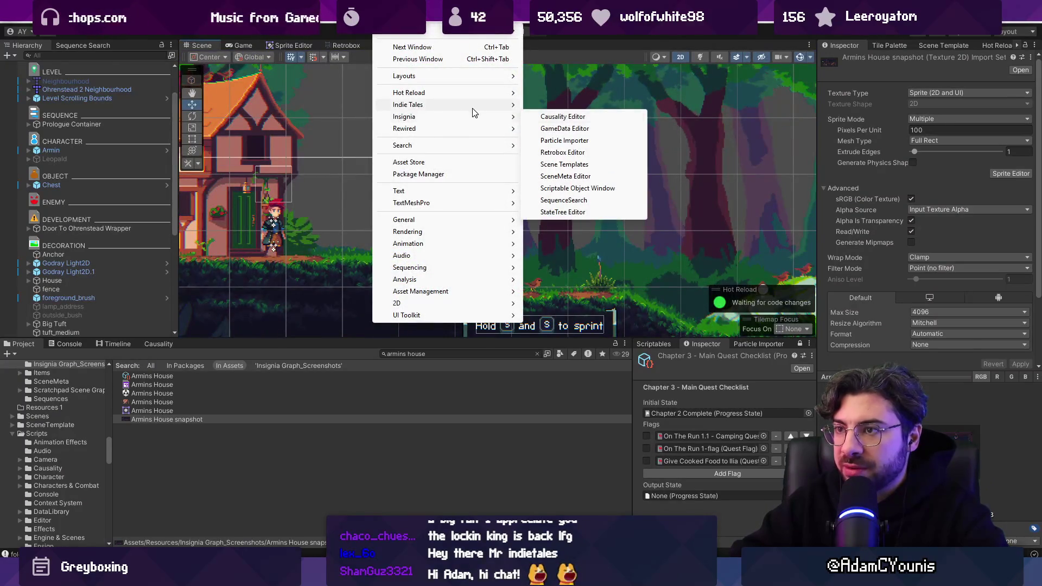
click(540, 103)
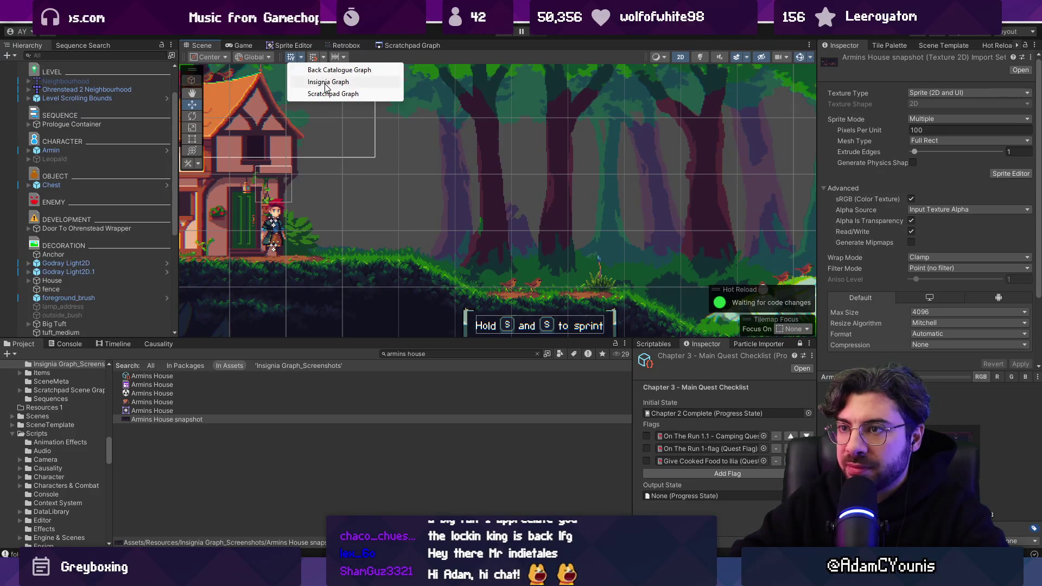
click(328, 82)
Select the 'armins house' search text, then close the Insignia Graph tab.
scroll(428, 97, down, 5)
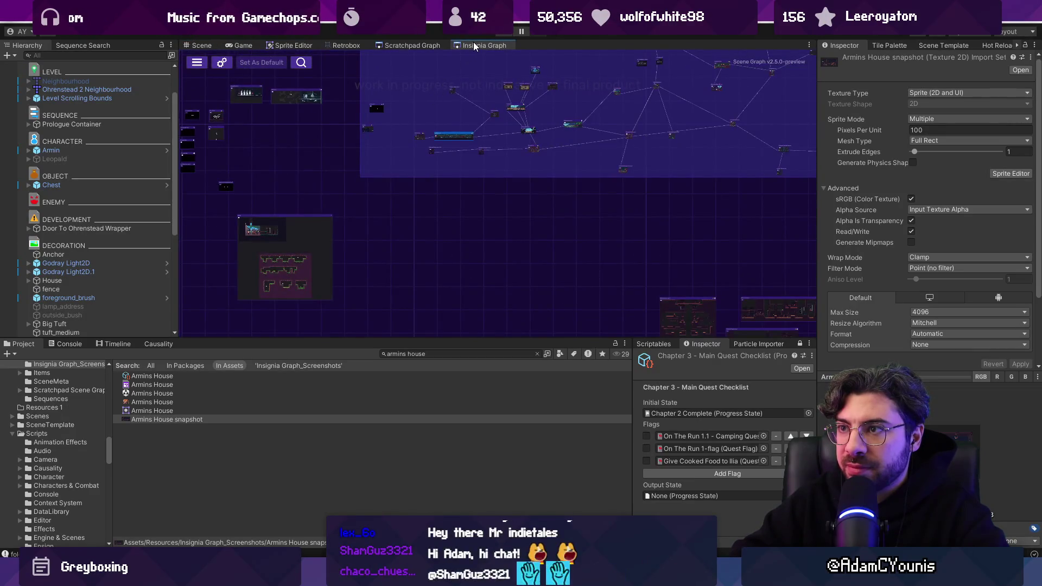
scroll(232, 221, up, 5)
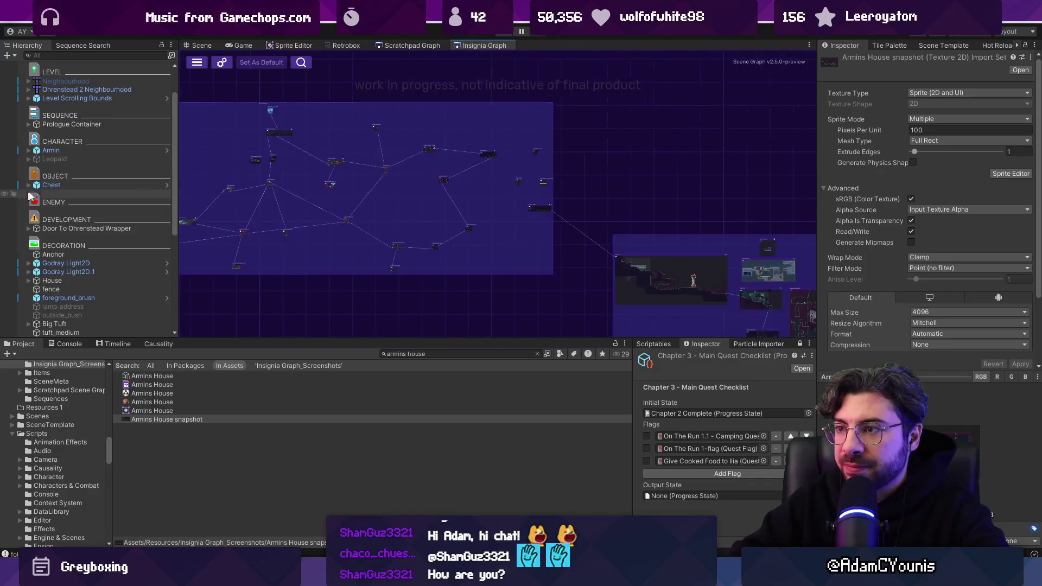
click(446, 354)
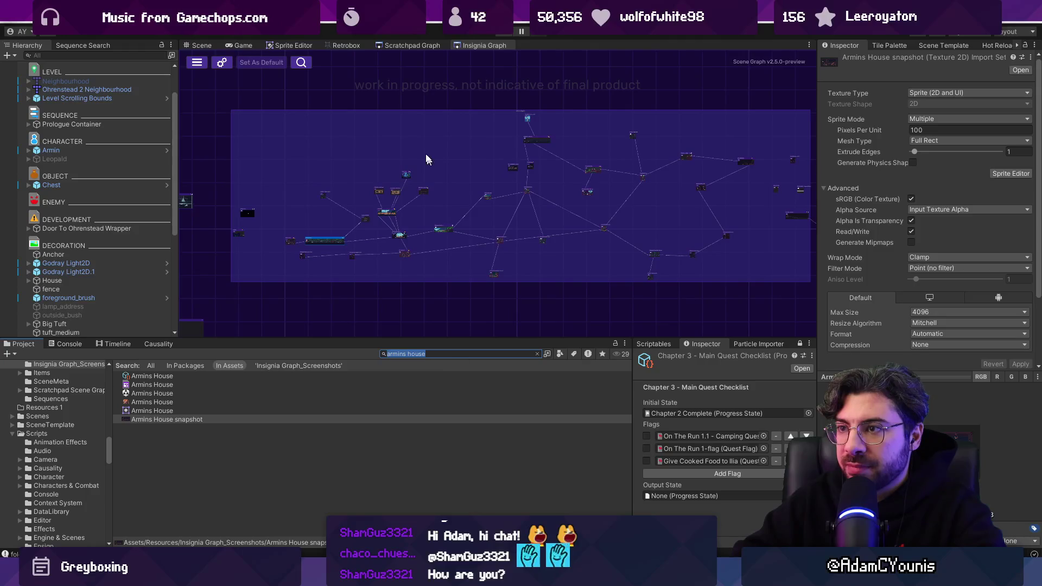
right_click(463, 45)
click(485, 64)
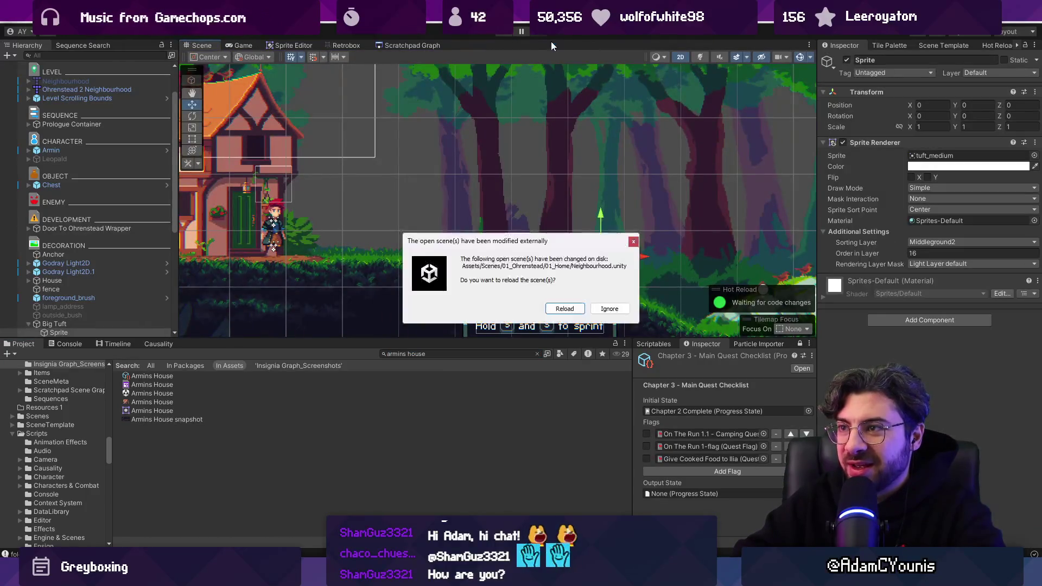
Reload the externally modified Neighbourhood scene and check the Console output.
click(572, 311)
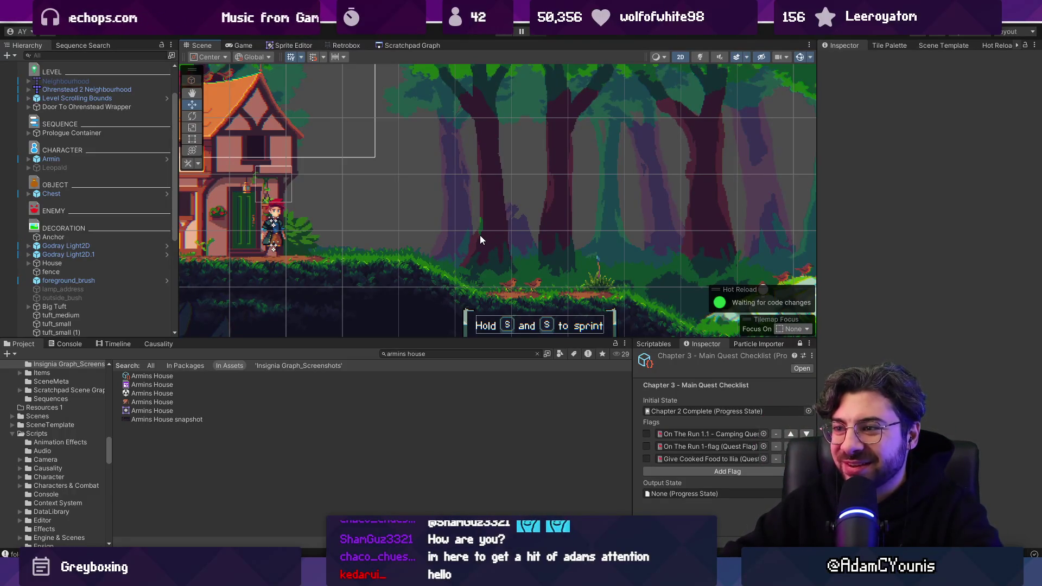
click(65, 344)
click(24, 356)
click(22, 345)
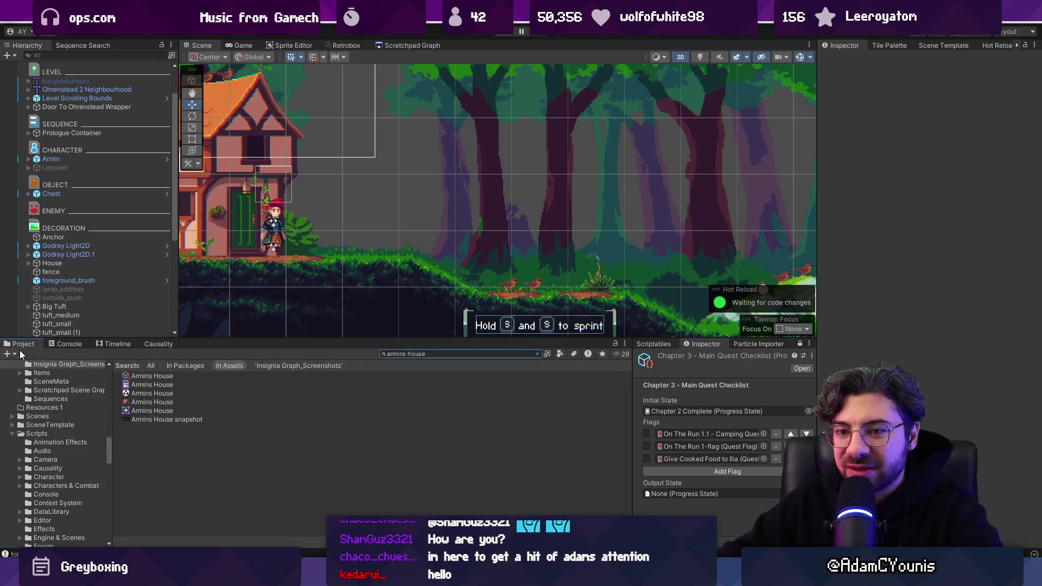
Select the Armins House sprite asset in the Project window.
click(405, 16)
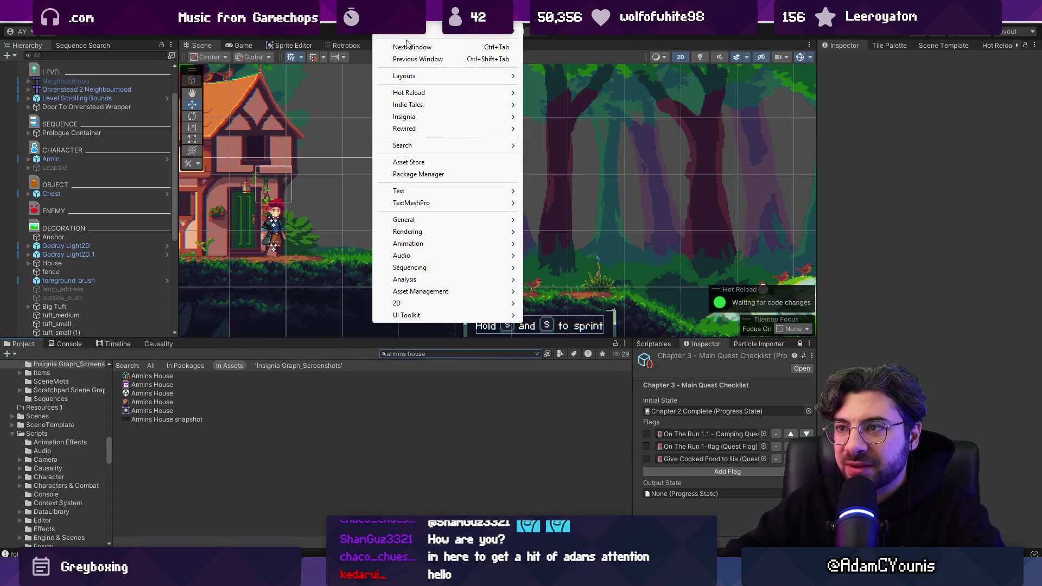
click(580, 410)
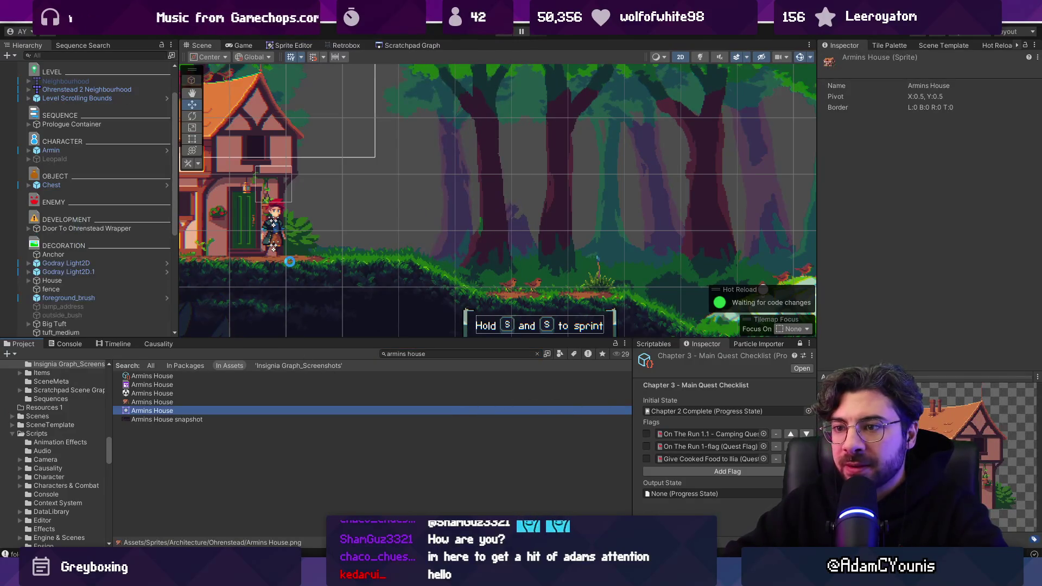
key(alt+w)
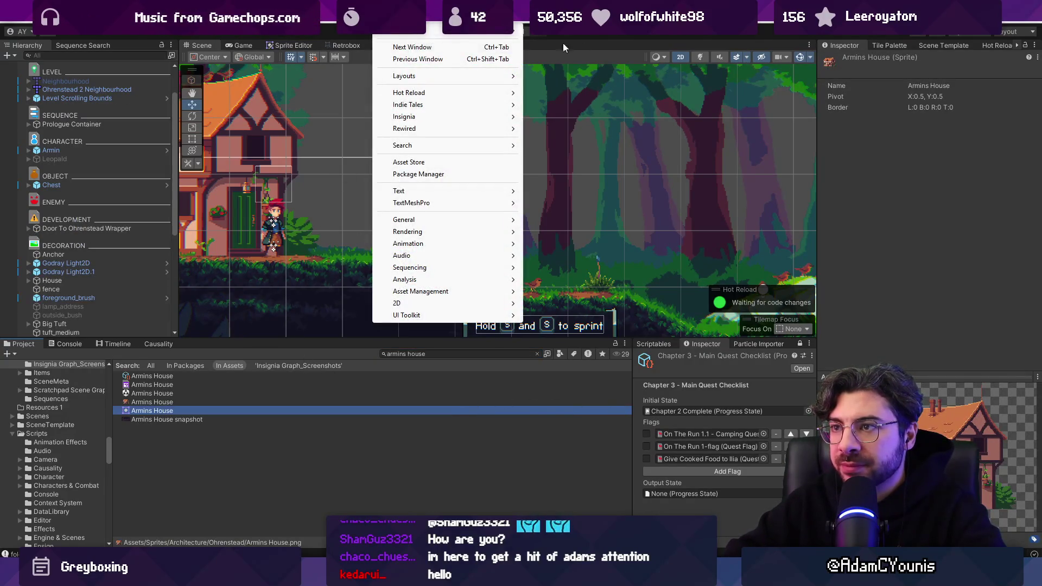
click(497, 31)
click(497, 31)
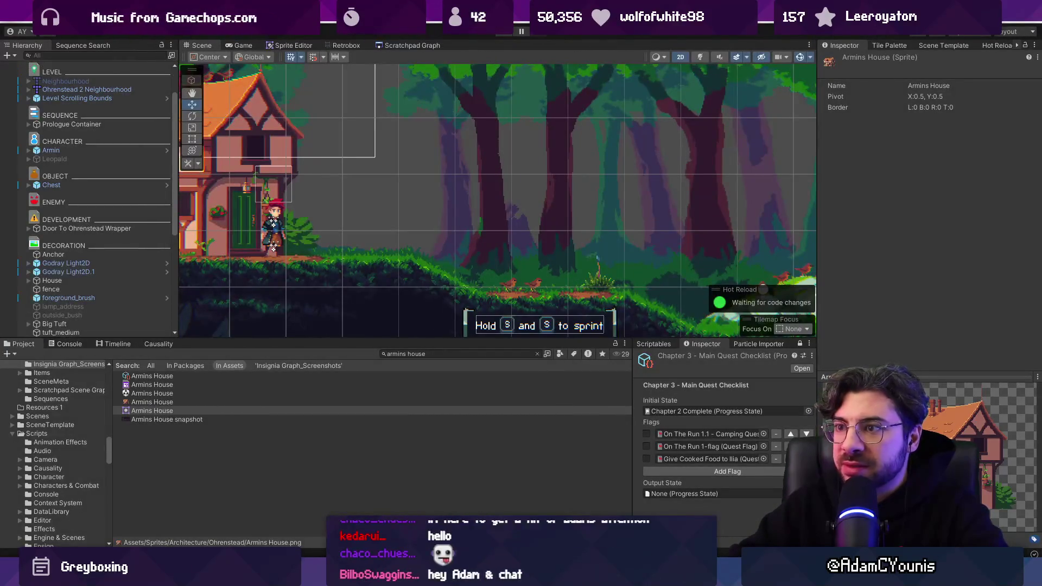
After a quick look at the git client, reopen the Insignia window from the Window menu.
key(alt+Tab)
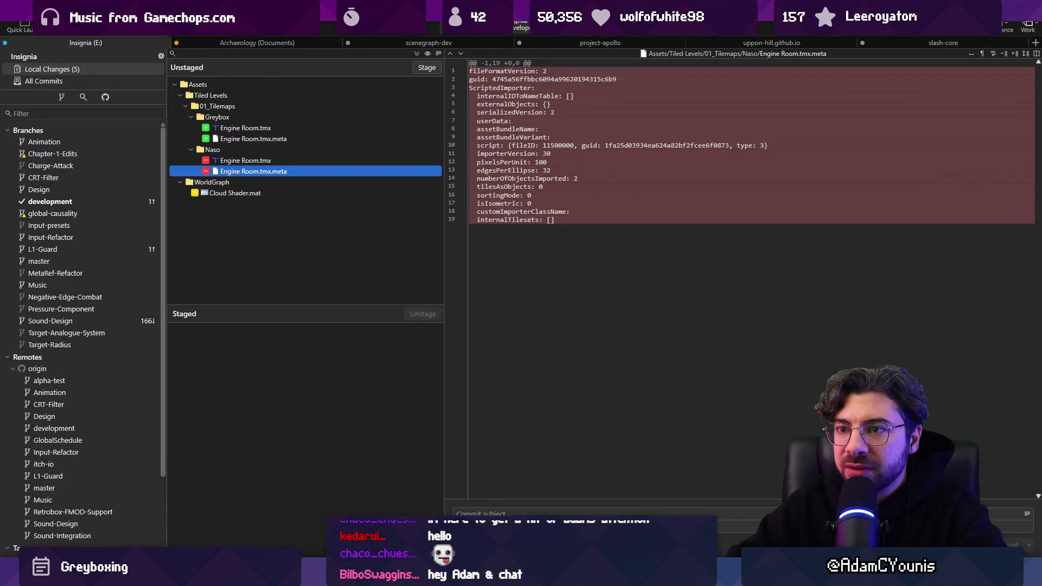
key(alt+Tab)
click(387, 16)
mouse_move(449, 120)
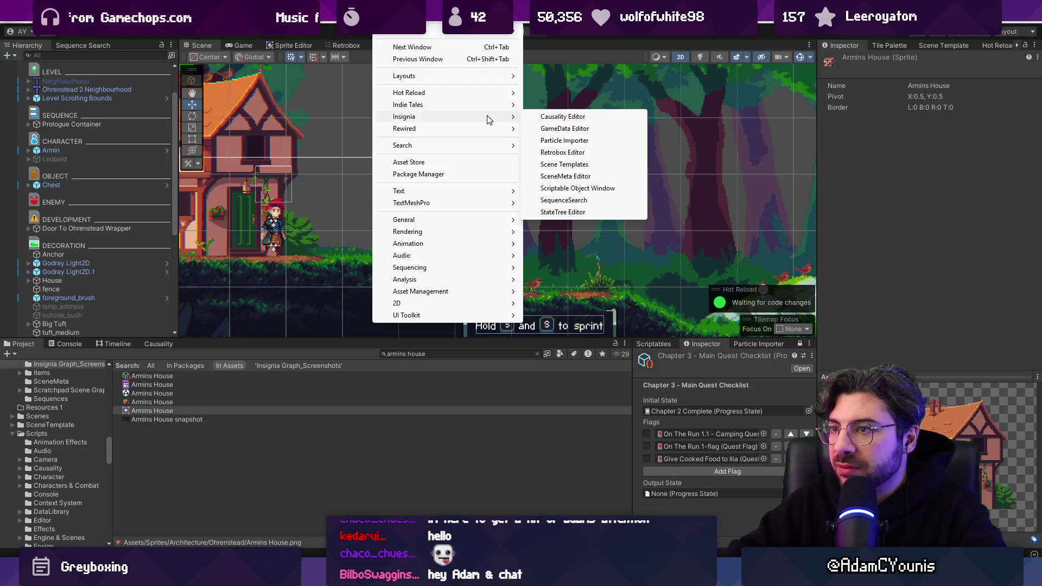
mouse_move(505, 105)
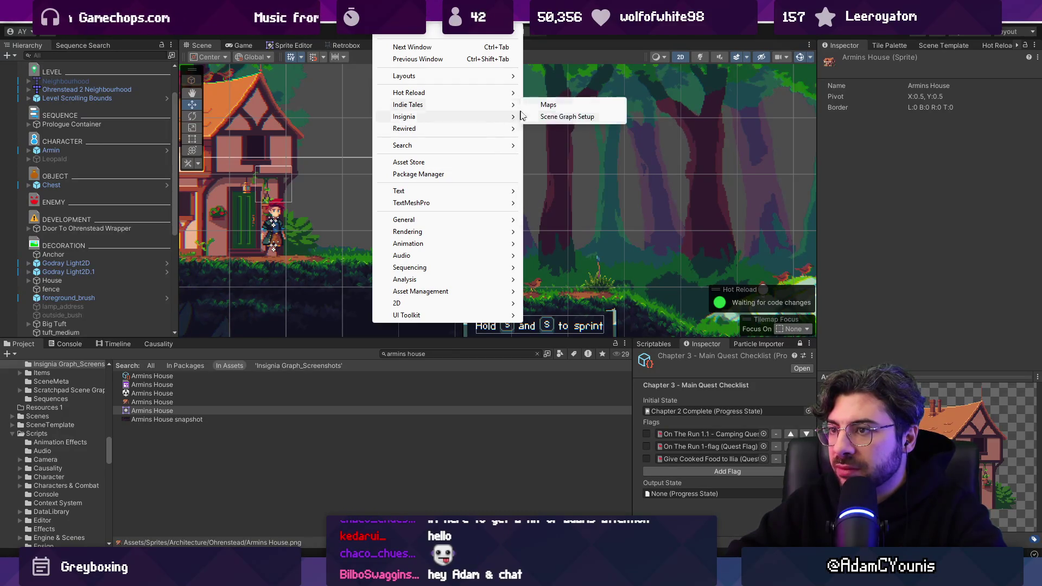
click(565, 116)
Open Insignia Graph, zoom out and back in, and lower the Project splitter for a taller graph.
click(325, 80)
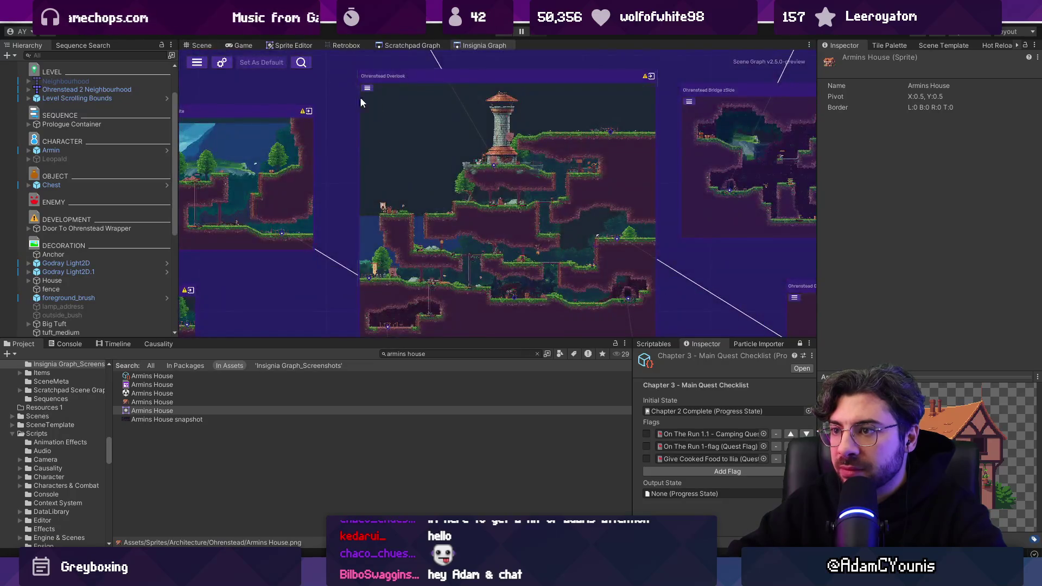
scroll(558, 190, down, 5)
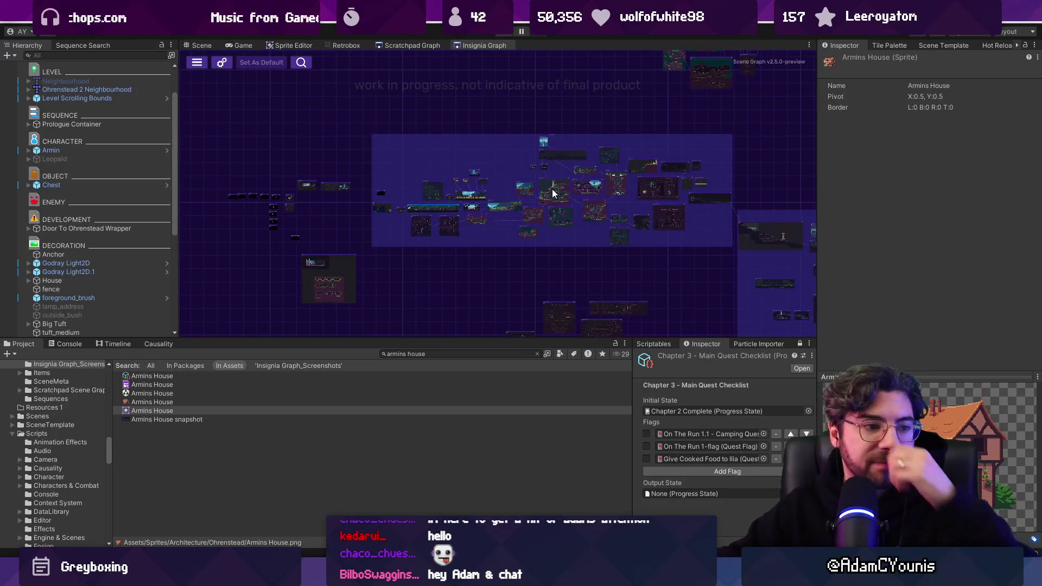
scroll(452, 210, up, 5)
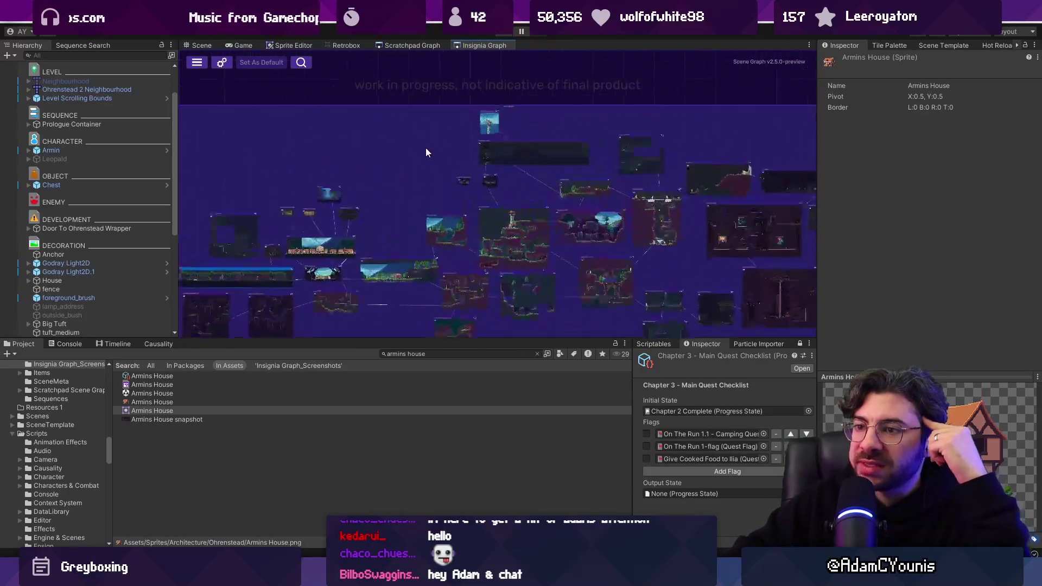
drag(403, 337, 403, 377)
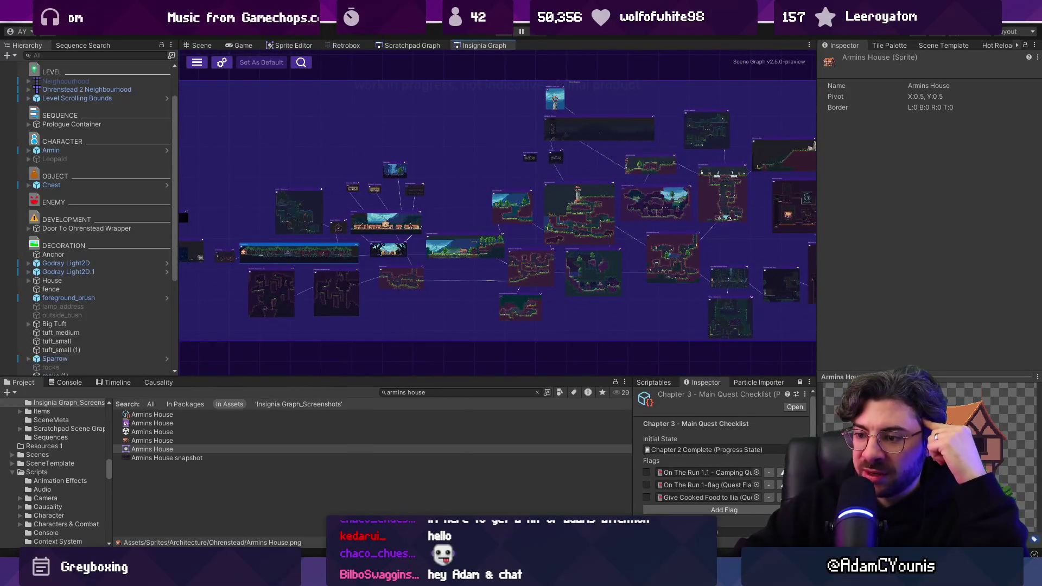
mouse_move(412, 576)
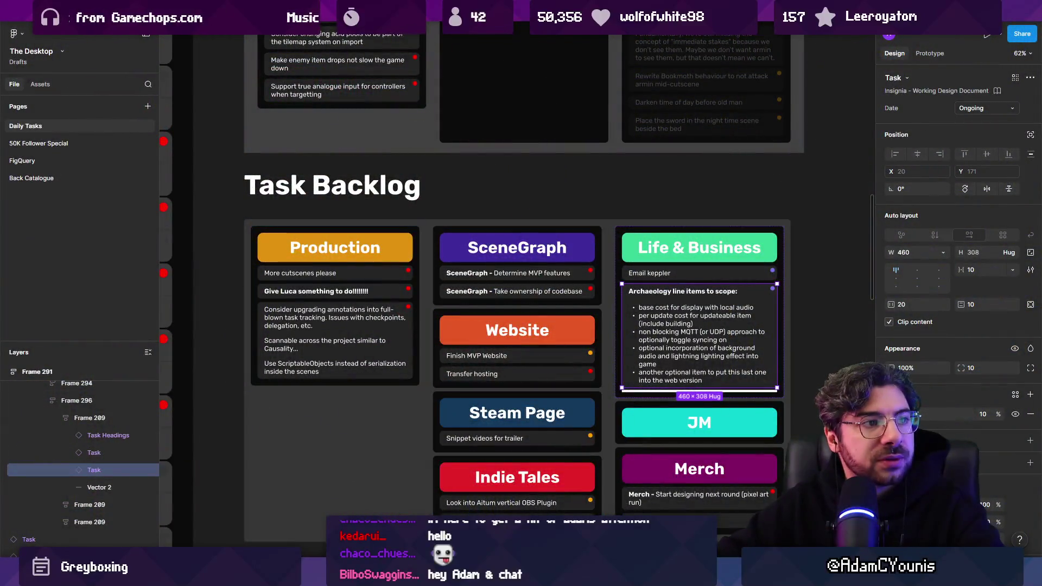
Duplicate the SceneGraph 'Take ownership of codebase' task on the Task Backlog.
scroll(600, 250, up, 5)
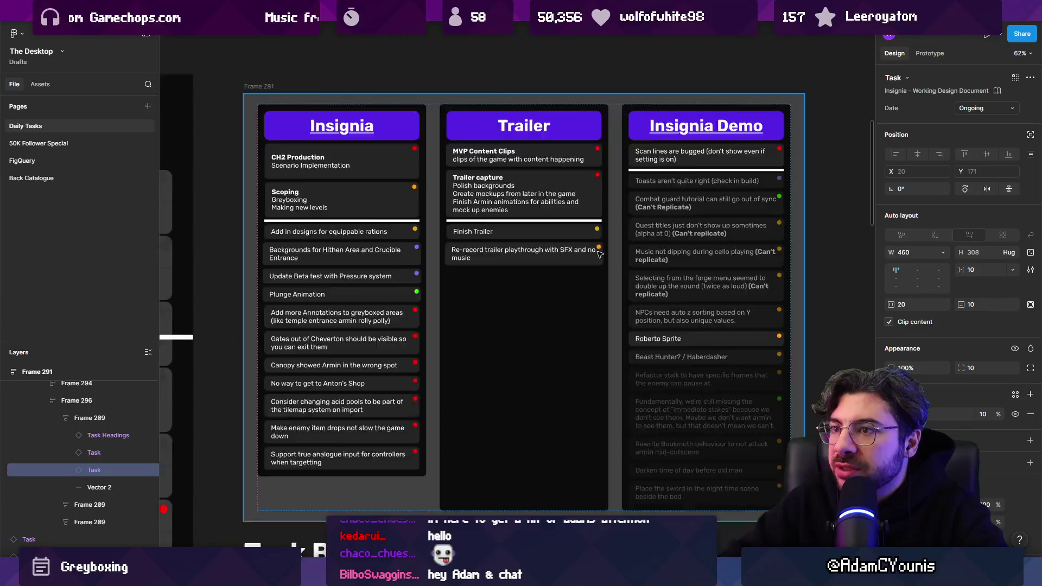
scroll(600, 253, down, 6)
scroll(483, 223, up, 5)
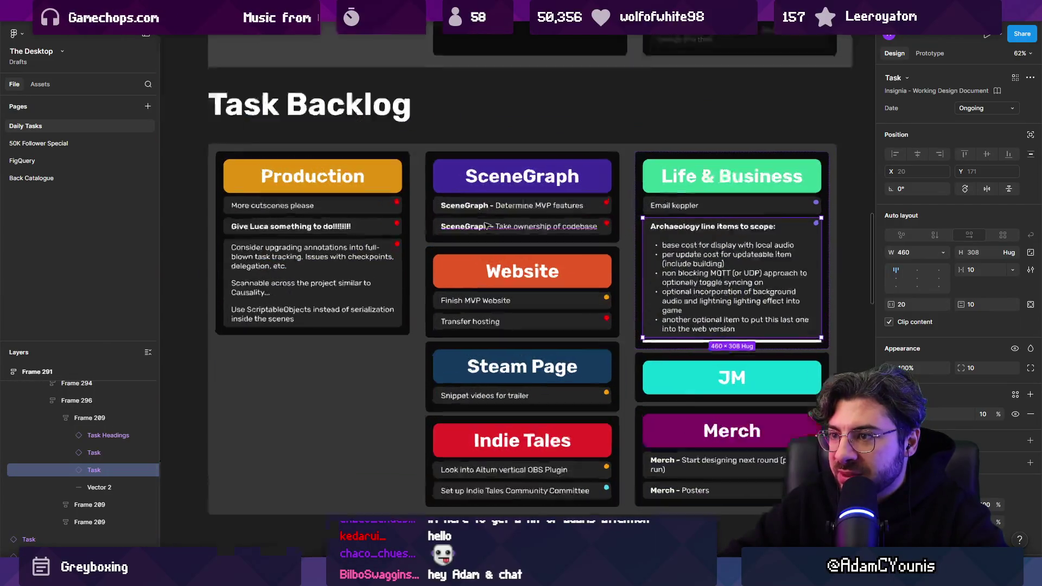
click(468, 251)
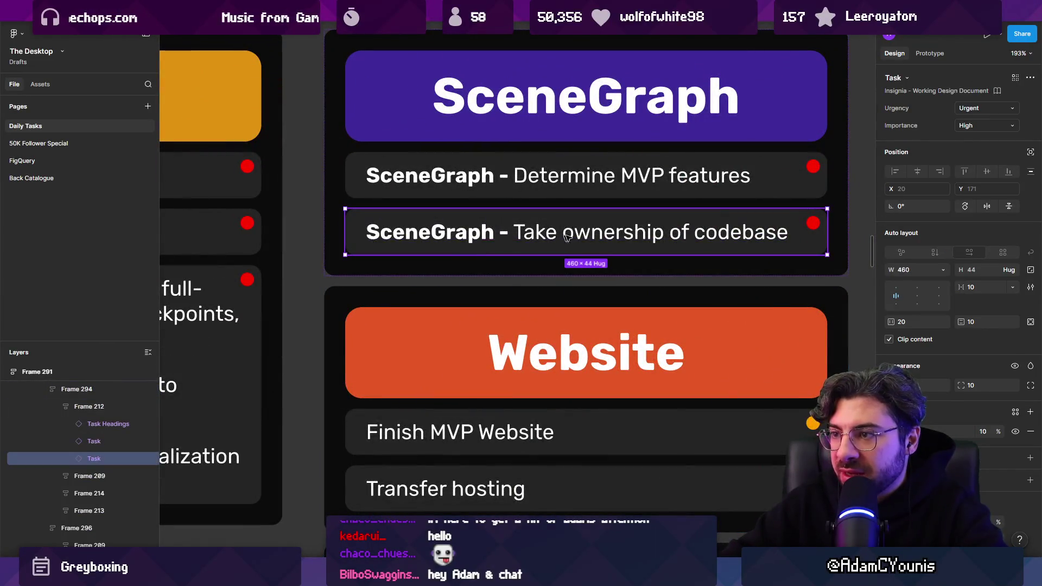
key(ctrl+d)
Rewrite the duplicate's text to 'Decouple texture scale from window scale'.
double_click(581, 286)
key(End)
key(ctrl+shift+Left)
key(ctrl+shift+Left)
key(ctrl+shift+Left)
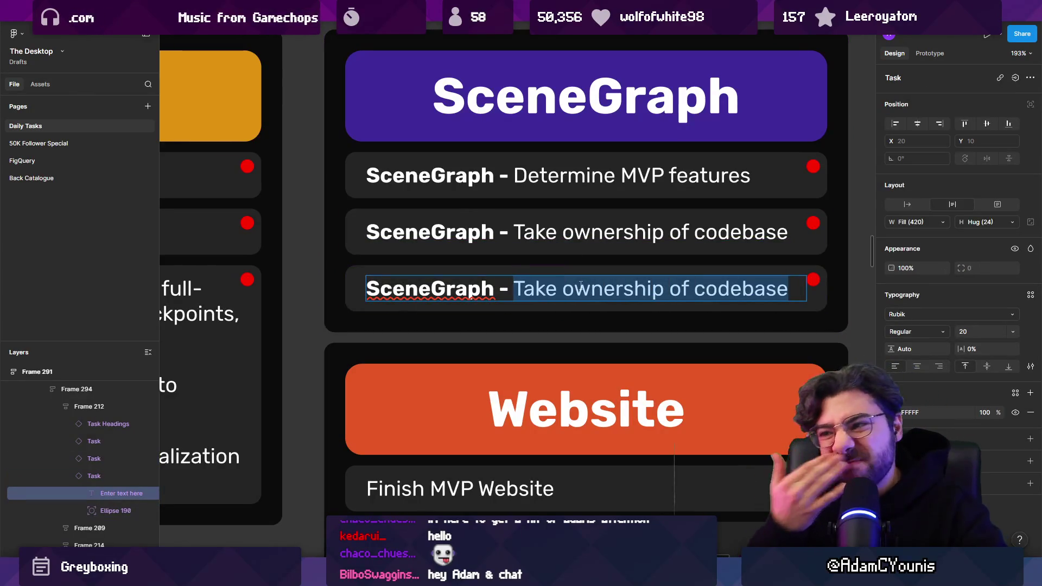
text(Decouple texture size from)
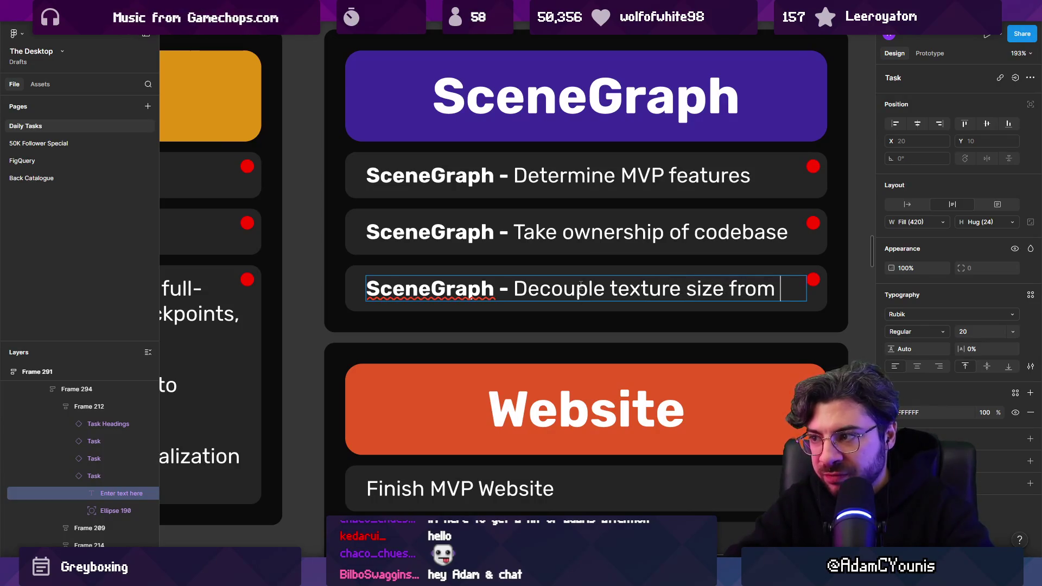
text(indow s)
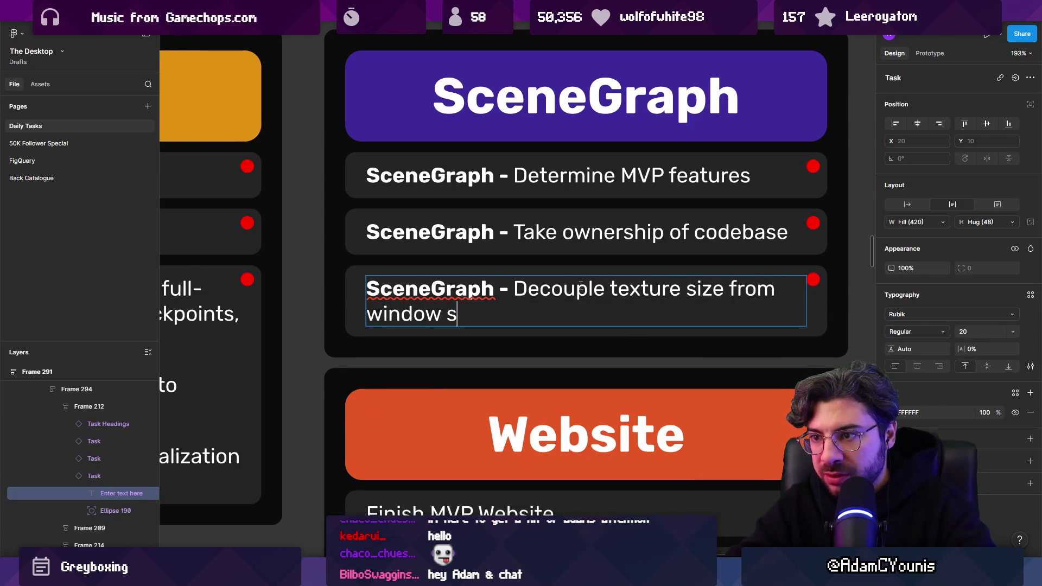
key(ctrl+shift+Left)
key(ctrl+shift+Left)
key(ctrl+shift+Left)
key(Left)
key(ctrl+shift+Right)
text(scale)
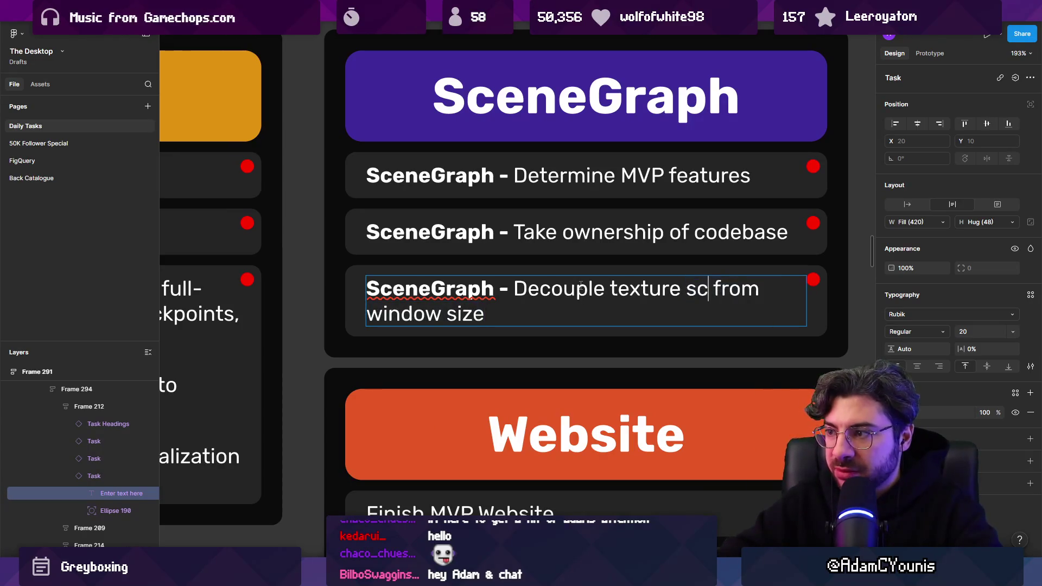
key(End)
key(ctrl+shift+Left)
text(scal)
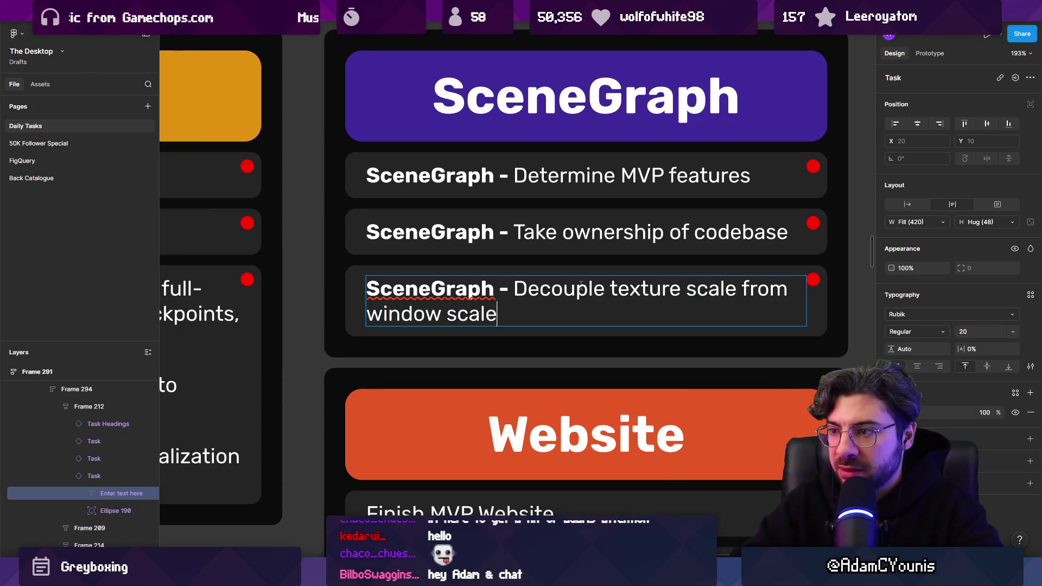
key(Escape)
Finish the task description with 'allow point filtering in the editor'.
double_click(530, 307)
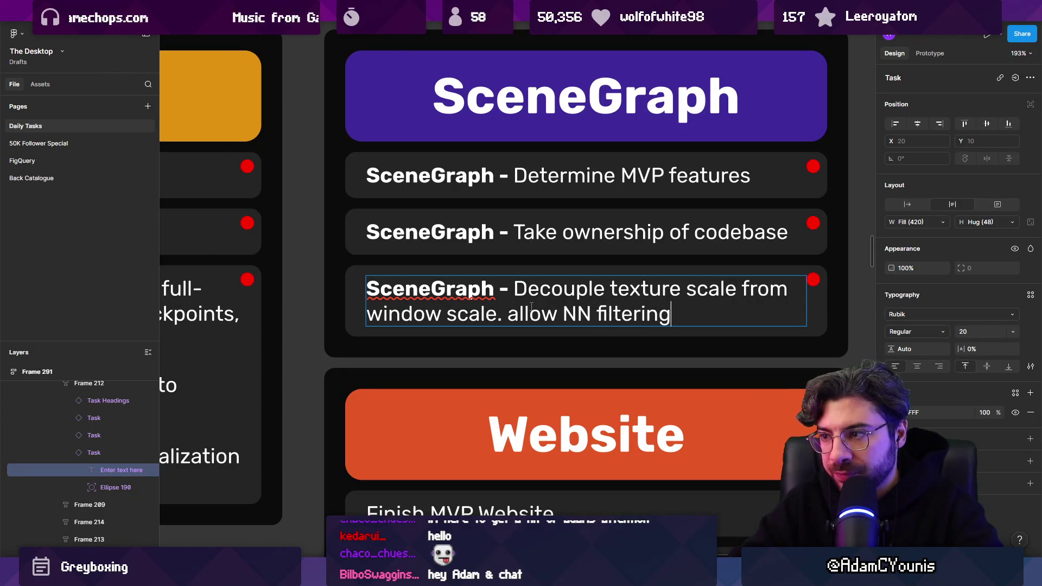
key(ctrl+Left)
key(ctrl+shift+Left)
text(point )
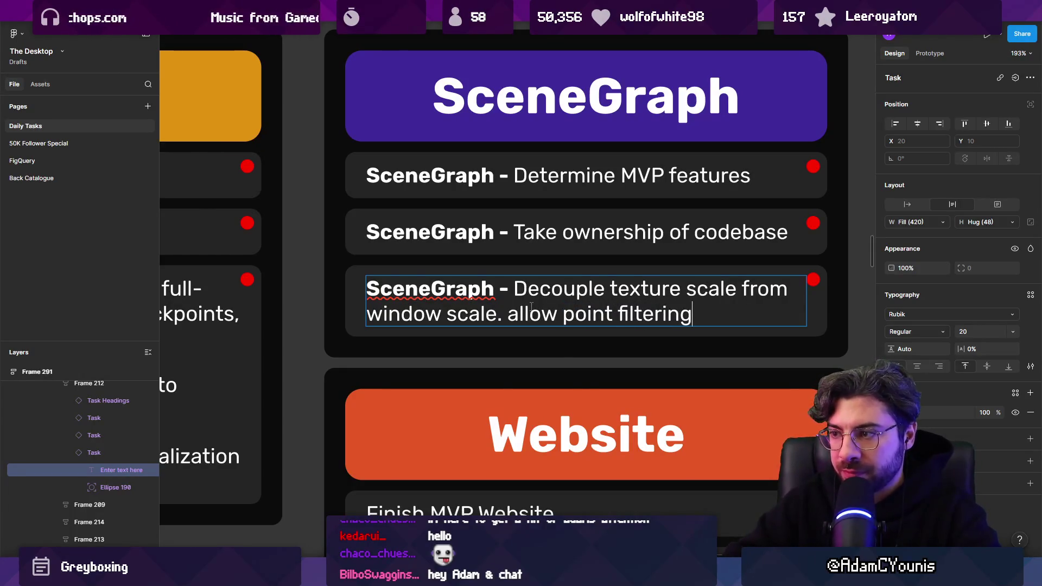
text(editor)
key(Escape)
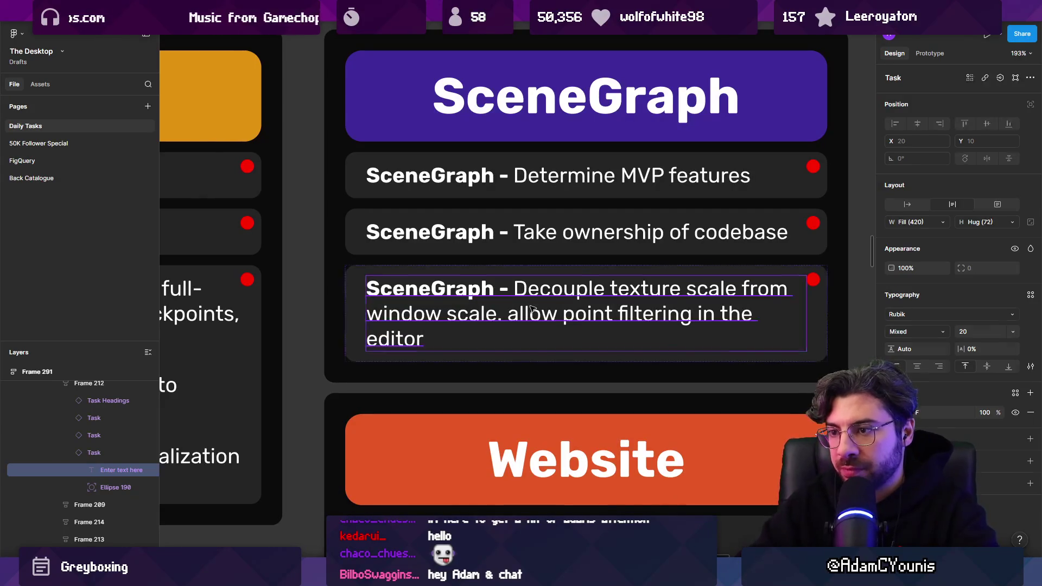
key(Escape)
scroll(453, 288, down, 10)
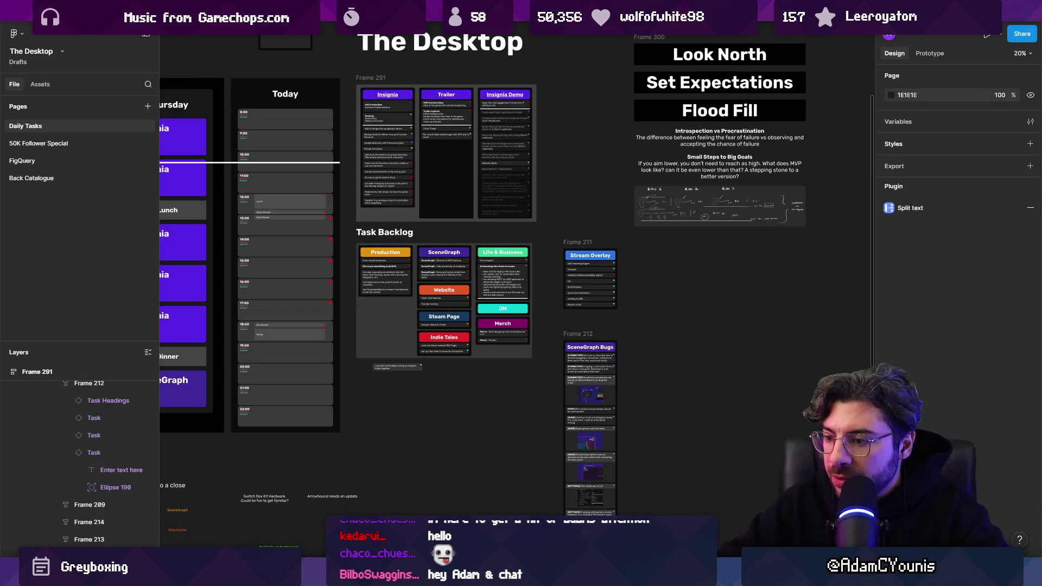
Return to Unity and recentre the Insignia Graph nodes.
mouse_move(510, 575)
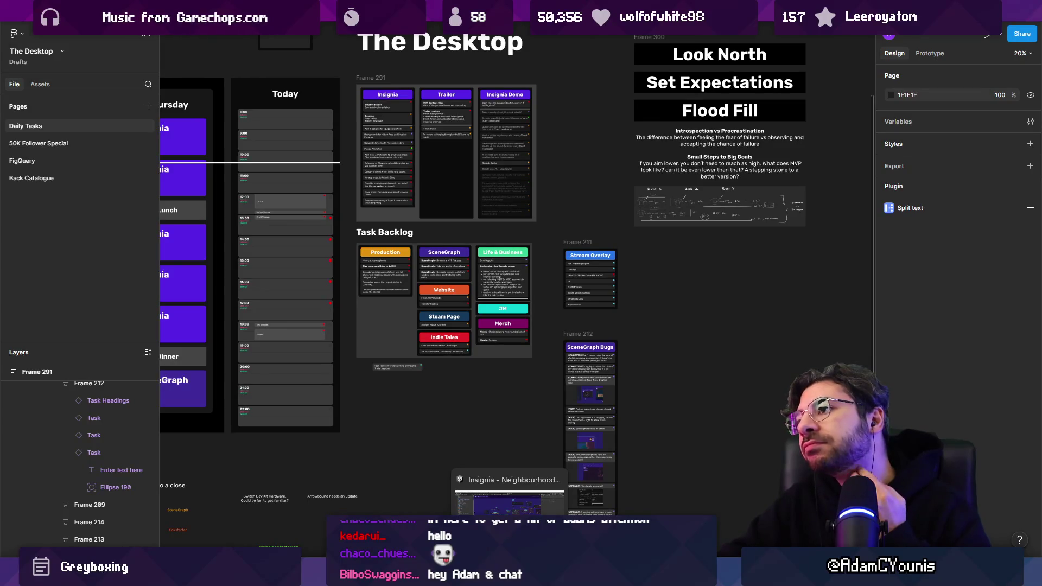
click(509, 502)
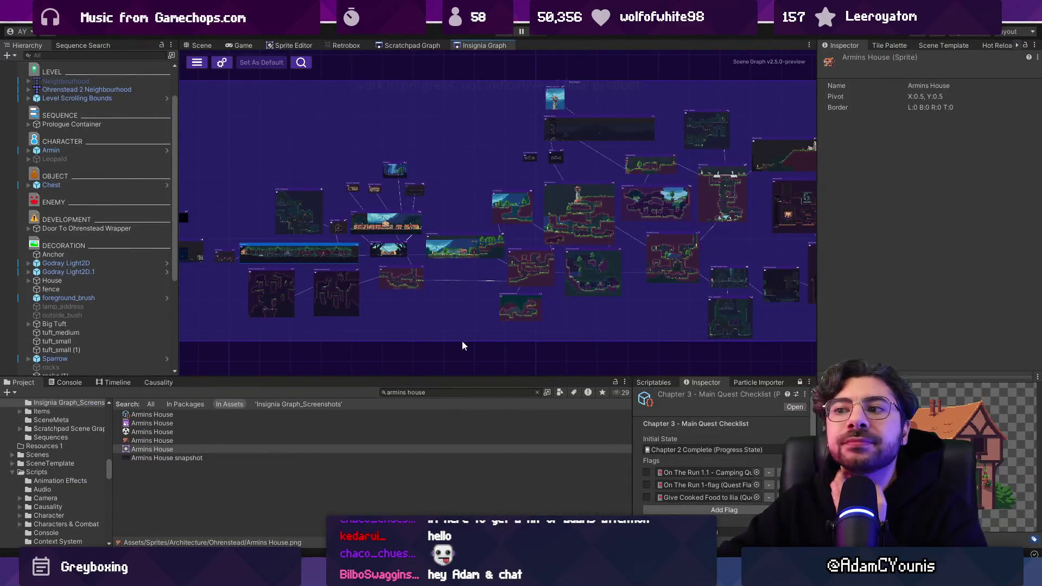
scroll(433, 272, down, 3)
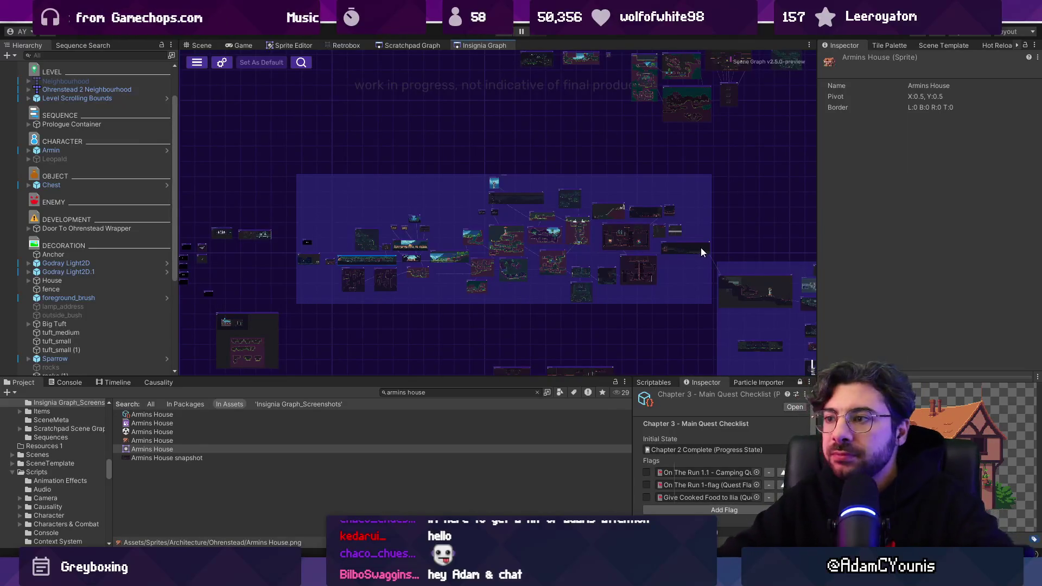
drag(544, 283, 515, 295)
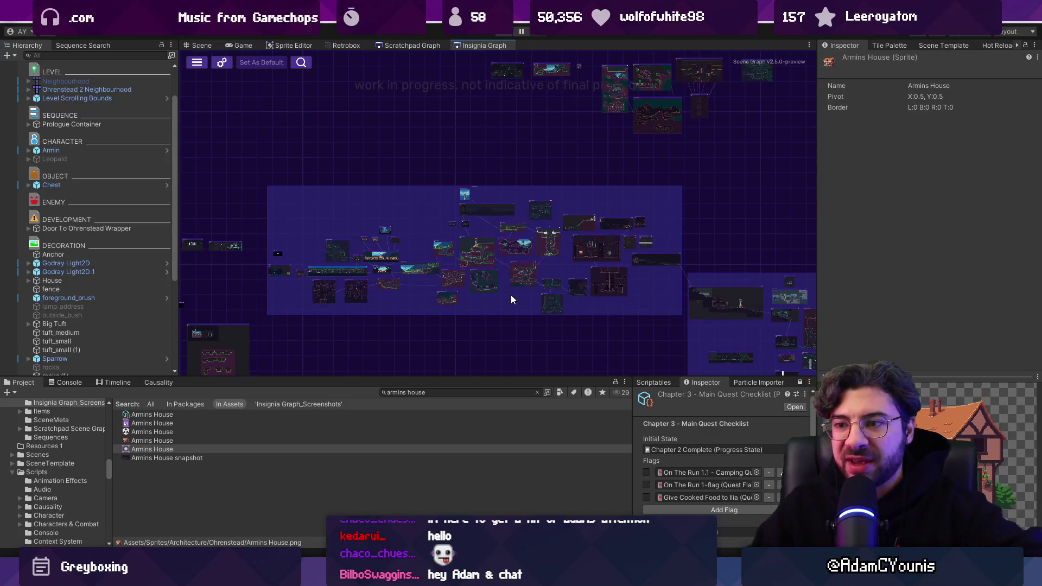
Clear the 'armins house' Project search and make the graph view slightly taller.
click(538, 392)
drag(537, 381, 534, 407)
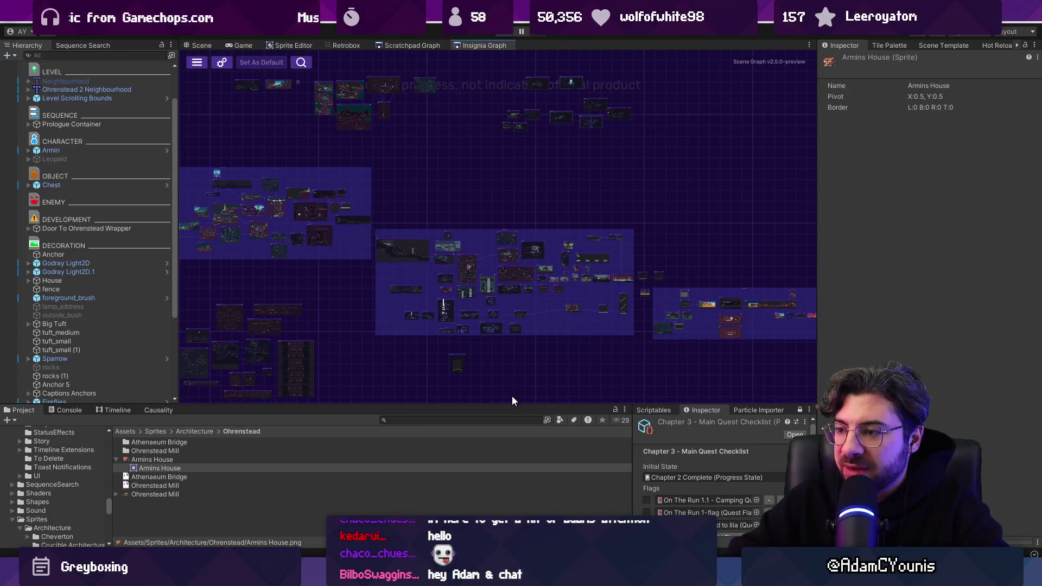
drag(512, 403, 512, 408)
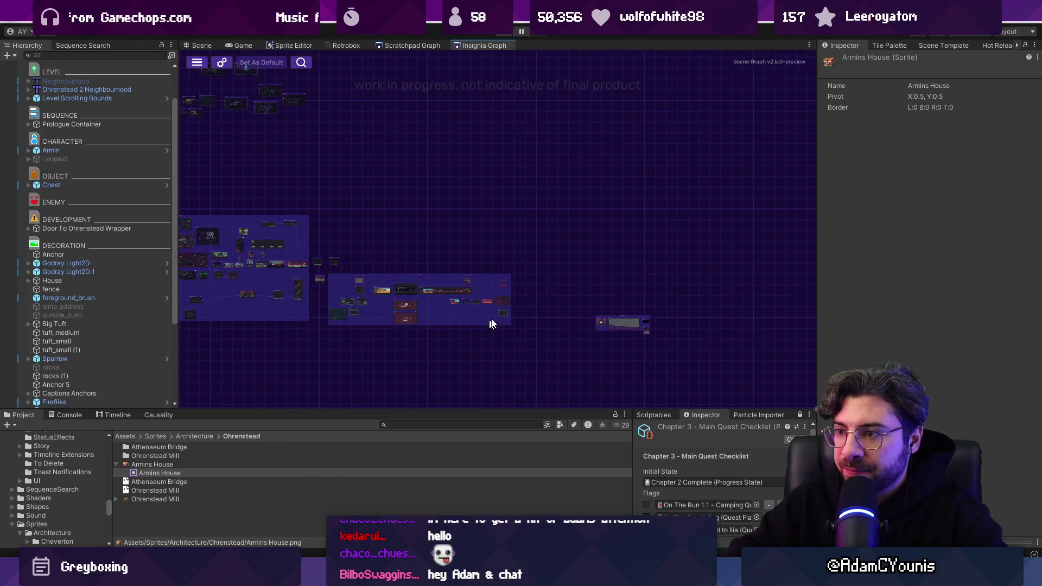
scroll(492, 324, up, 6)
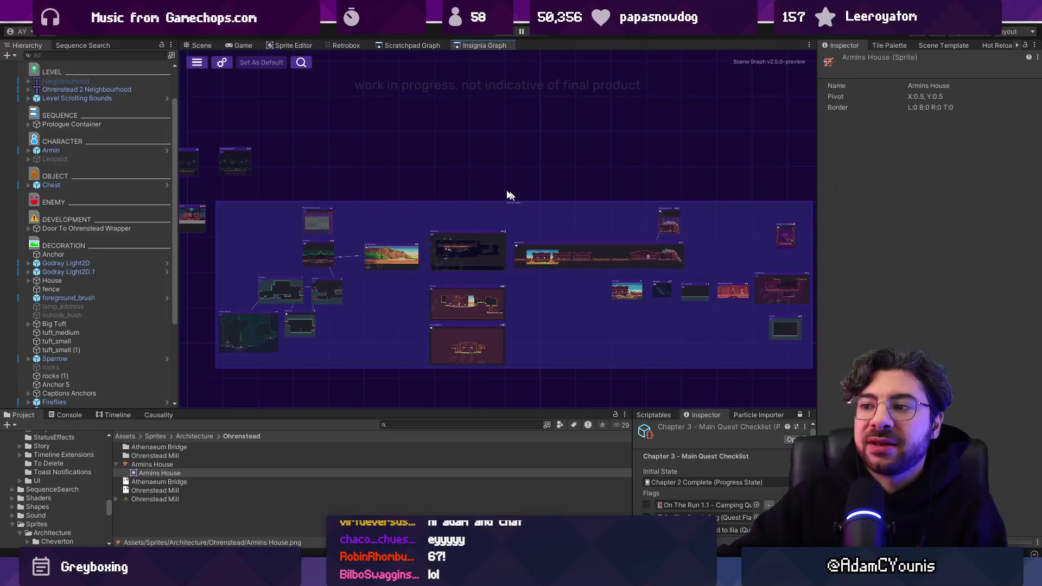
scroll(429, 181, down, 4)
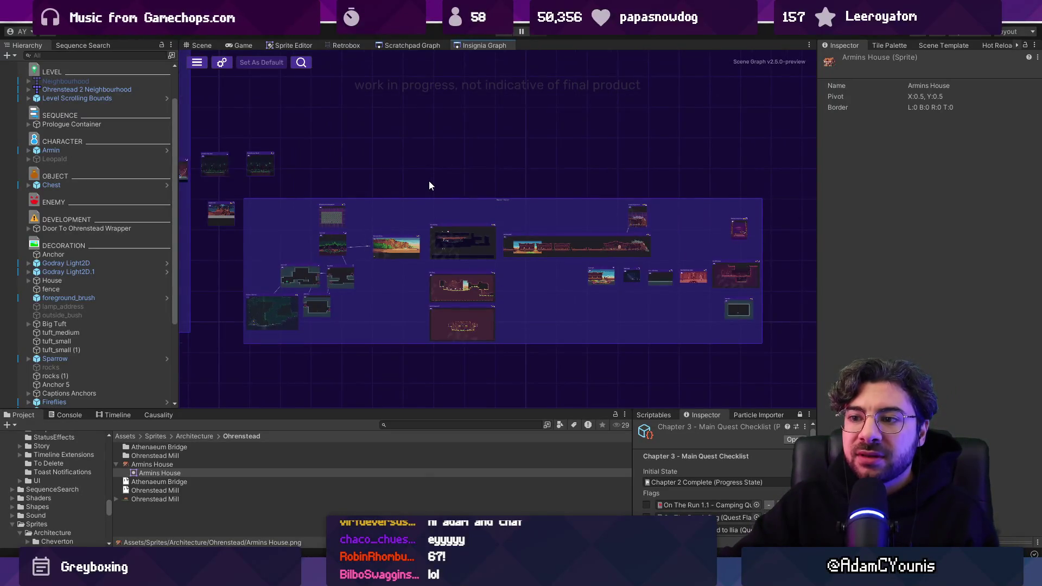
Pan and zoom around the rooms in the Insignia Graph.
drag(423, 180, 476, 196)
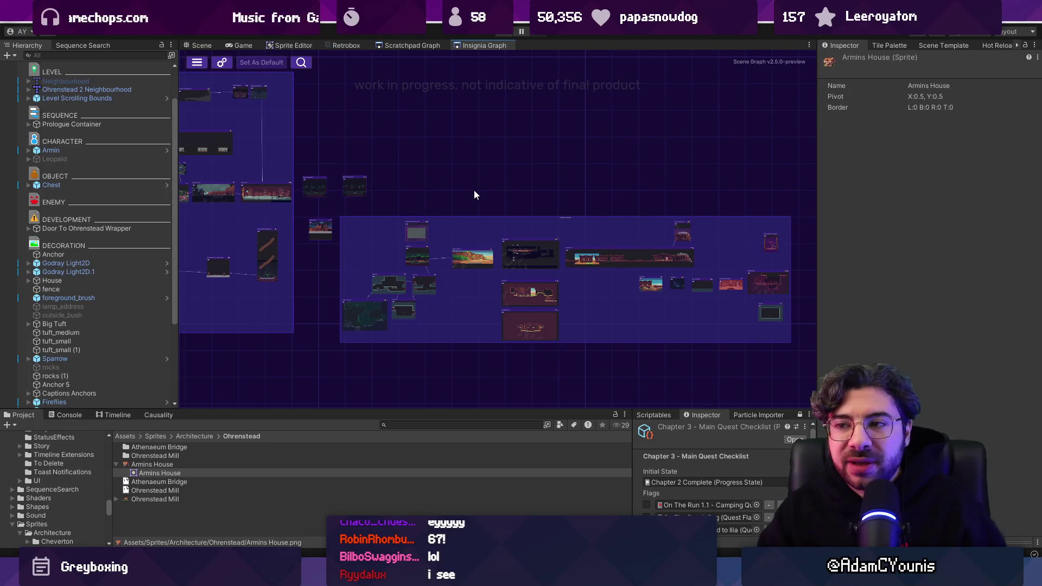
scroll(536, 205, down, 4)
scroll(549, 267, up, 2)
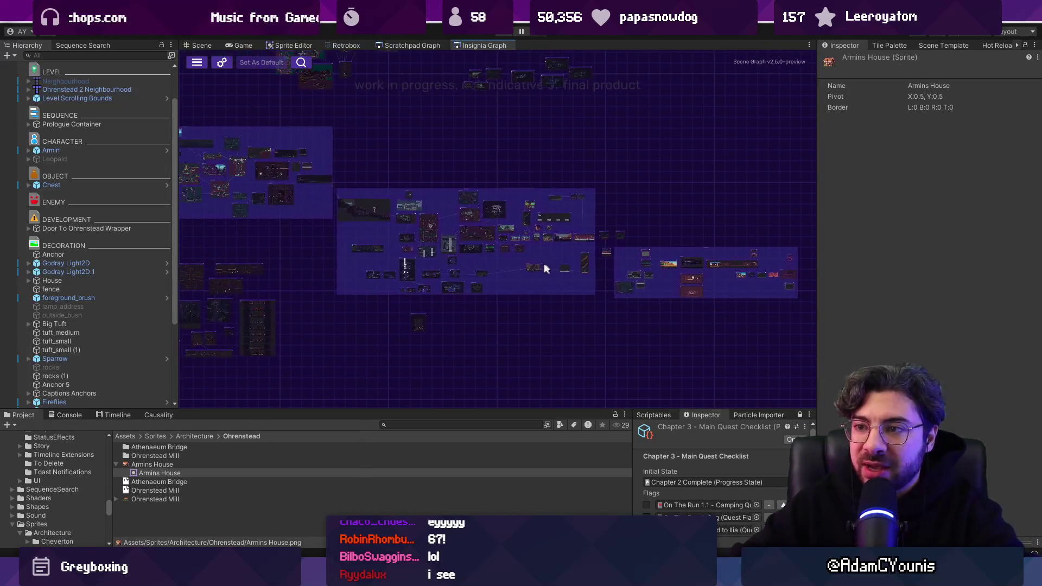
scroll(439, 271, up, 2)
scroll(273, 257, up, 3)
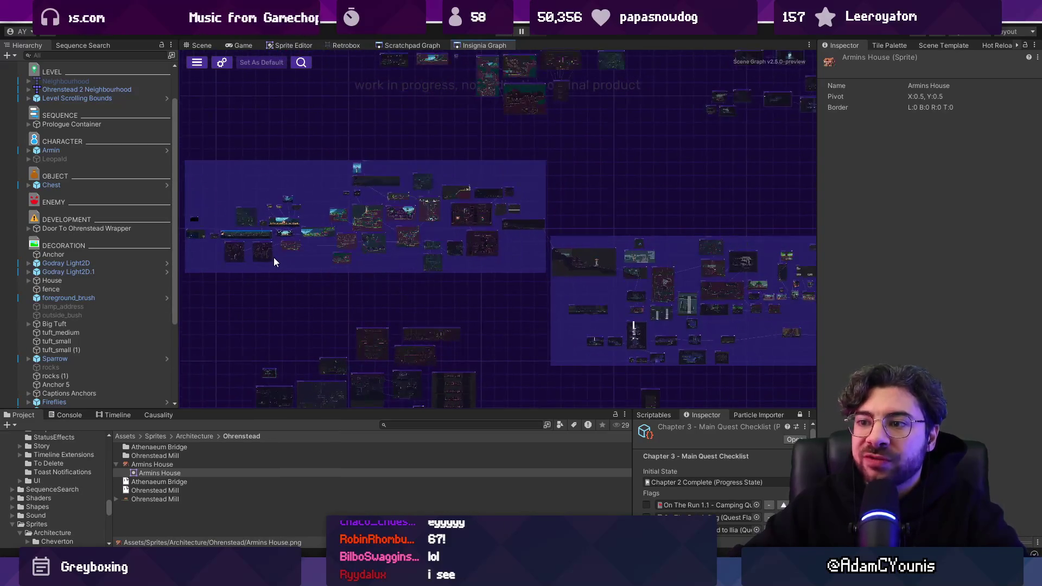
scroll(348, 266, up, 2)
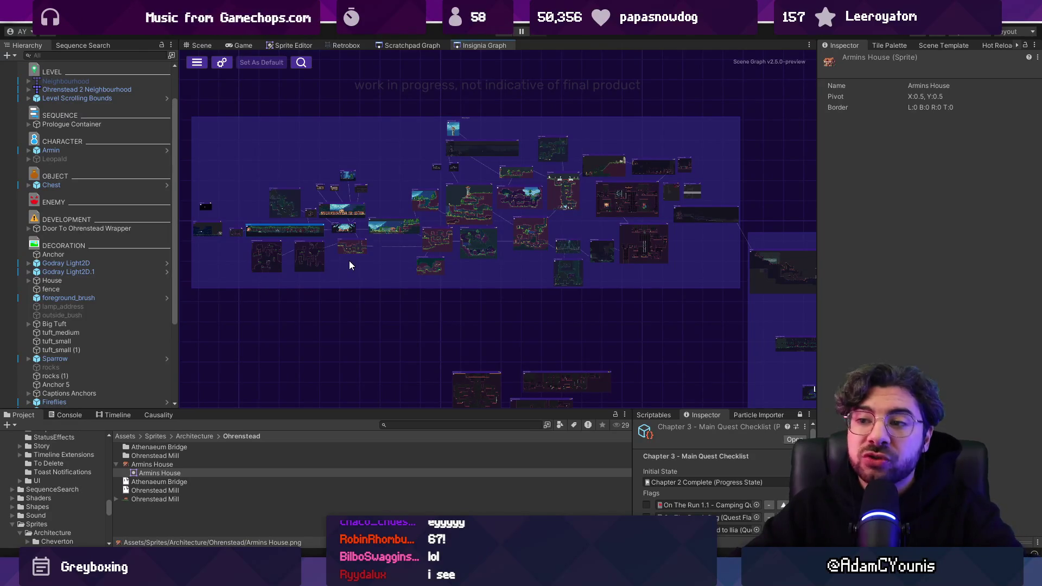
scroll(491, 211, up, 5)
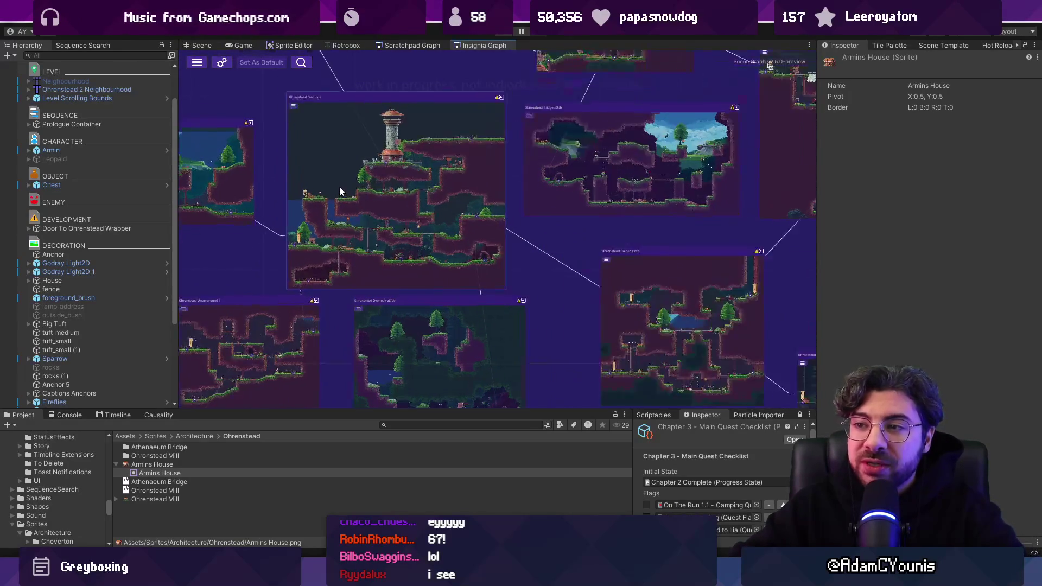
scroll(341, 191, up, 3)
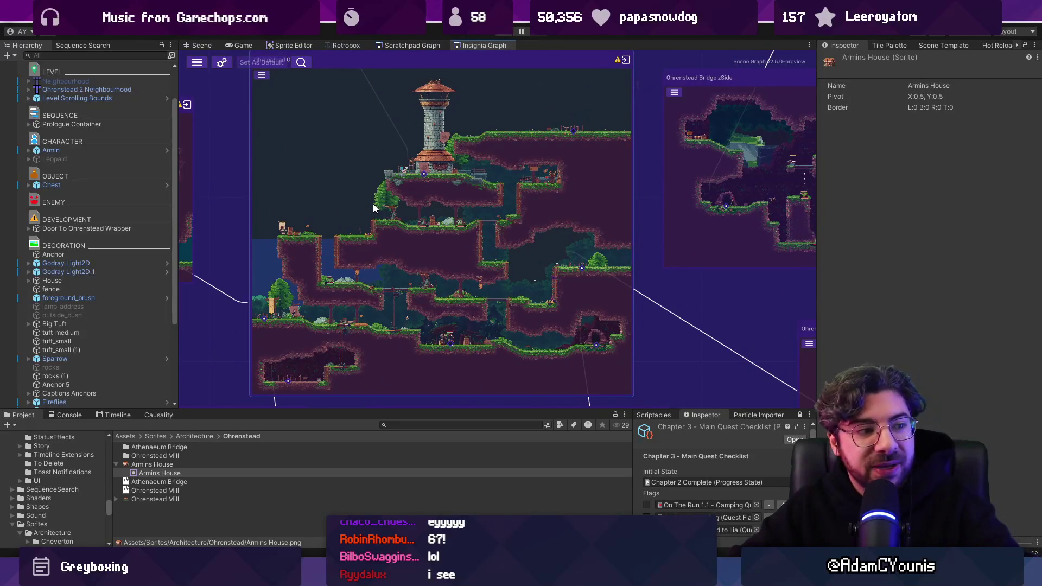
scroll(375, 209, down, 5)
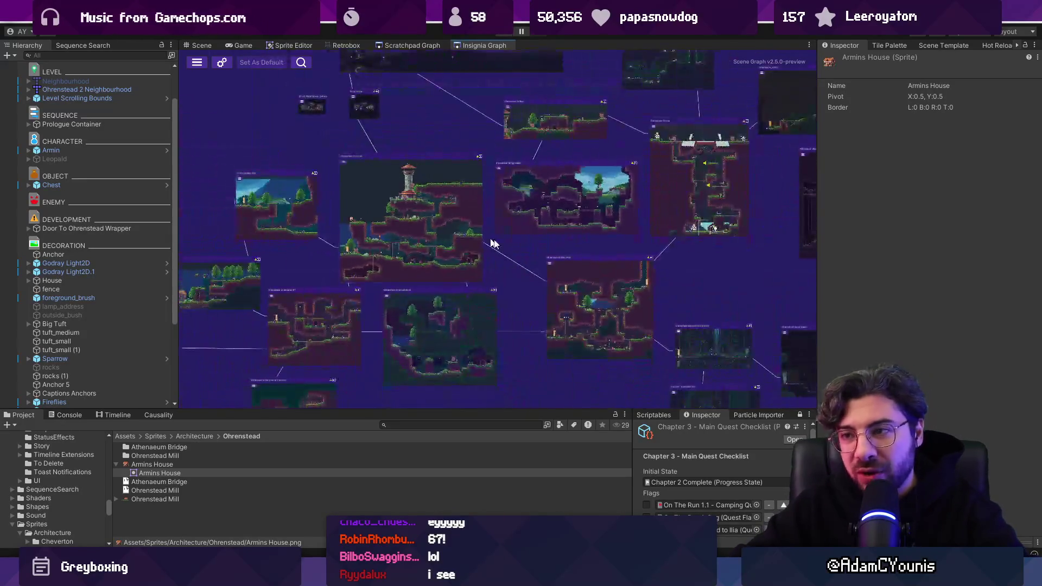
Centre the graph on the Naso Mine room and show the Scene Template panel.
mouse_move(522, 248)
mouse_down()
mouse_move(491, 233)
mouse_move(484, 294)
mouse_up()
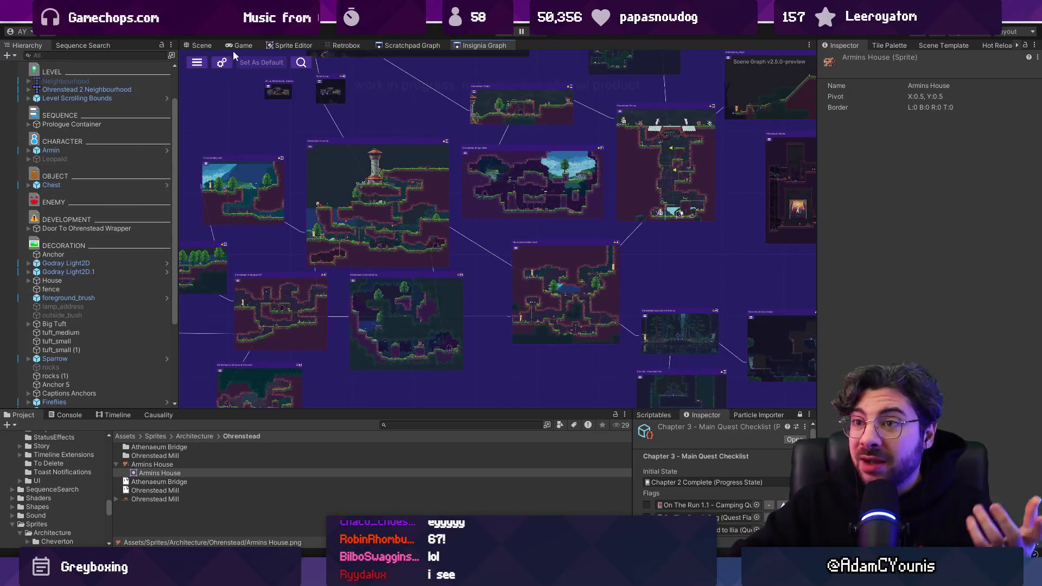
scroll(533, 206, down, 5)
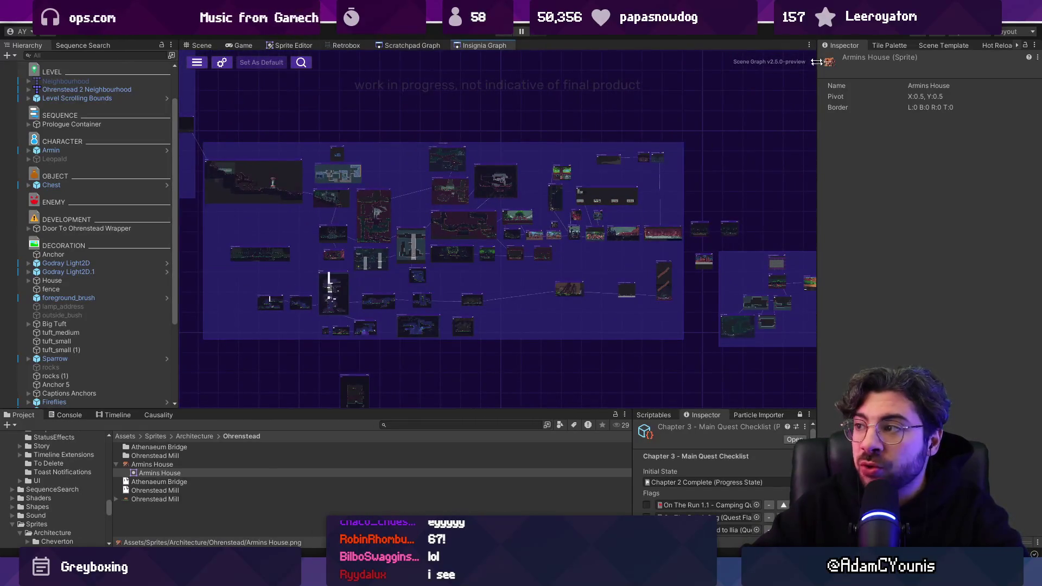
scroll(647, 187, up, 5)
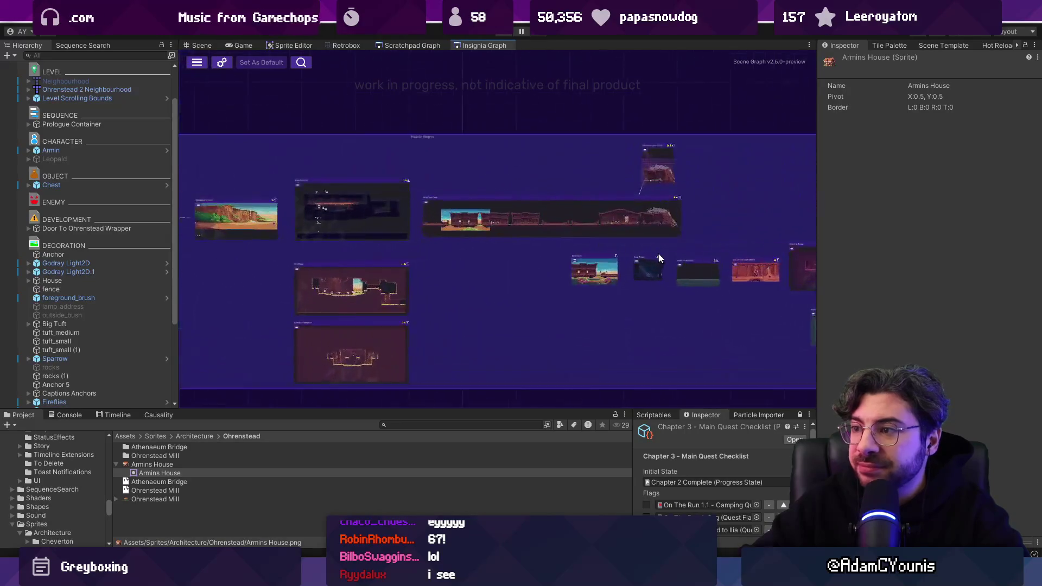
scroll(592, 306, up, 5)
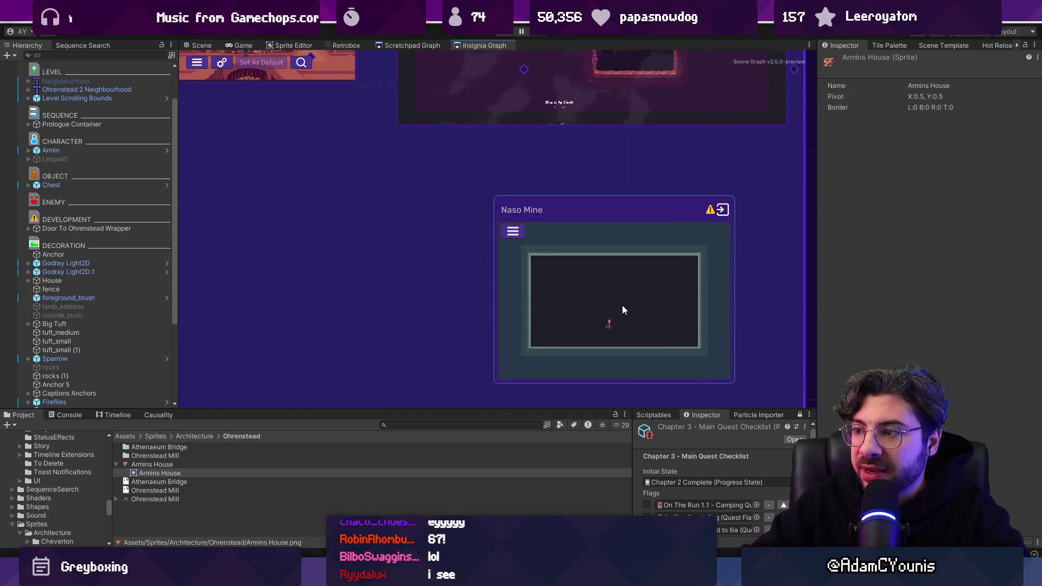
drag(601, 289, 546, 279)
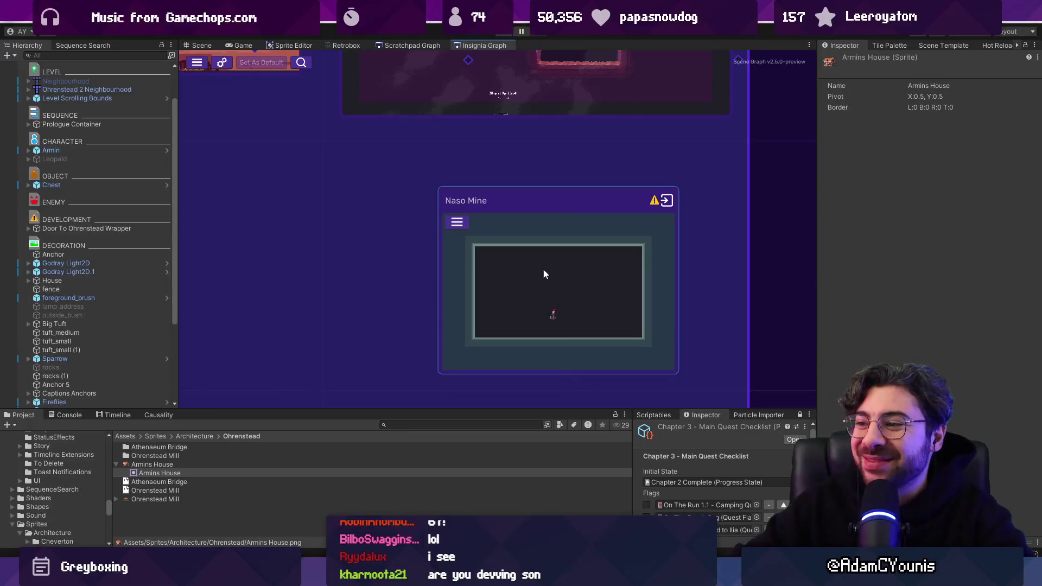
scroll(592, 197, down, 4)
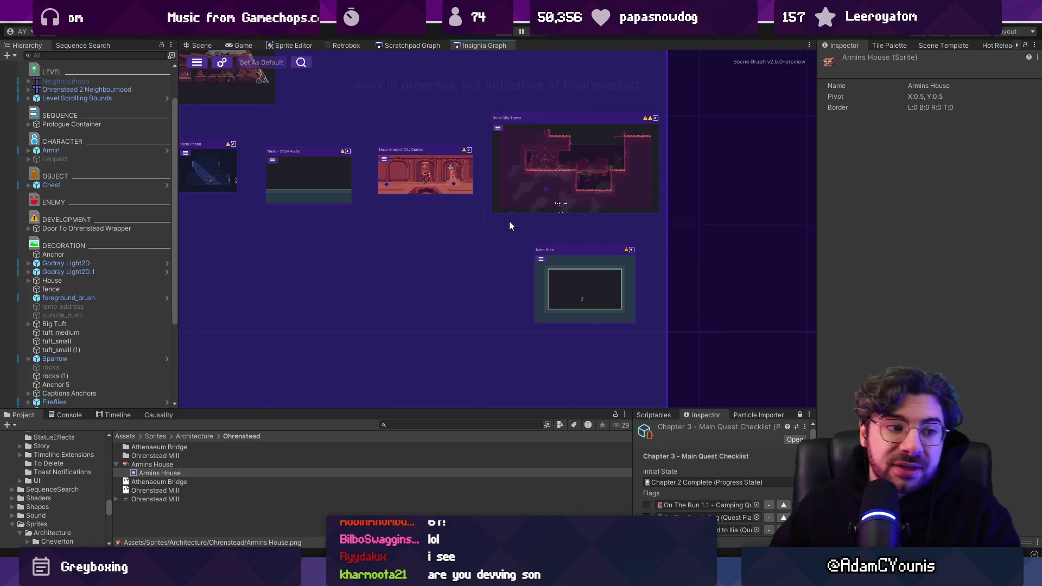
click(924, 45)
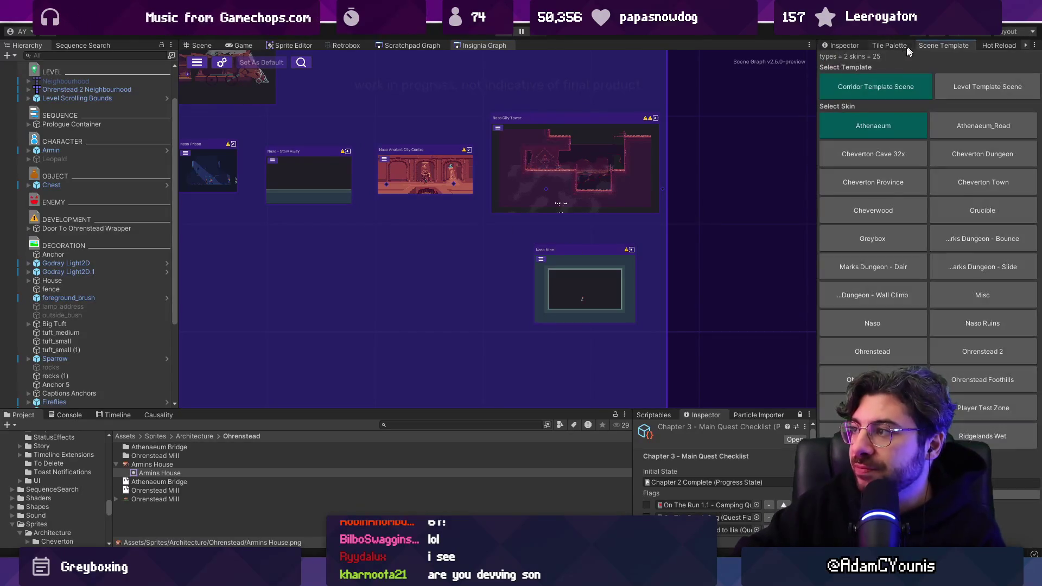
drag(819, 64, 817, 68)
drag(818, 67, 820, 67)
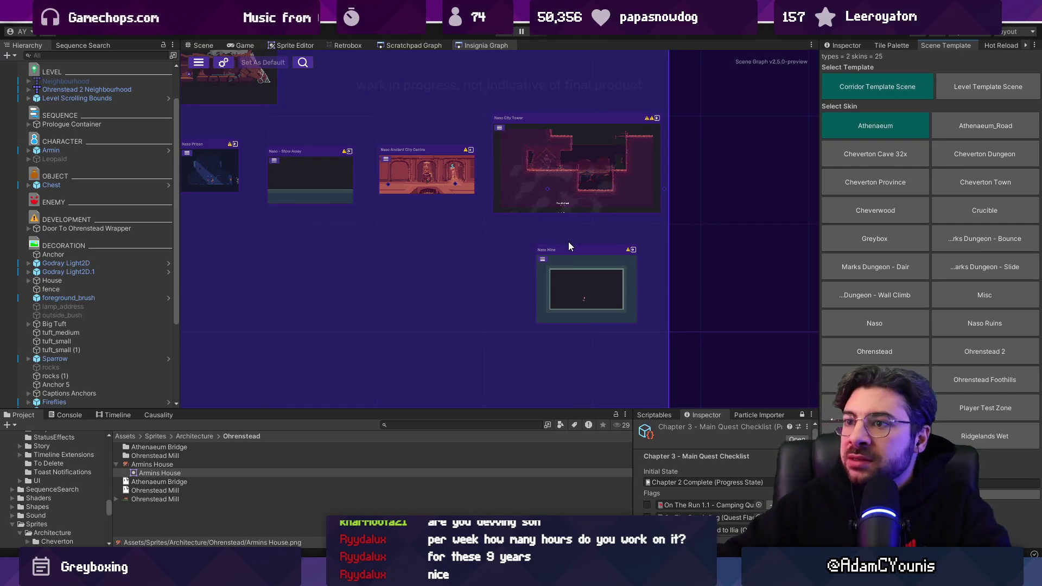
key(f)
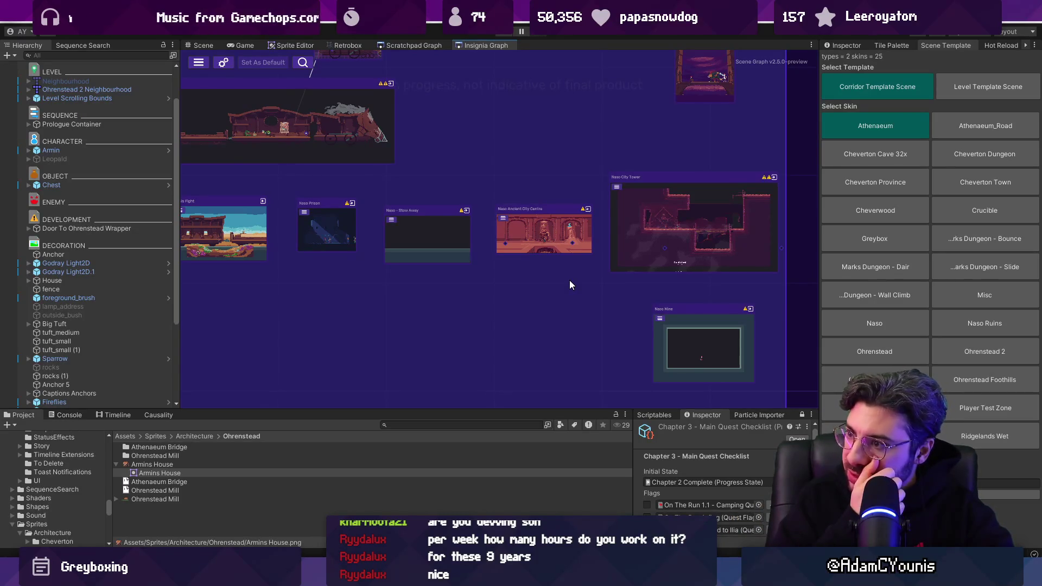
scroll(617, 289, down, 3)
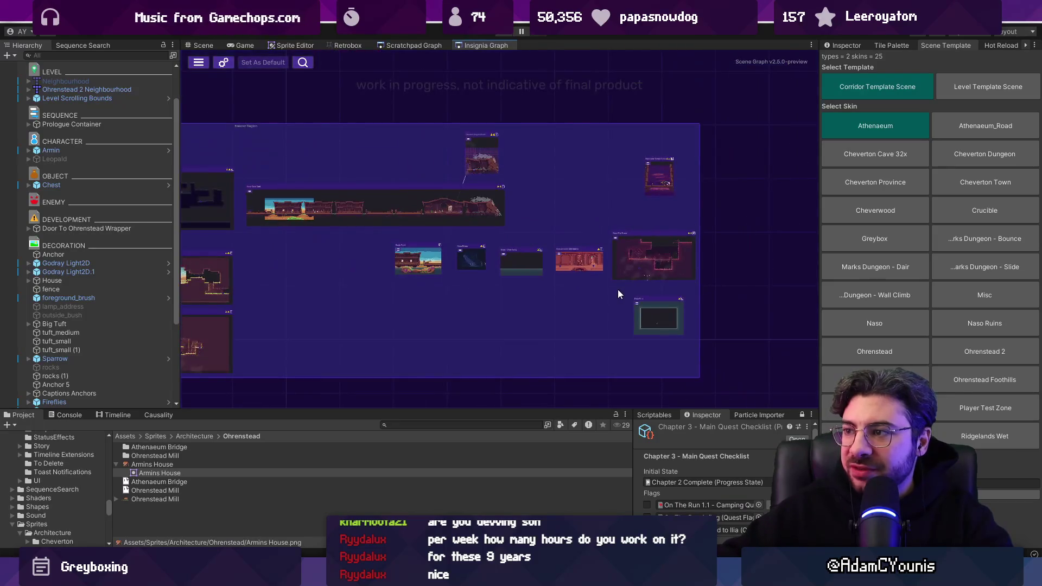
scroll(726, 298, up, 2)
scroll(651, 284, down, 2)
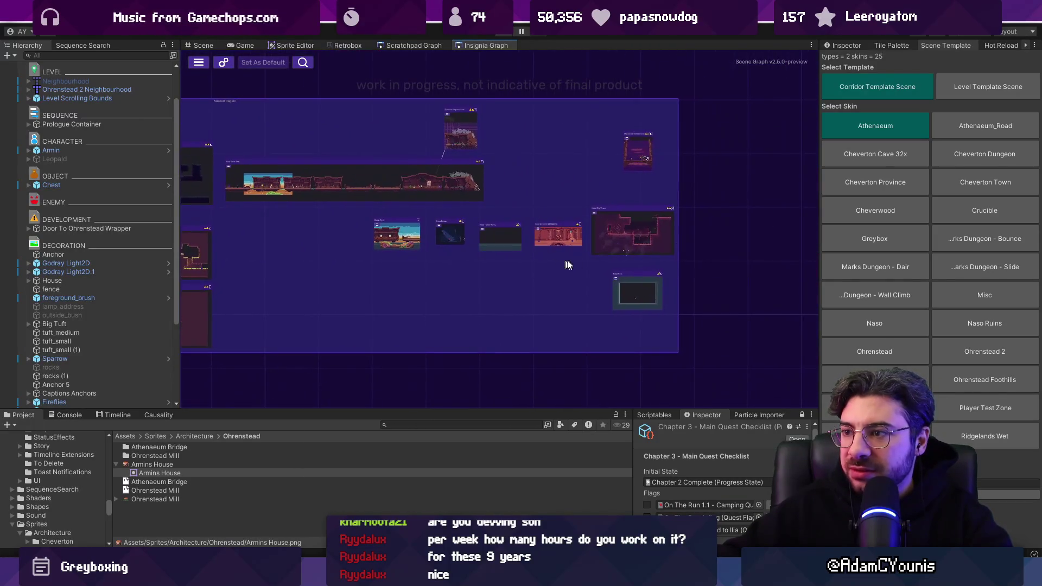
scroll(568, 265, up, 4)
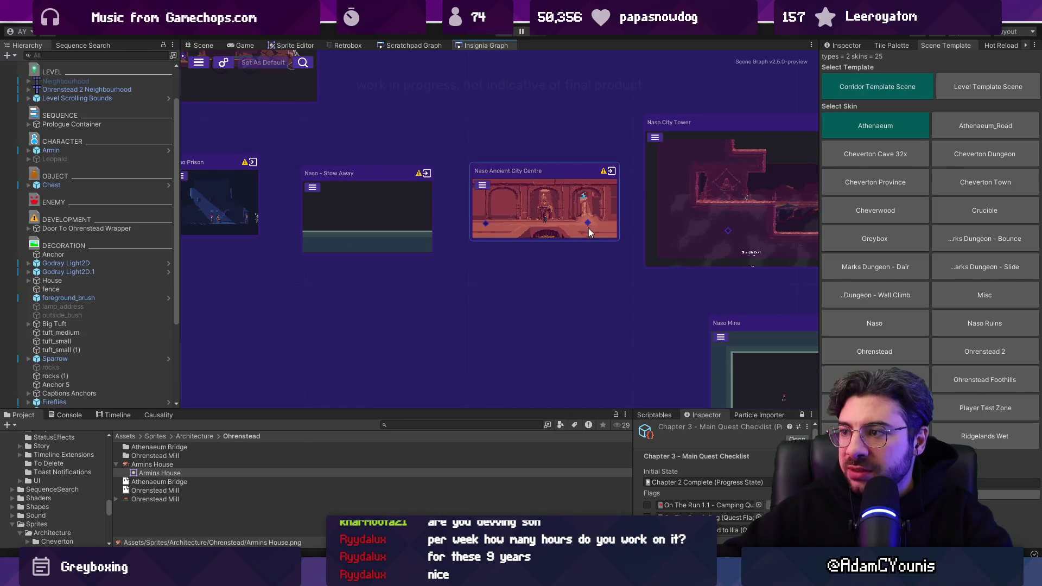
scroll(589, 228, right, 5)
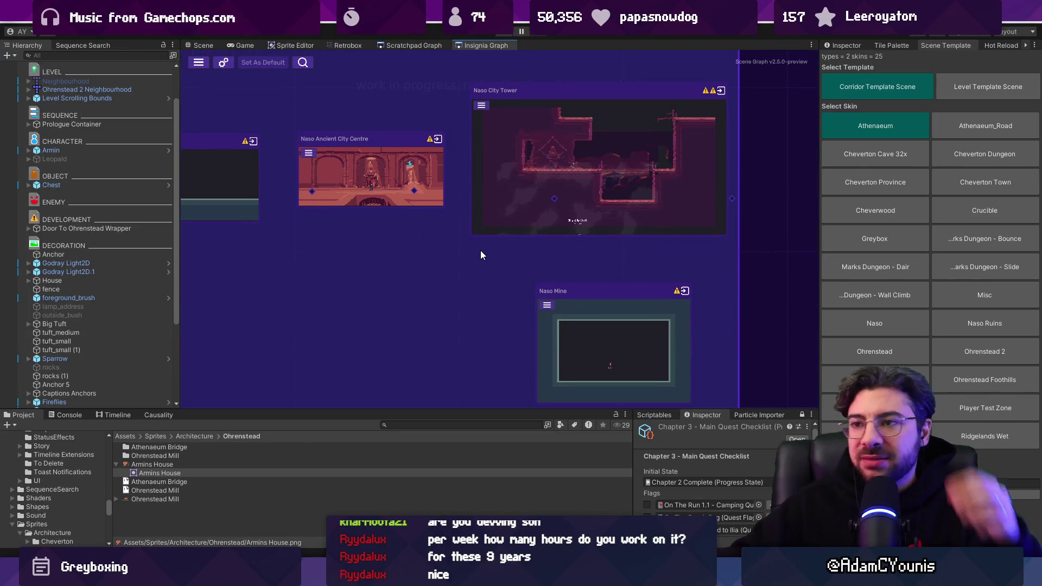
drag(316, 249, 477, 361)
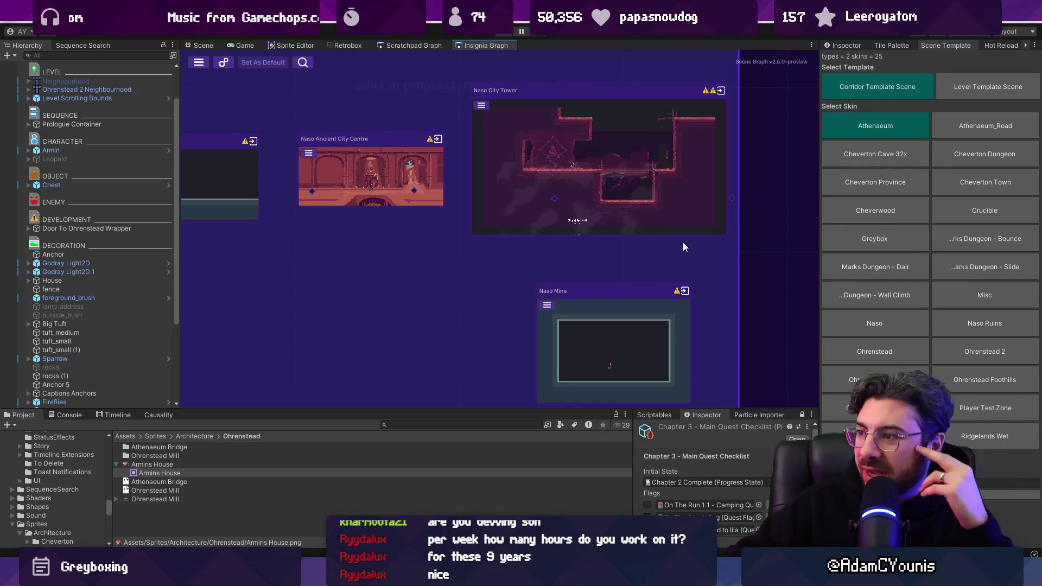
scroll(684, 244, down, 5)
scroll(685, 251, up, 3)
drag(307, 264, 395, 335)
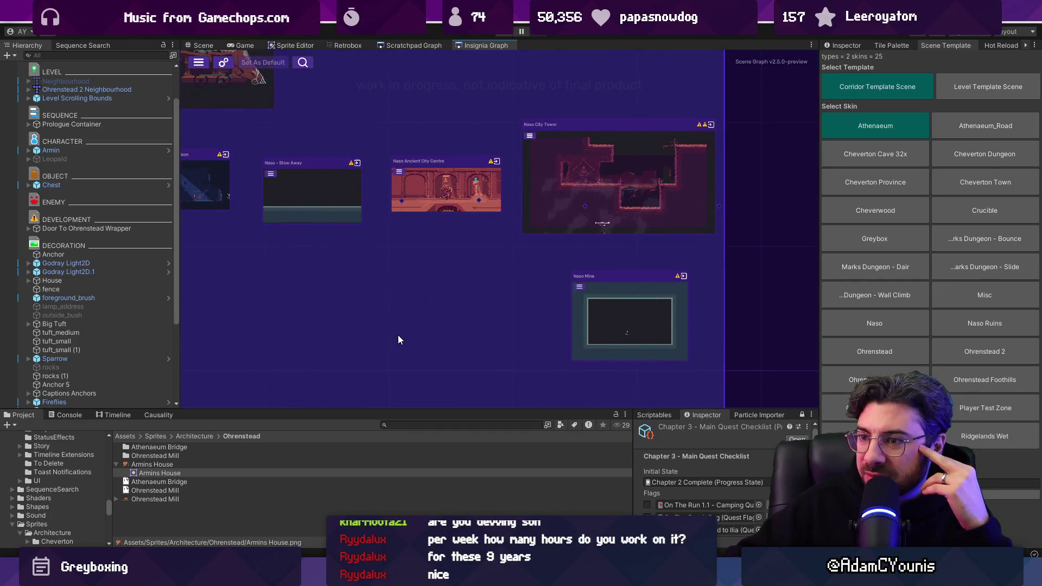
drag(256, 266, 418, 339)
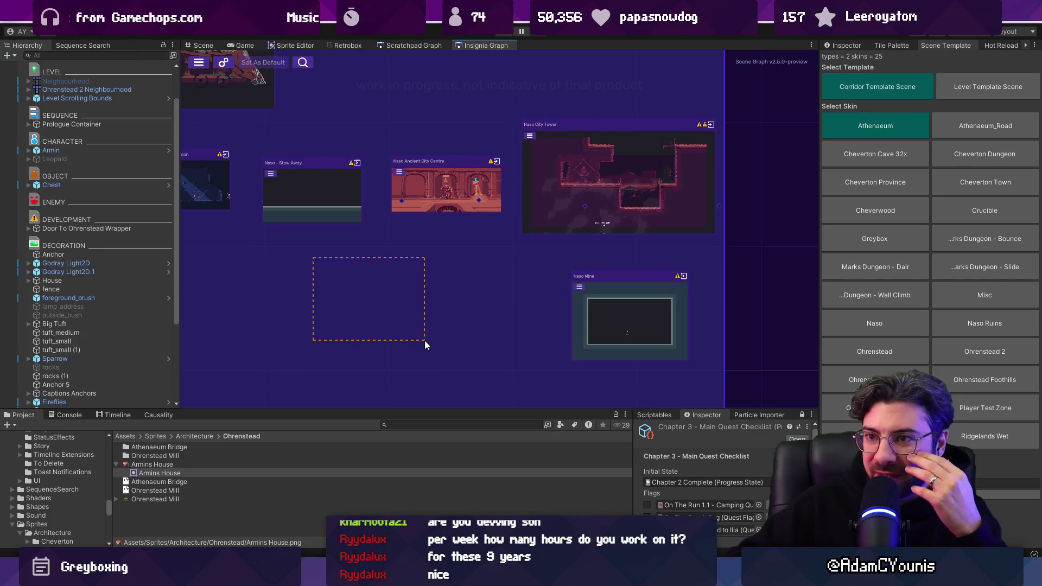
click(424, 341)
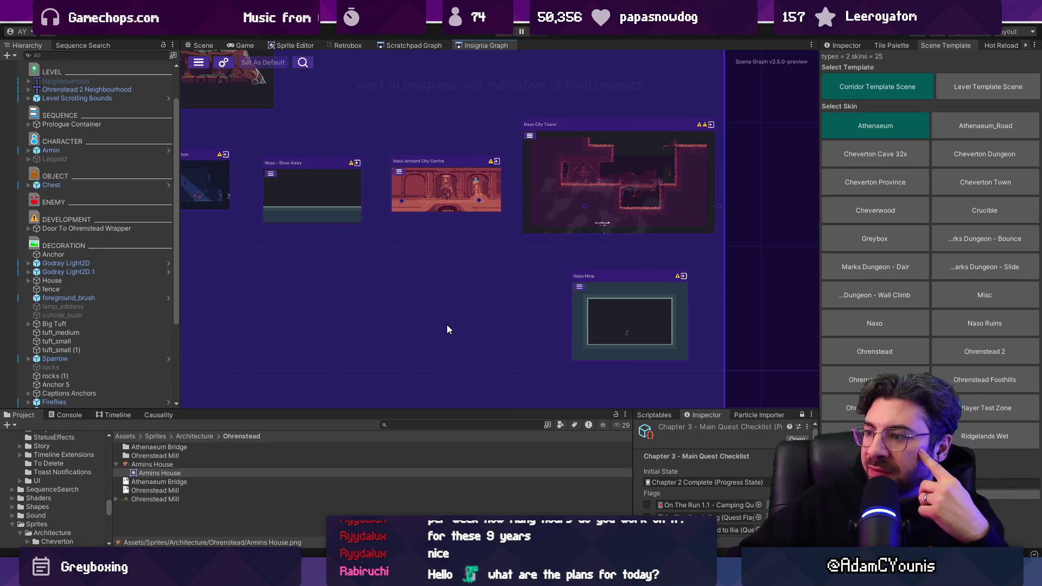
scroll(618, 298, up, 3)
scroll(579, 294, down, 3)
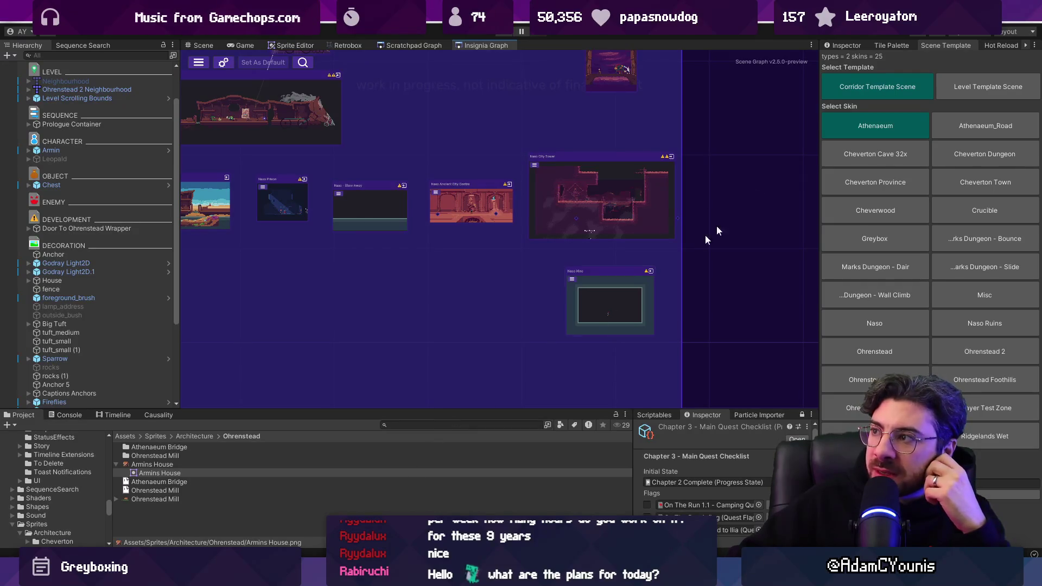
click(1024, 47)
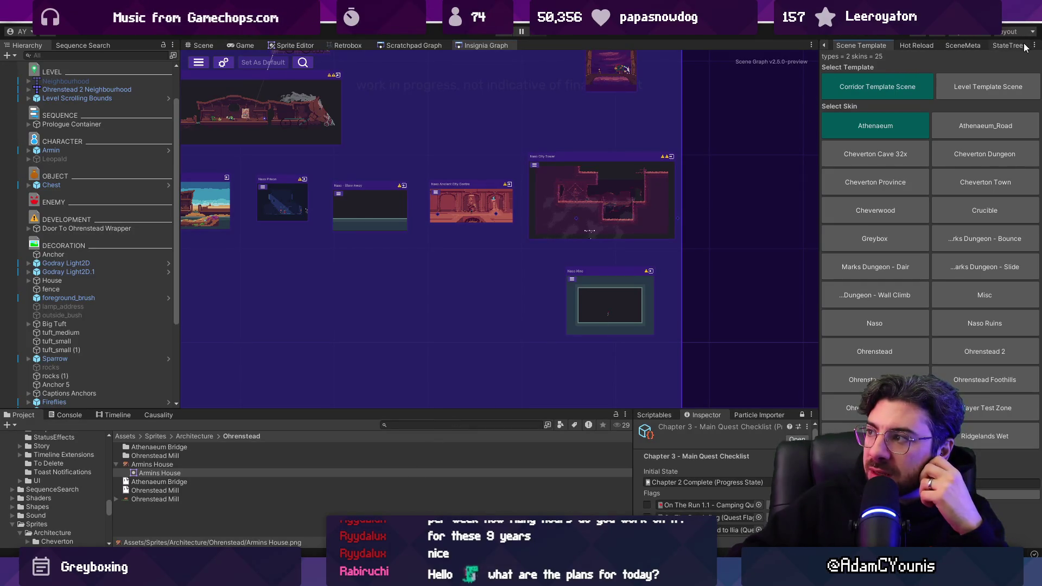
click(963, 46)
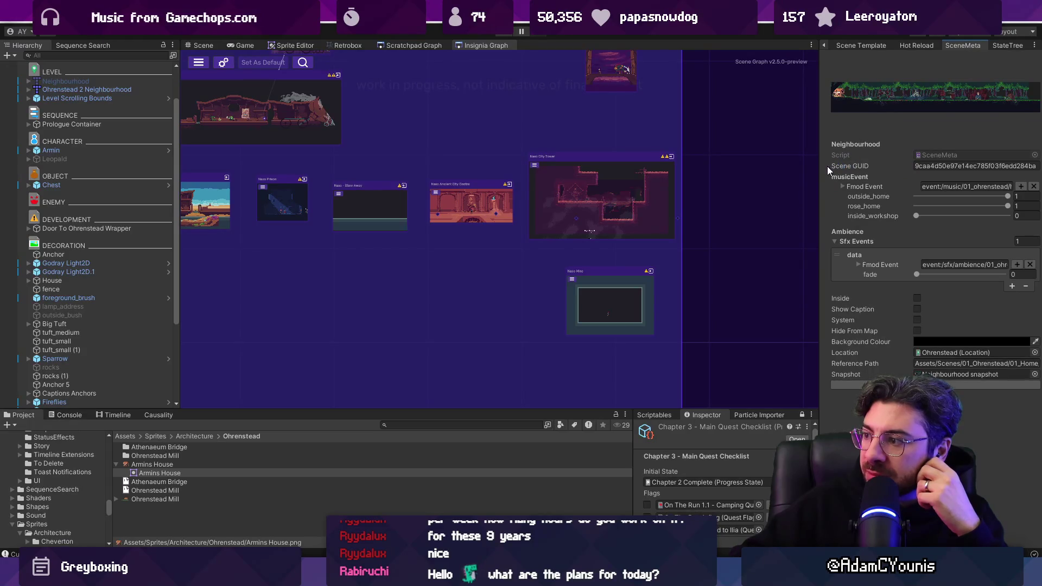
scroll(481, 286, up, 3)
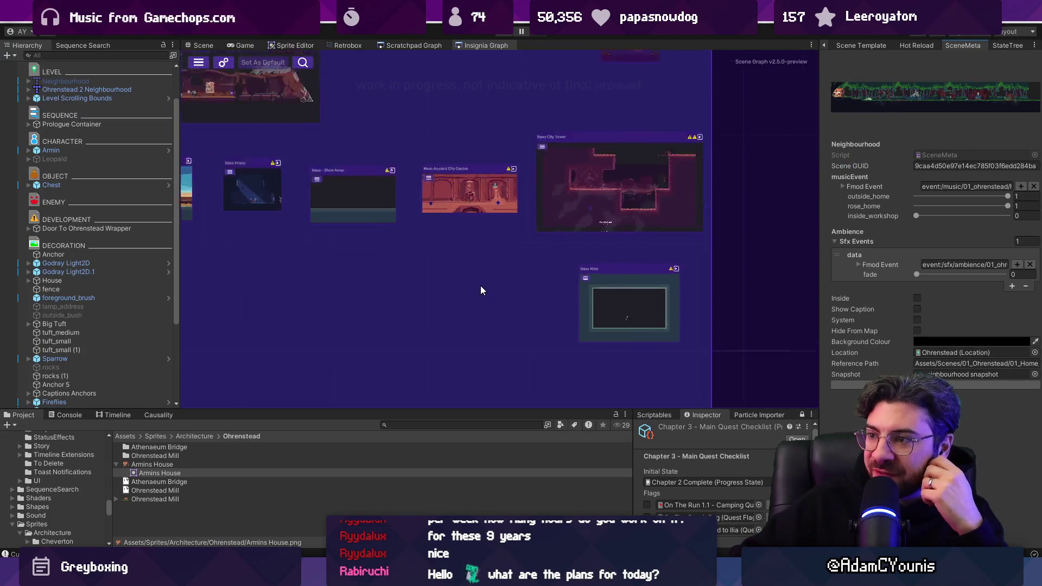
click(824, 45)
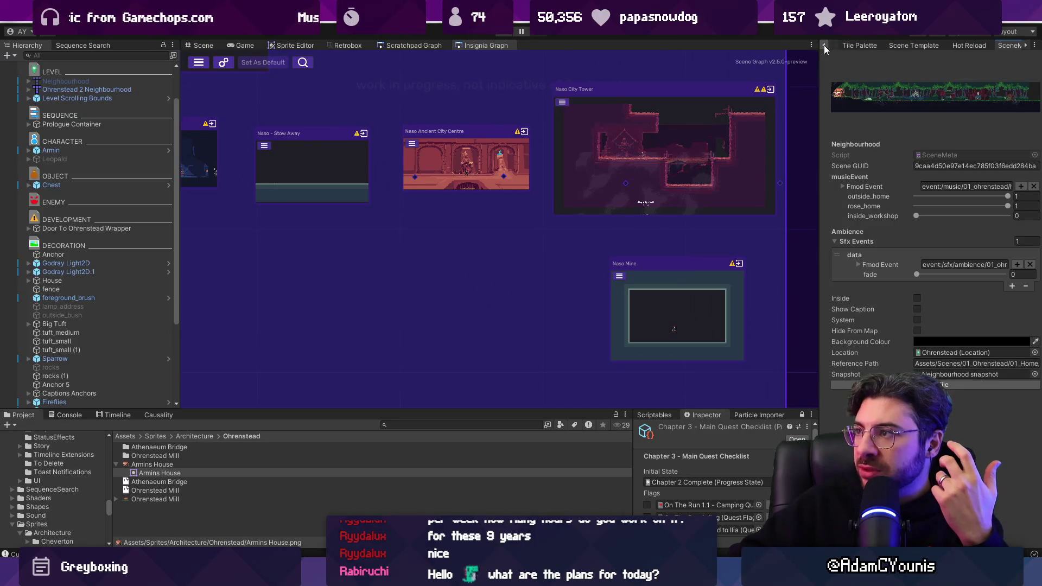
click(965, 47)
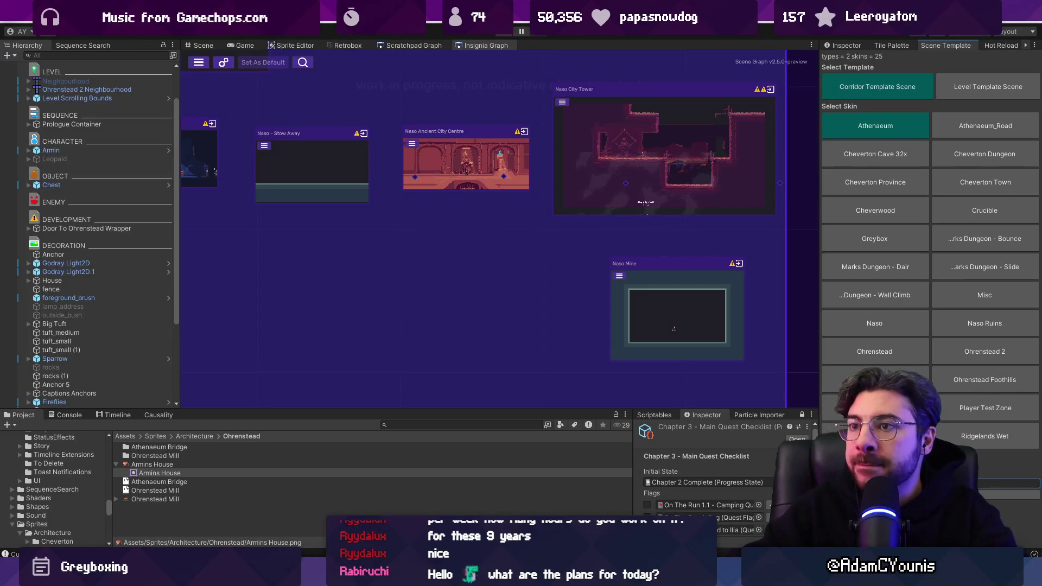
click(490, 158)
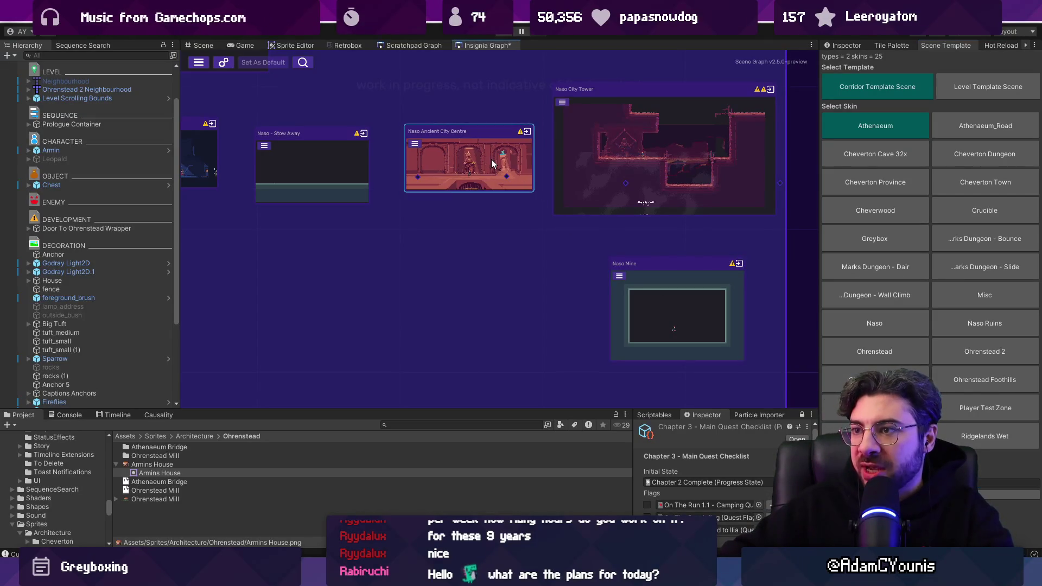
Search the project assets for 'naso ancie'.
right_click(462, 137)
click(441, 139)
click(424, 426)
key(BackSpace)
key(BackSpace)
text(naso ancient)
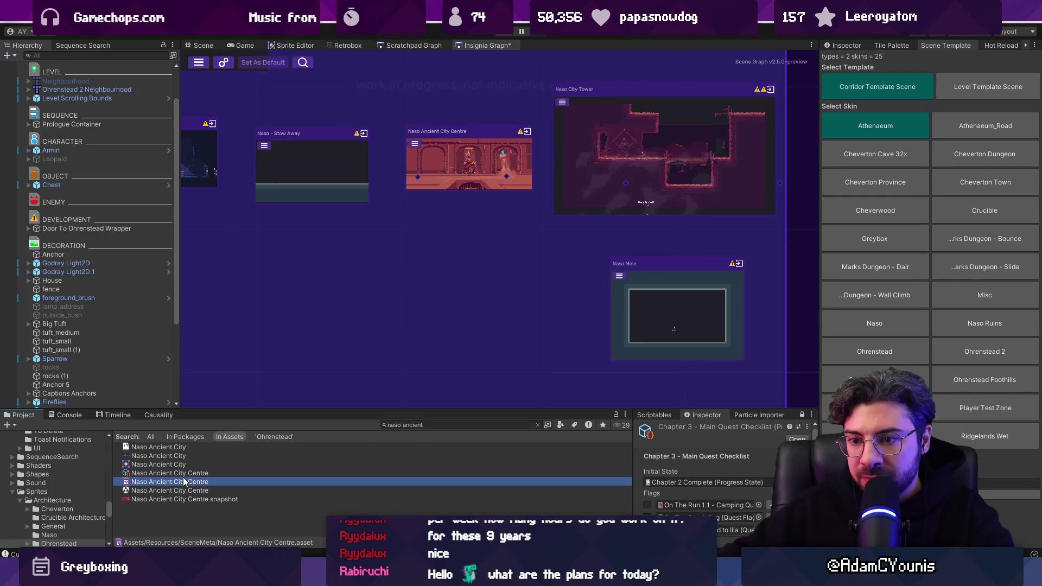
Rename the Naso Ancient City Centre scene file's prefix to 'Nasalyaar'.
click(191, 490)
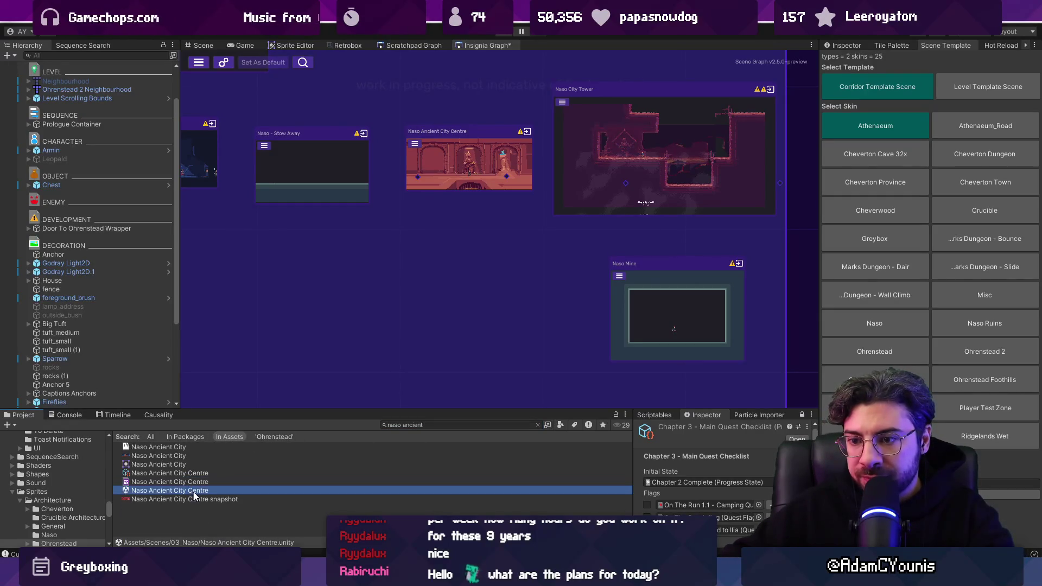
key(F2)
key(ctrl+shift+Left)
key(ctrl+shift+Left)
key(ctrl+shift+Left)
key(ctrl+shift+Right)
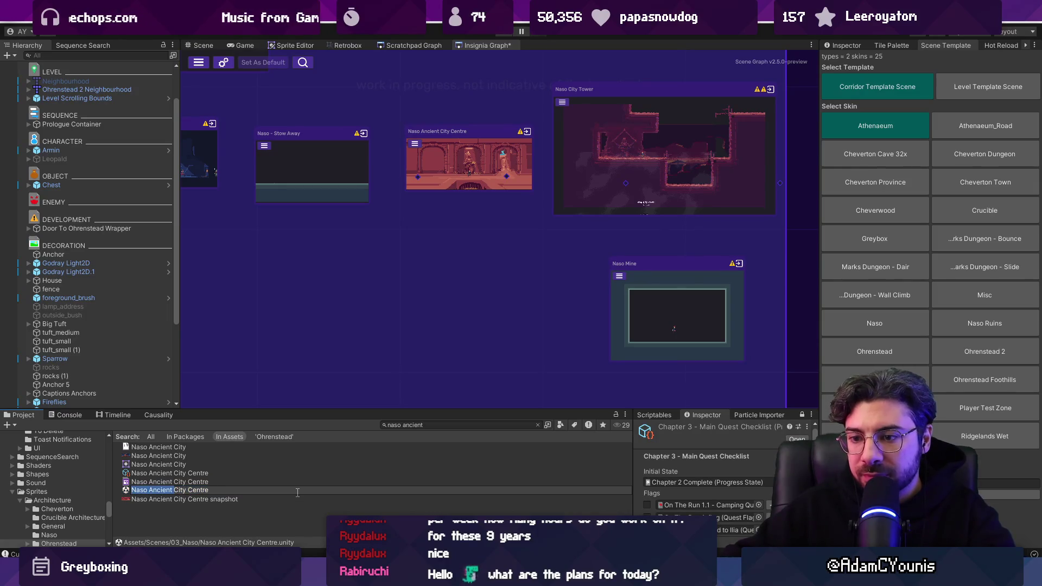
text(Nasalyaar)
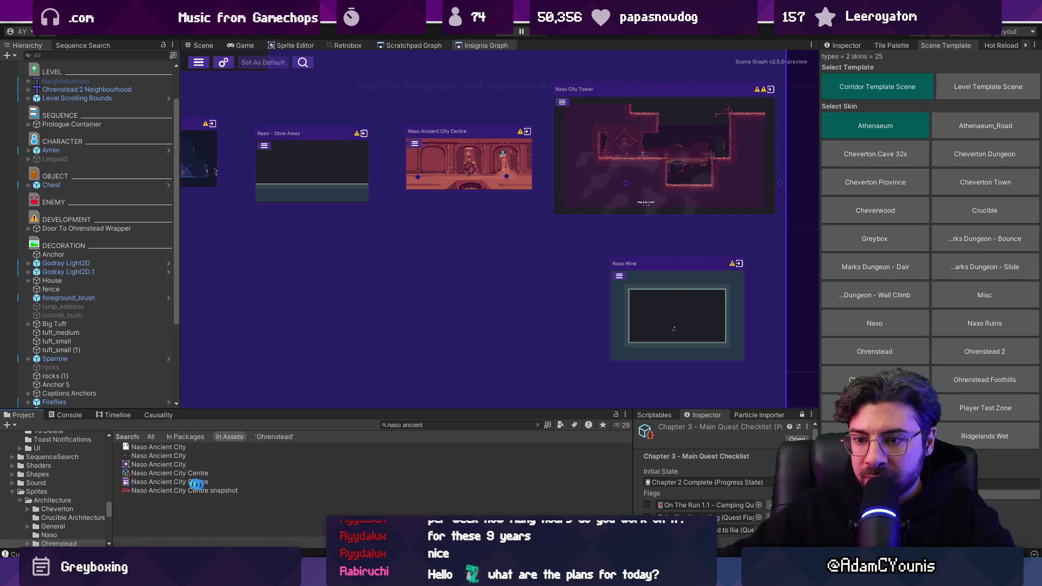
Rename the Naso Ancient City Centre metadata asset's prefix to 'Masalyaar'.
click(169, 482)
key(F2)
key(ctrl+shift+Left)
key(ctrl+shift+Left)
key(ctrl+shift+Left)
key(ctrl+shift+Right)
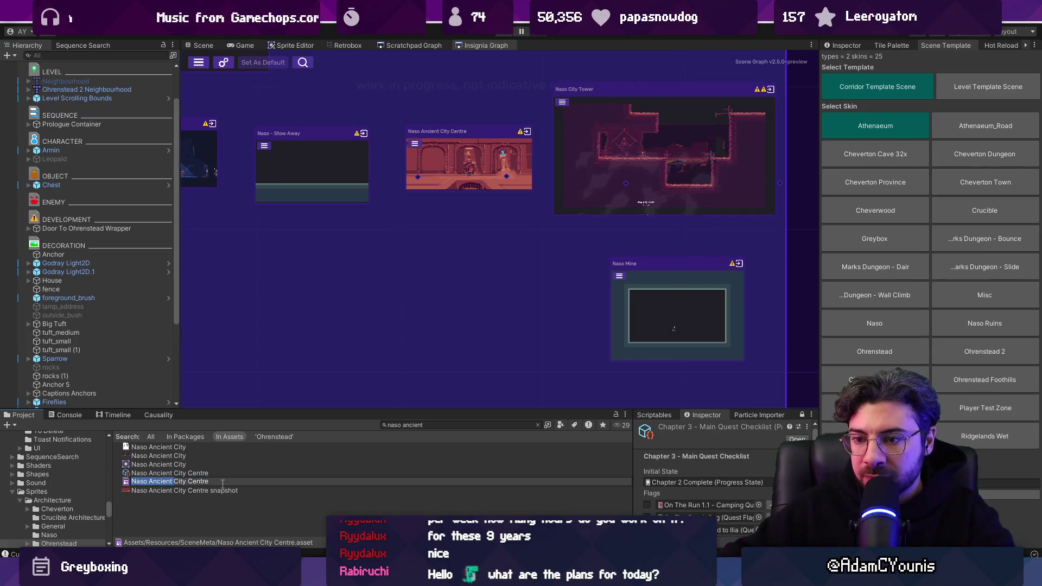
text(Masal)
text(yaar)
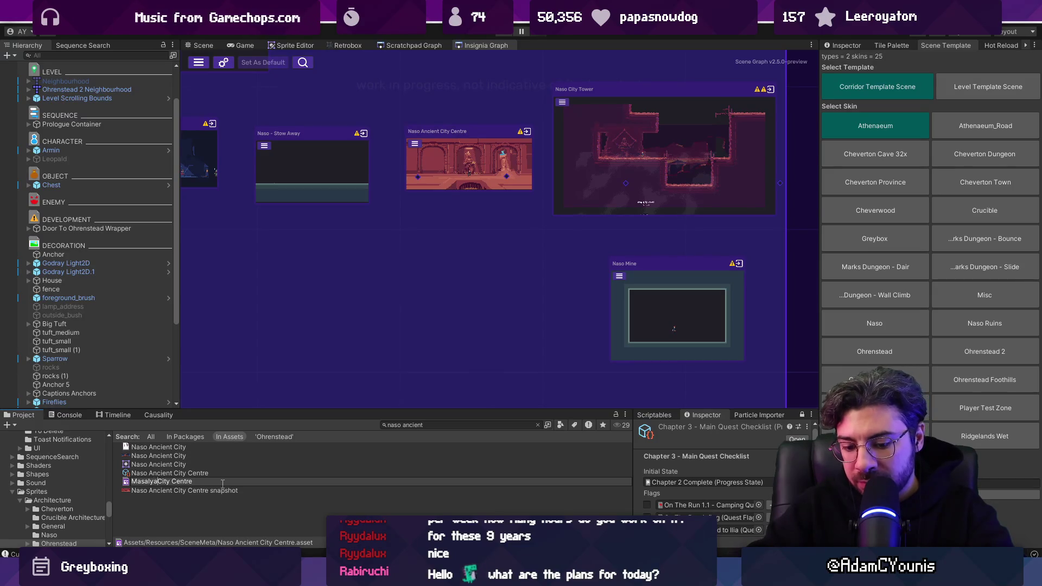
key(Return)
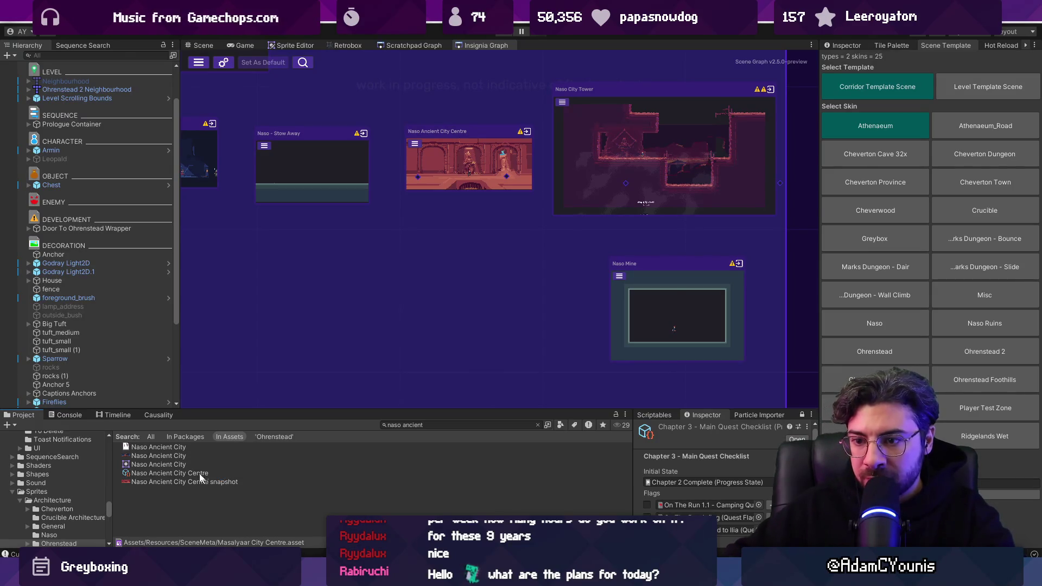
Inspect the Naso Ancient City Centre snapshot texture's import settings.
click(845, 46)
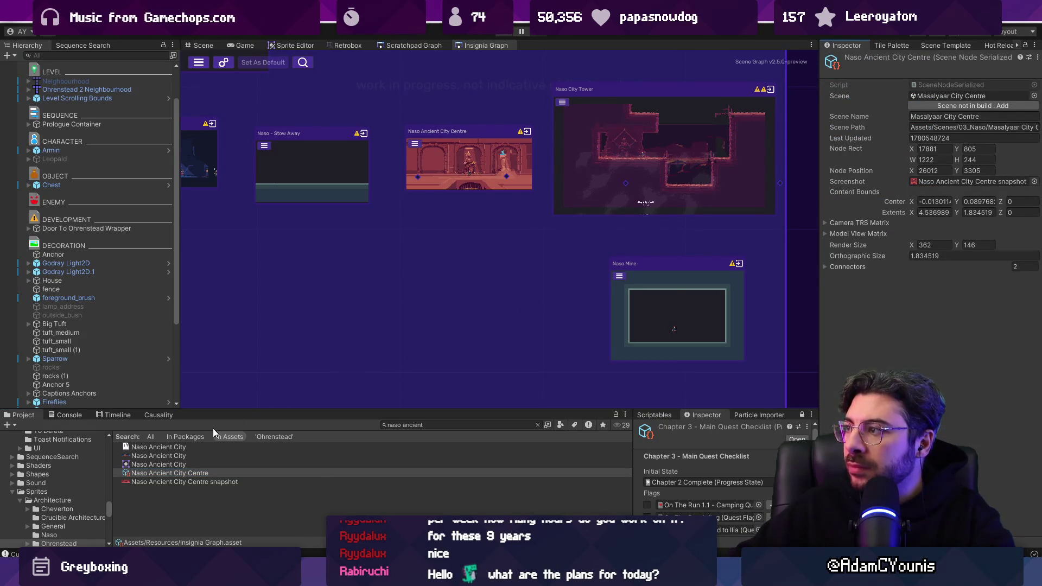
click(173, 474)
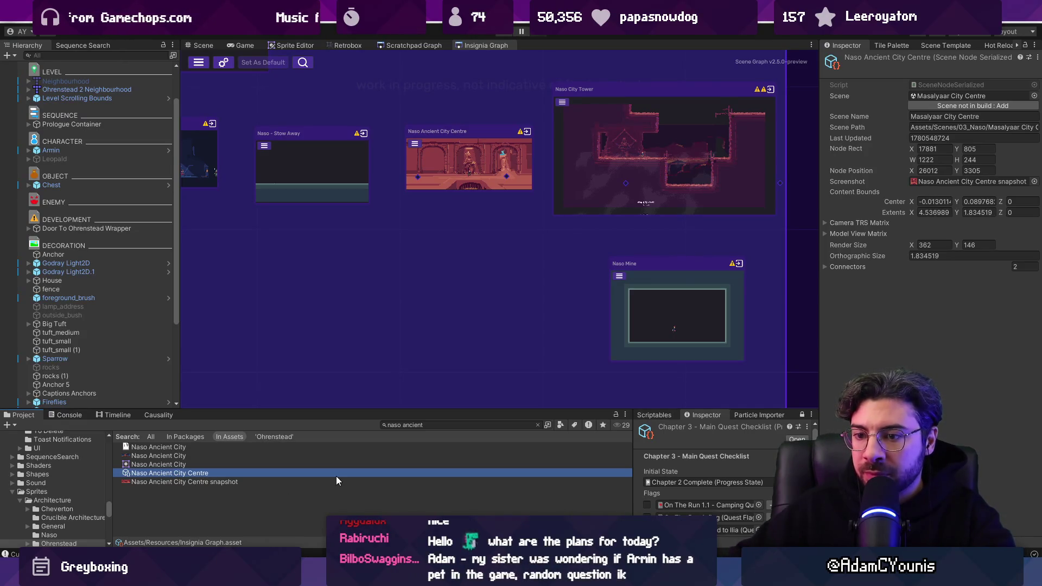
click(163, 465)
click(147, 474)
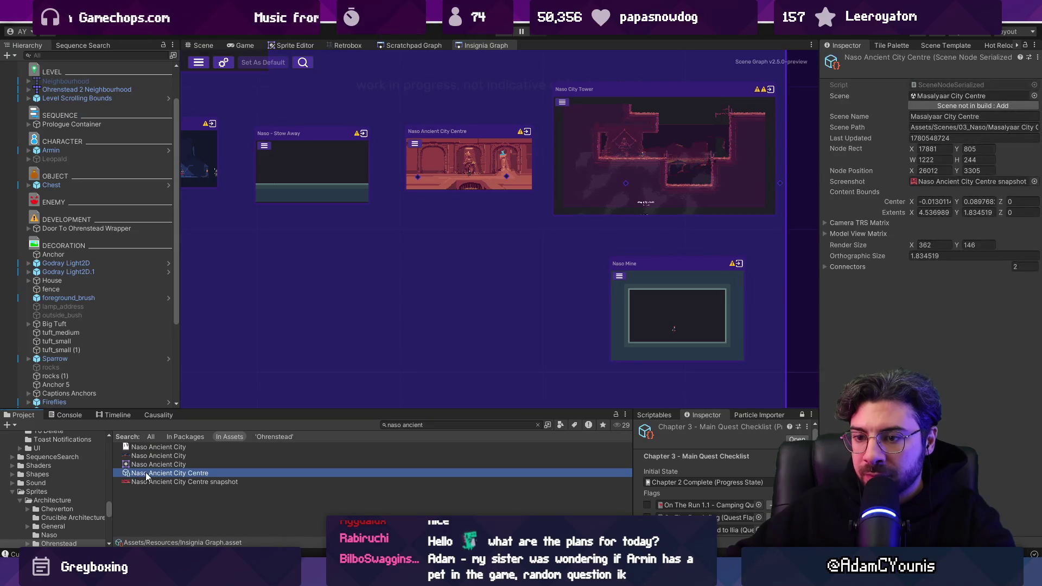
click(165, 465)
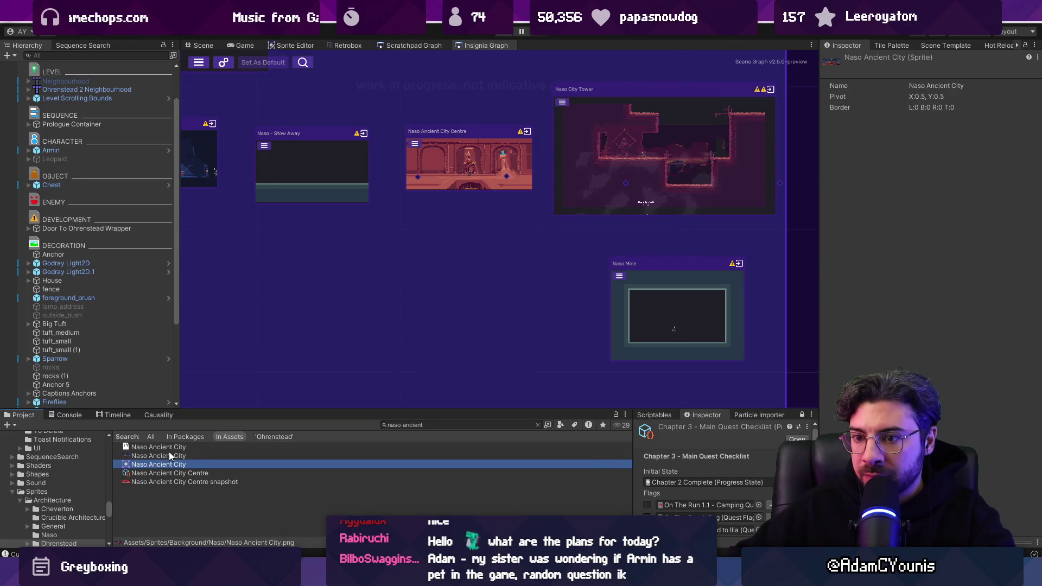
click(190, 482)
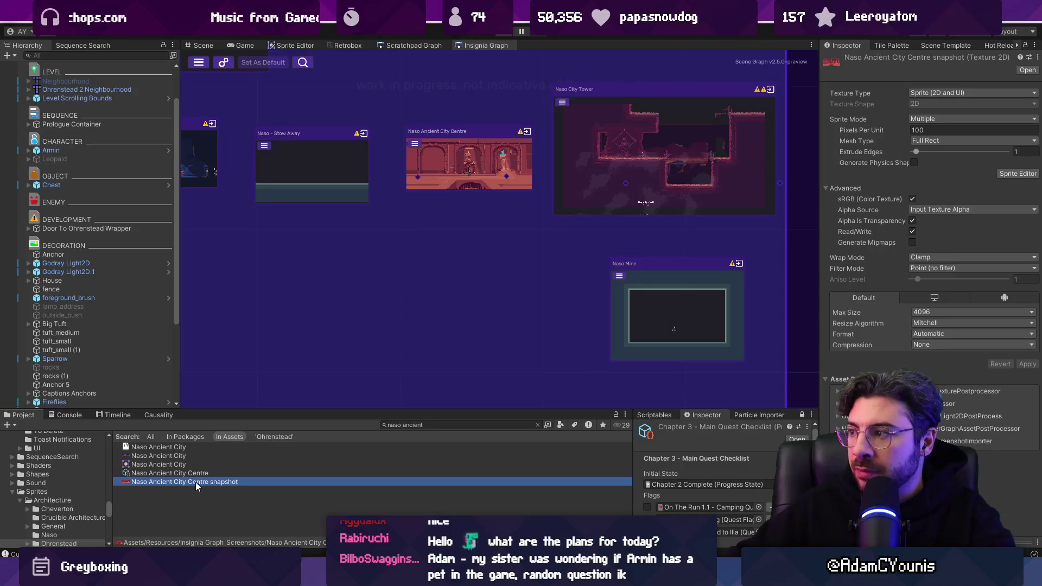
Open the Masalyaar City Centre scene and frame its GameEngine object.
double_click(493, 147)
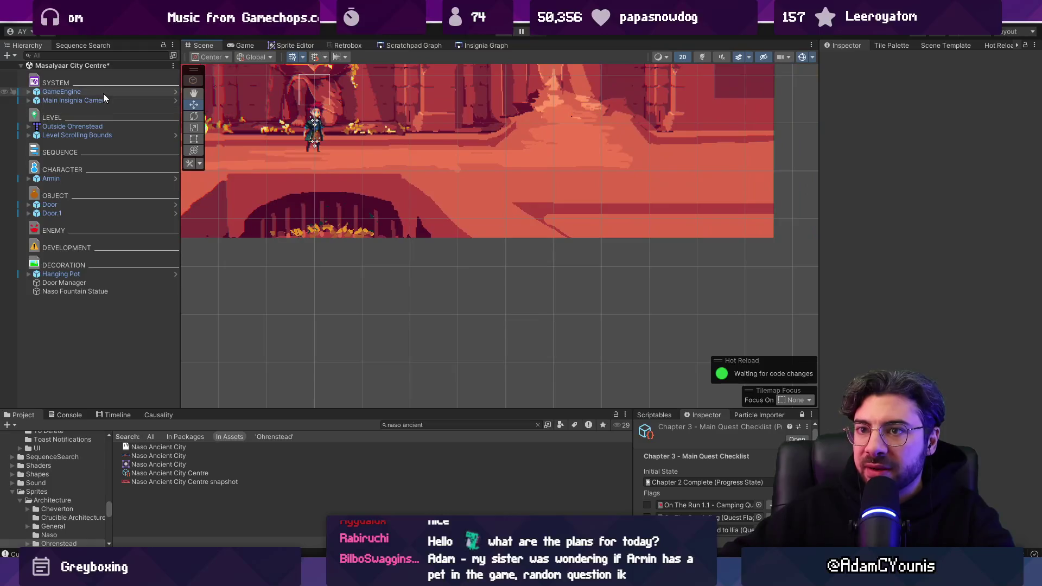
double_click(103, 94)
scroll(503, 234, up, 5)
scroll(338, 272, down, 8)
scroll(581, 263, up, 4)
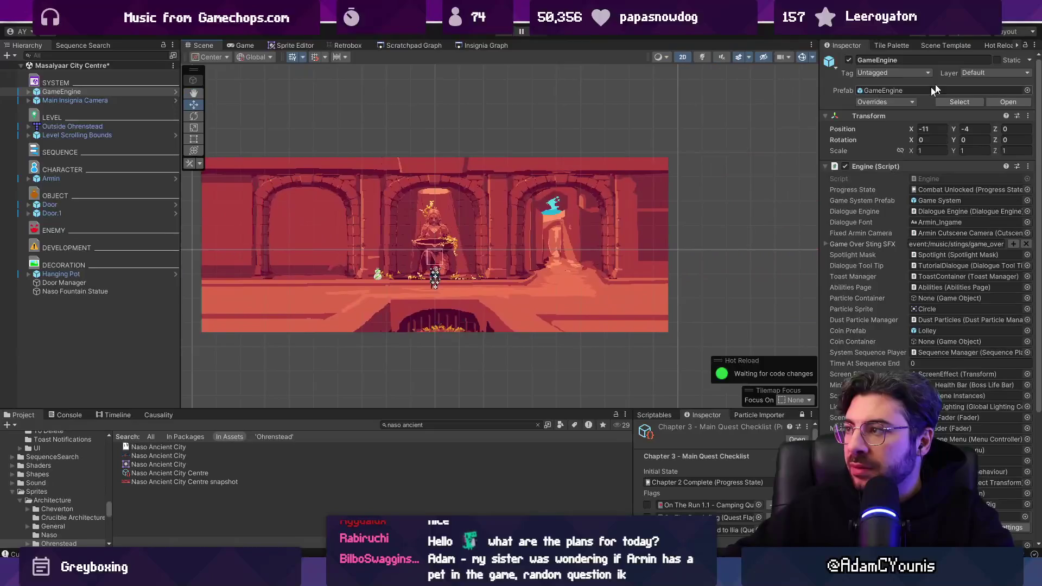
Review the scene's SceneMeta panel and rearrange the right-hand dock tabs.
click(933, 45)
click(850, 46)
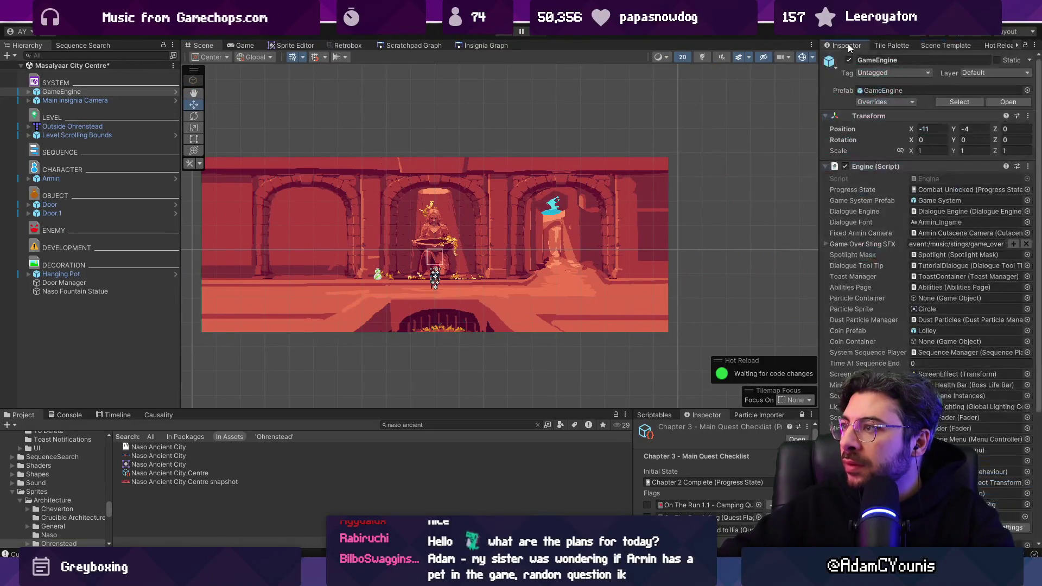
click(1018, 45)
click(850, 47)
drag(849, 48, 912, 46)
click(827, 45)
click(827, 45)
right_click(926, 48)
mouse_move(891, 45)
mouse_down()
mouse_move(996, 47)
mouse_move(884, 47)
mouse_up()
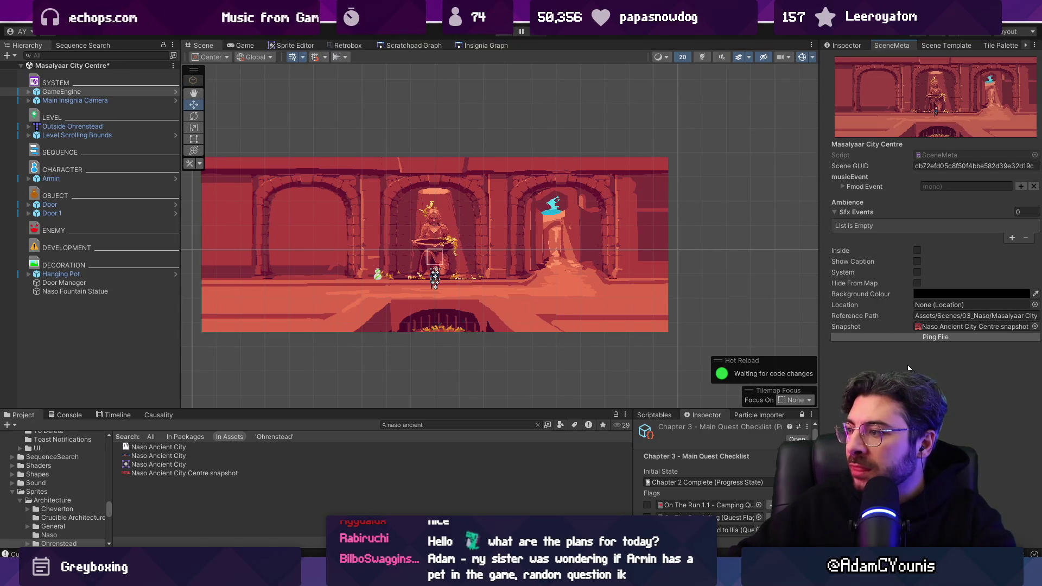
Save the Masalyaar City Centre scene and bring up the Scratchpad Graph.
key(ctrl+s)
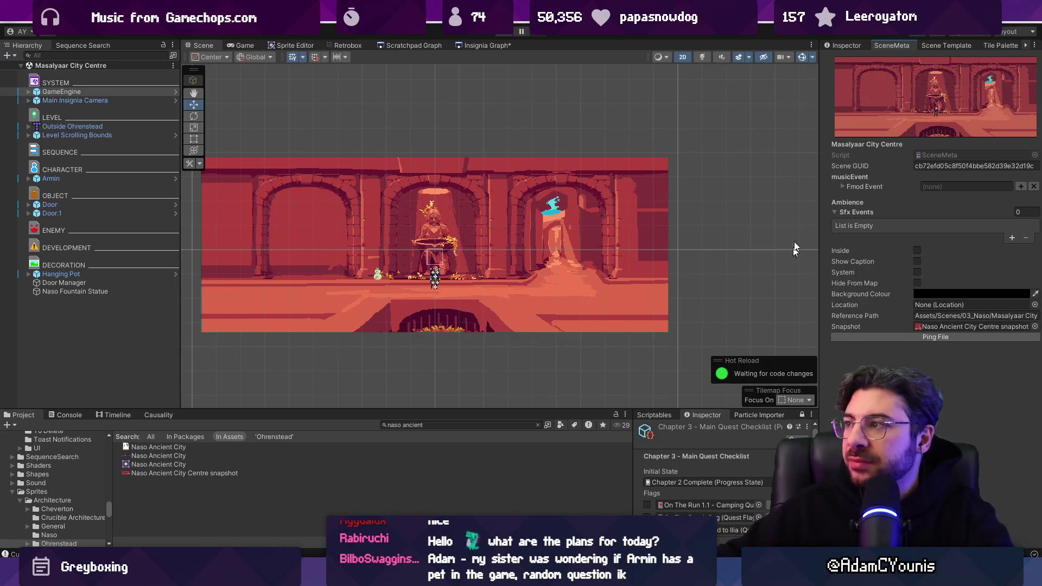
click(844, 45)
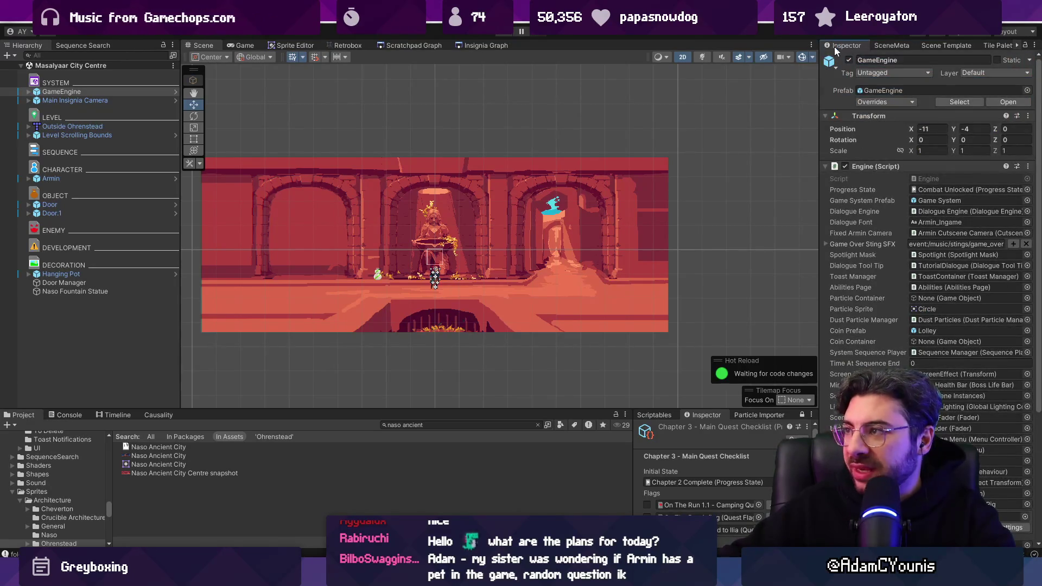
drag(819, 50, 816, 50)
scroll(653, 106, down, 2)
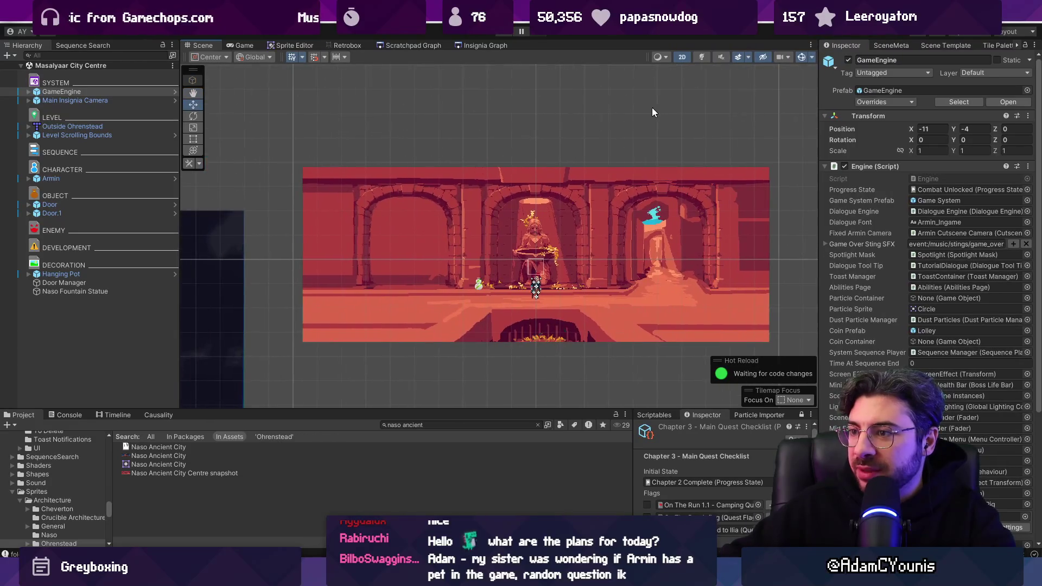
scroll(591, 219, up, 1)
scroll(591, 219, up, 1)
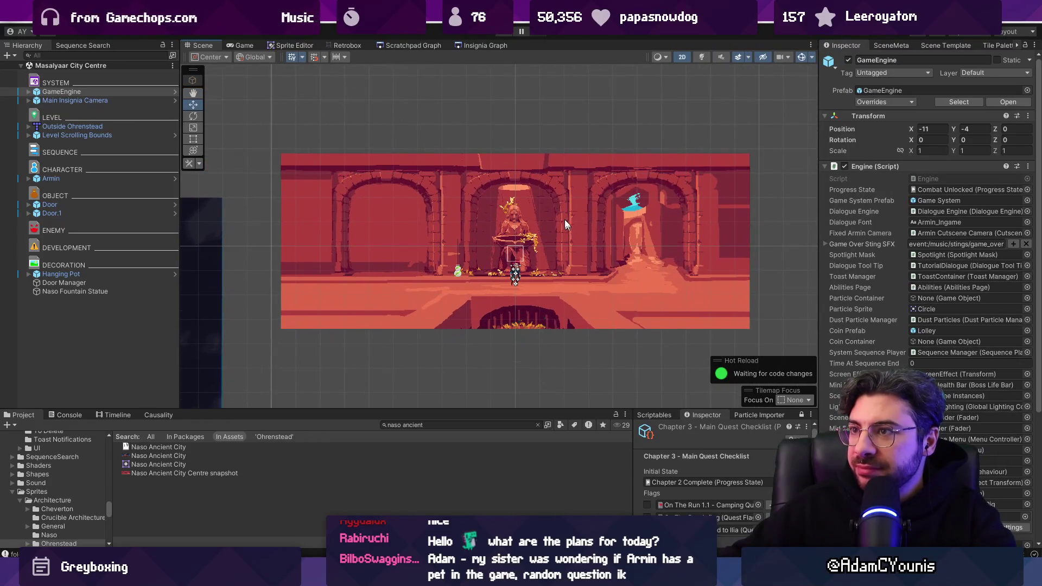
click(424, 45)
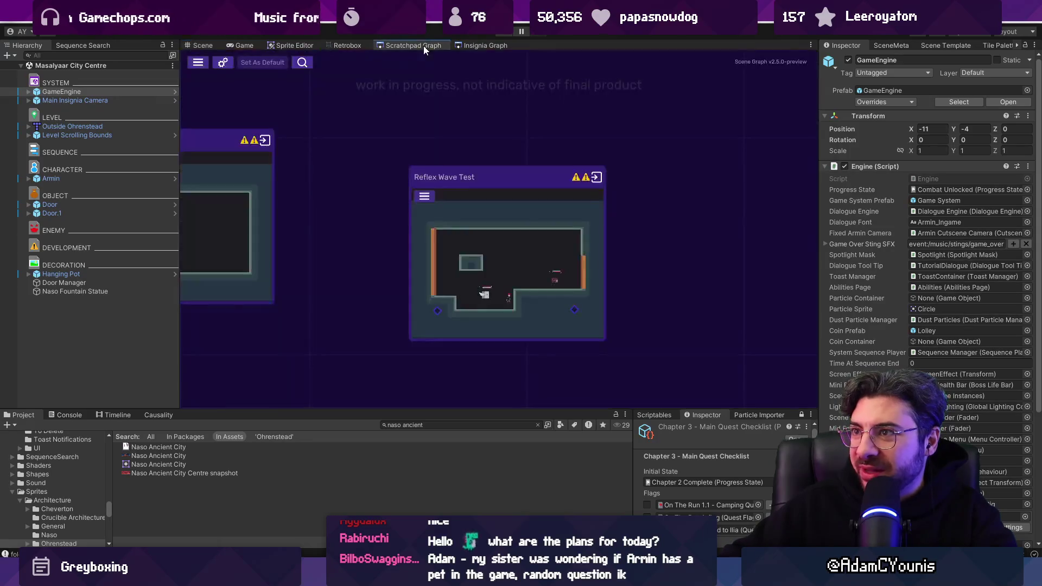
Move the Insignia Graph tab ahead of the Scratchpad Graph.
scroll(383, 133, down, 3)
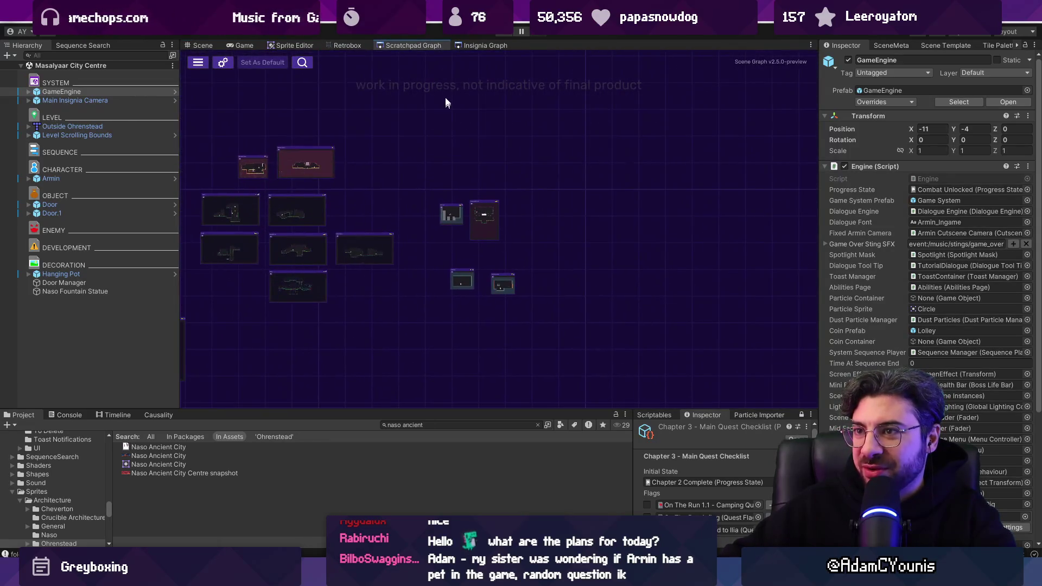
drag(471, 45, 402, 43)
scroll(546, 256, up, 3)
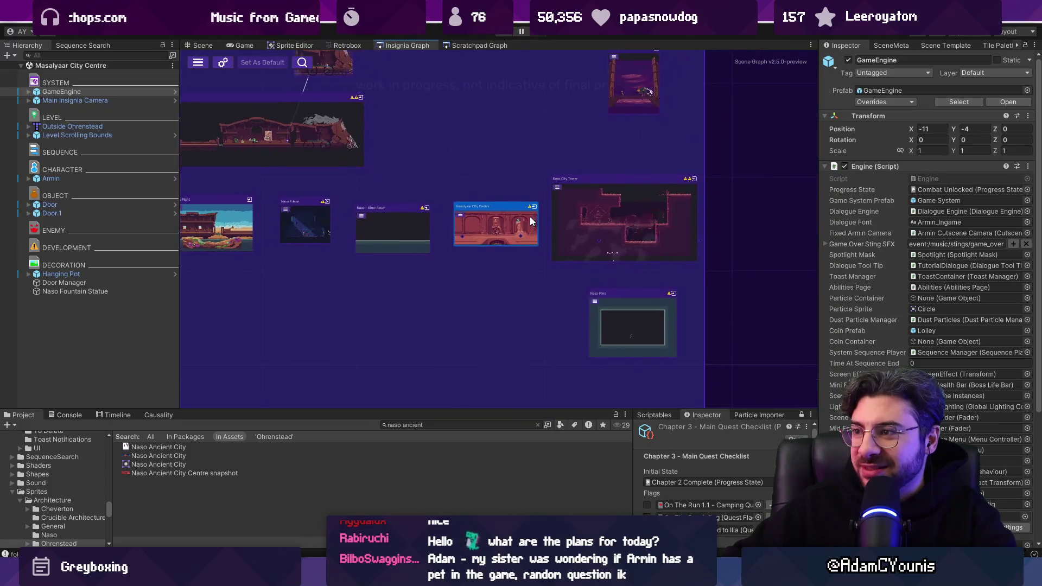
Check Masalyaar City Centre's metadata, centre the graph on it, and show Scene Template.
click(467, 227)
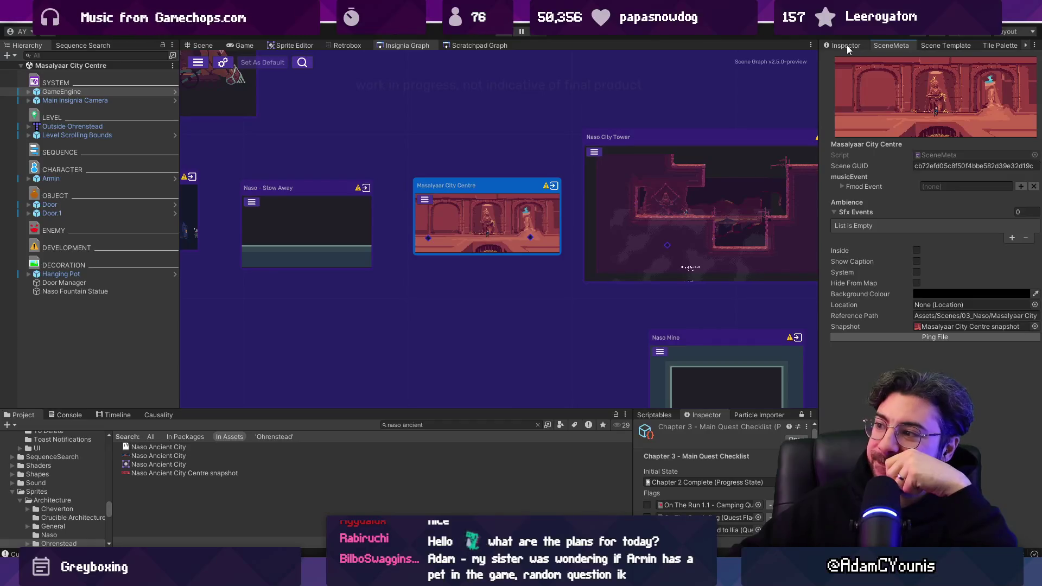
click(848, 46)
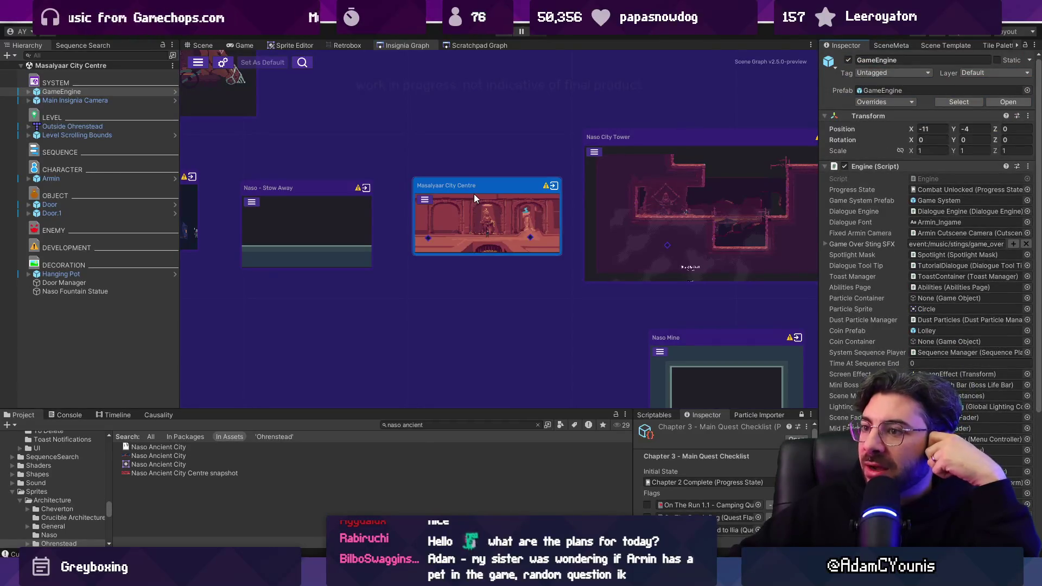
mouse_move(475, 194)
mouse_down()
mouse_move(424, 170)
mouse_move(446, 199)
mouse_move(565, 191)
mouse_move(606, 233)
mouse_up()
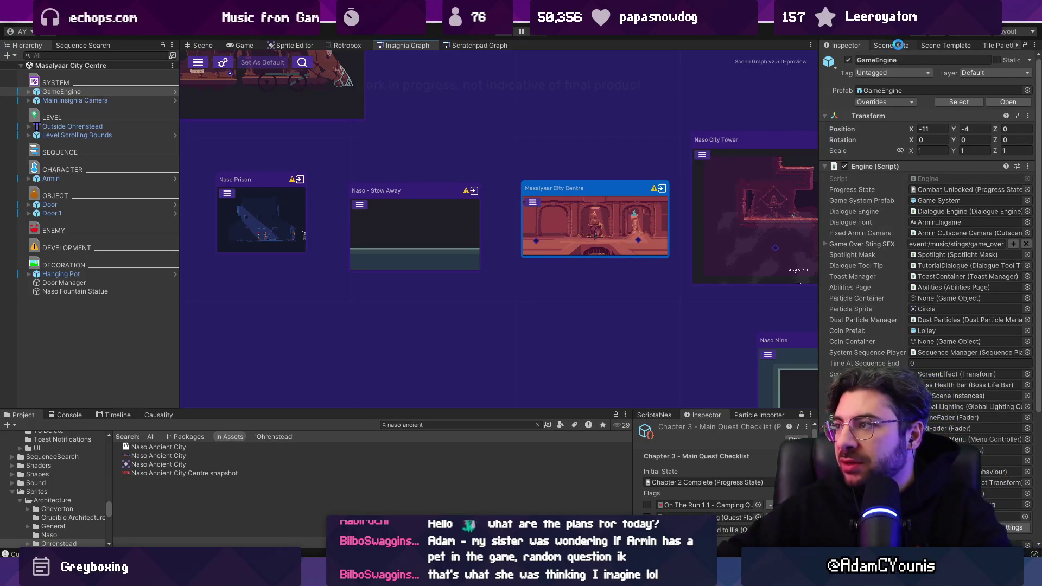
click(930, 46)
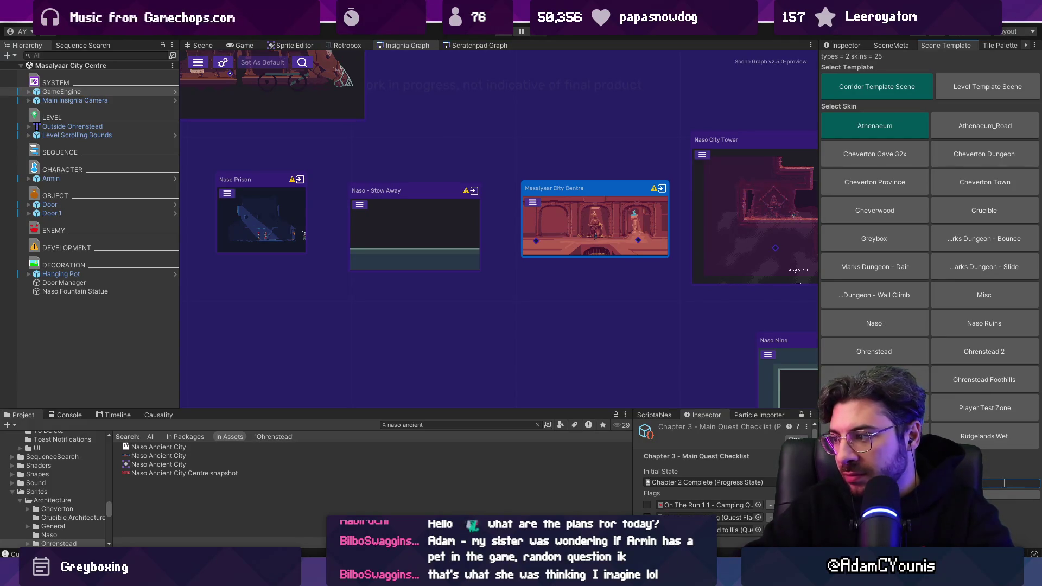
Create Masalyaar Interior from Level Template Scene with the Greybox skin, then go to VS Code.
click(988, 89)
click(893, 239)
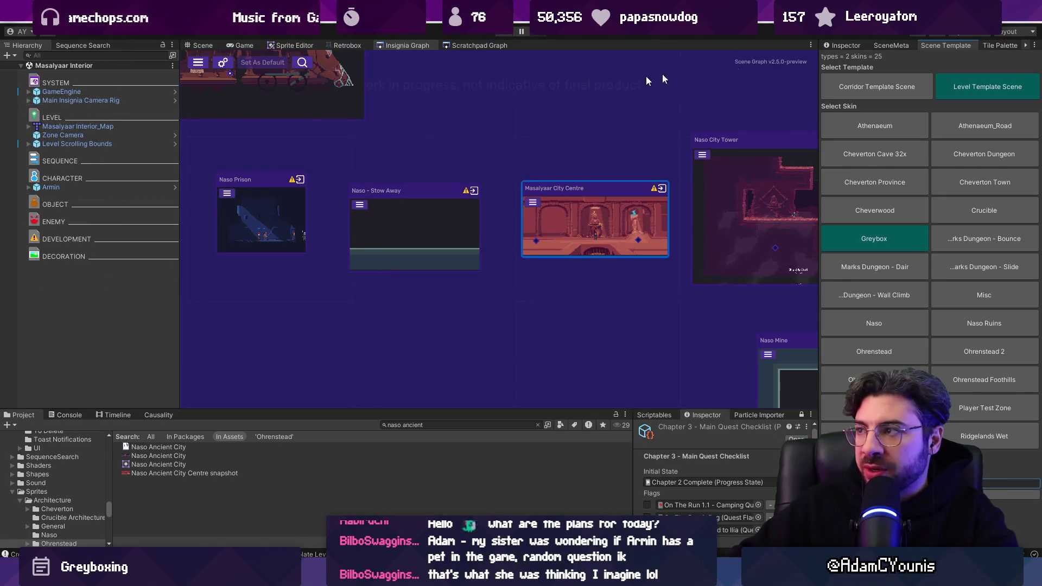
click(889, 45)
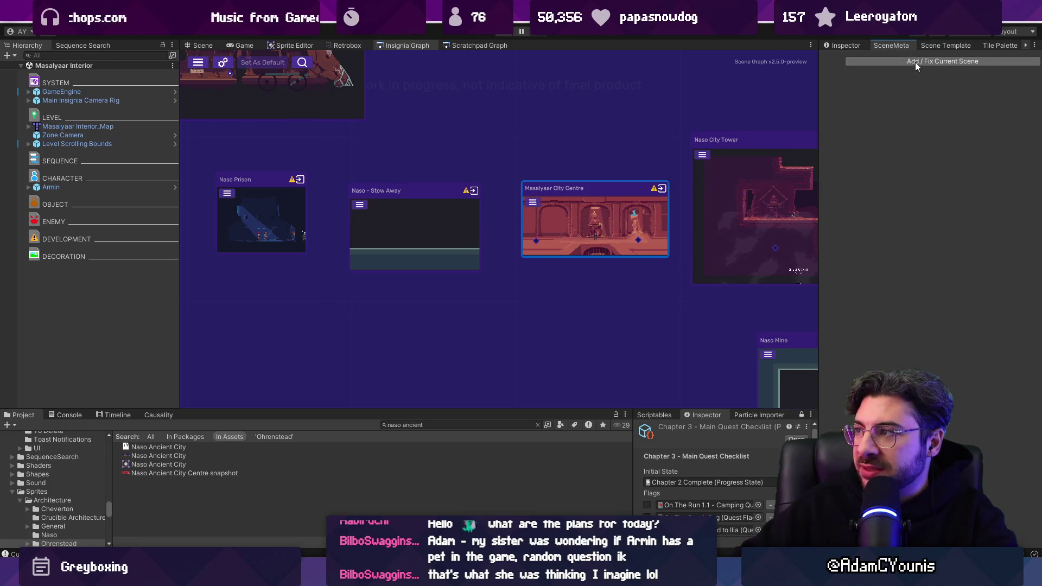
key(alt+Tab)
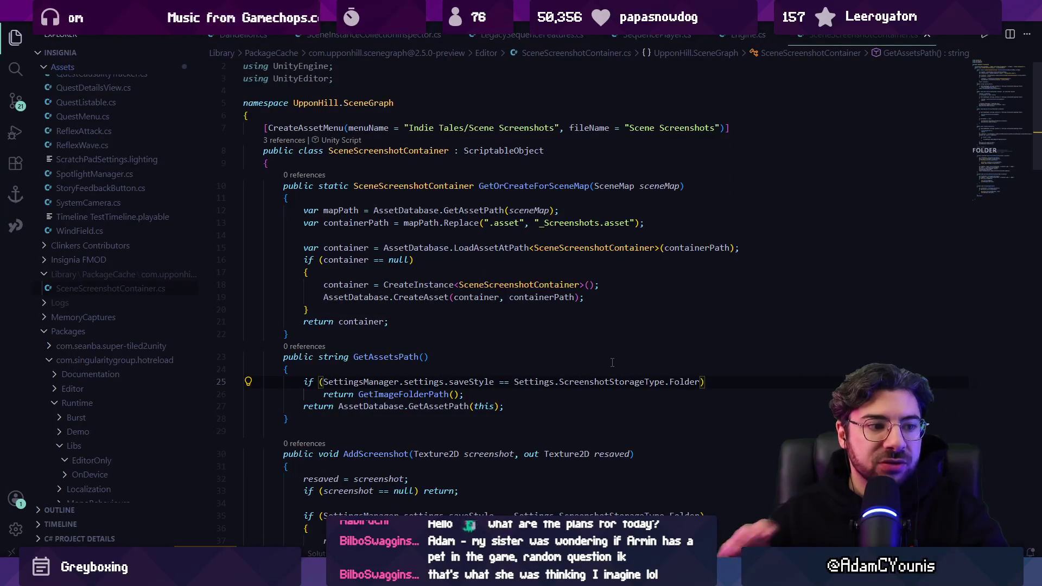
Open SceneMetaWindow.cs and select the body of the 'Add / Fix Current Scene' handler.
key(ctrl+p)
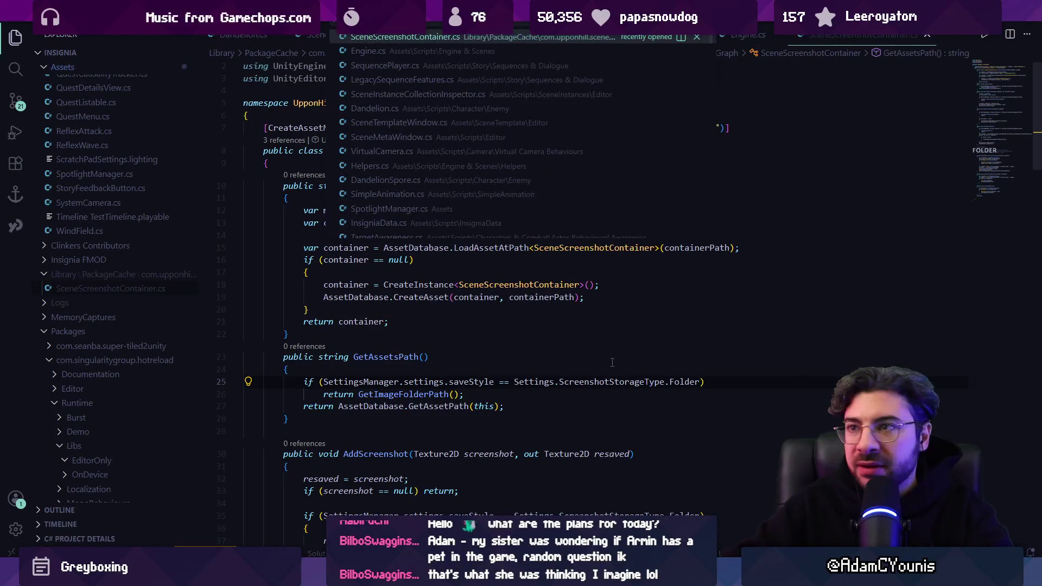
text(sceneme)
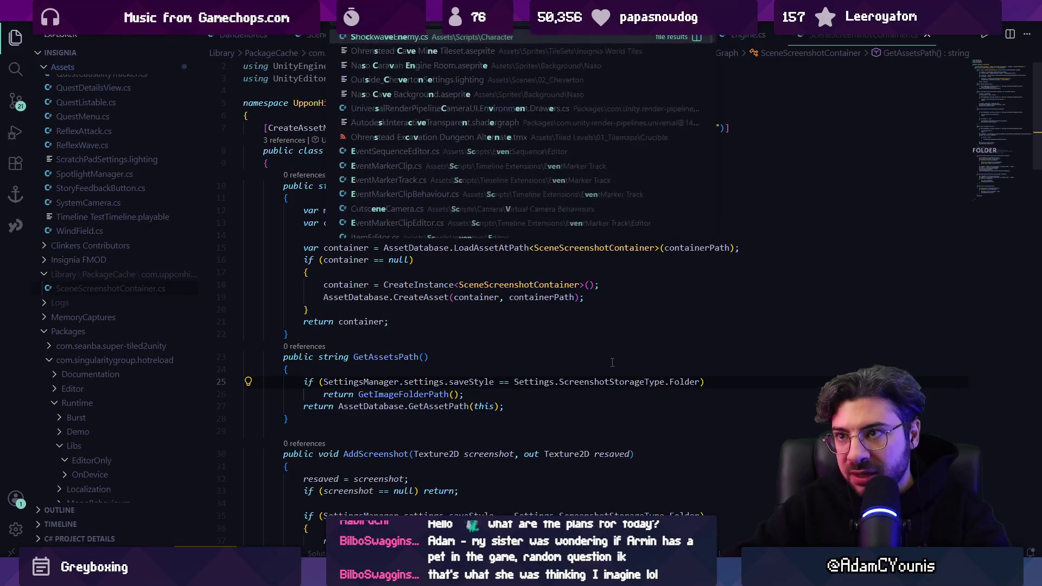
text(taw)
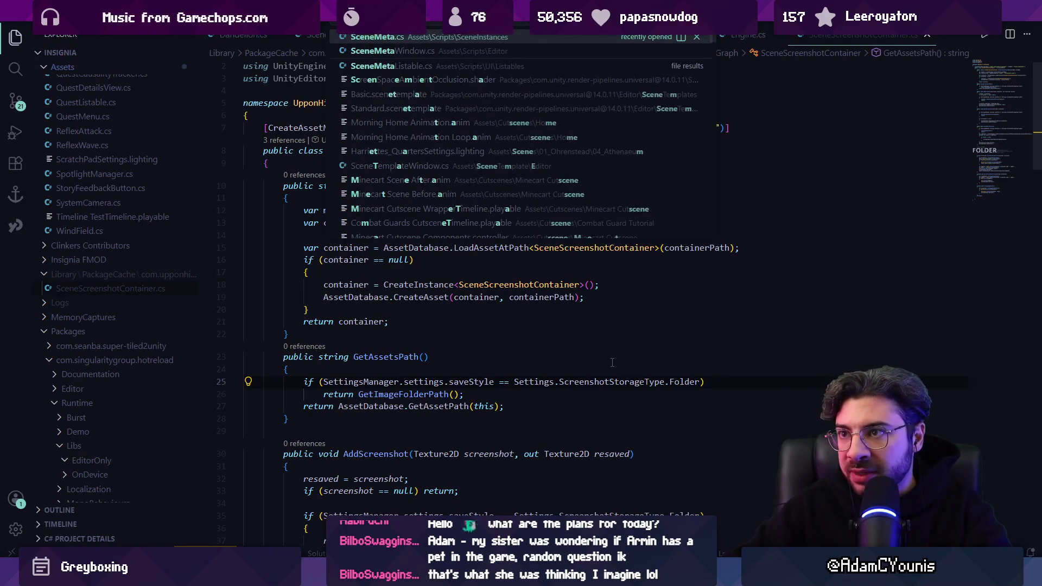
key(Return)
key(ctrl+f)
text(add /)
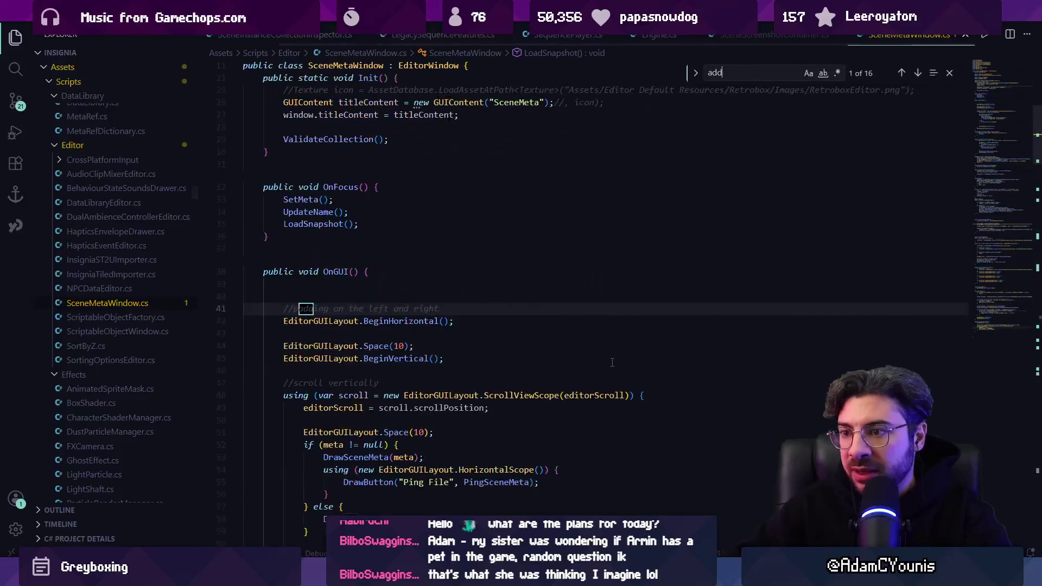
key(Escape)
key(Down)
key(Down)
key(Home)
key(Home)
key(shift+Down)
key(shift+Down)
key(shift+Down)
key(shift+Down)
key(shift+Down)
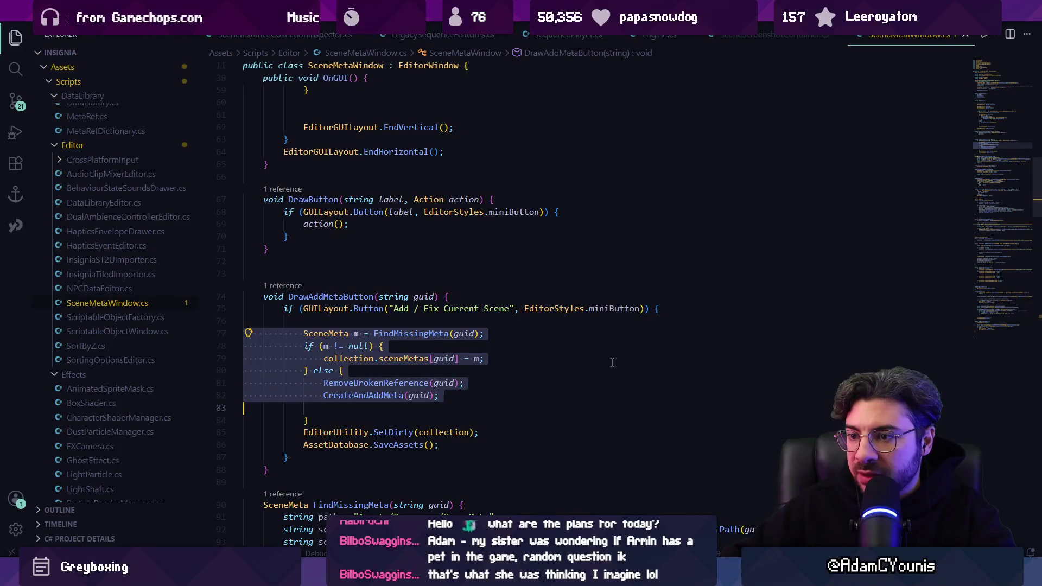
key(Left)
key(Up)
key(Up)
key(shift+Down)
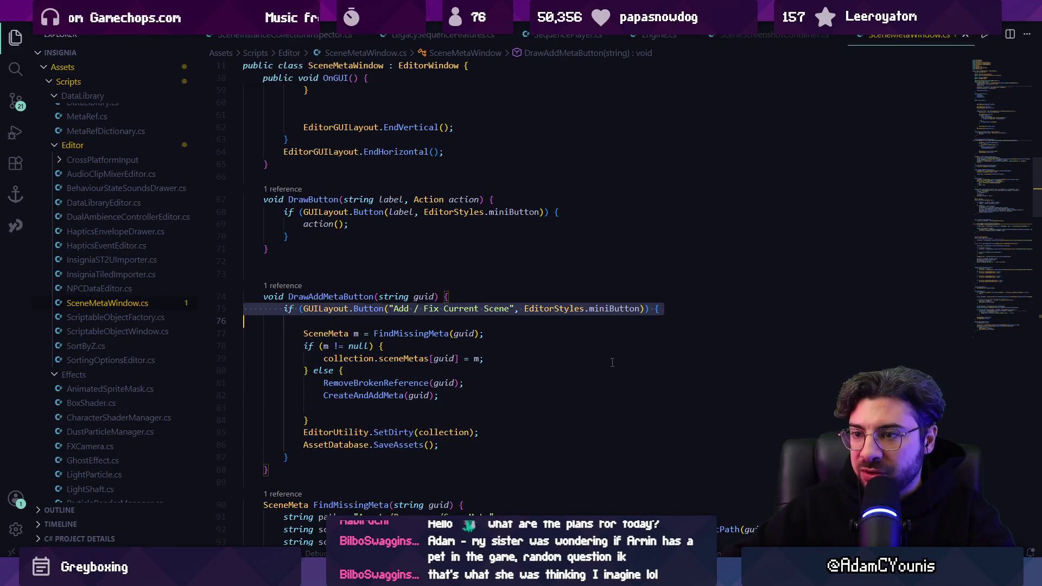
Rename DrawAddMetaButton to AddMeta, drop its button condition and blank line, and save.
click(364, 296)
key(F2)
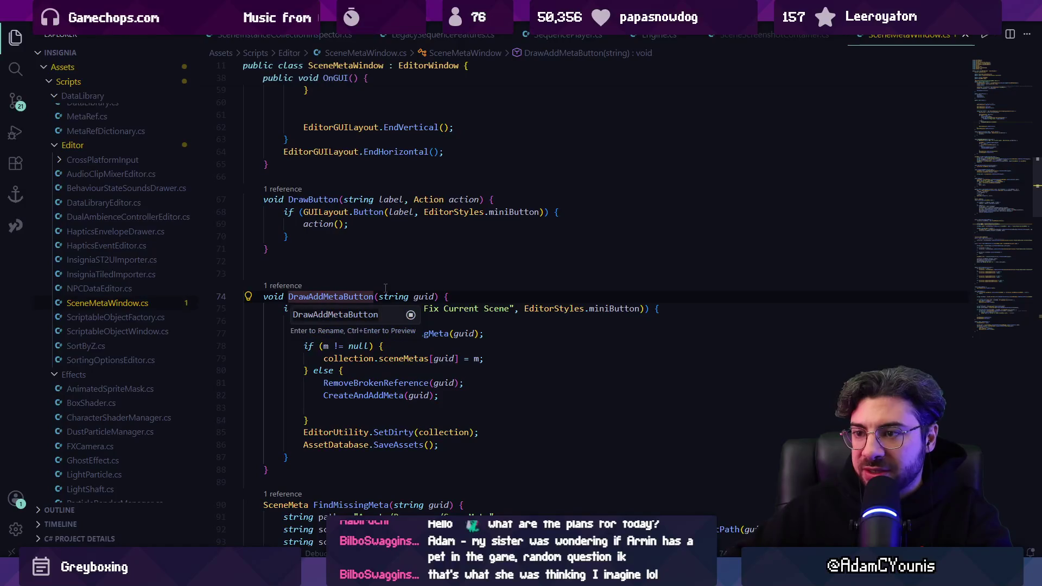
text(AddMeta)
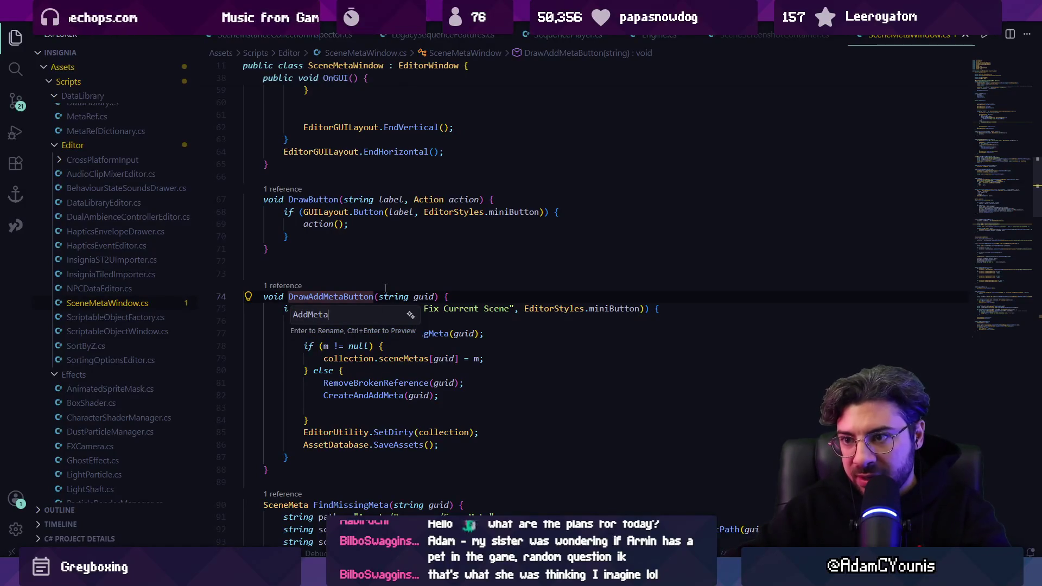
key(Return)
key(Down)
key(ctrl+l)
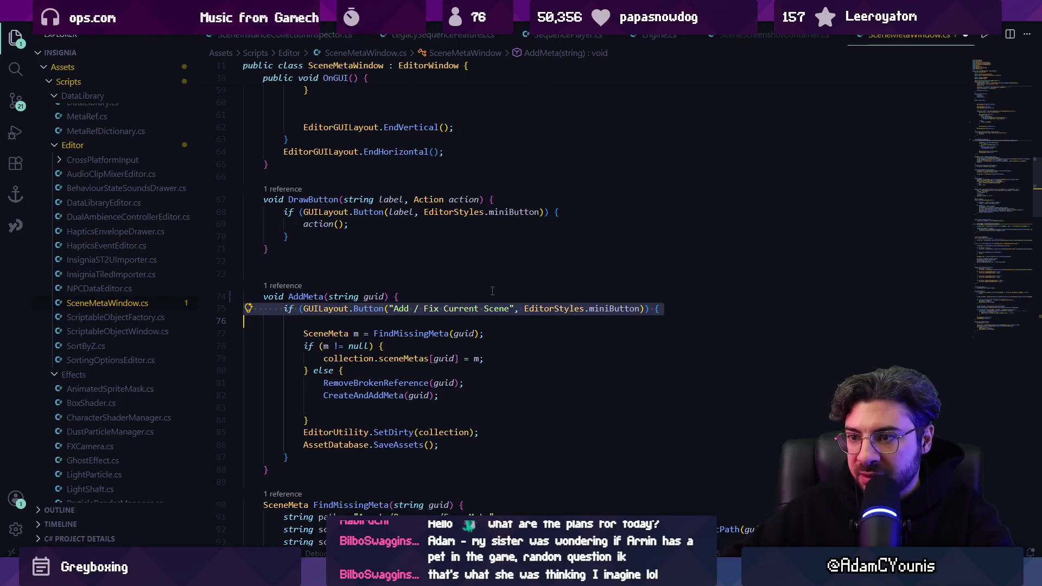
key(BackSpace)
key(BackSpace)
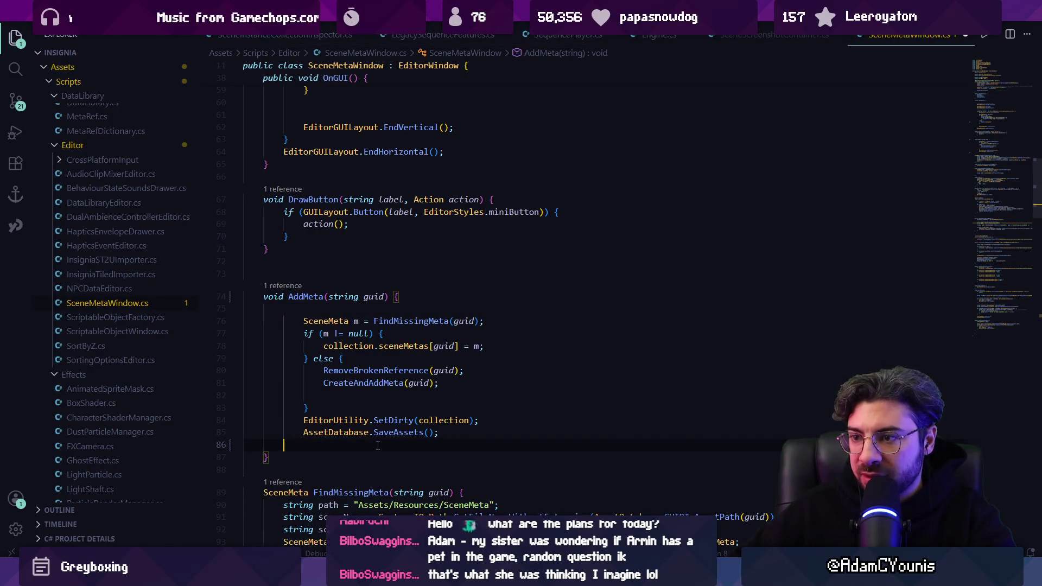
key(ctrl+s)
click(479, 305)
key(BackSpace)
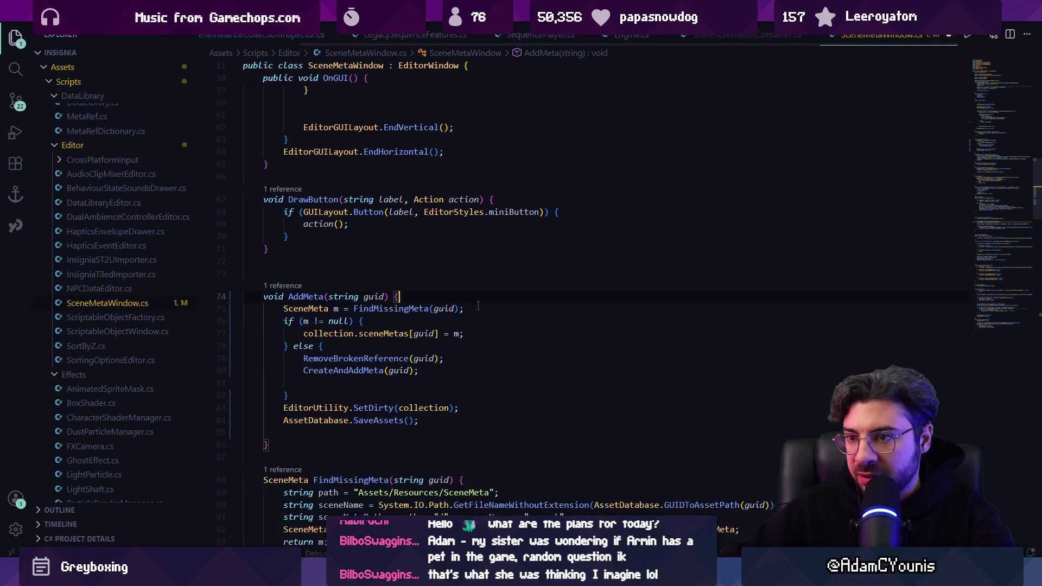
Peek the references to AddMeta, jump to the AddMeta(sceneGUID) call in OnGUI, and return to Unity.
click(300, 296)
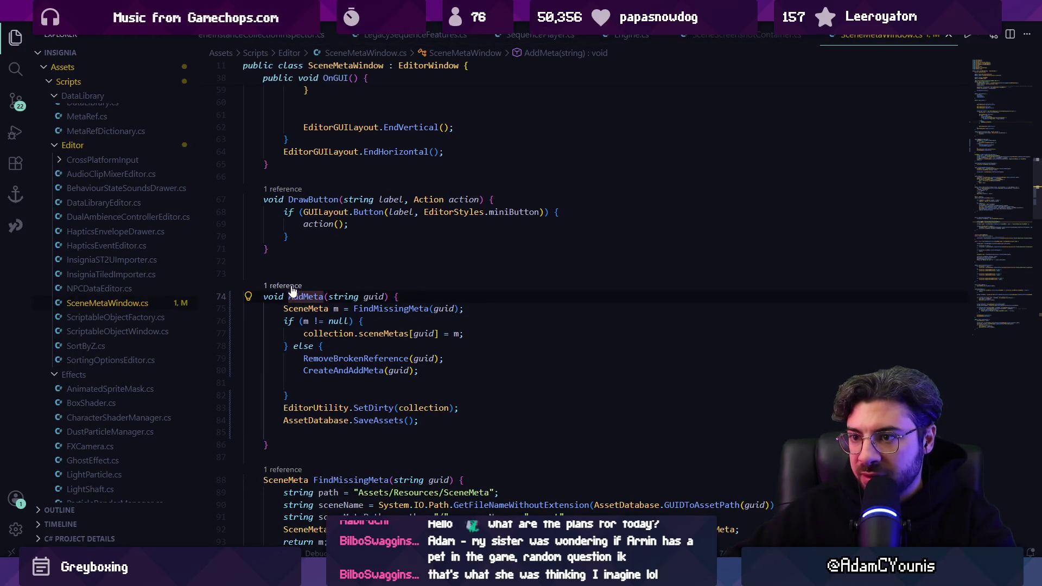
key(shift+F12)
click(623, 279)
double_click(622, 279)
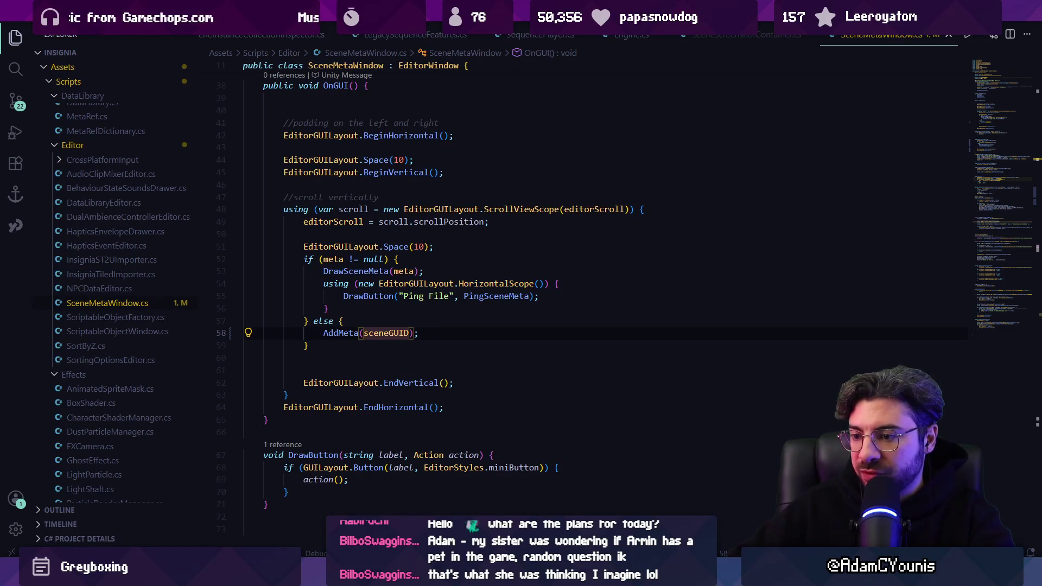
key(alt+Tab)
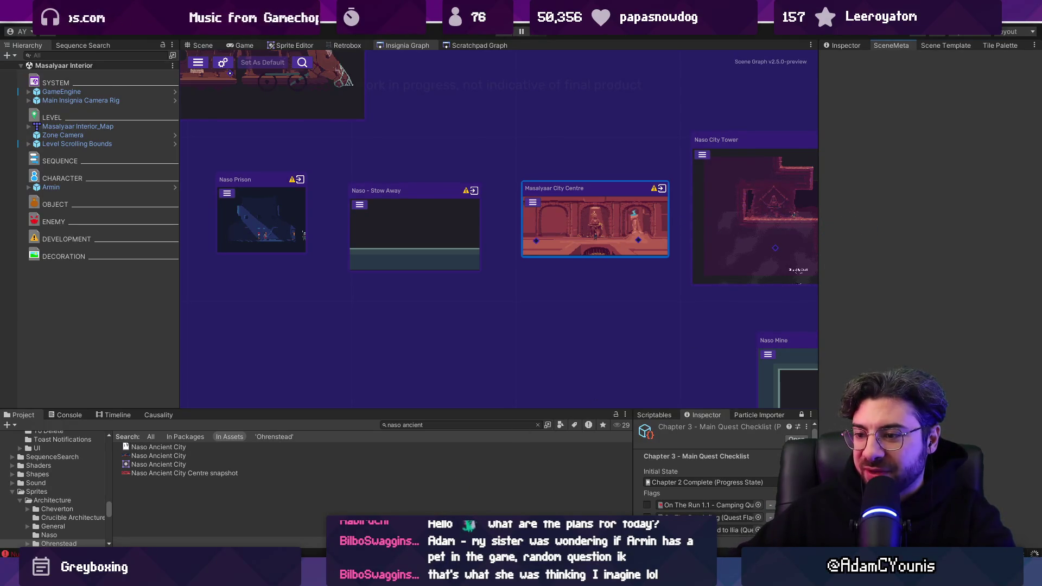
Review the UnassignedReferenceException errors in Unity's Console, clear them, and return to VS Code.
click(67, 414)
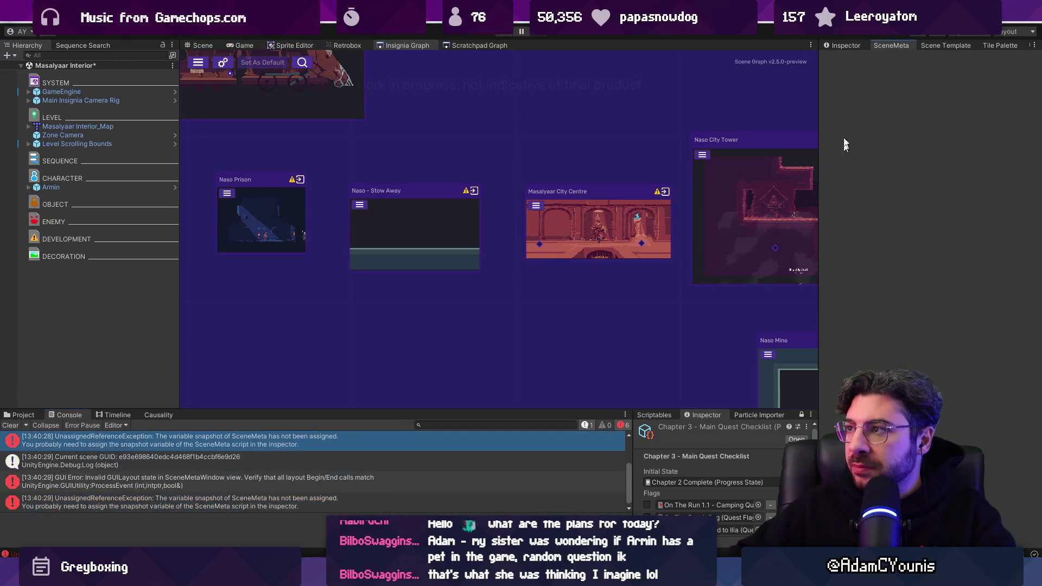
click(11, 426)
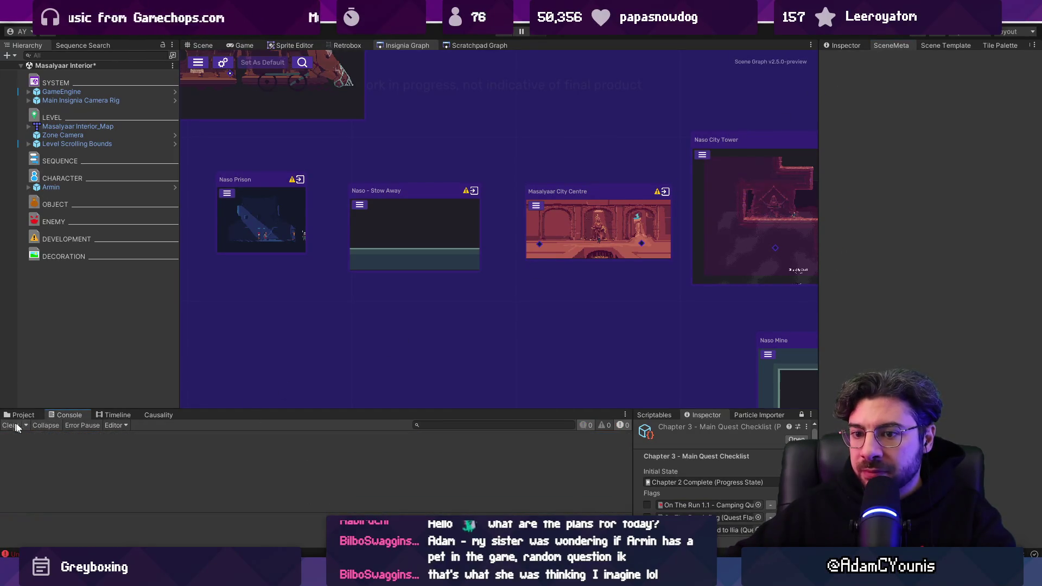
key(alt+Tab)
scroll(391, 369, down, 5)
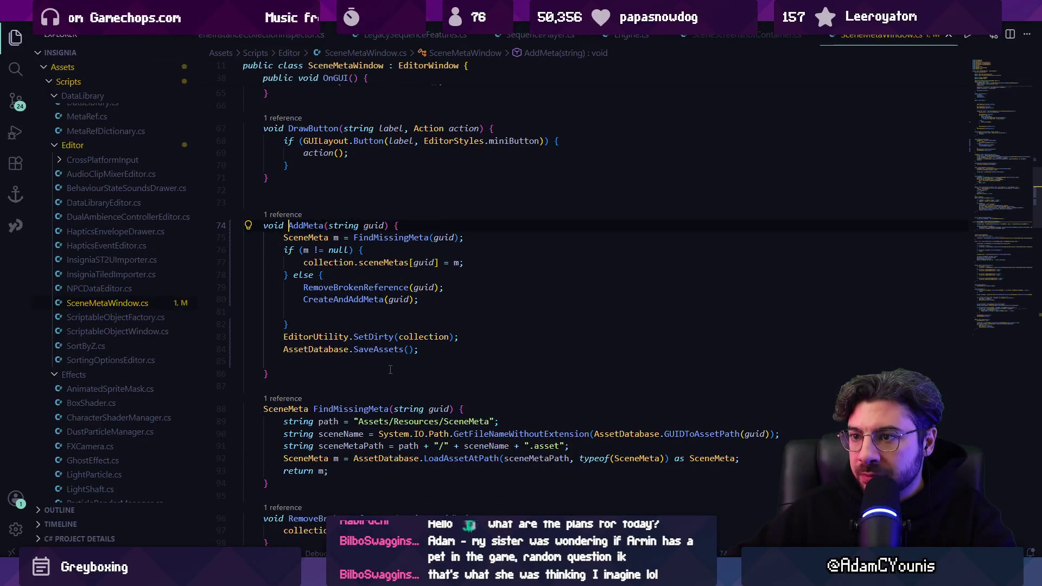
Tidy AddMeta by removing the empty line, extra closing brace and button condition.
key(alt+Left)
key(alt+Right)
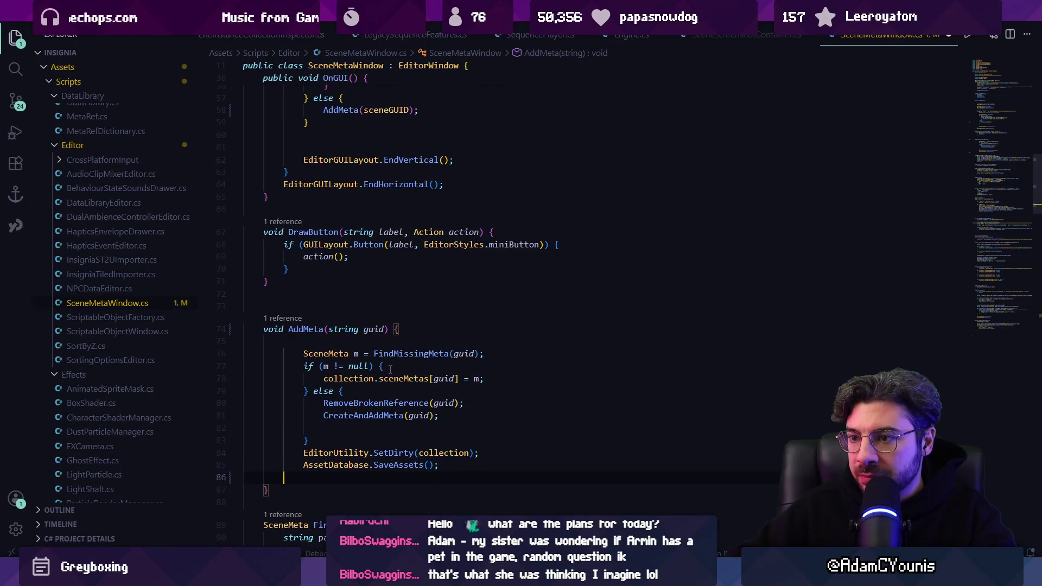
key(ctrl+z)
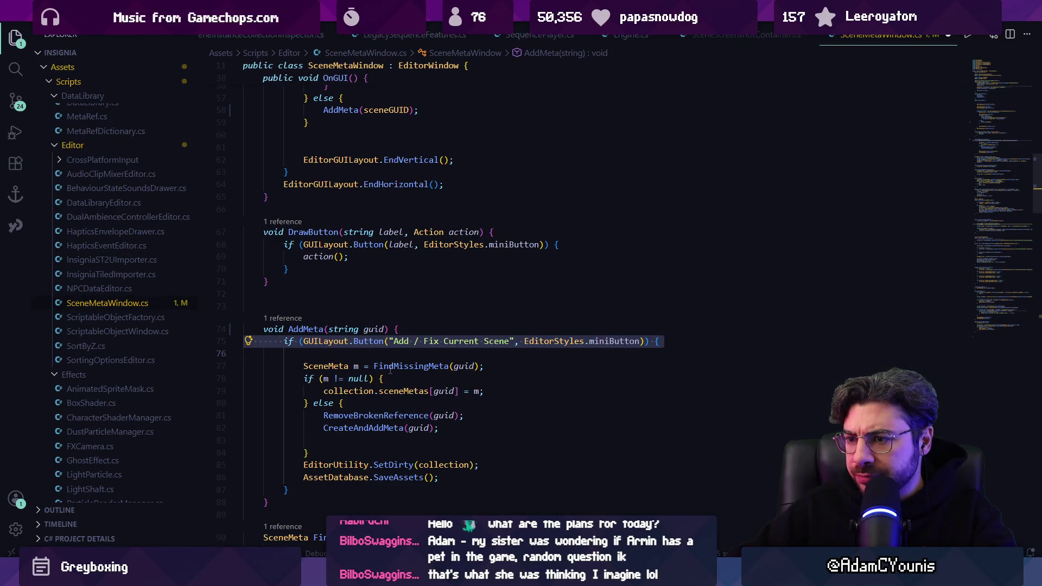
key(Down)
key(Down)
key(Down)
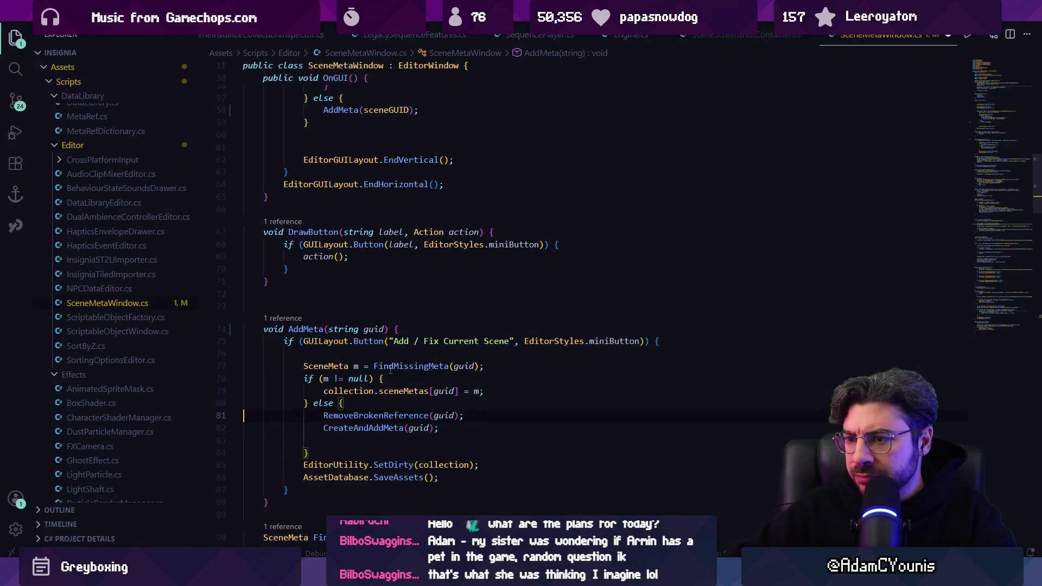
key(BackSpace)
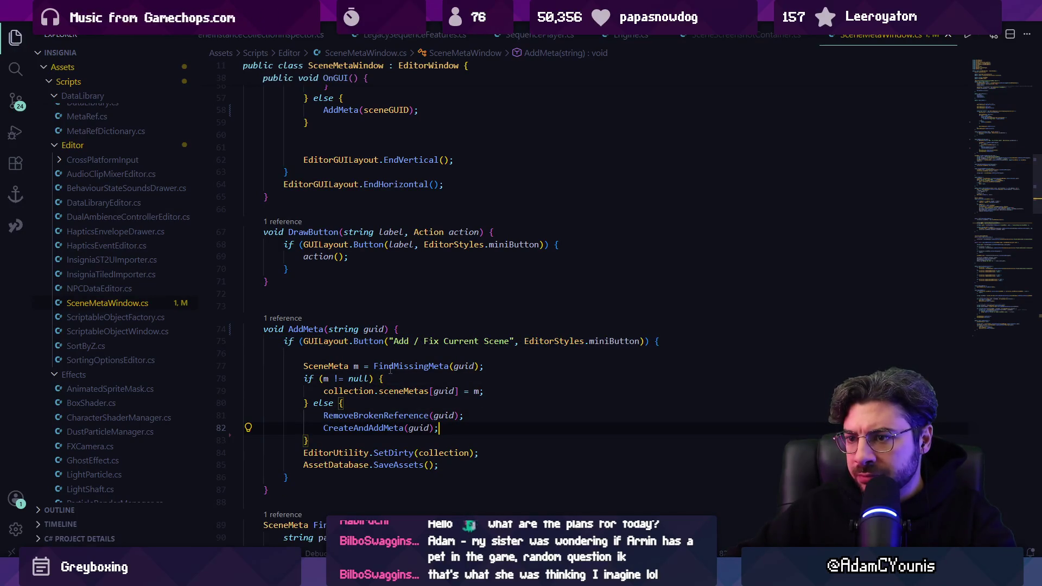
key(BackSpace)
key(Up)
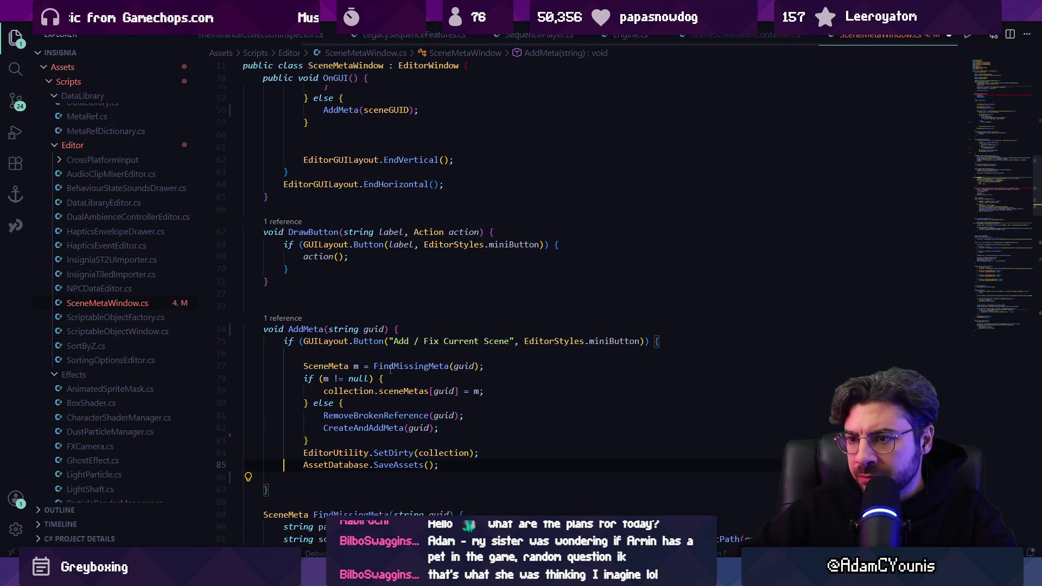
key(ctrl+shift+k)
Step through the 'addmeta' matches in the file and land on OnGUI's meta null check.
key(ctrl+f)
text(addm)
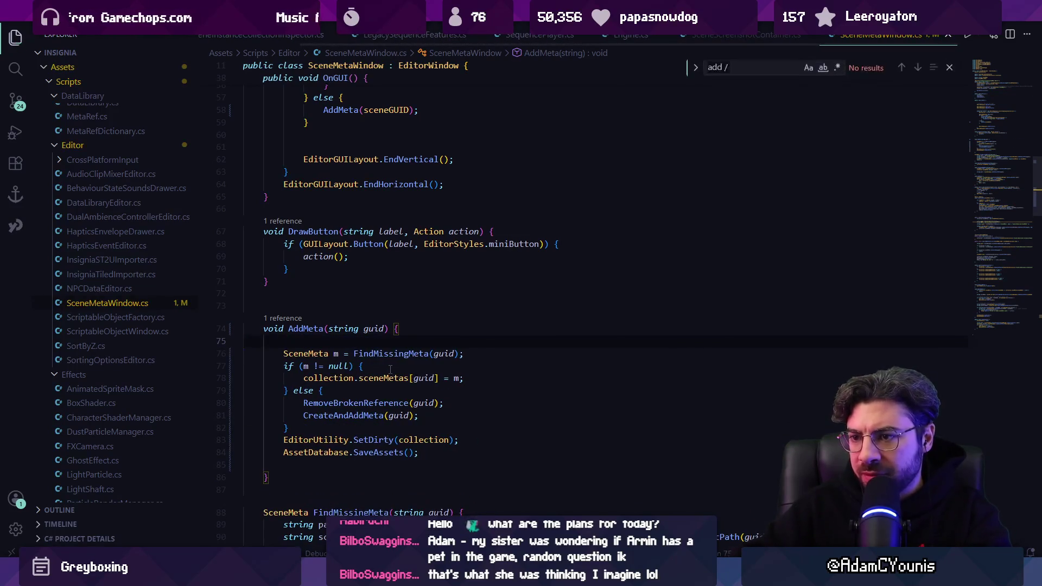
text(eta)
key(Return)
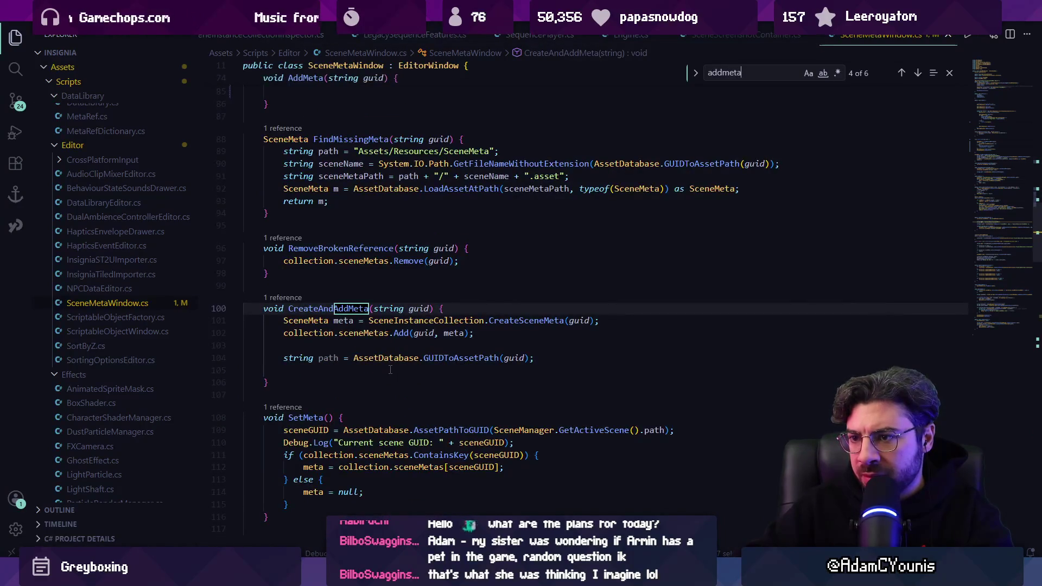
key(Return)
key(Return)
key(Return)
key(Return)
key(shift+Return)
key(Escape)
click(340, 234)
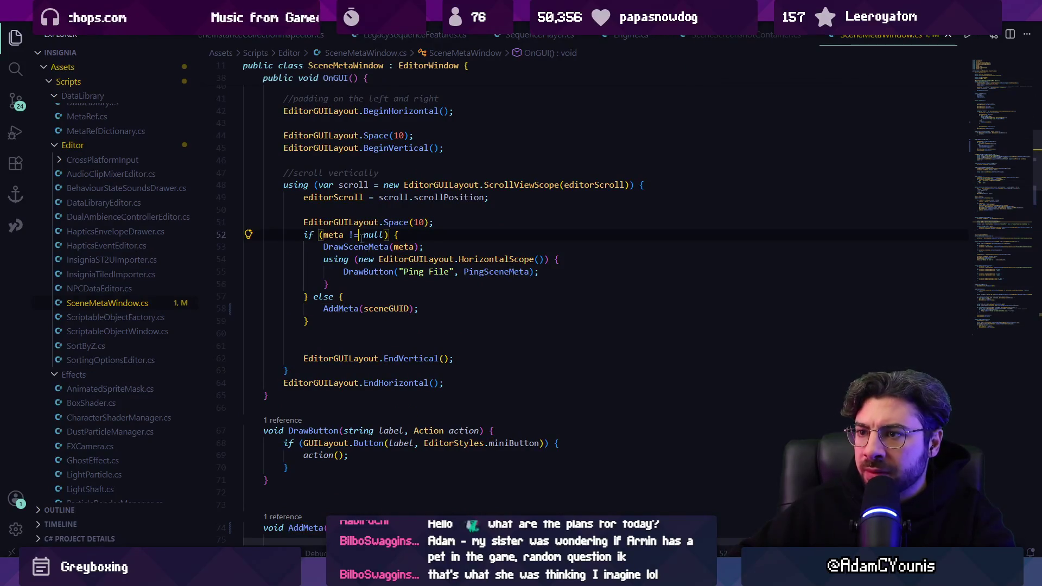
Search for meta assignments and 'setmeta', landing on SetMeta in OnFocus.
key(ctrl+f)
text(meta =)
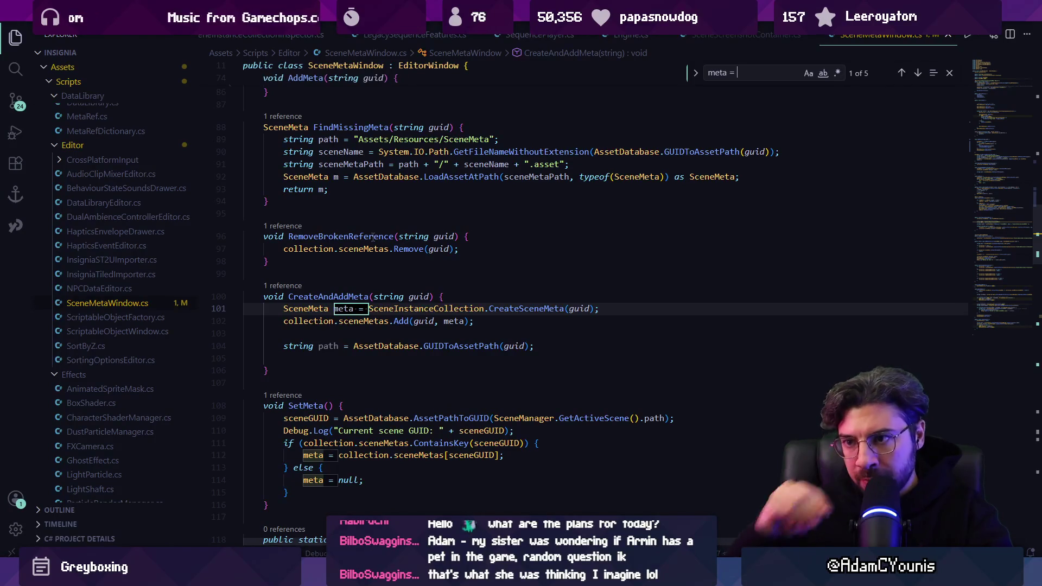
key(alt+f)
key(Escape)
key(alt+f)
key(Escape)
key(Return)
key(Return)
key(Return)
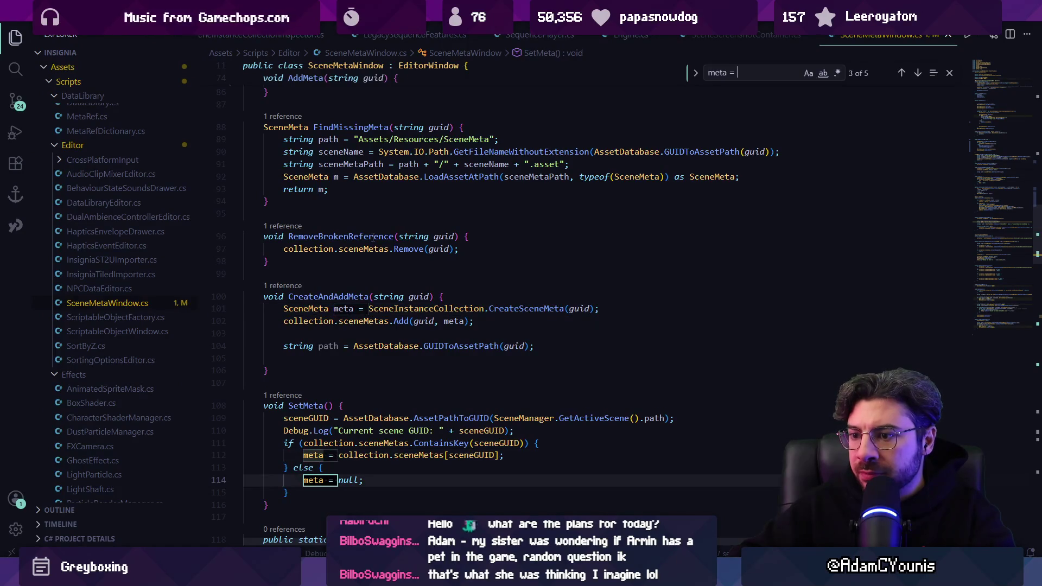
text(set)
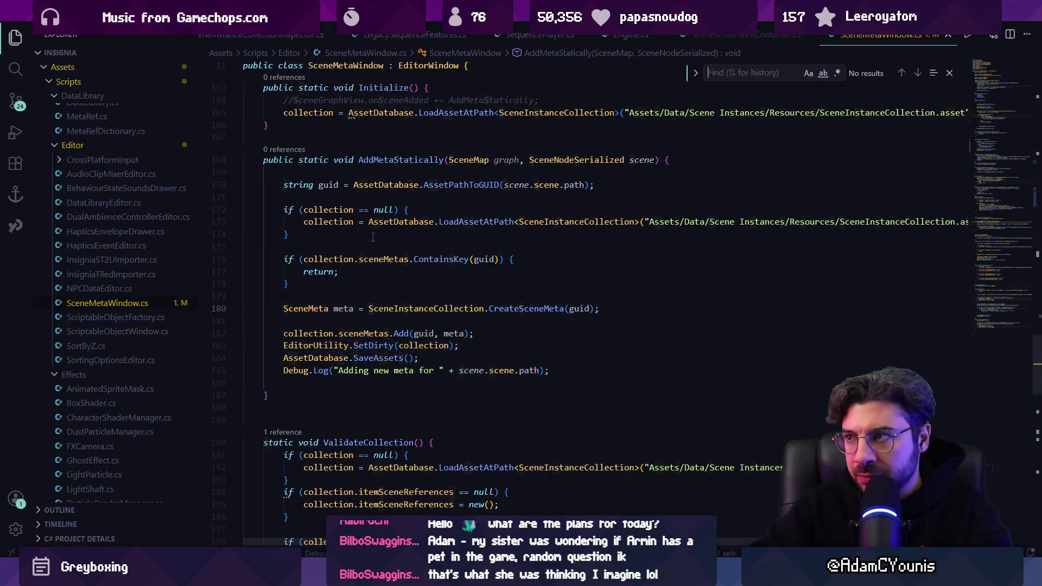
text(meta)
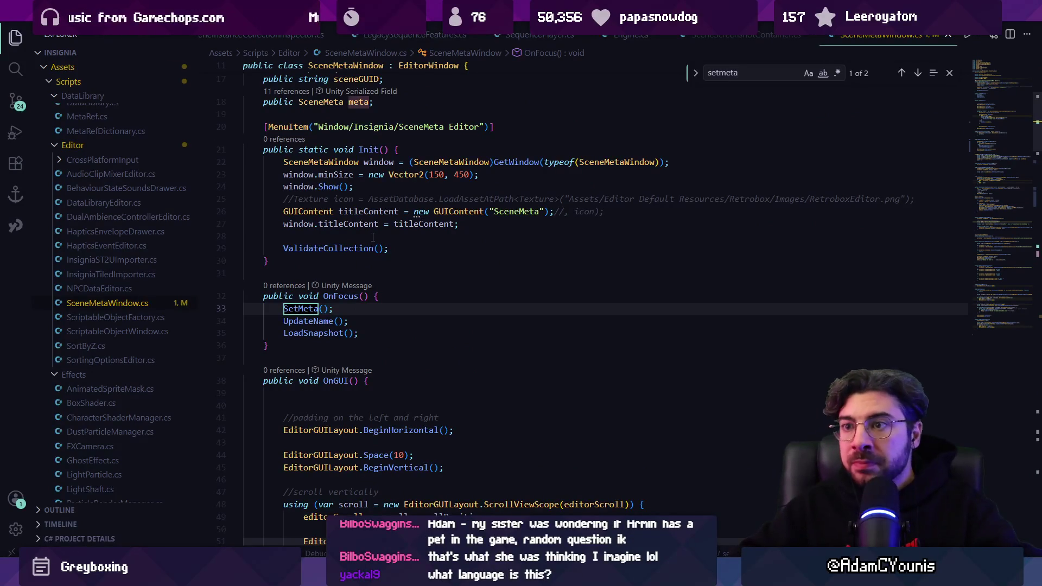
key(Escape)
Add a window.OnFocus() call at the end of Init instead of pasting OnFocus's calls.
key(shift+Down)
key(shift+Down)
key(shift+End)
key(ctrl+c)
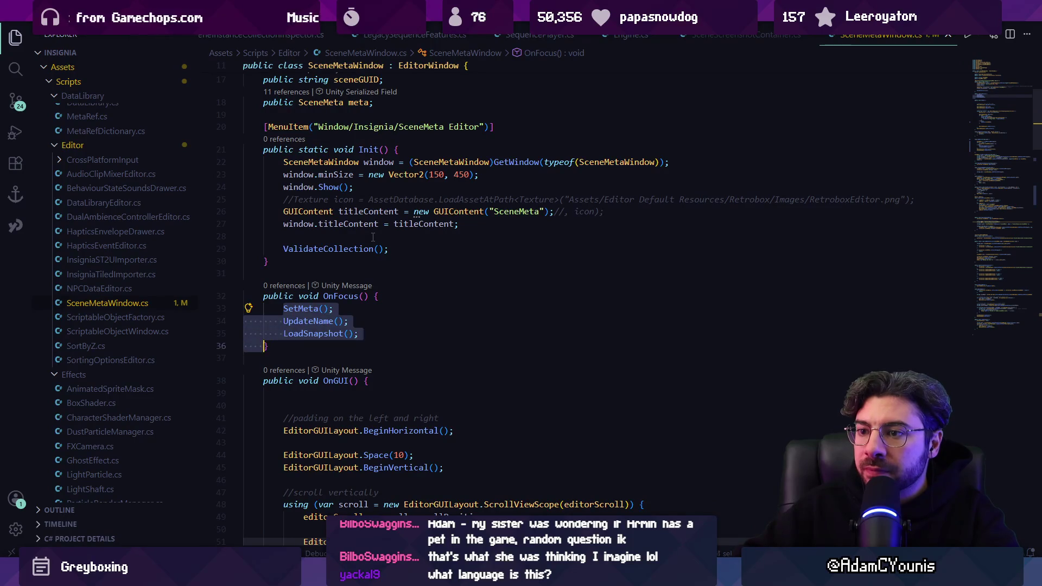
key(Up)
key(Up)
key(Up)
key(Home)
key(Home)
key(Return)
key(ctrl+v)
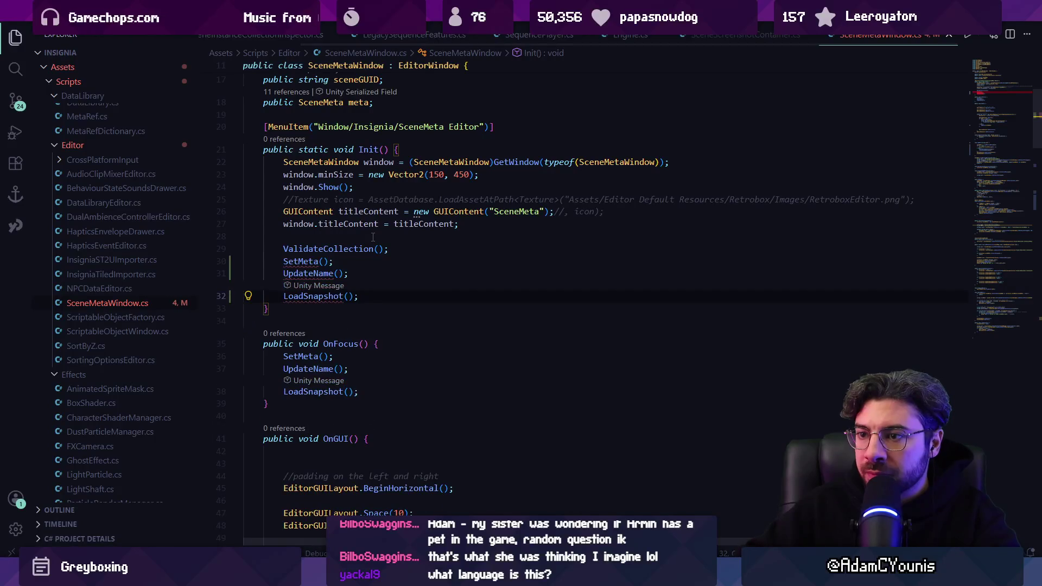
key(ctrl+z)
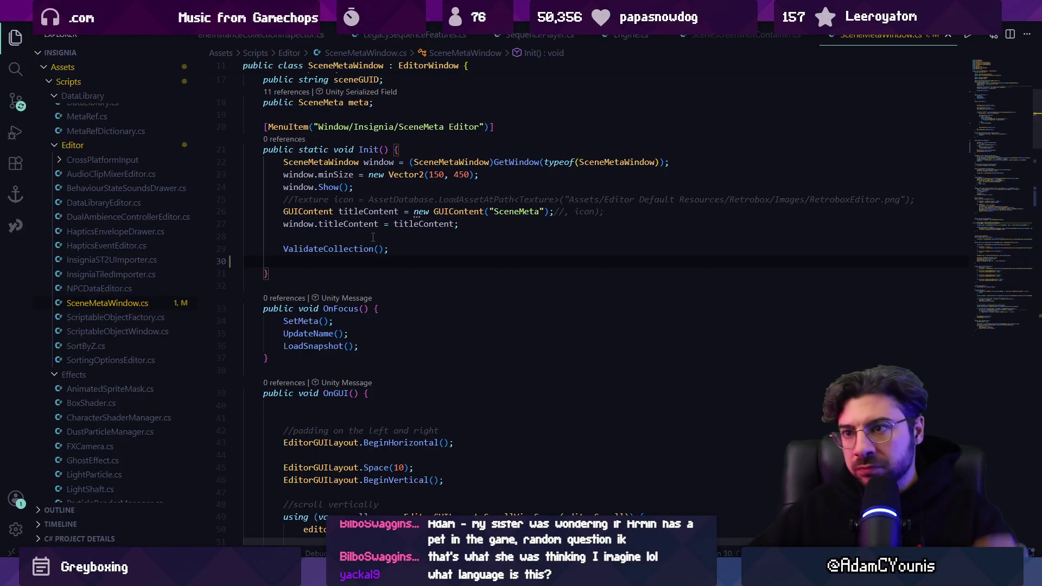
text(window.OnF)
key(Tab)
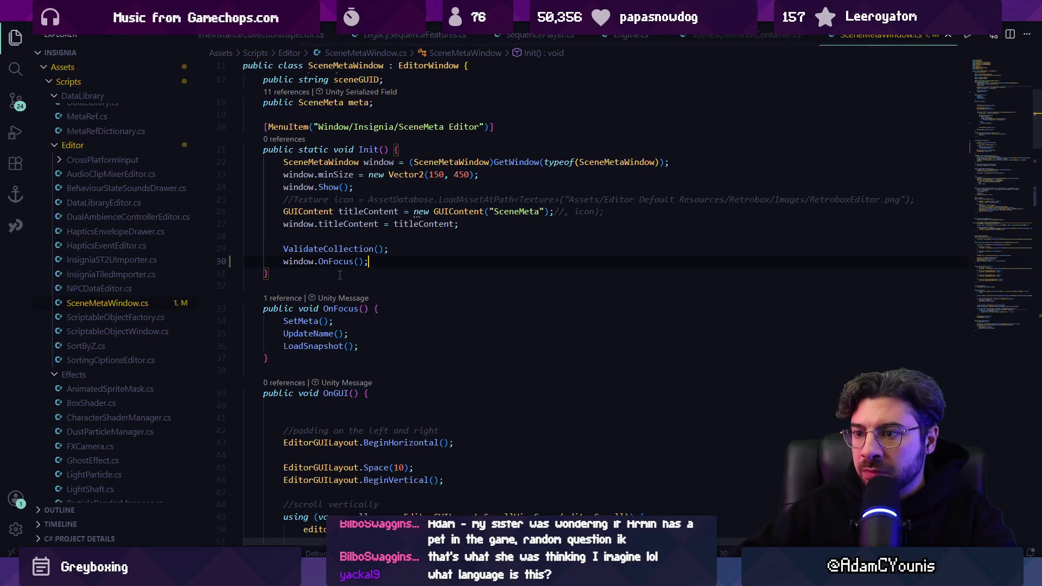
Remove the blank line at the top of OnGUI and inspect the SetMeta definition.
click(375, 419)
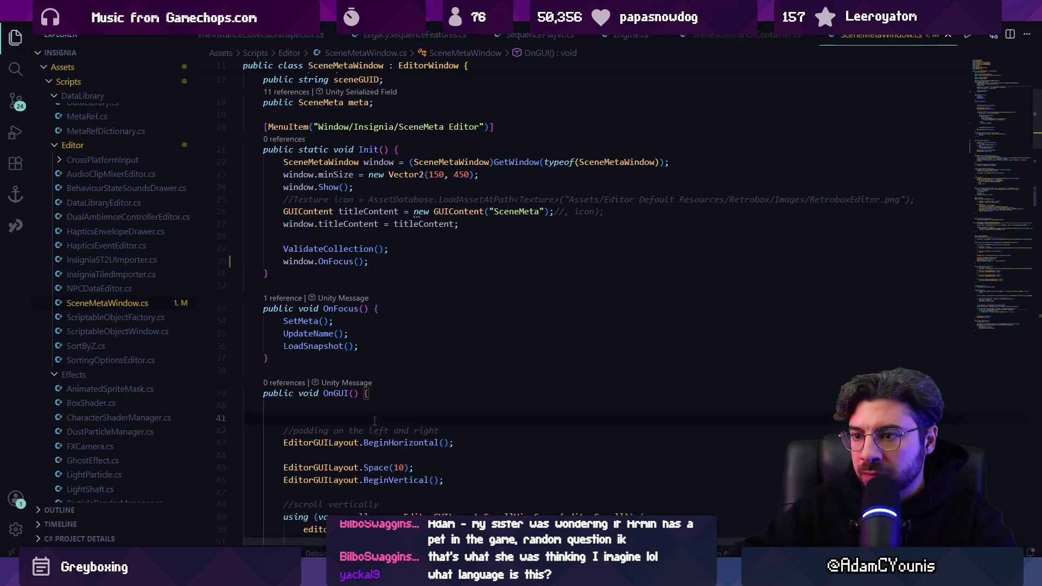
key(BackSpace)
ctrl+click(301, 322)
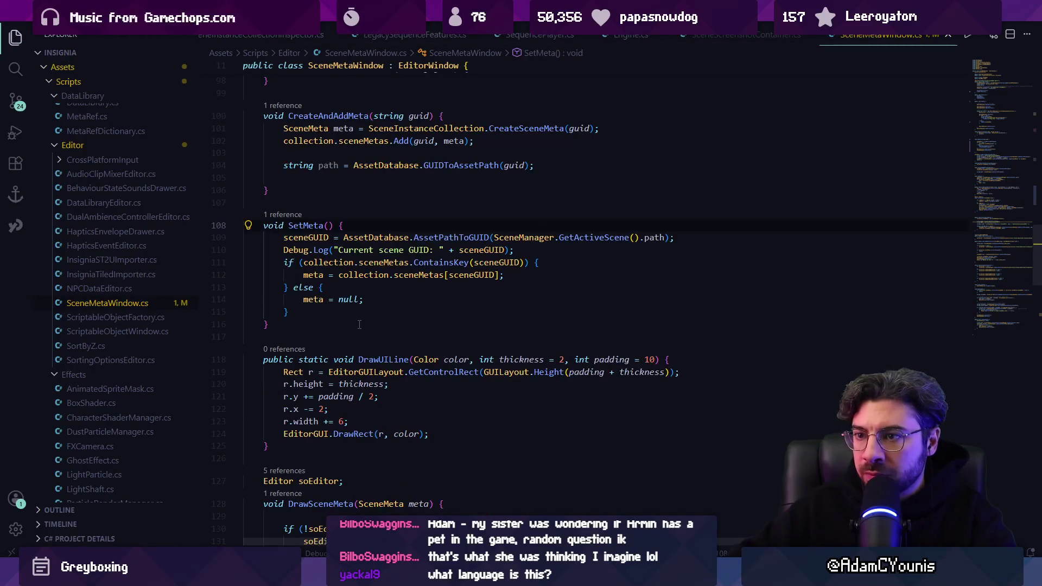
key(alt+Left)
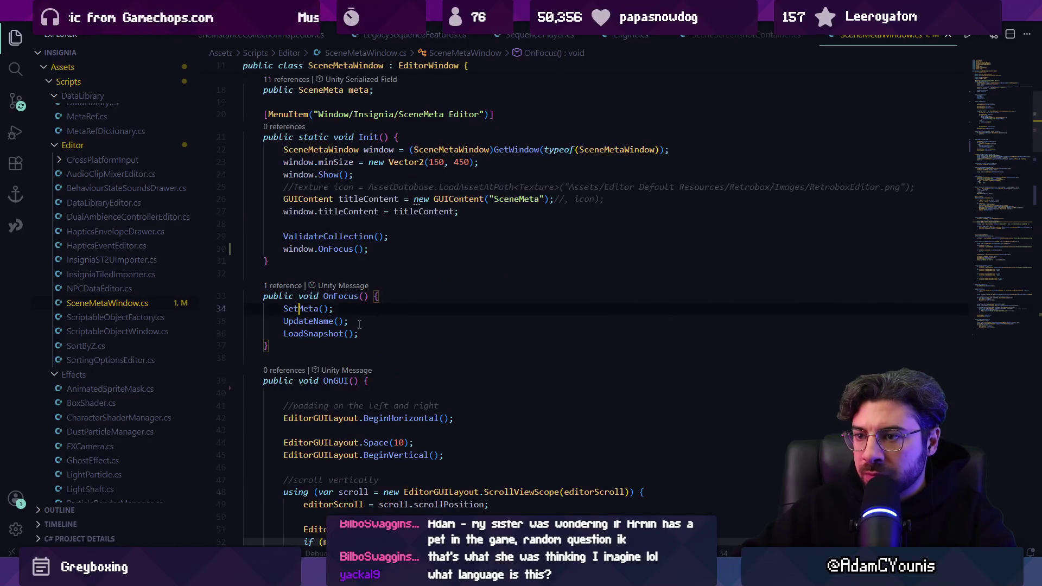
ctrl+click(320, 309)
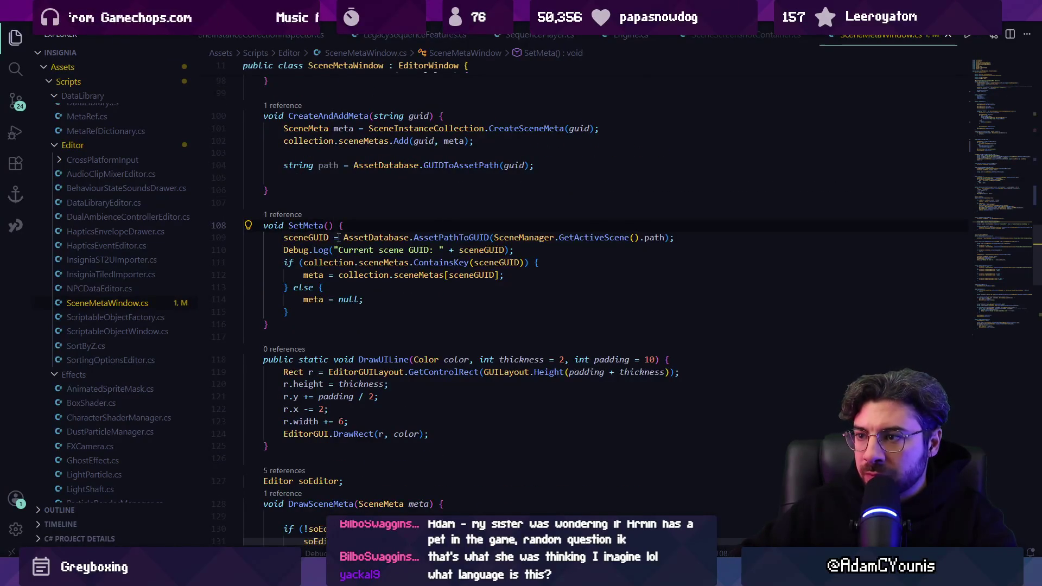
mouse_move(365, 239)
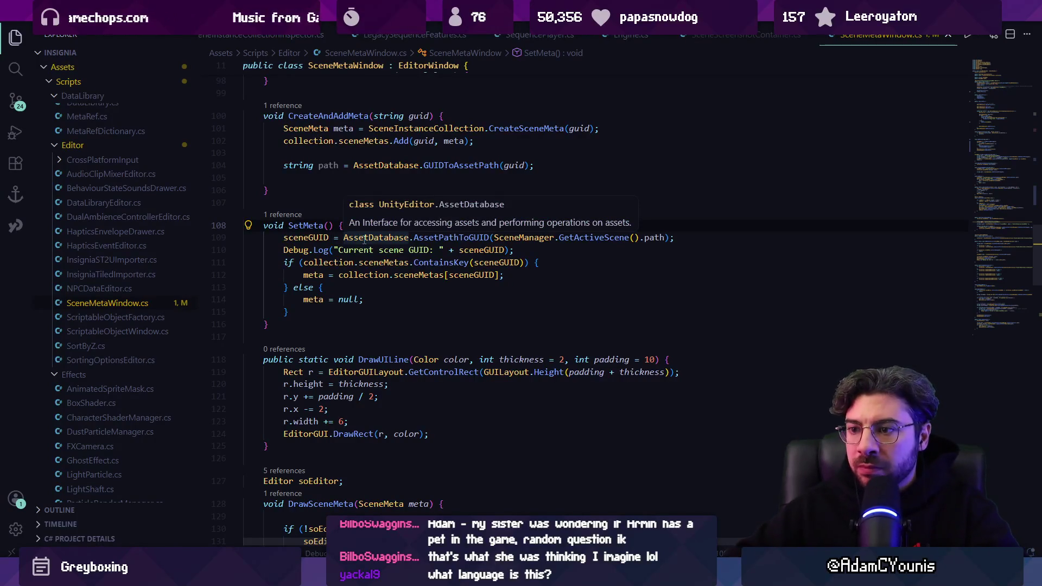
key(alt+Left)
Start OnGUI with 'if (meta == null) {' calling OnFocus().
click(406, 390)
text(if(metg)
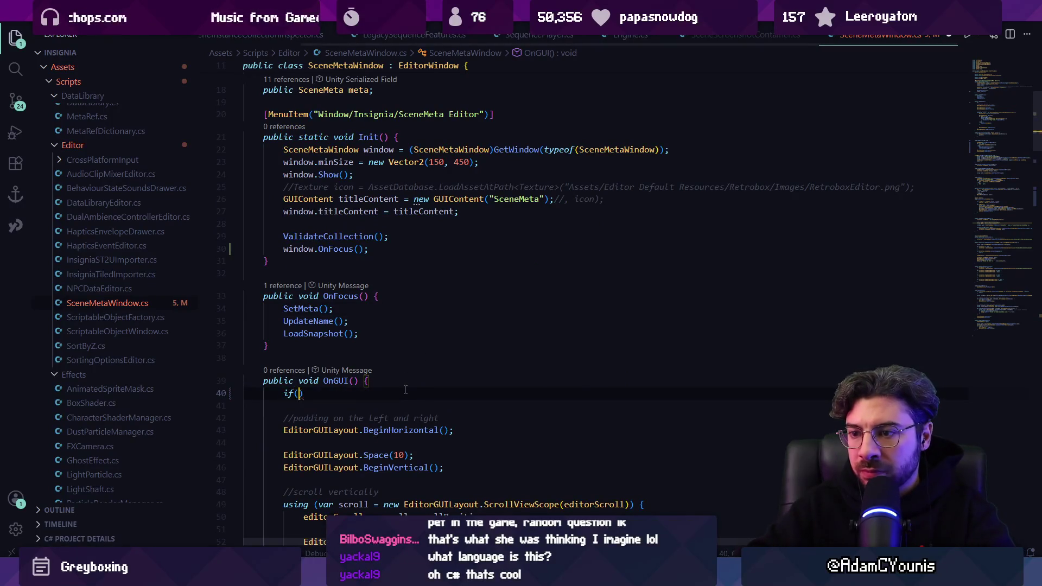
text(== null) {)
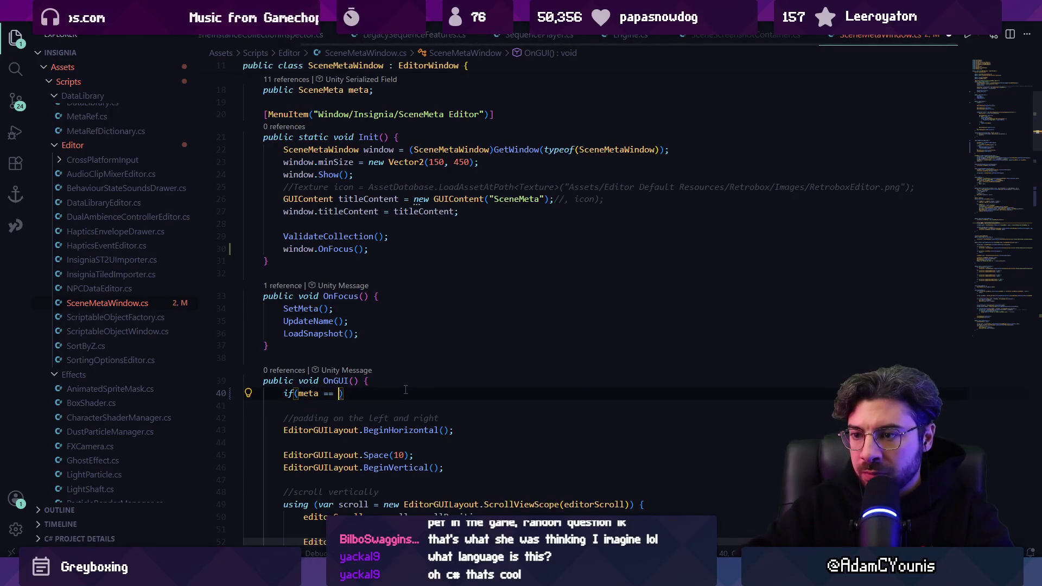
key(Return)
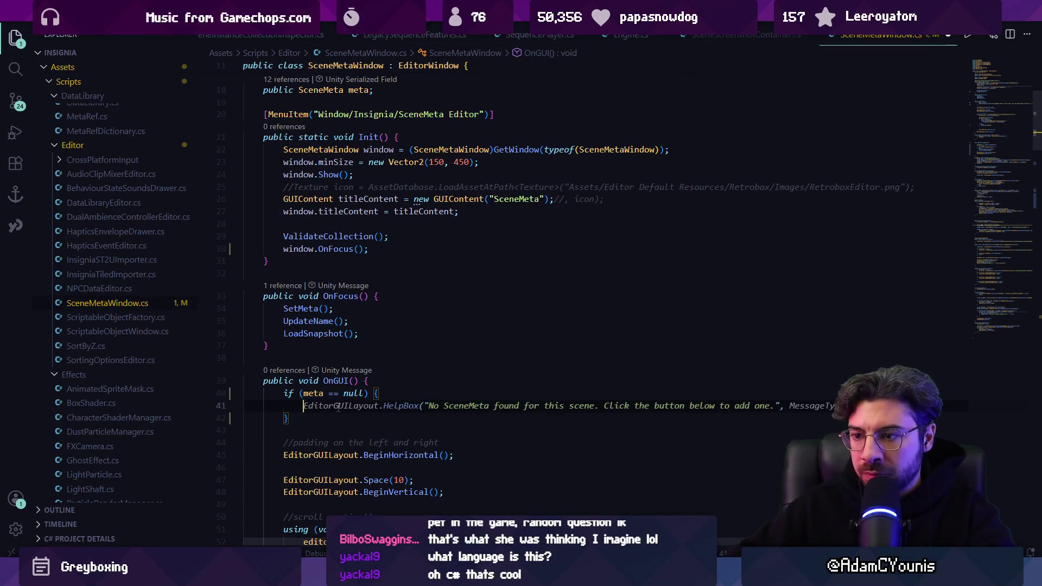
text(OnFocus();)
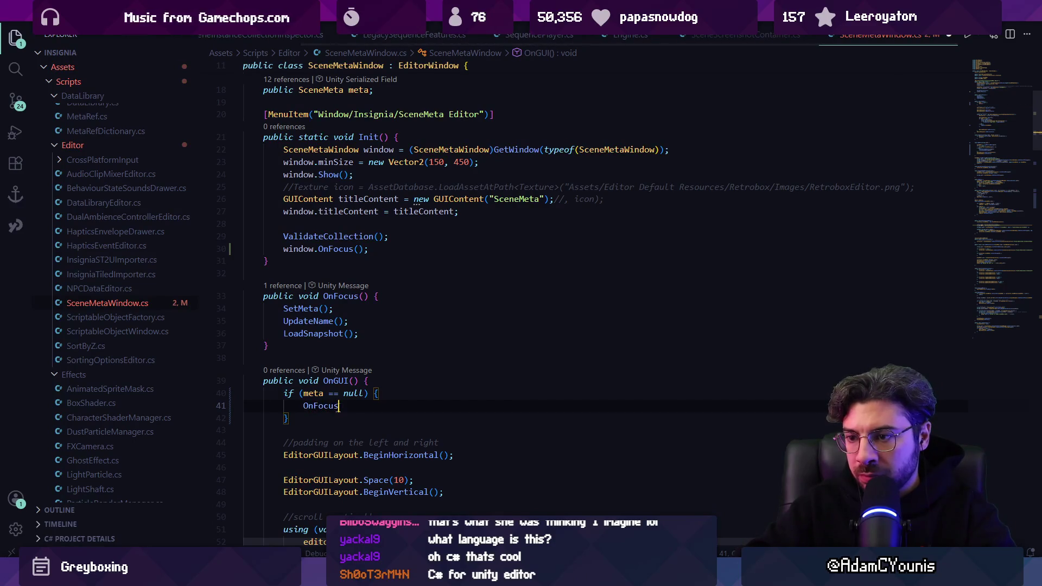
scroll(347, 391, down, 5)
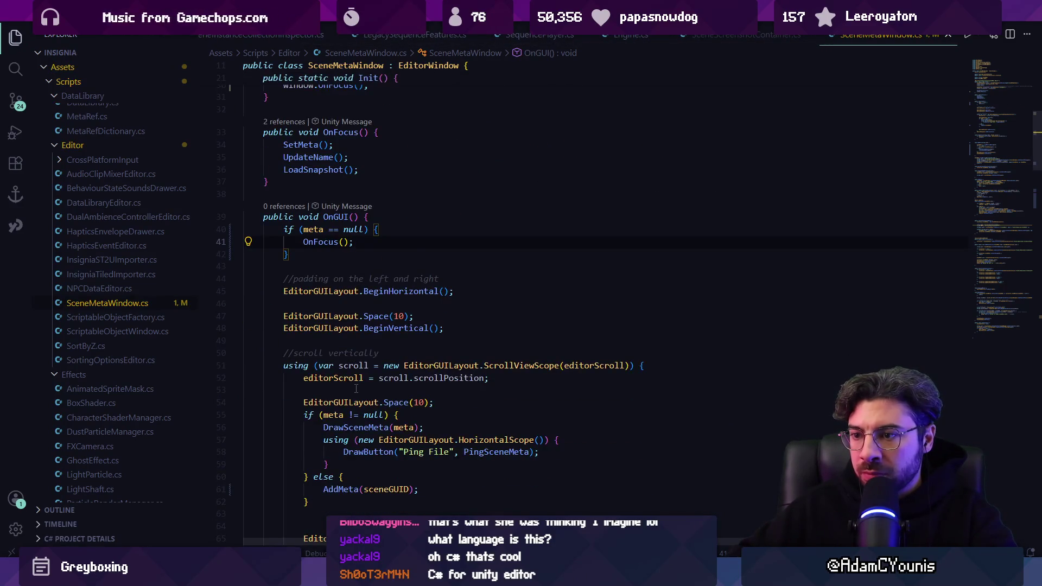
scroll(358, 407, down, 3)
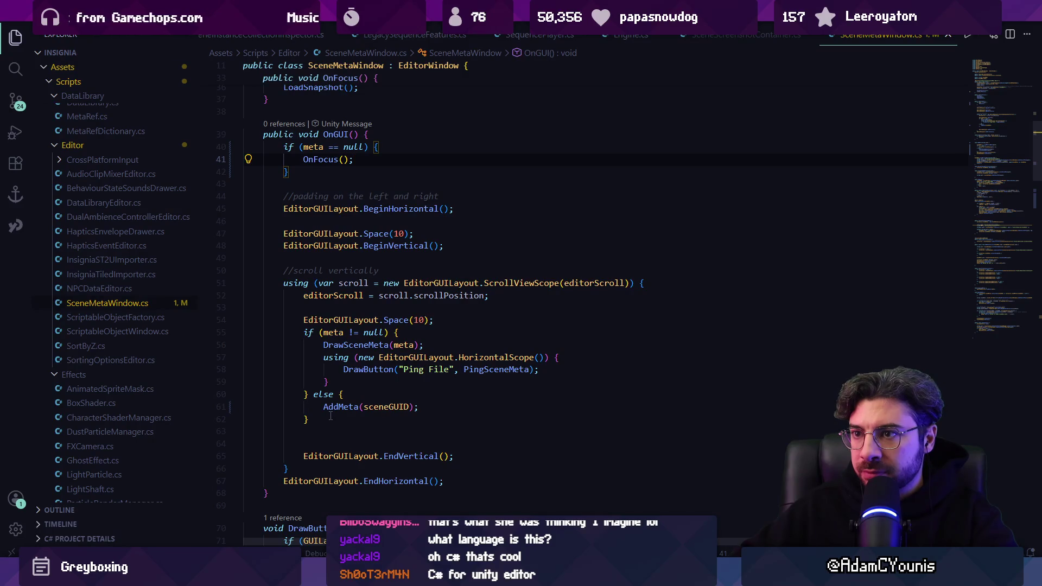
scroll(325, 214, up, 2)
scroll(329, 267, up, 1)
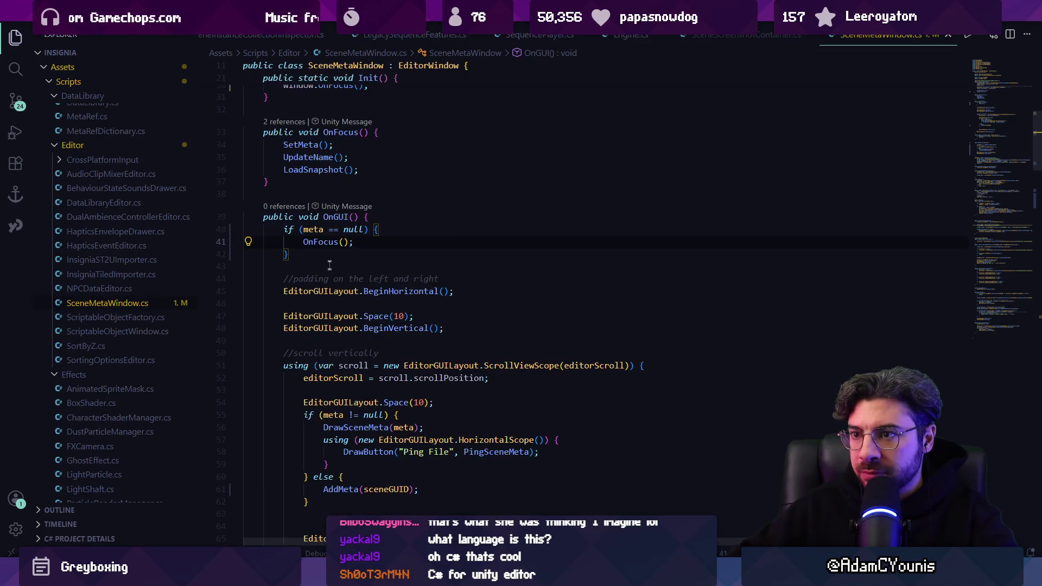
click(382, 229)
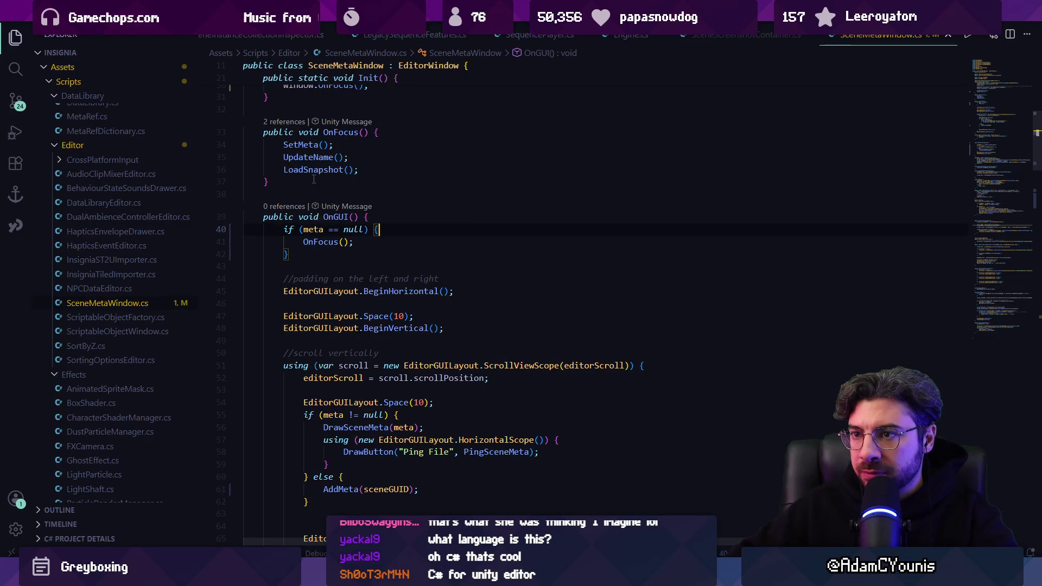
Add 'if (meta == null) { AddMeta(sceneGUID); }' below LoadSnapshot() in OnFocus.
triple_click(336, 489)
key(ctrl+c)
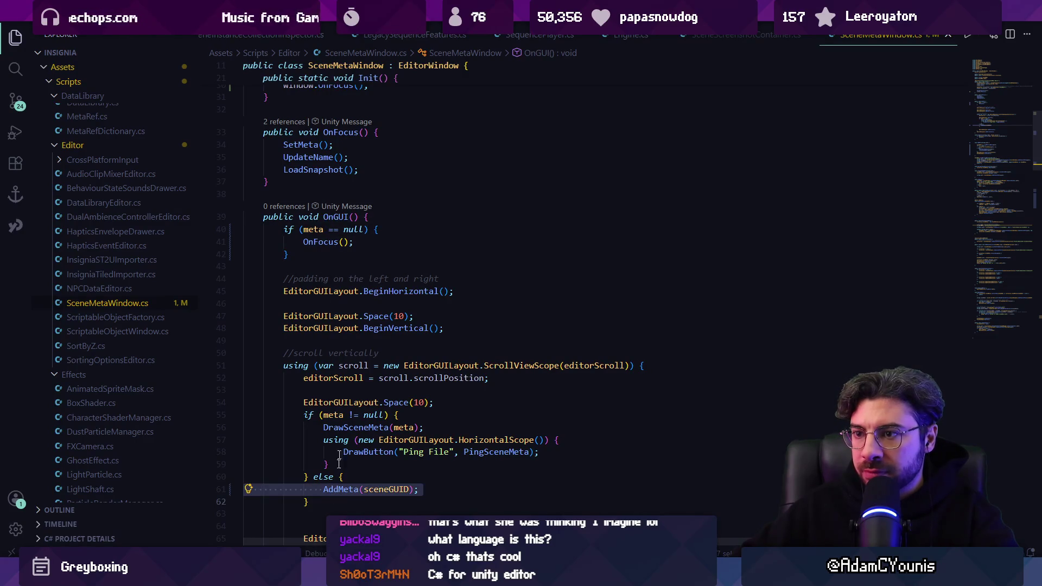
click(375, 170)
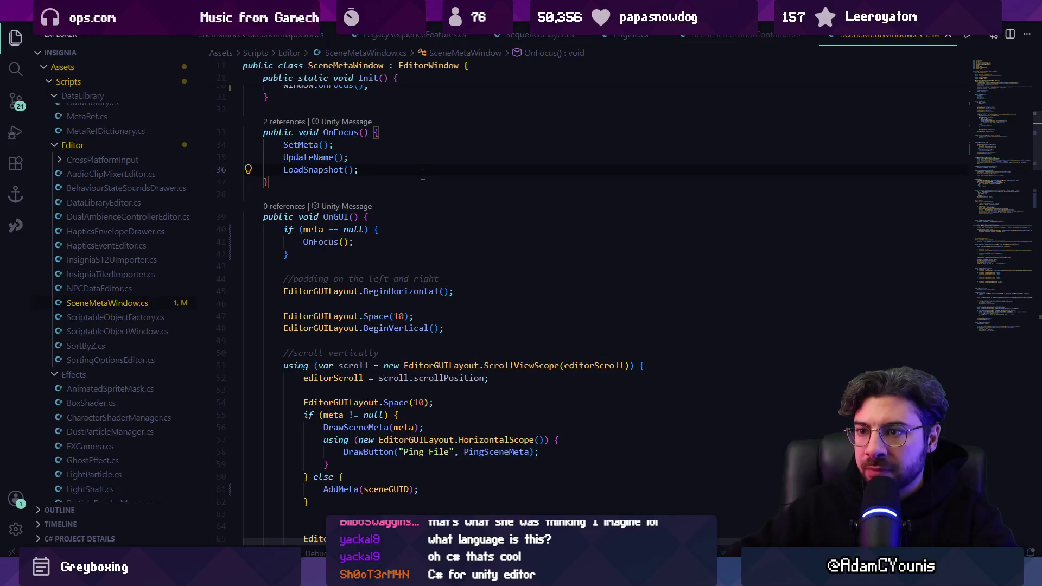
key(Return)
key(Return)
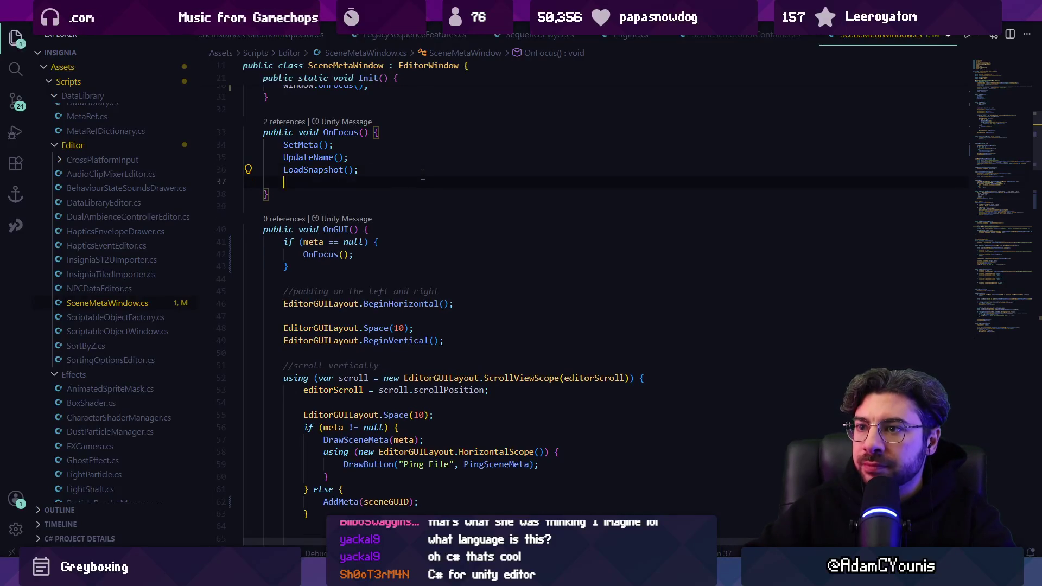
text(if (meta == null) {)
key(Return)
key(ctrl+v)
key(BackSpace)
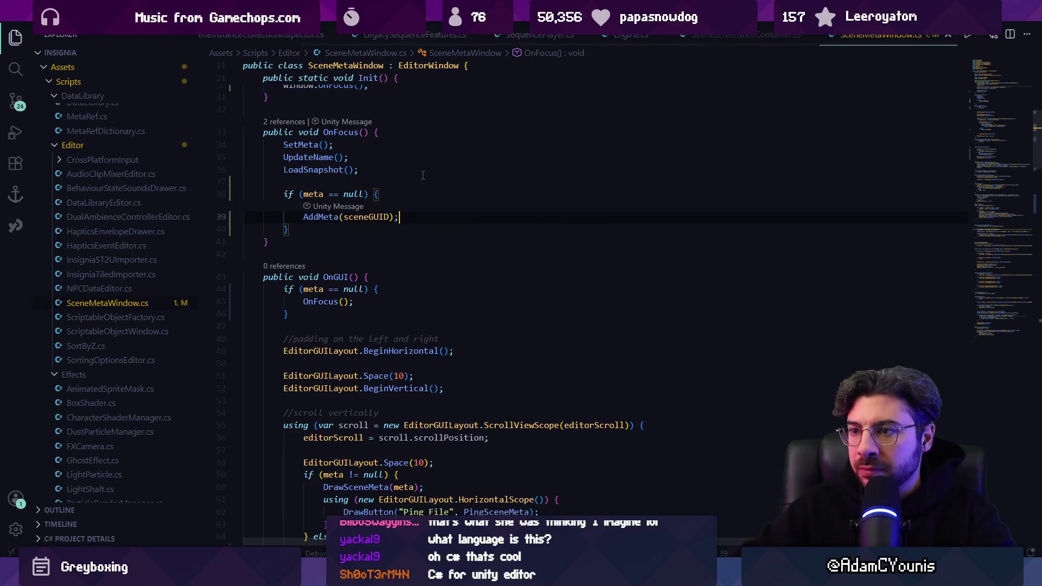
Strip the if/else around DrawSceneMeta in OnGUI, remove blank lines, save, and switch to Unity.
scroll(365, 245, down, 4)
drag(309, 425, 310, 401)
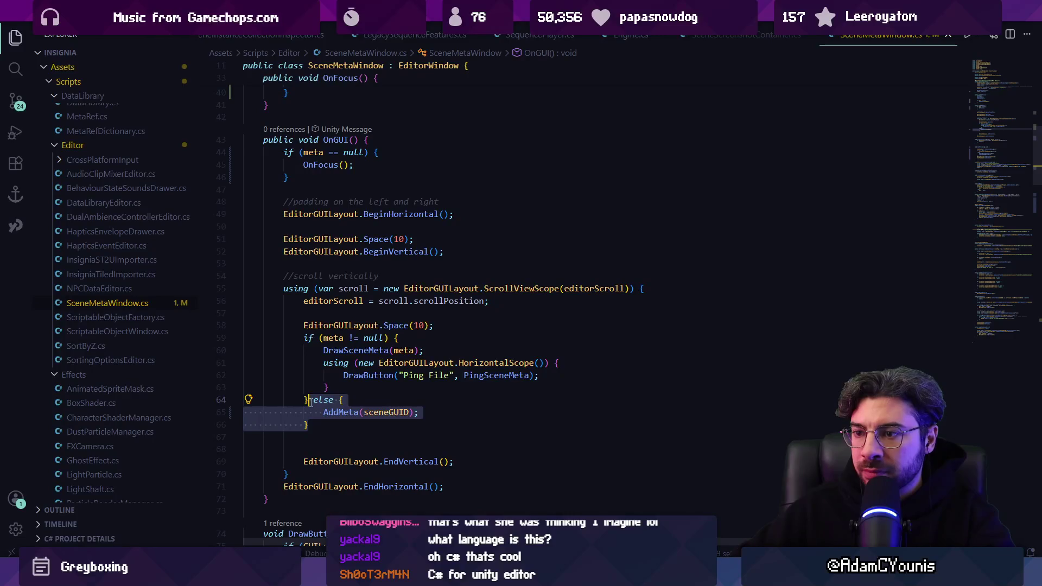
key(BackSpace)
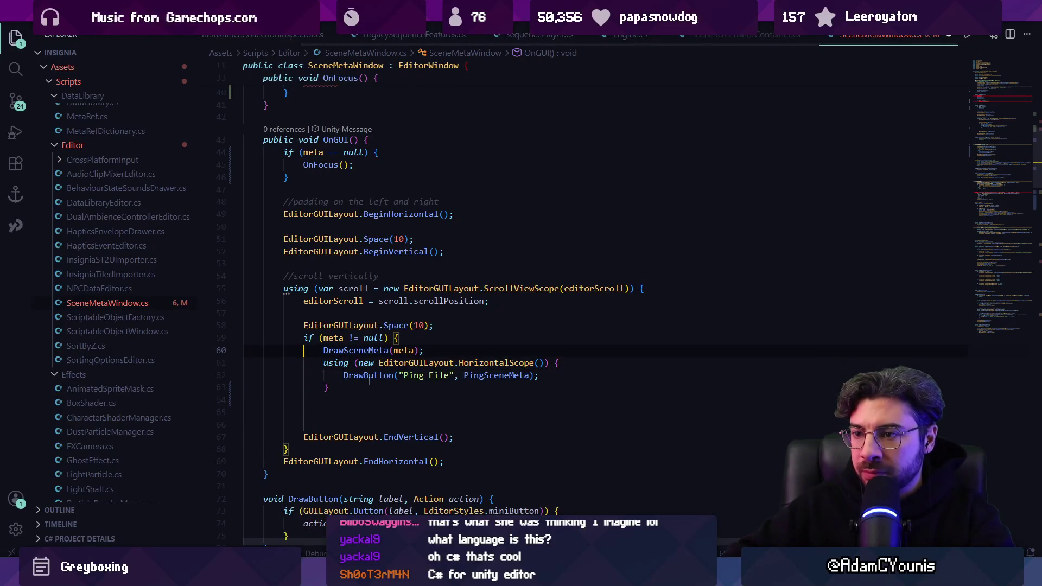
key(ctrl+shift+k)
key(shift+Tab)
click(348, 399)
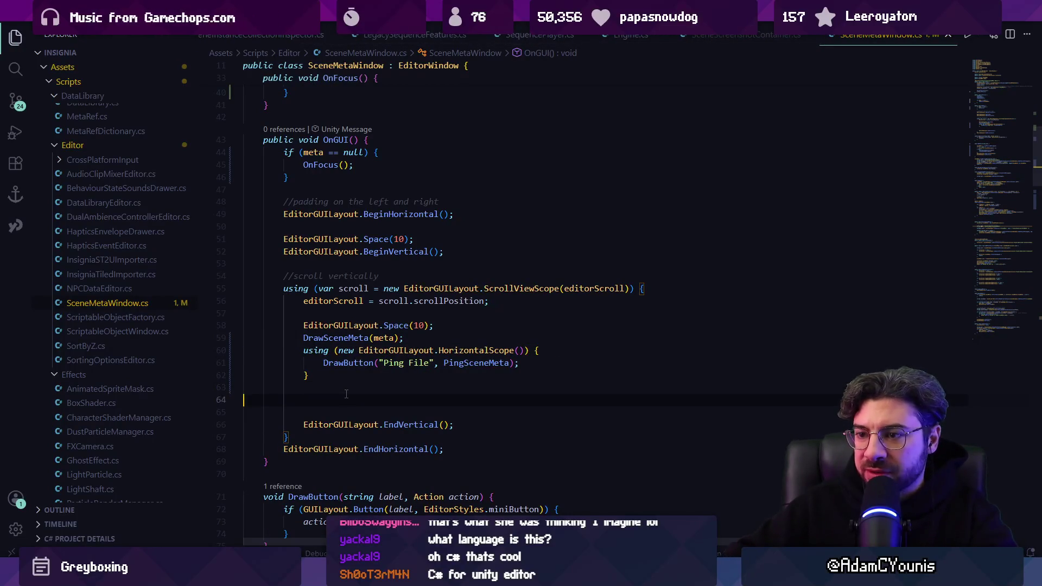
key(ctrl+shift+k)
key(BackSpace)
key(ctrl+s)
mouse_move(366, 575)
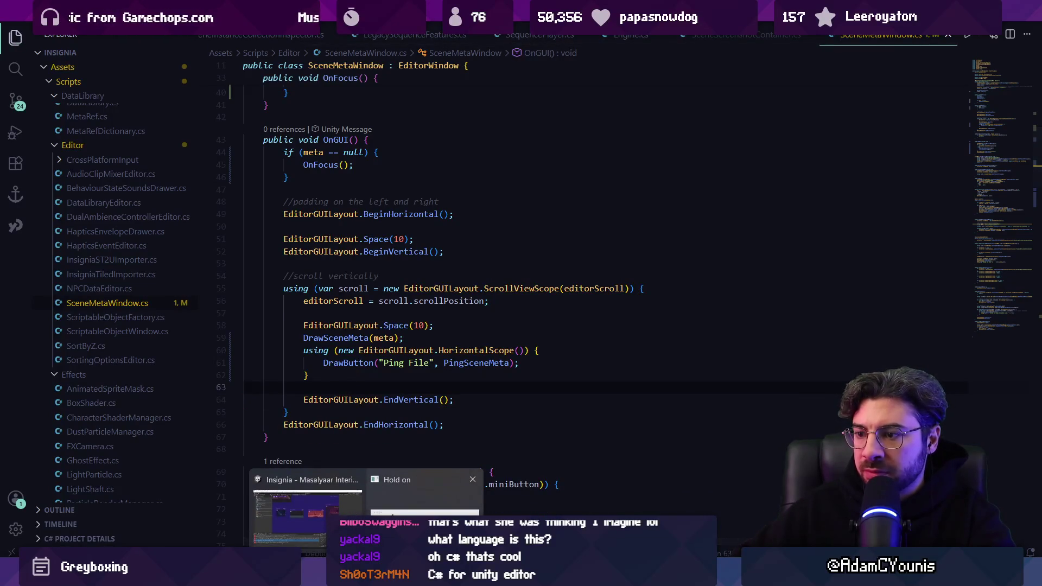
click(367, 502)
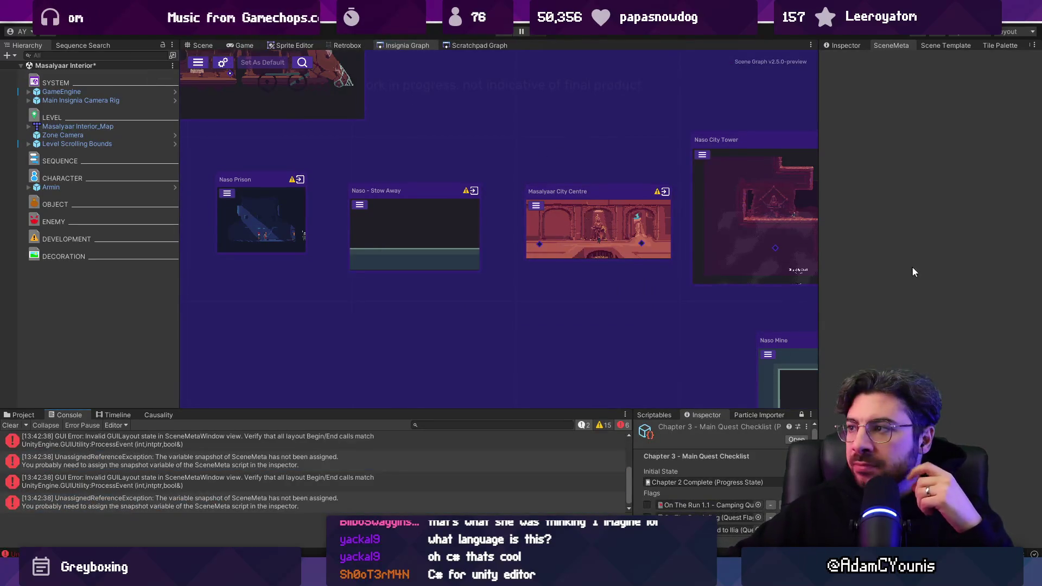
Clear the Console, read the GUI layout and unassigned snapshot errors, then return to the script.
click(11, 426)
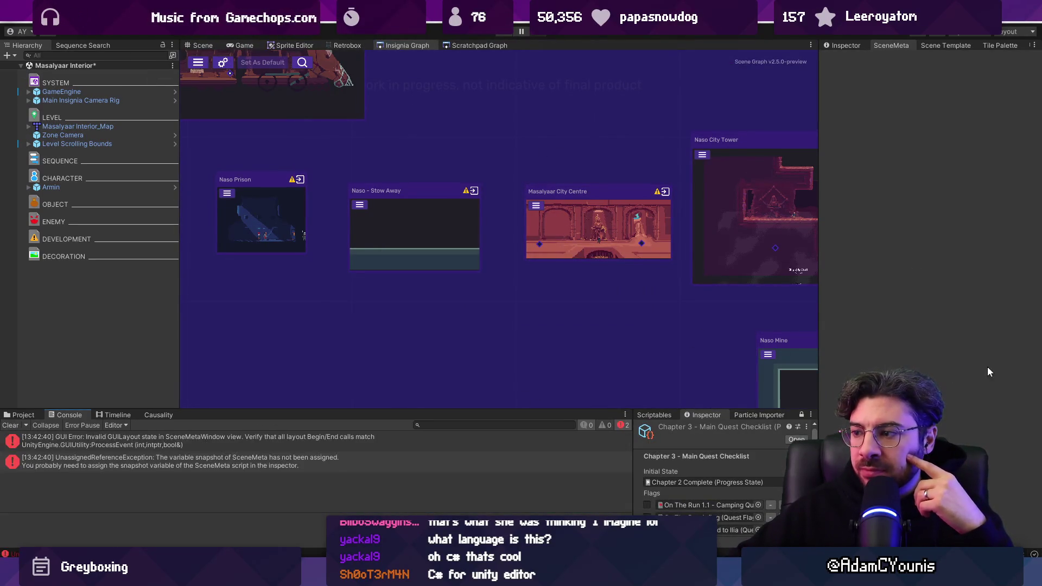
click(182, 446)
click(193, 461)
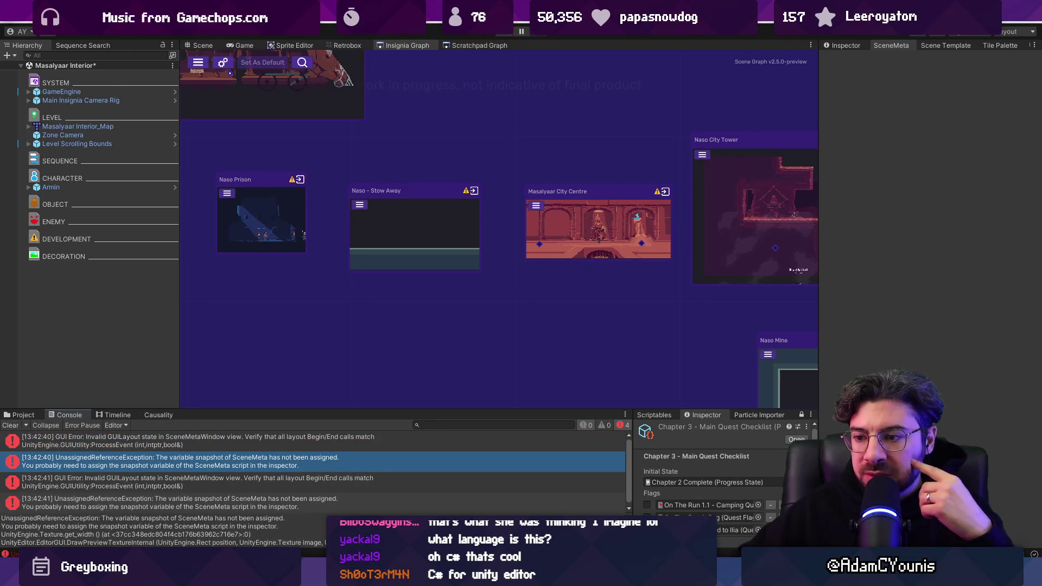
mouse_move(389, 578)
click(389, 502)
Search the script for 'snaphot', then open SceneMetaWindow.cs line 139 from Unity's stack trace.
key(ctrl+f)
text(sna)
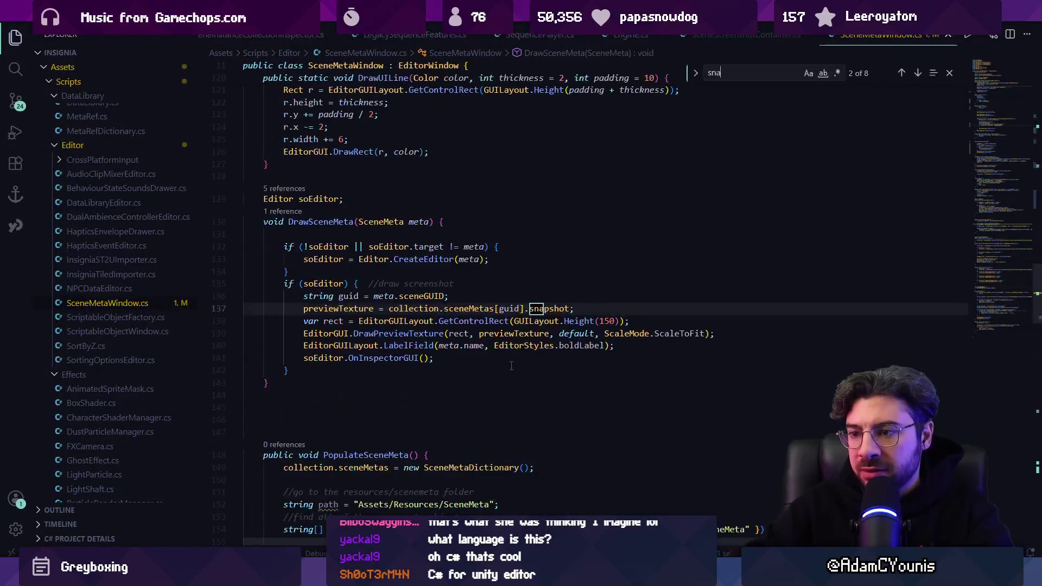
text(phot)
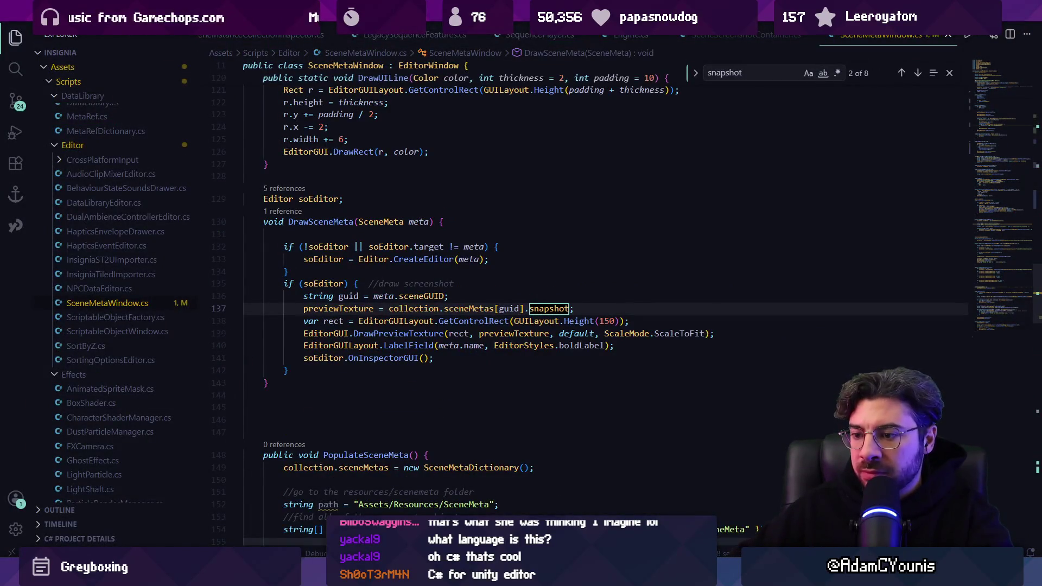
key(alt+Tab)
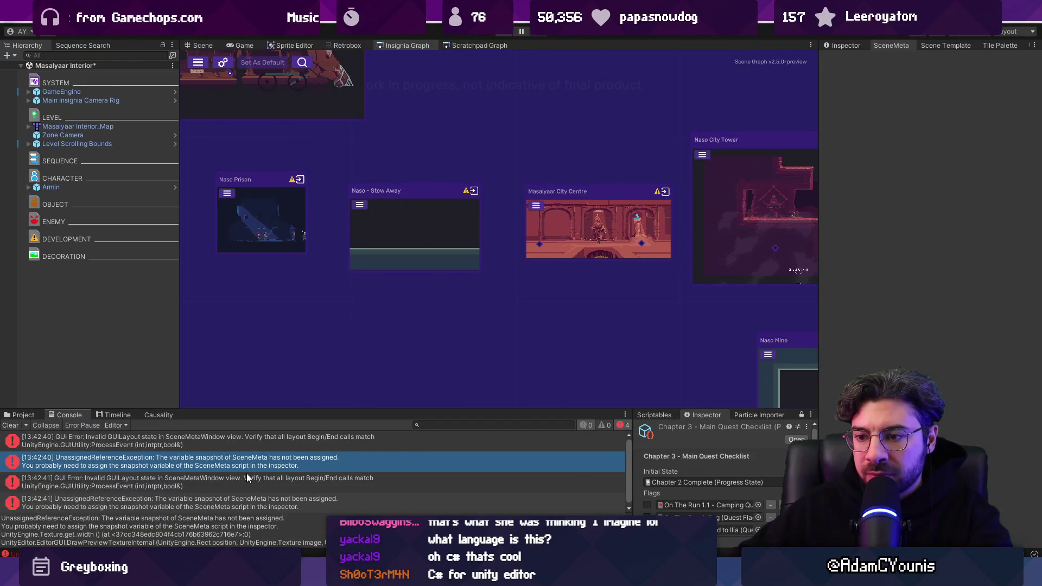
drag(260, 513, 259, 480)
scroll(187, 509, down, 5)
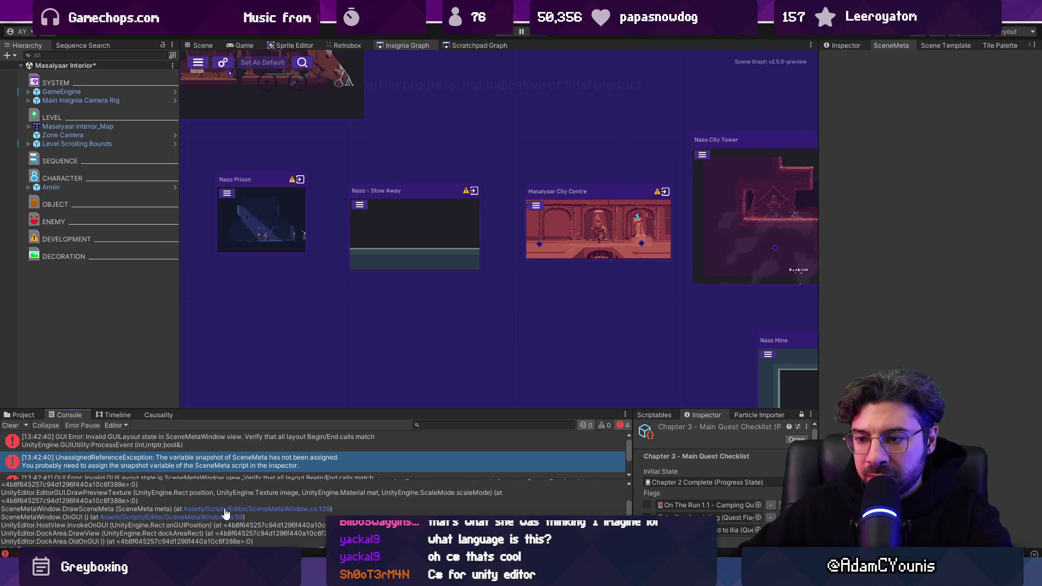
click(225, 513)
Wrap the snapshot assignment in an 'if (collection.sceneMetas.ContainsKey(guid)) { }' guard.
click(527, 271)
key(Return)
text(if(s)
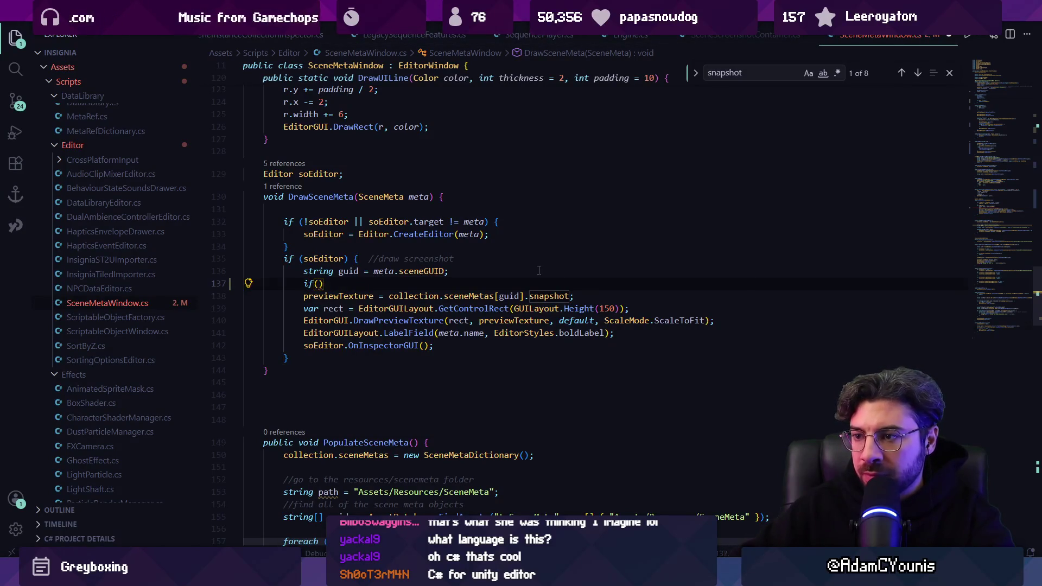
key(Tab)
text({)
key(Return)
key(Down)
key(End)
key(Return)
text(})
Place the guard's closing brace under the previewTexture line, save, and clear Unity's log.
key(alt+Down)
key(alt+Down)
key(alt+Down)
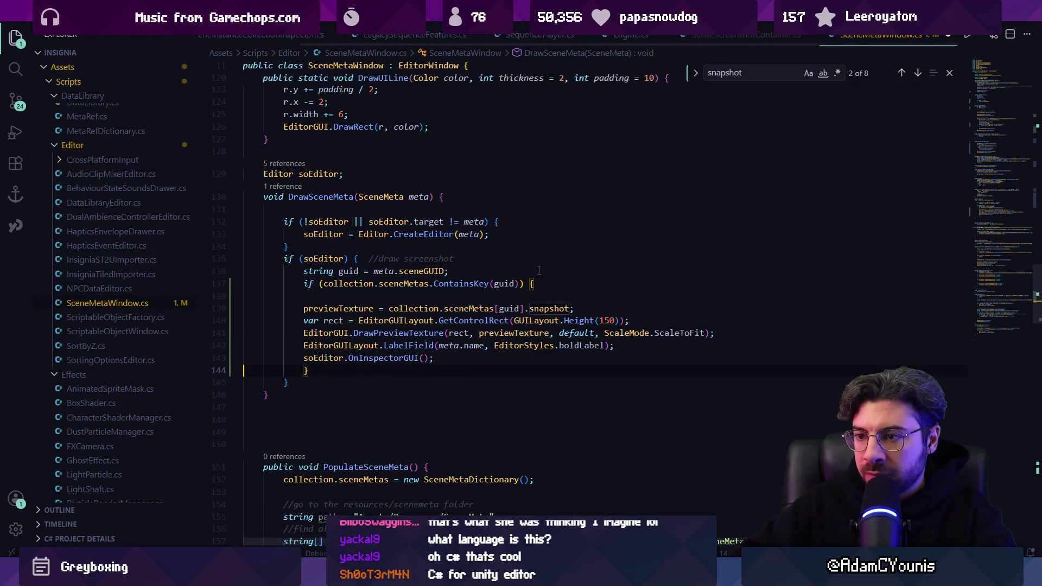
key(ctrl+s)
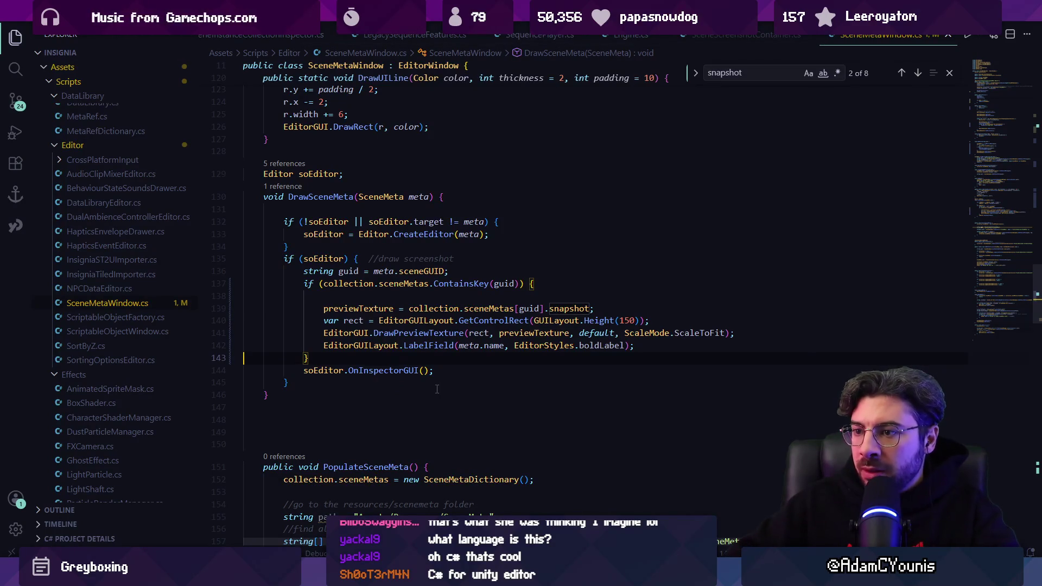
key(alt+Up)
key(alt+Up)
key(alt+Up)
key(alt+Tab)
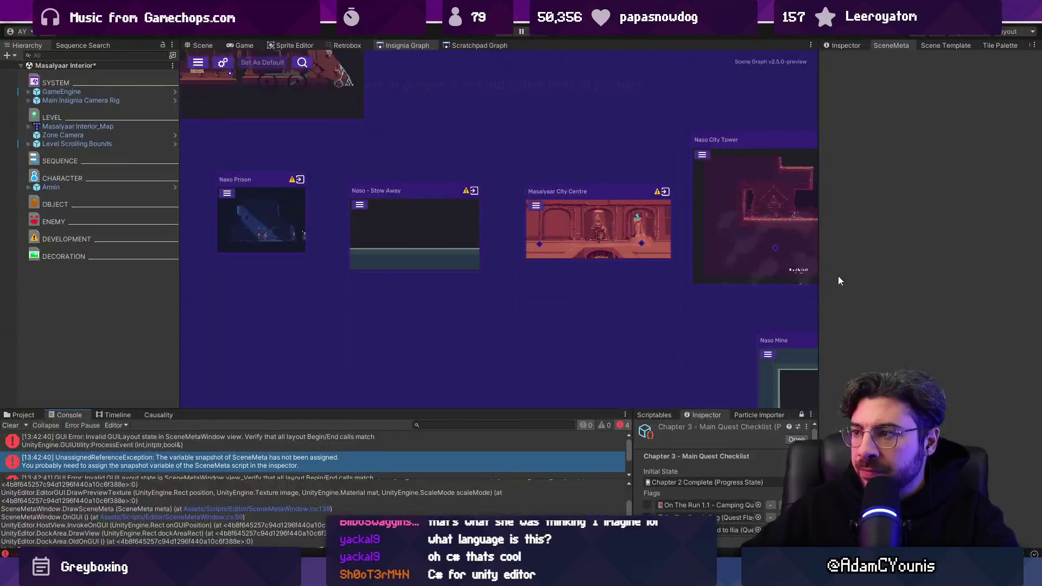
click(12, 427)
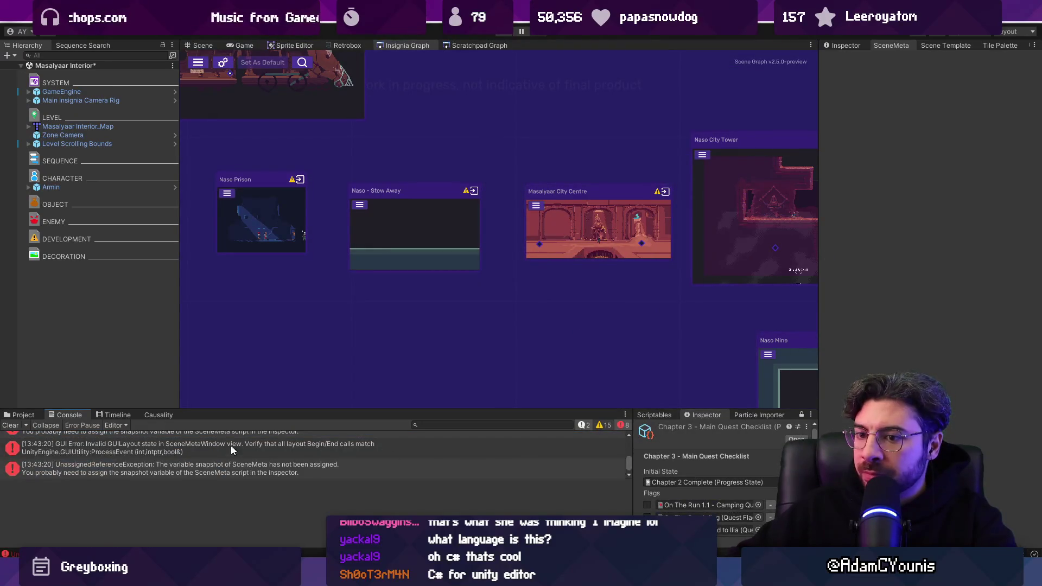
Enlarge the log pane, inspect the snapshot exception, and open SceneMetaWindow.cs at line 142.
drag(384, 480, 380, 513)
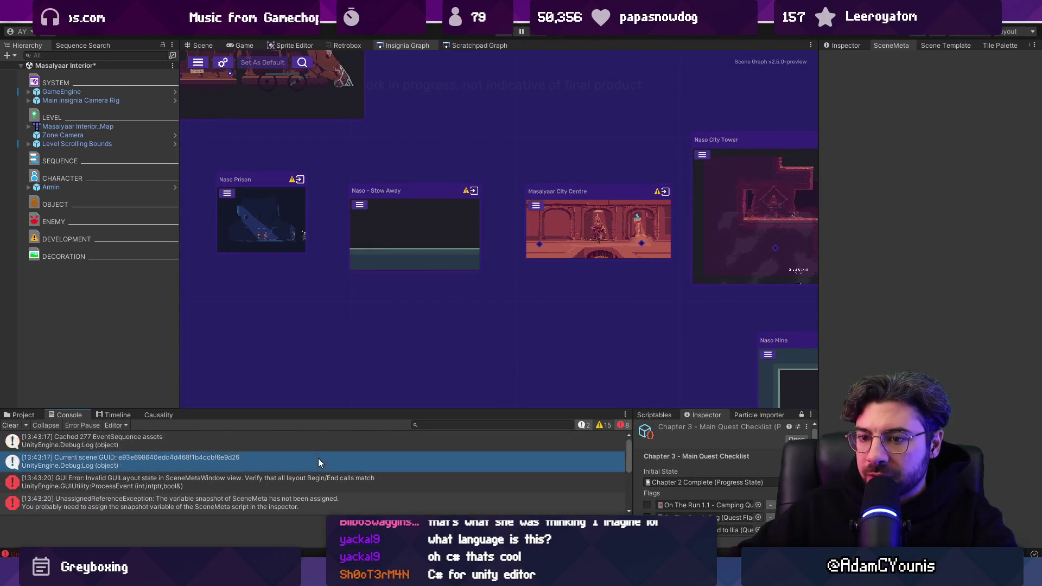
click(326, 487)
click(314, 499)
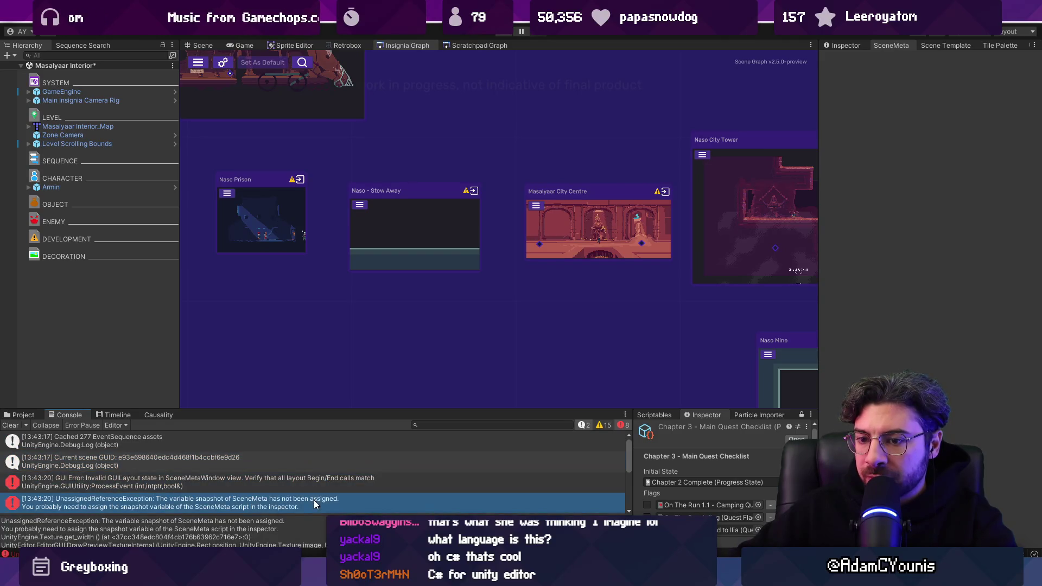
drag(301, 515, 305, 466)
scroll(254, 489, down, 5)
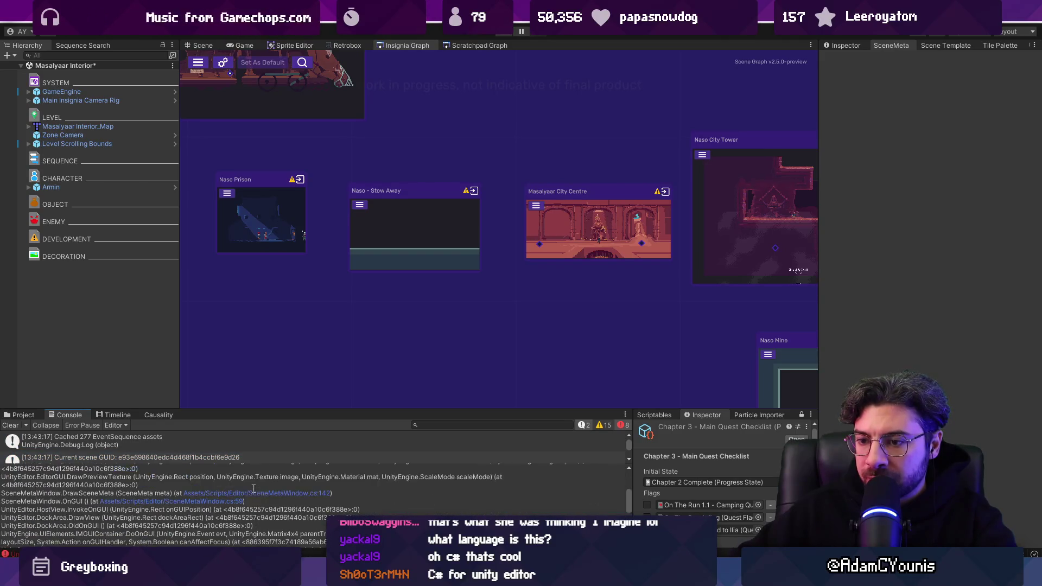
click(250, 494)
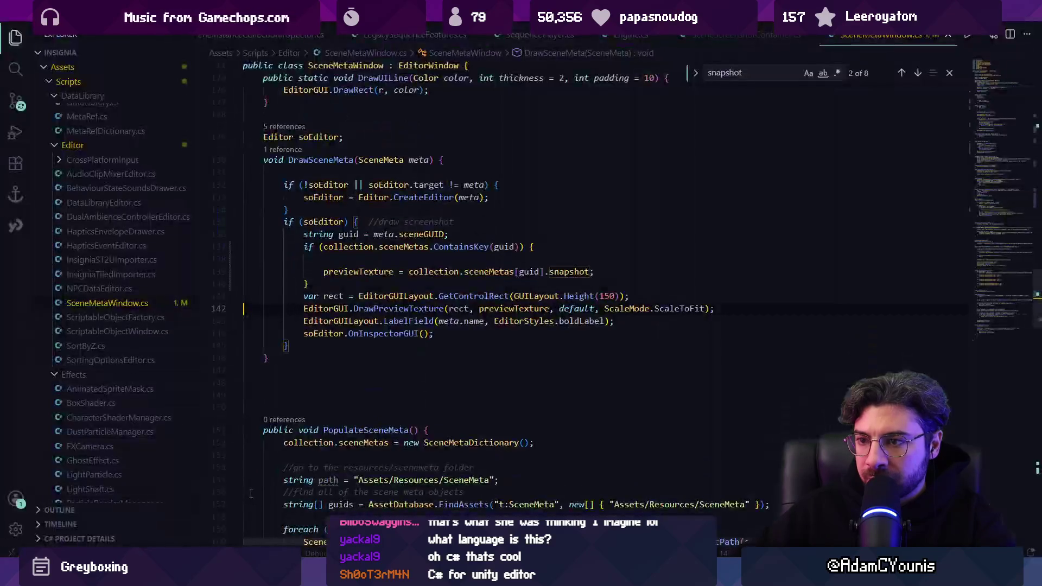
Extend the ContainsKey guard to enclose DrawPreviewTexture, then clear Unity's Console to confirm no errors.
click(510, 309)
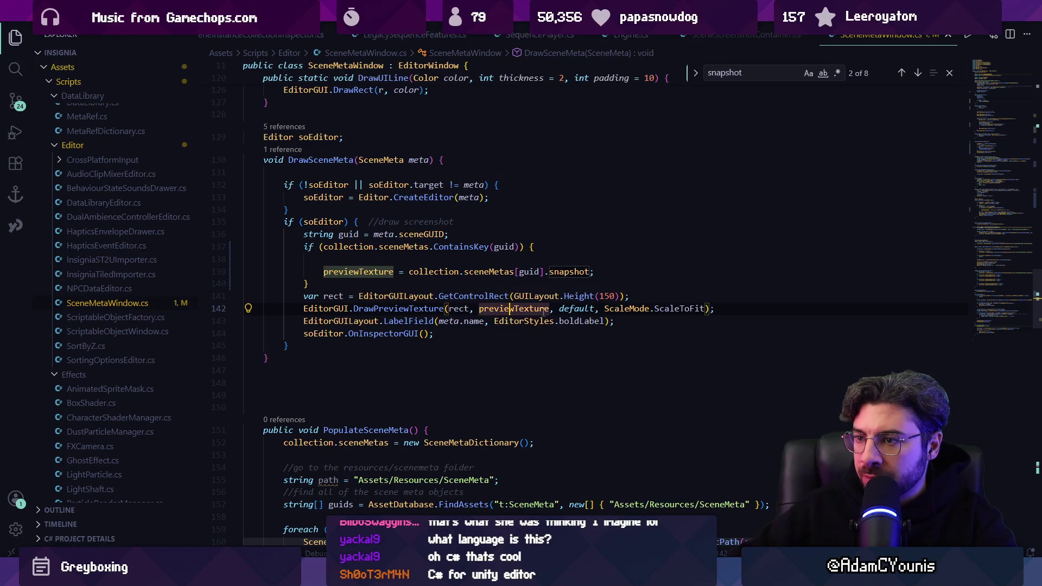
click(353, 284)
key(alt+Down)
key(alt+Down)
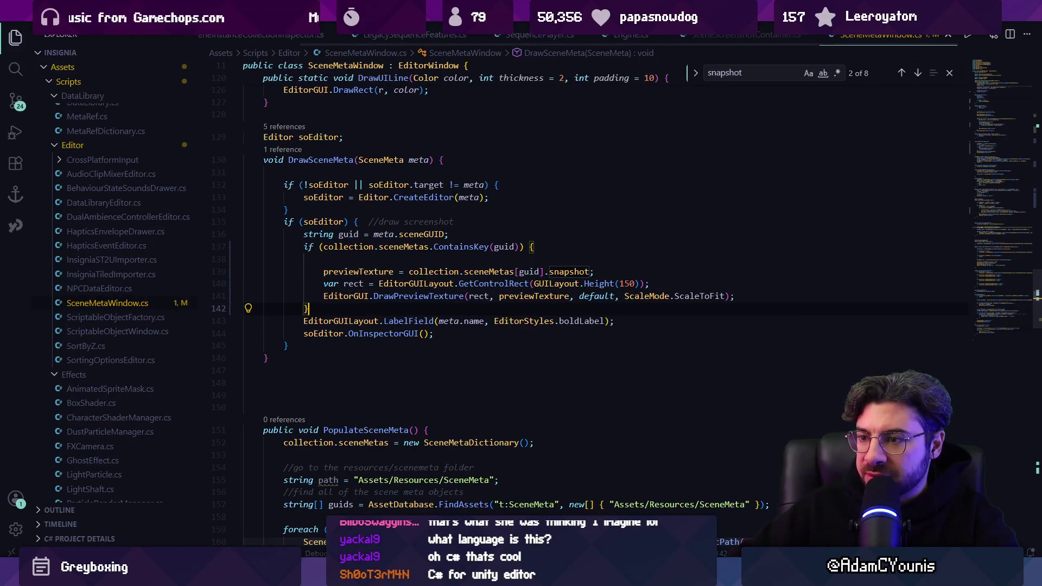
key(alt+Tab)
click(12, 426)
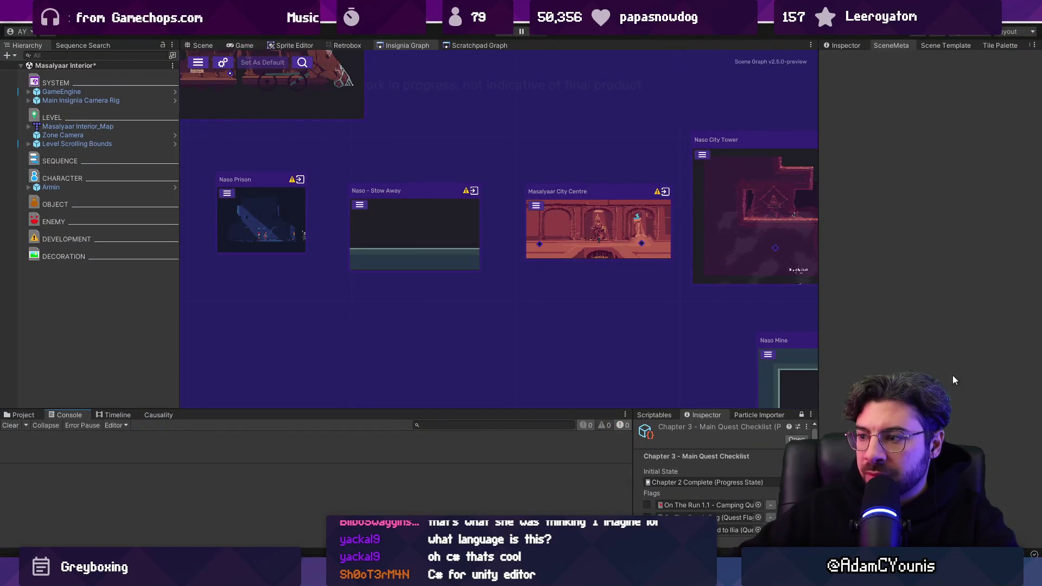
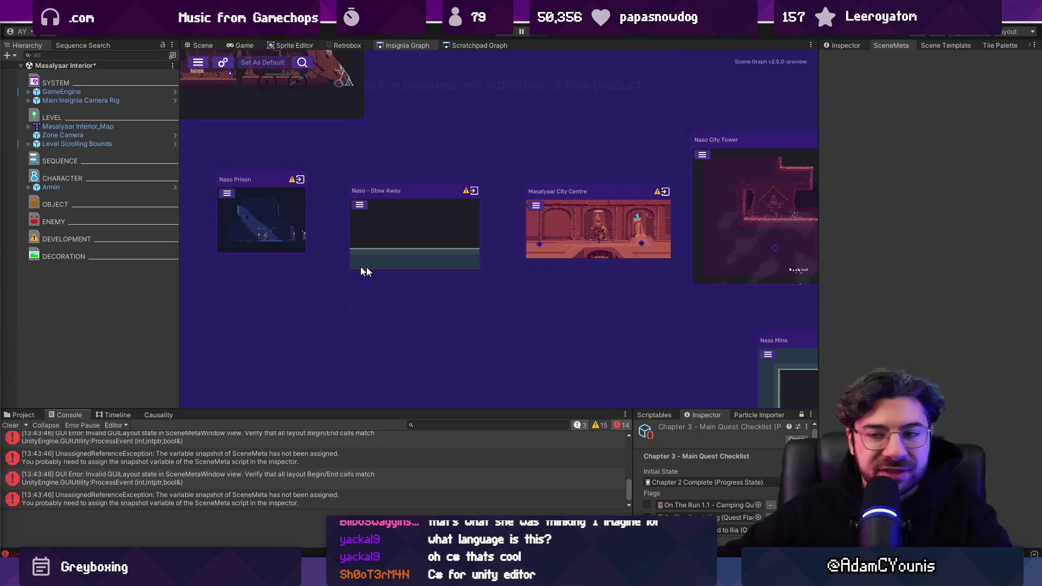
Clear the Console, then follow the UnassignedReferenceException's stack trace to SceneMetaWindow.cs:141.
click(11, 425)
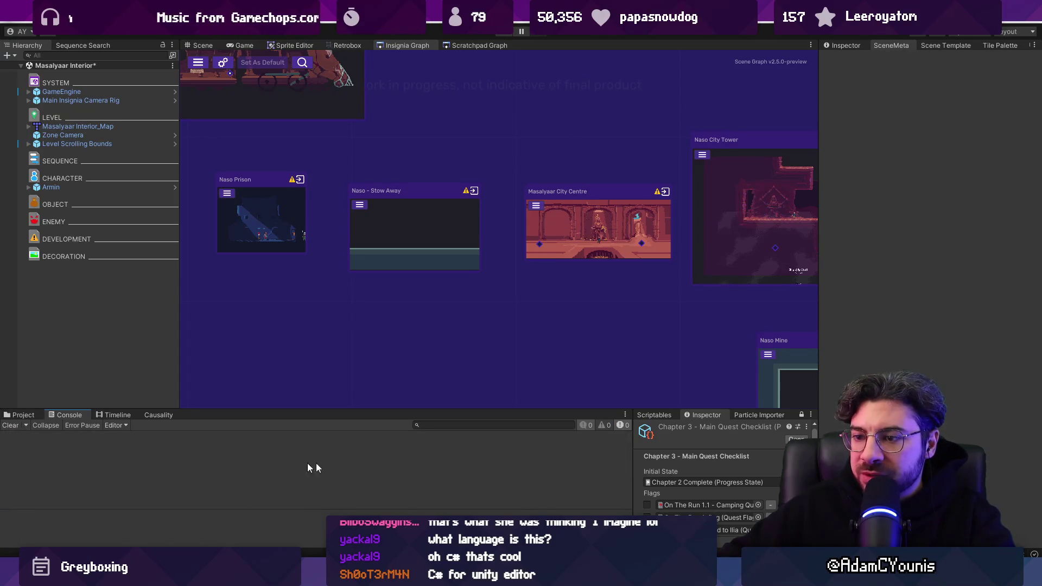
click(280, 454)
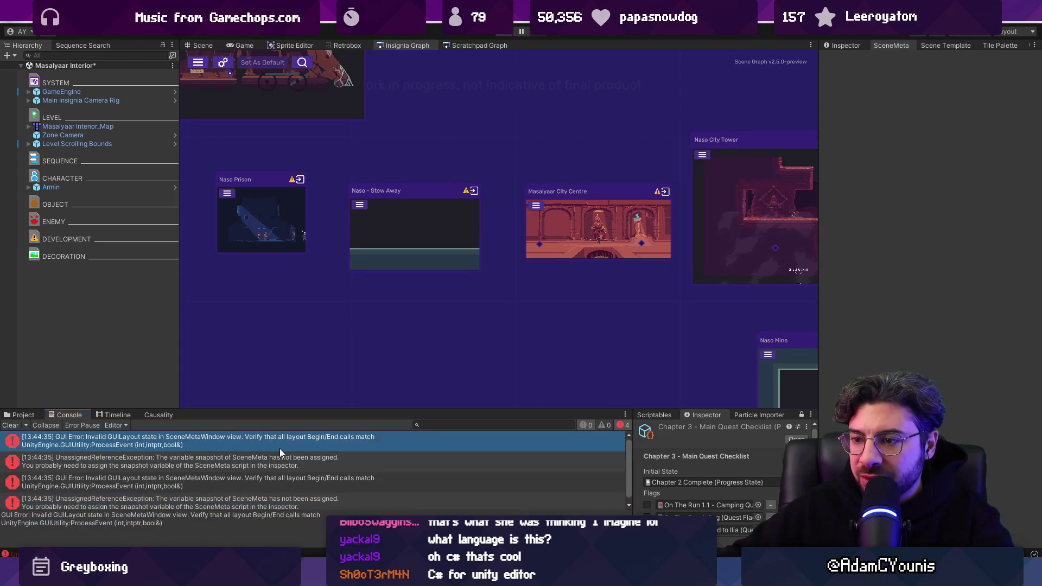
drag(282, 512, 291, 463)
scroll(245, 491, down, 3)
scroll(245, 491, down, 2)
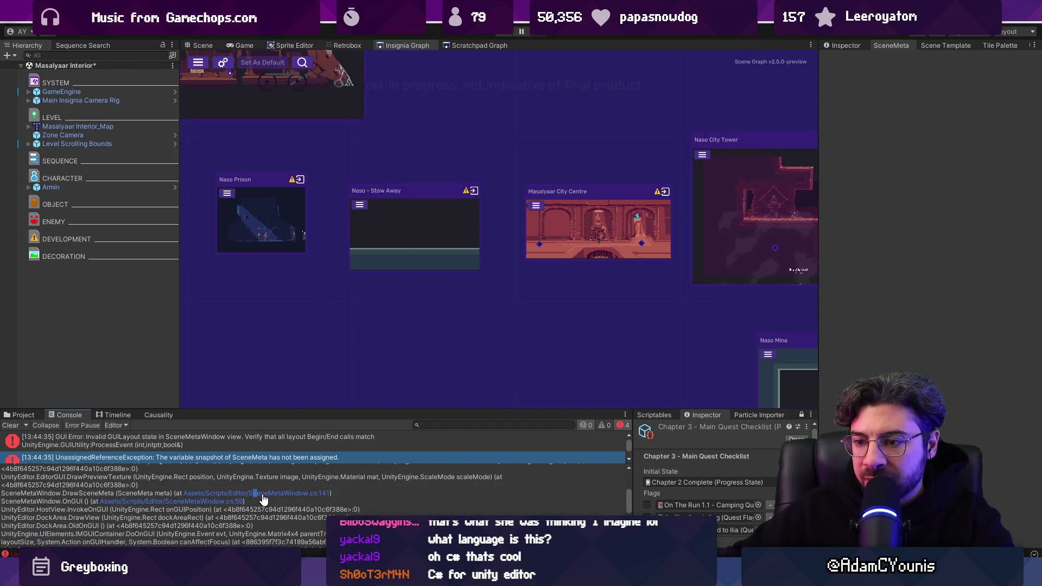
click(264, 494)
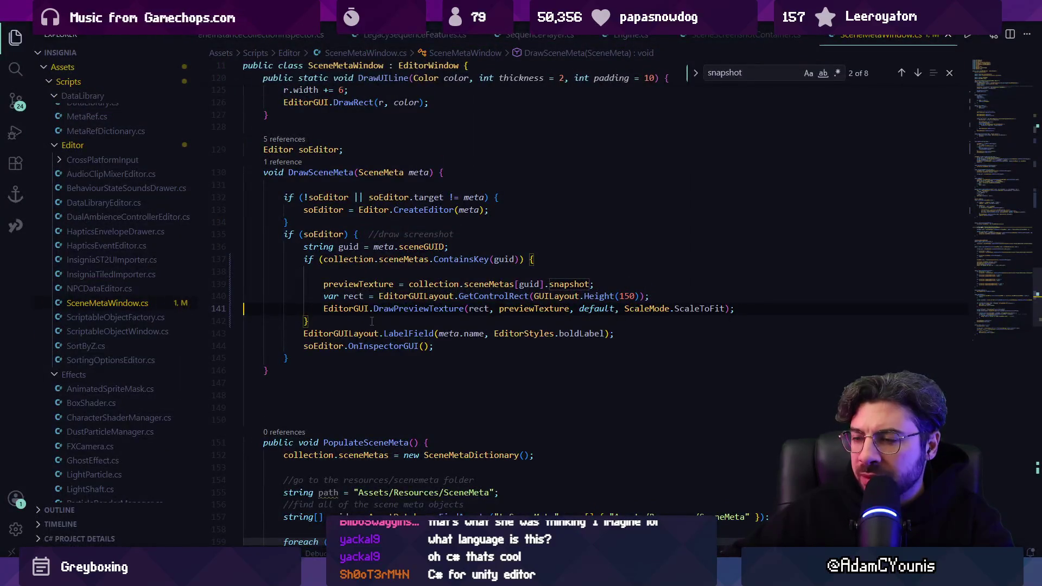
Extend line 137's condition with '&& collection.sceneMetas[guid].snapshot != null', then clear Unity's Console.
click(521, 259)
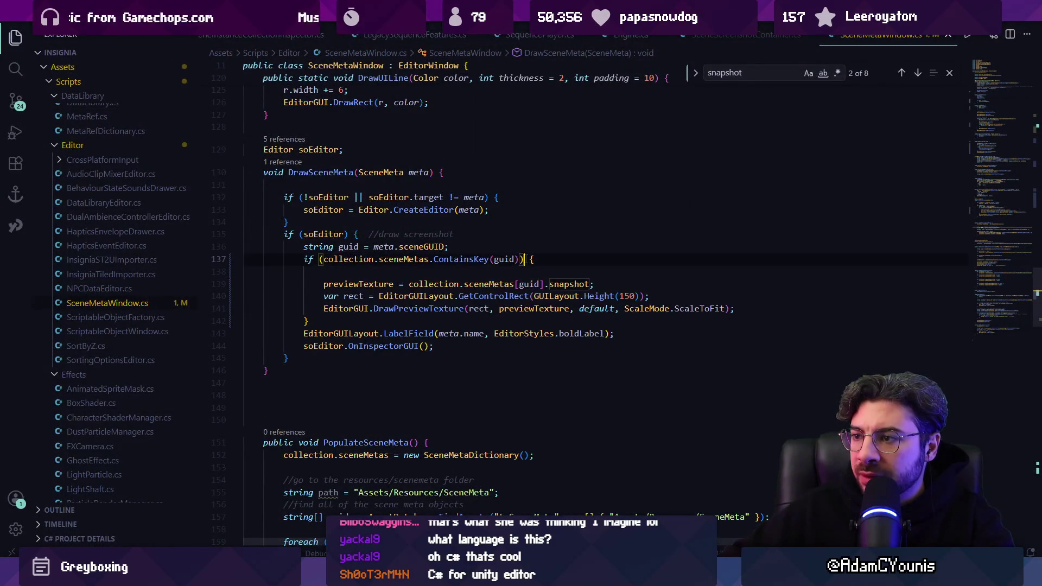
text(&&)
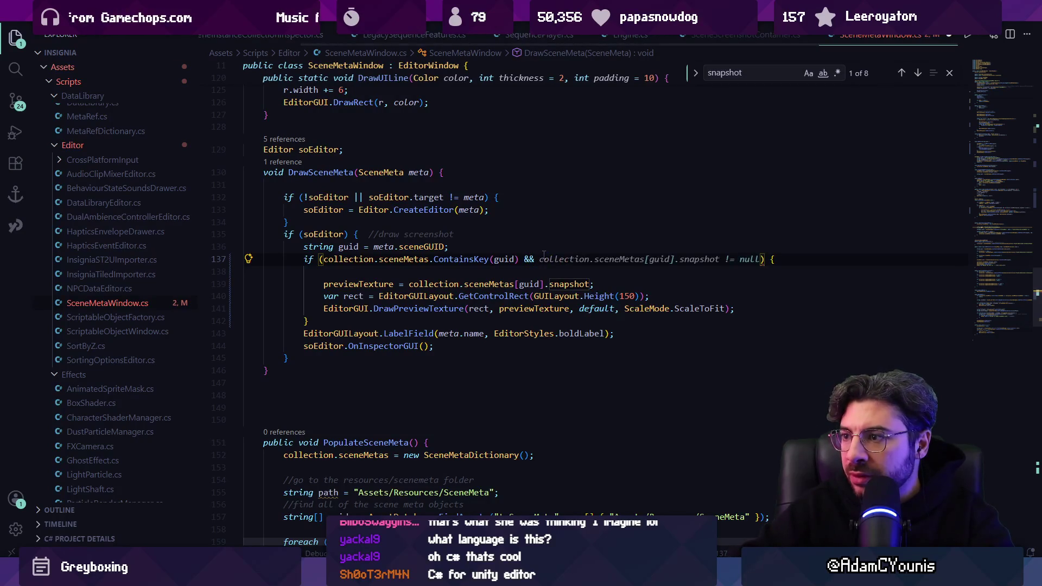
key(Tab)
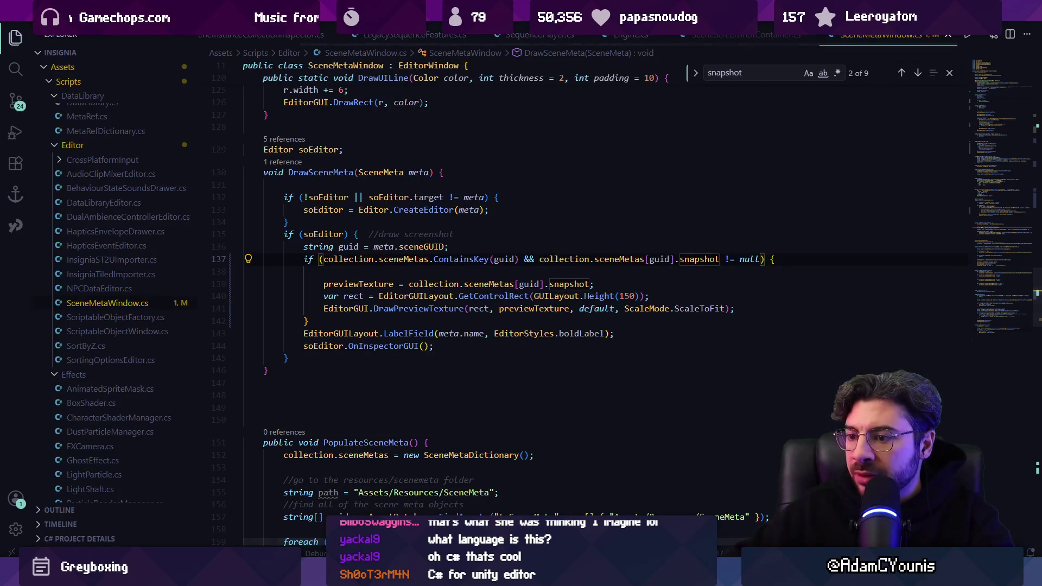
key(alt+Tab)
click(10, 425)
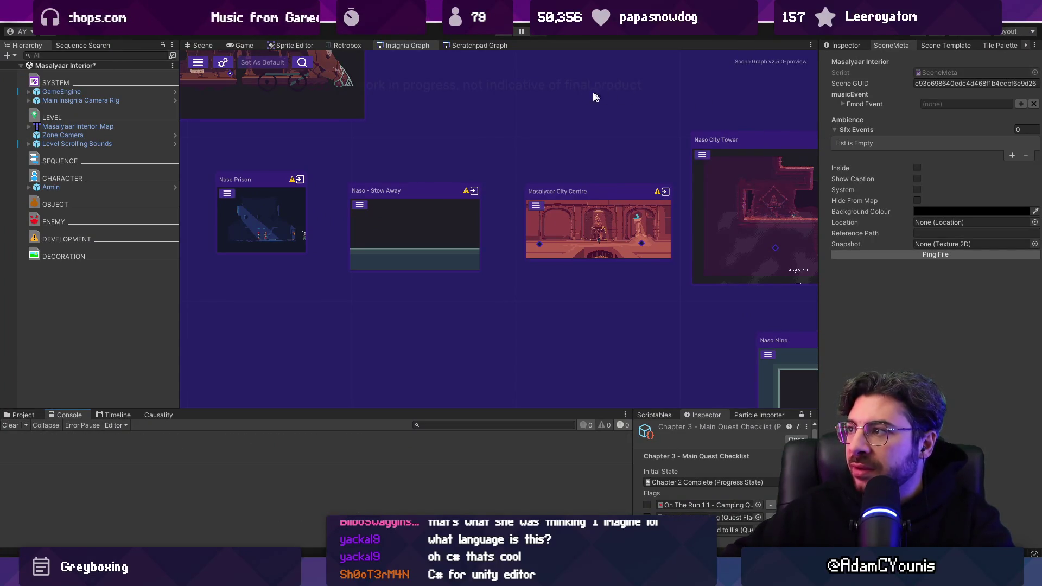
Check the level in the Scene view and the scene meta's empty Snapshot field, then clear the Console.
click(199, 47)
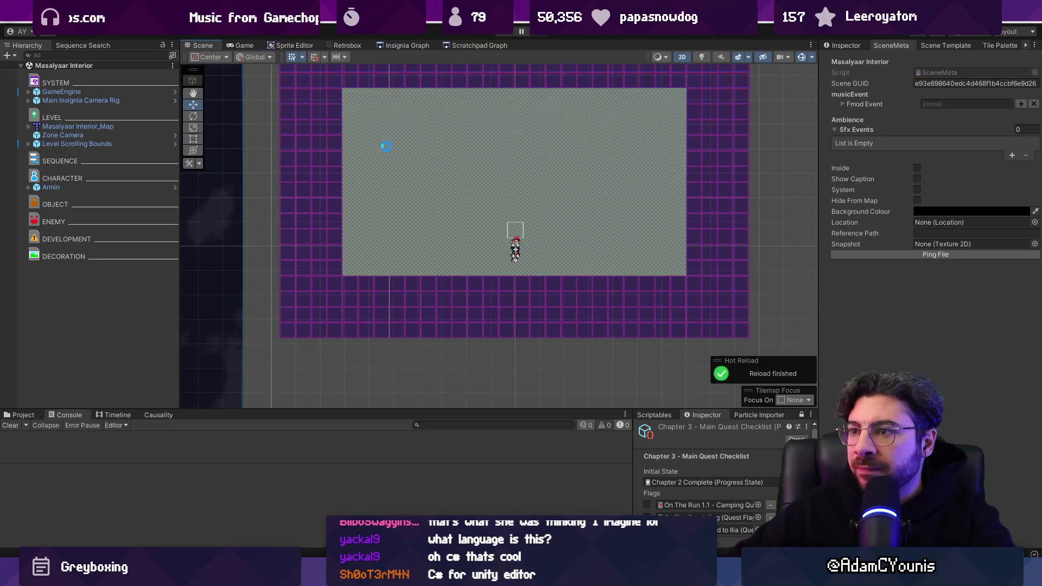
click(874, 255)
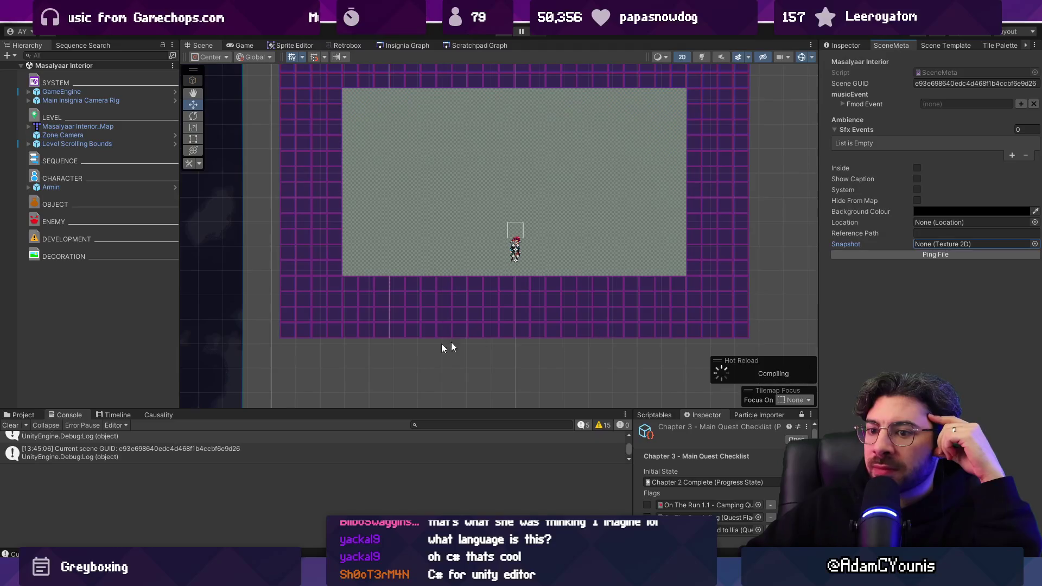
drag(350, 463, 359, 504)
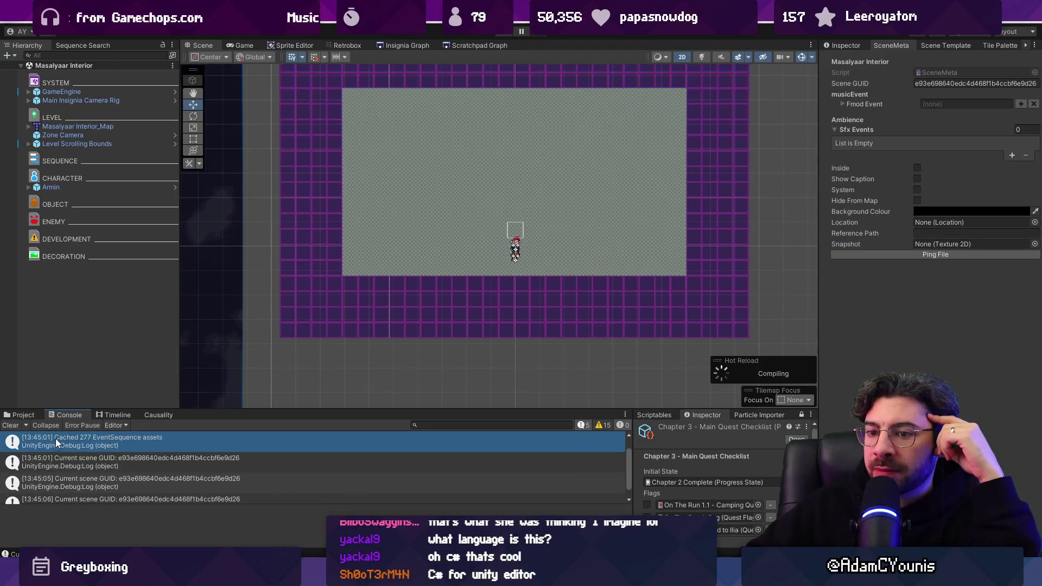
click(12, 425)
Search the script for 'SNAPSHOT' and land on the match on line 249.
key(ctrl+f)
text(SNAPSHOTG)
key(BackSpace)
key(Return)
key(Return)
key(shift+Return)
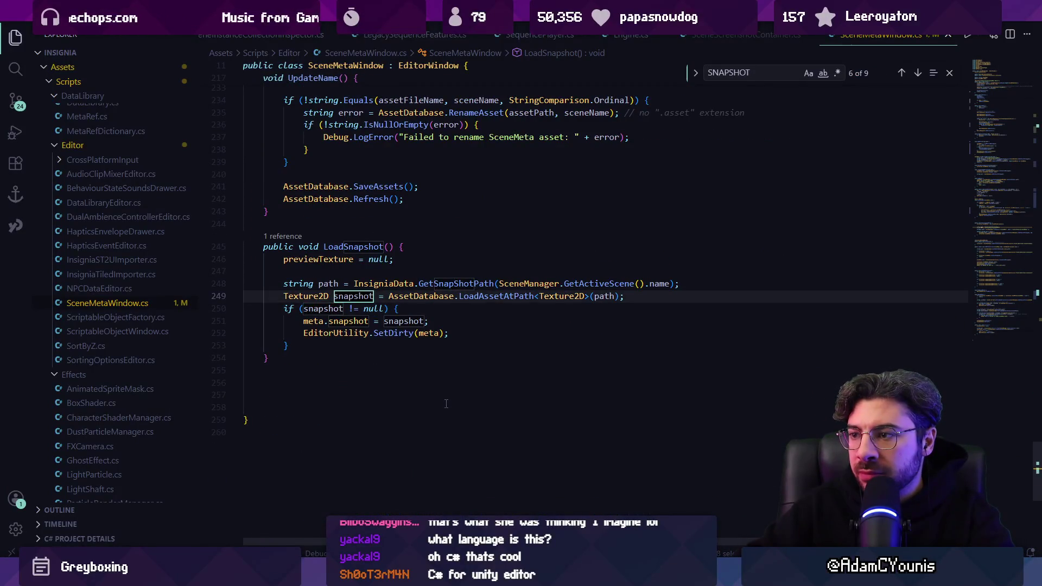
Trace LoadSnapshot's references to its call inside OnFocus, after SetMeta and UpdateName.
click(462, 282)
key(Escape)
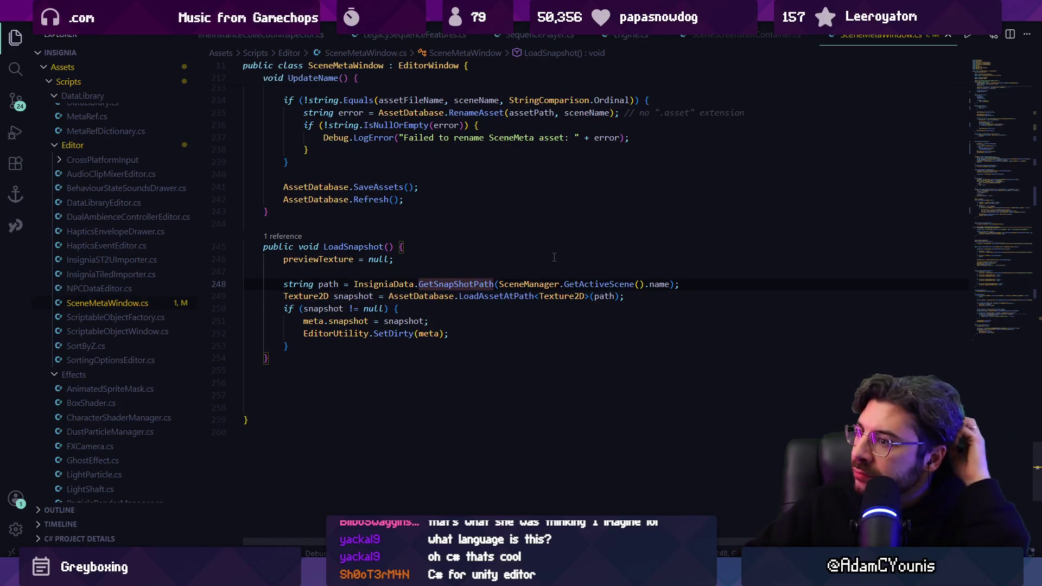
click(292, 239)
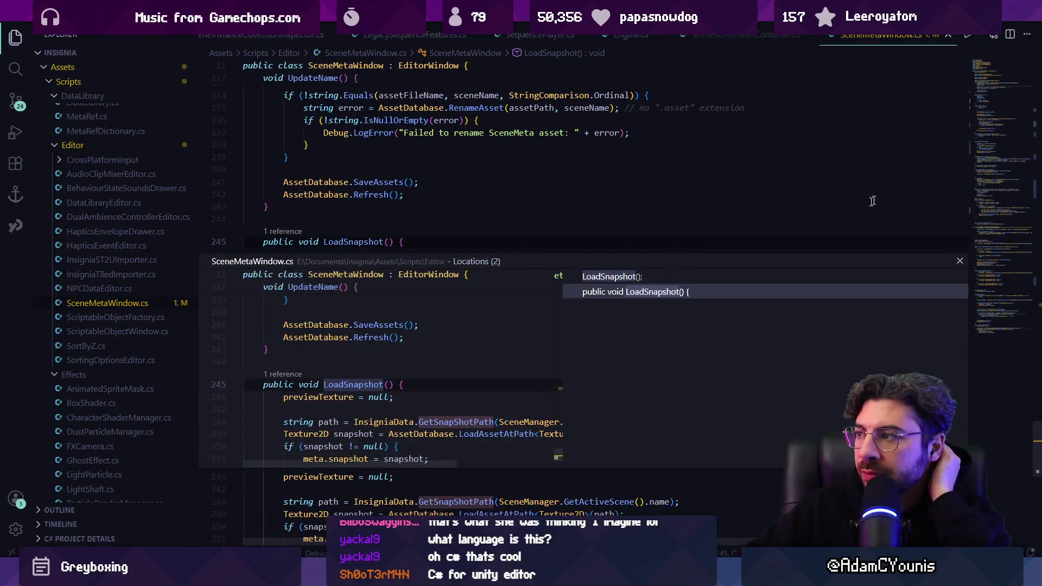
click(636, 278)
double_click(636, 278)
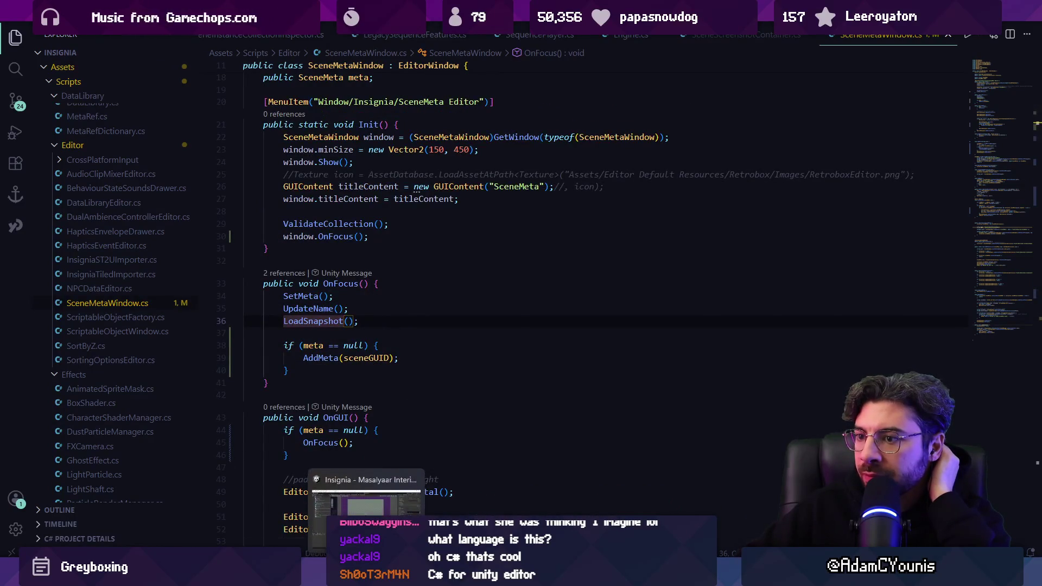
key(alt+Tab)
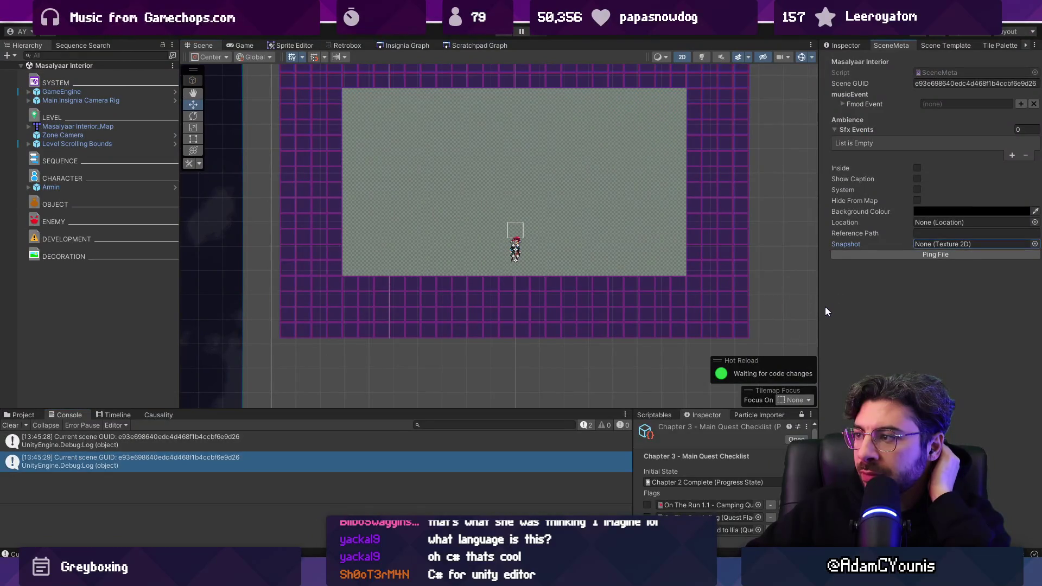
Inspect the Level Scrolling Bounds object, then show the Insignia Graph of level thumbnails.
click(125, 140)
click(843, 45)
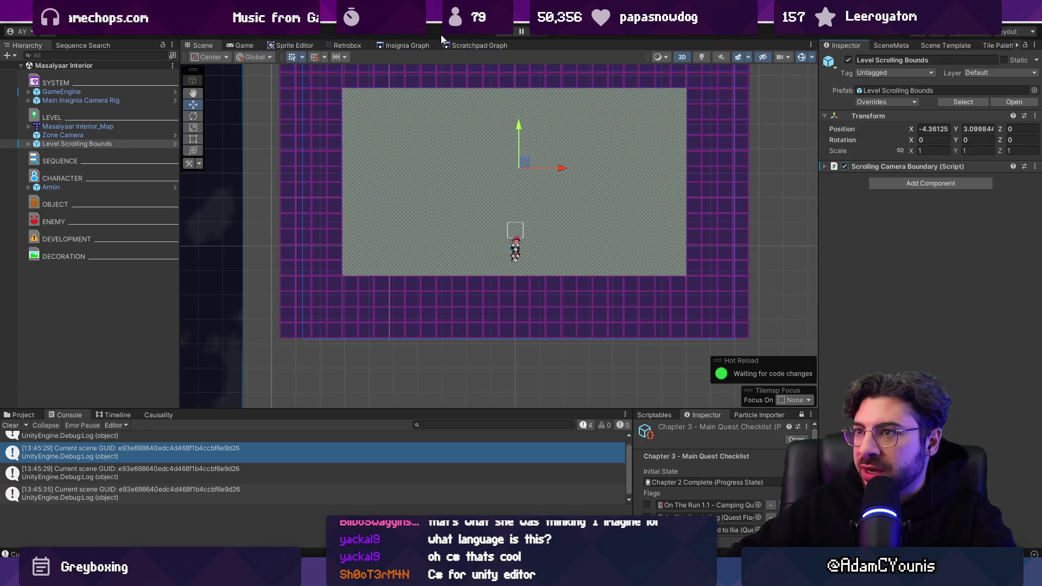
click(417, 47)
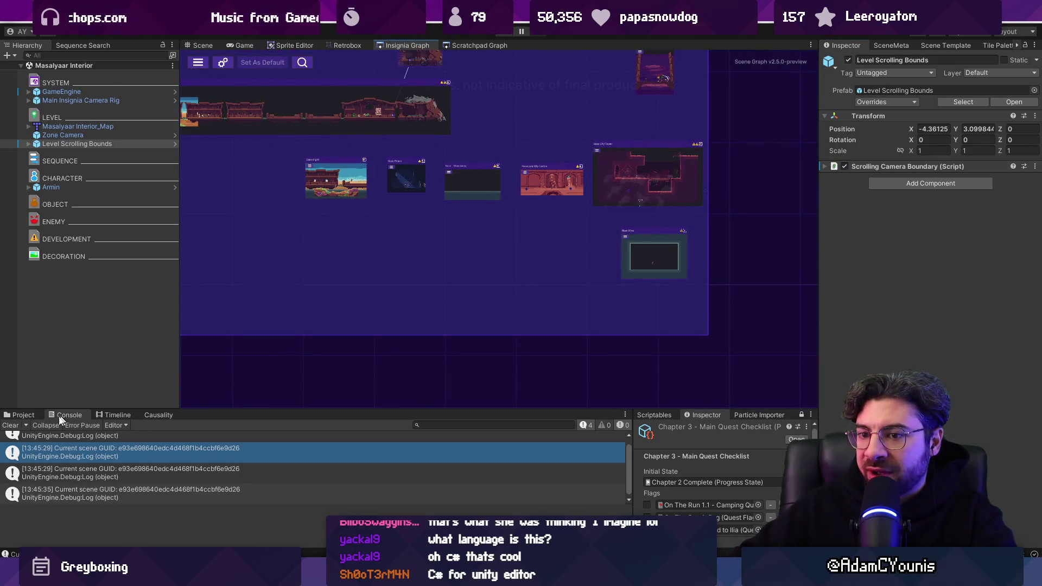
Search the Project assets for Masalyaar Interior and drag the scene into the Insignia Graph.
click(24, 415)
click(429, 426)
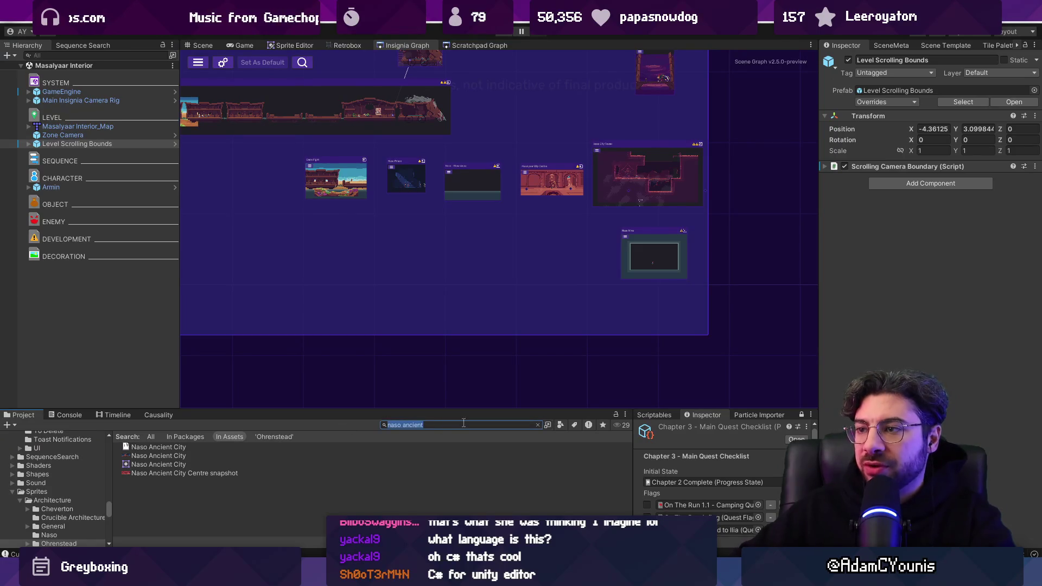
text(INSIGNIA)
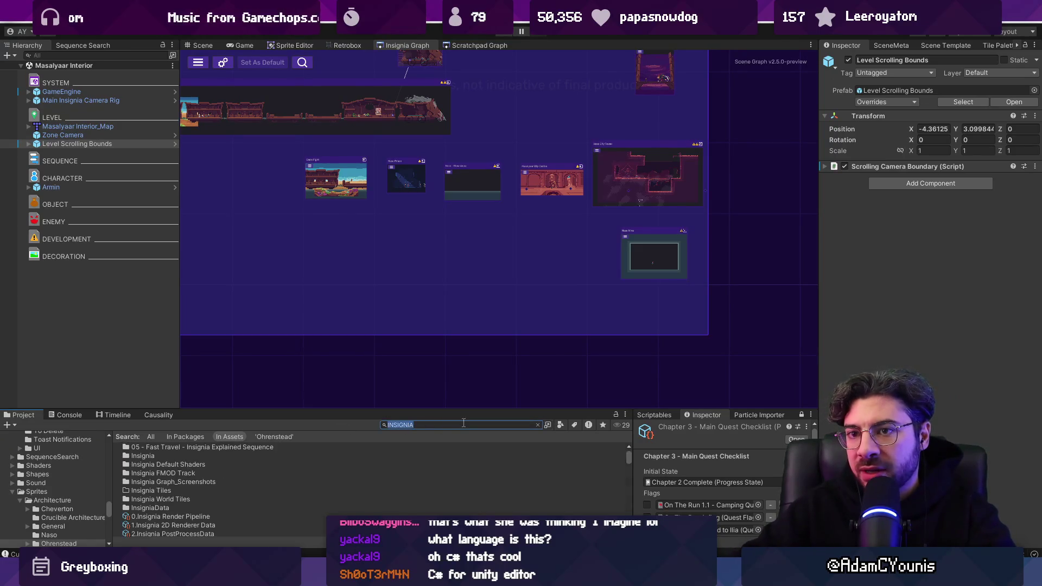
text(IN)
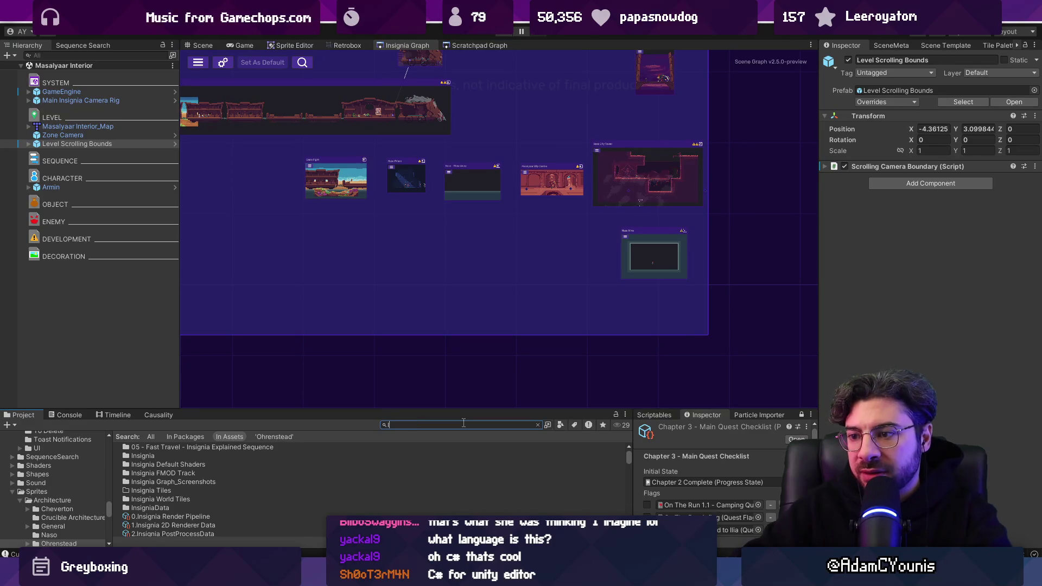
key(BackSpace)
key(BackSpace)
text(MASALYA)
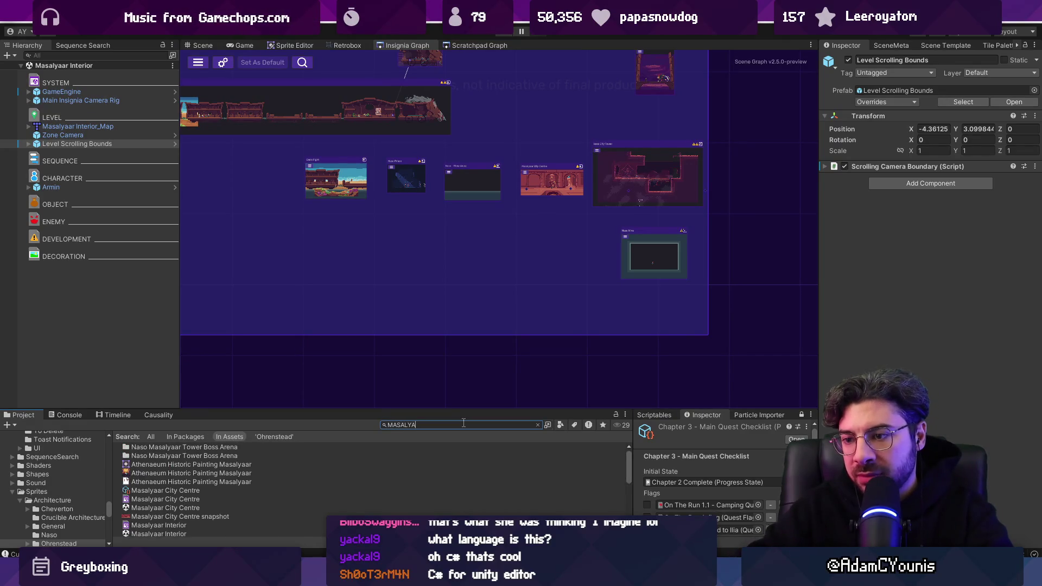
text(OR)
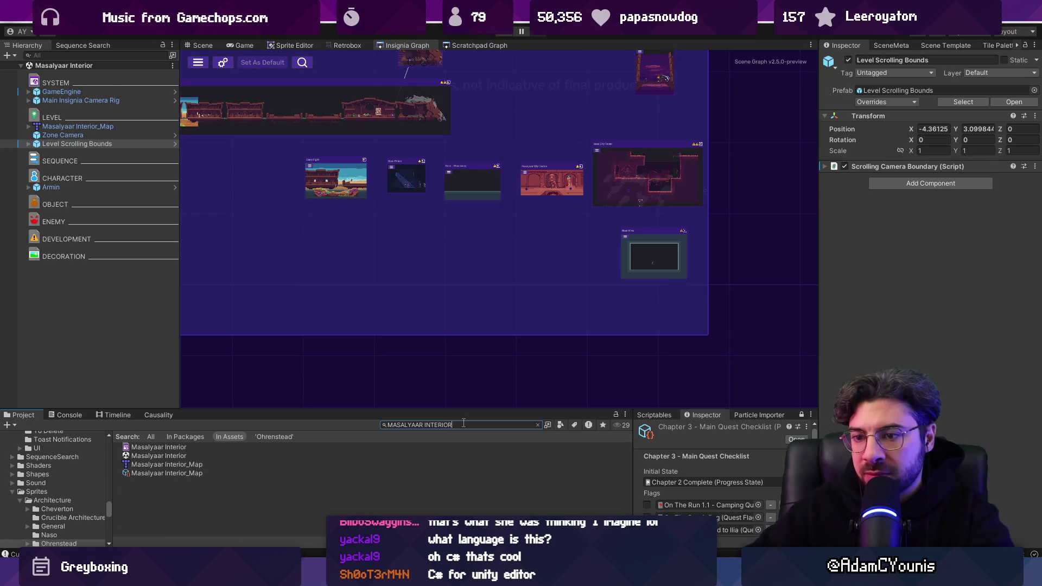
mouse_move(147, 462)
mouse_down()
mouse_move(480, 275)
mouse_move(502, 243)
mouse_up()
Save the graph to generate the interior's snapshot and check it on the SceneMeta tab.
scroll(549, 256, up, 5)
key(ctrl+s)
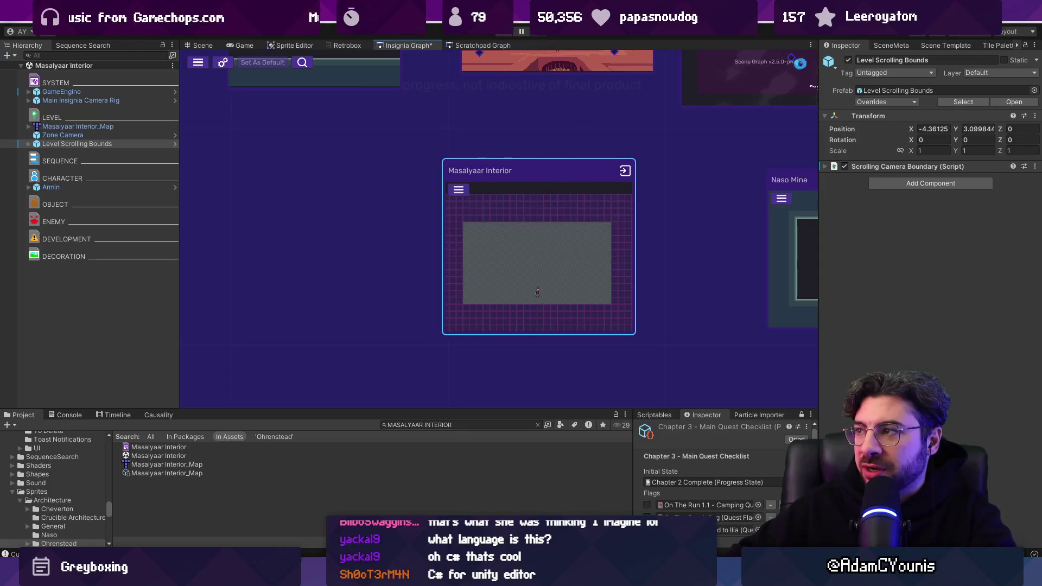
click(893, 44)
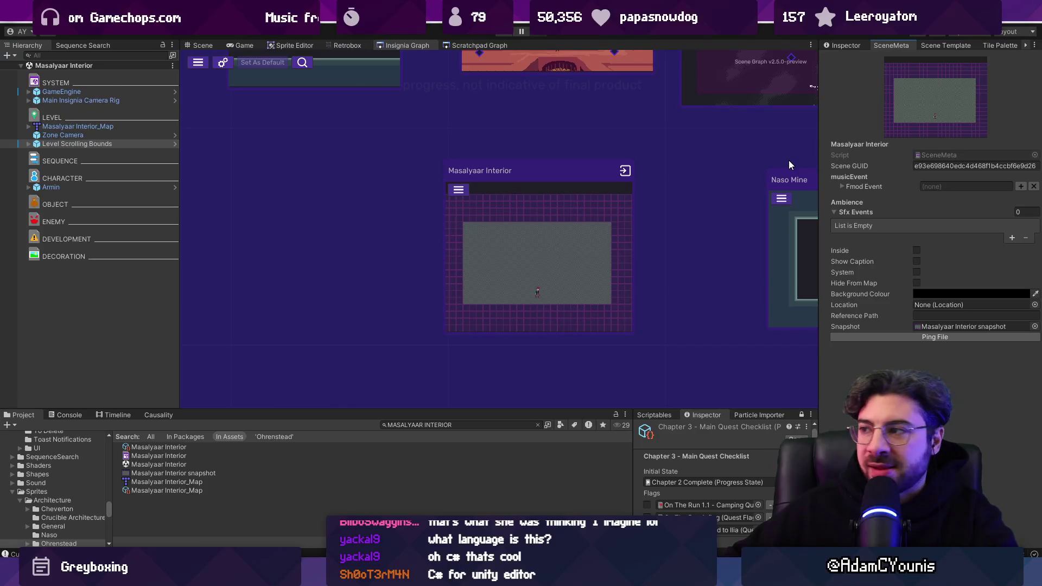
key(alt+Tab)
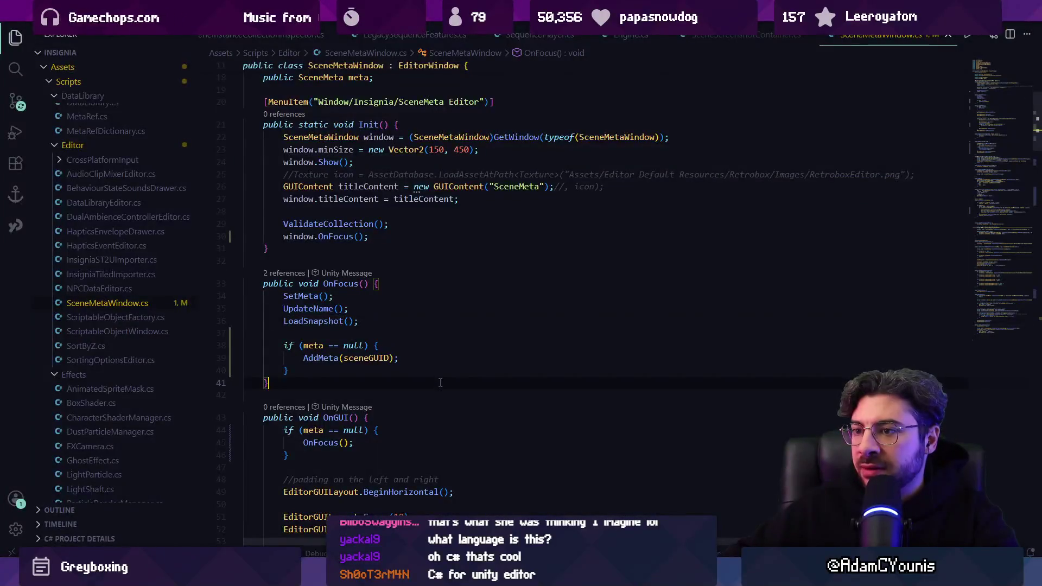
Revisit the LoadSnapshot definition and its OnFocus call, then search the script for 'SNAPS'.
ctrl+click(325, 320)
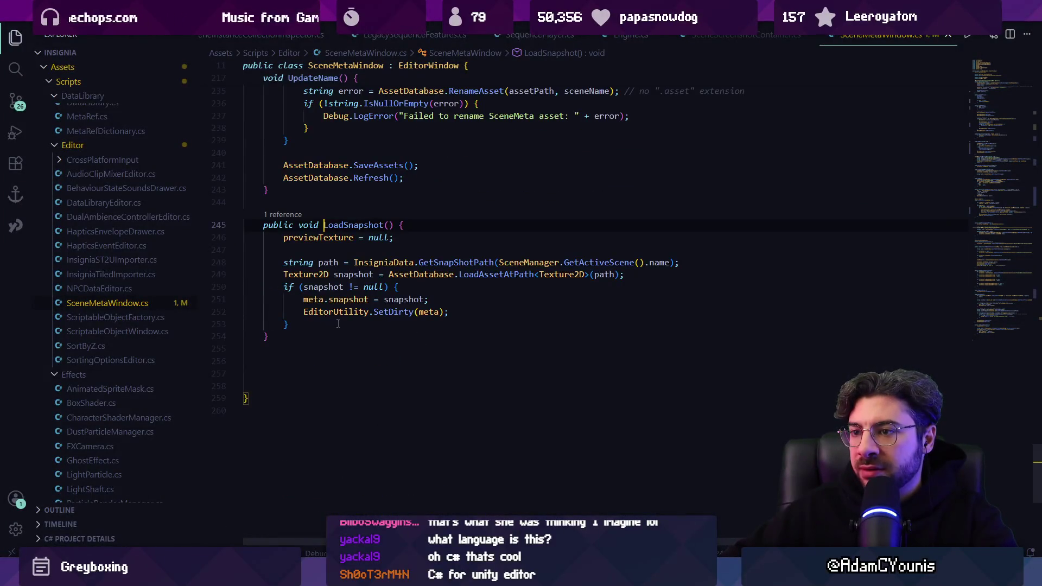
key(alt+Left)
scroll(338, 323, down, 7)
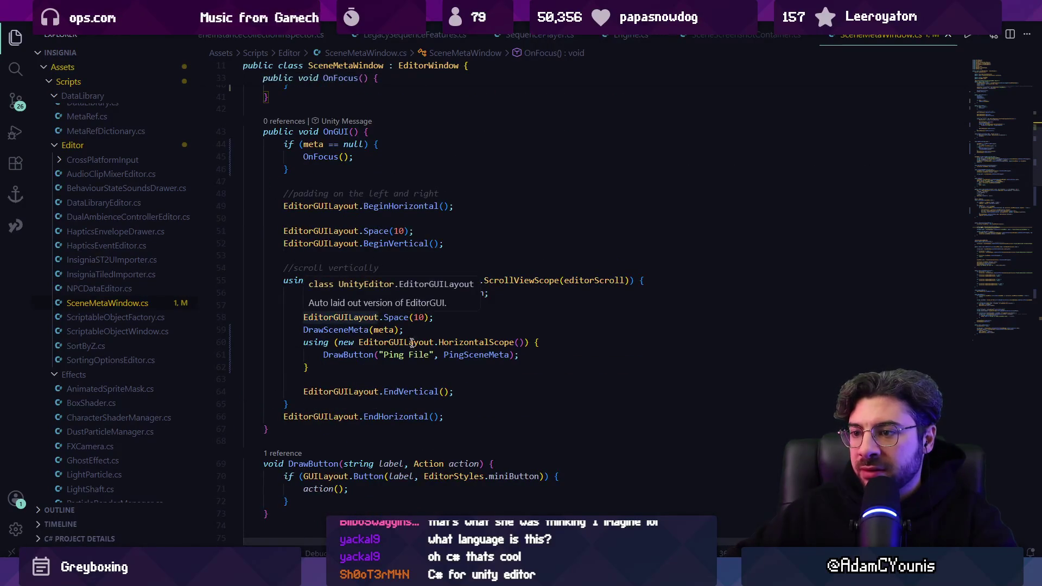
scroll(338, 324, up, 7)
key(ctrl+f)
text(SNAPS)
Declare a bool hasPreview above the preview check and use it as the if condition.
click(488, 297)
key(Escape)
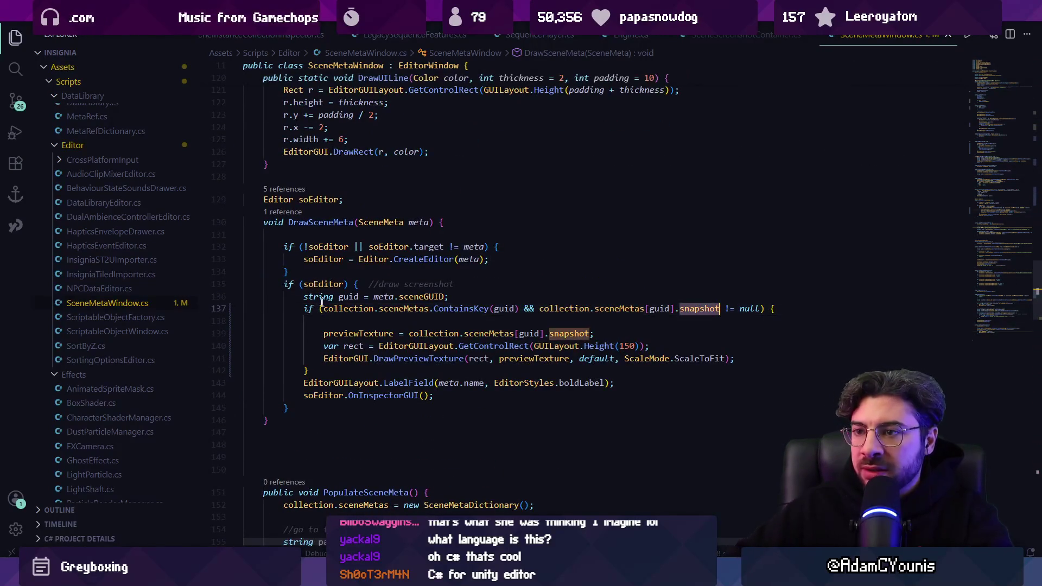
key(Return)
key(Return)
text(bool)
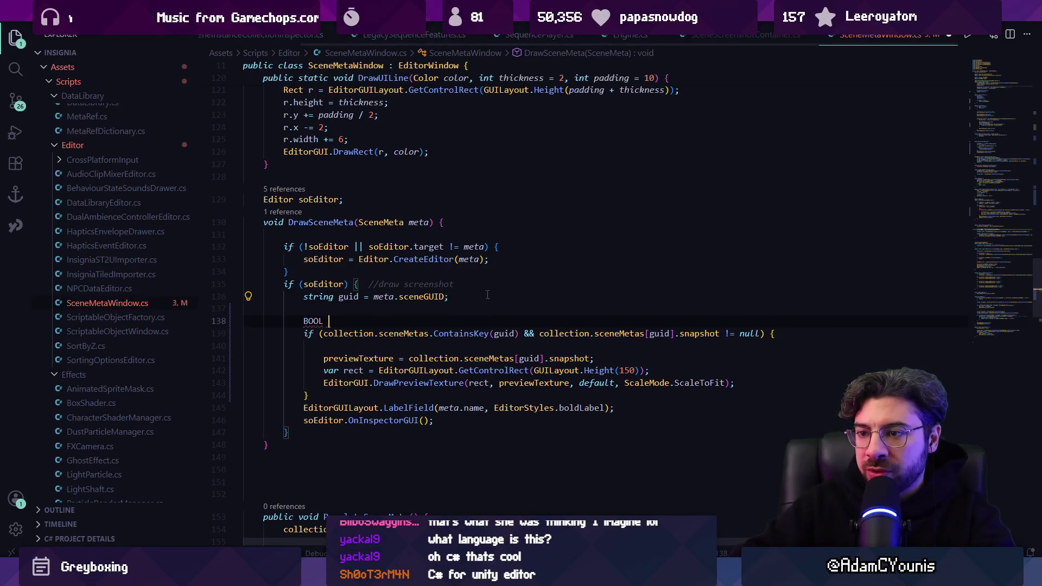
text(bool has)
key(Tab)
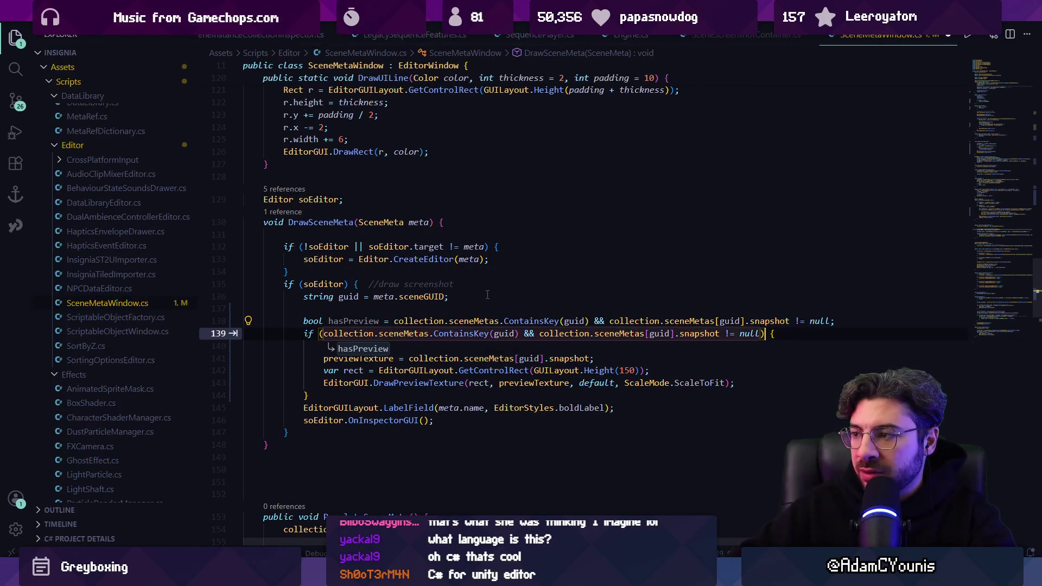
key(Tab)
Add an else branch that shows an EditorGUILayout.HelpBox no-snapshot message.
key(Down)
key(Down)
key(Down)
text(e)
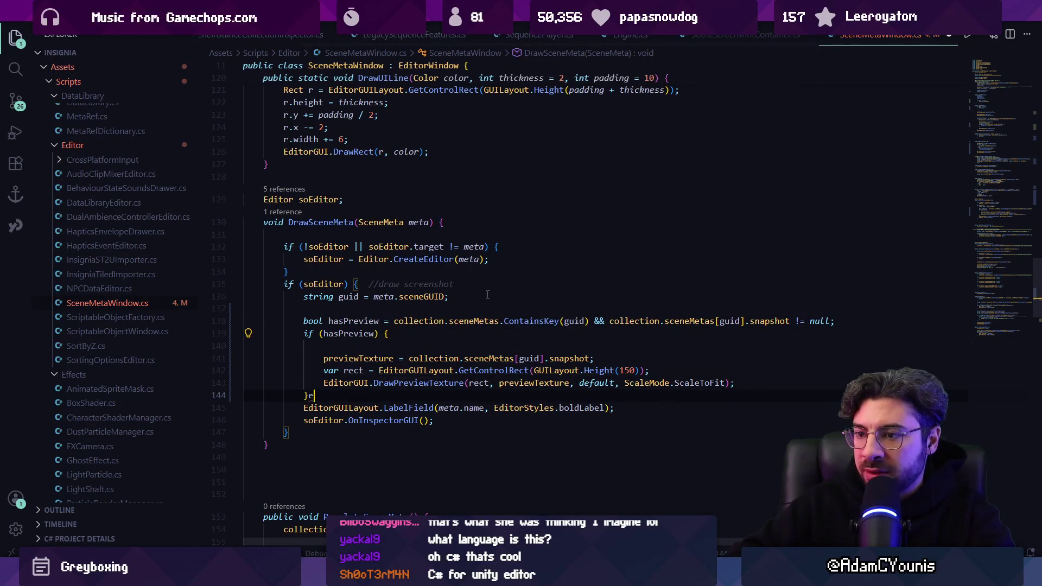
text(lse {)
key(Return)
text(Edi)
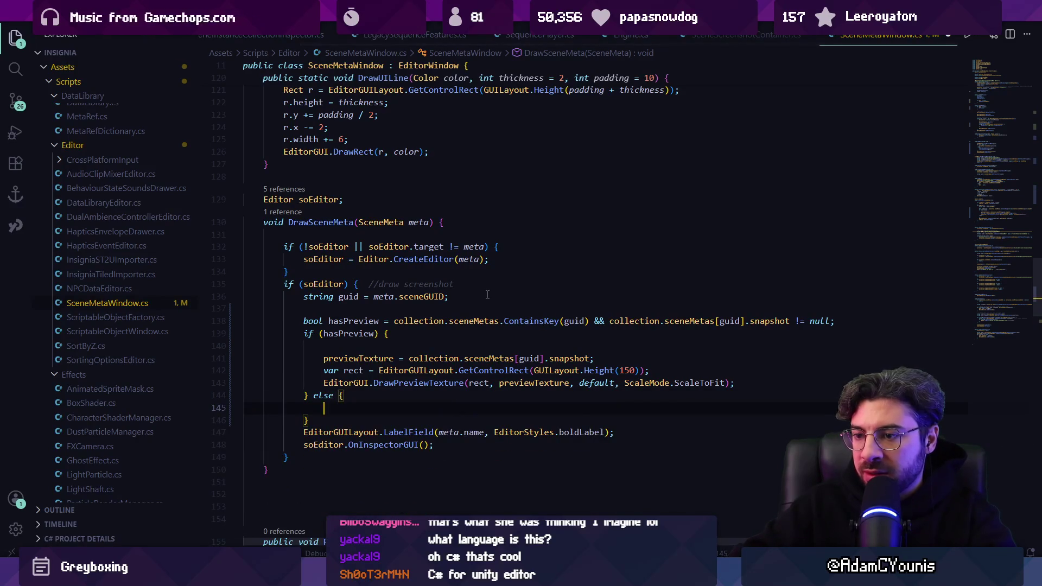
text(tor)
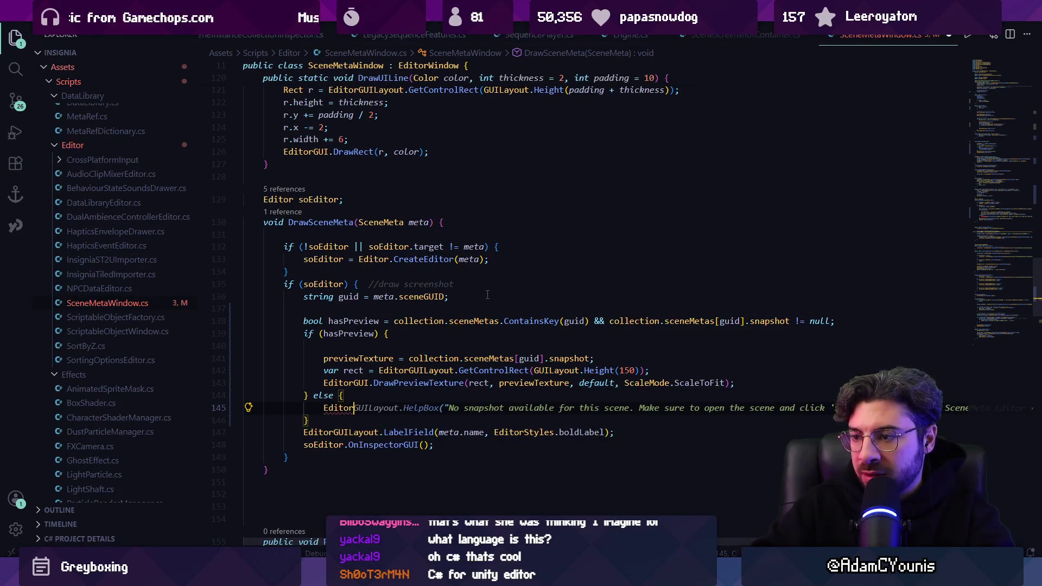
key(Tab)
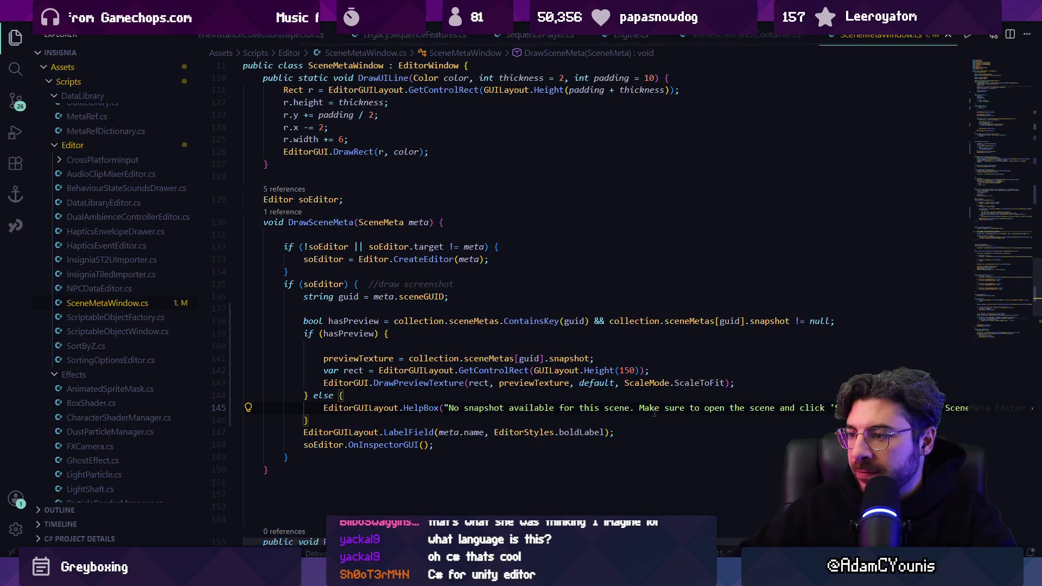
End the help message with 'Is this in the Scene Graph?' and save the script.
key(shift+End)
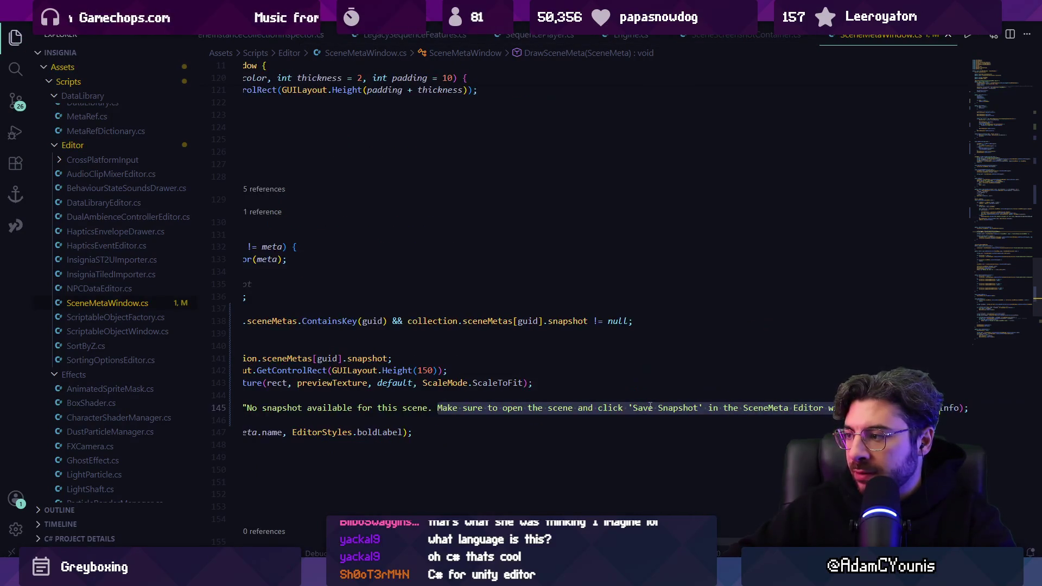
key(BackSpace)
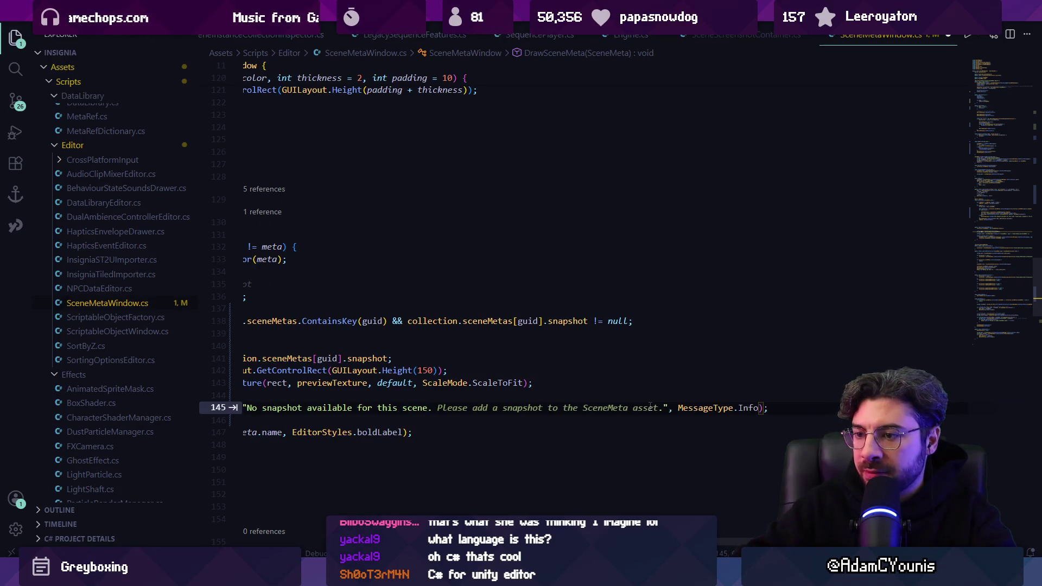
text(Is this )
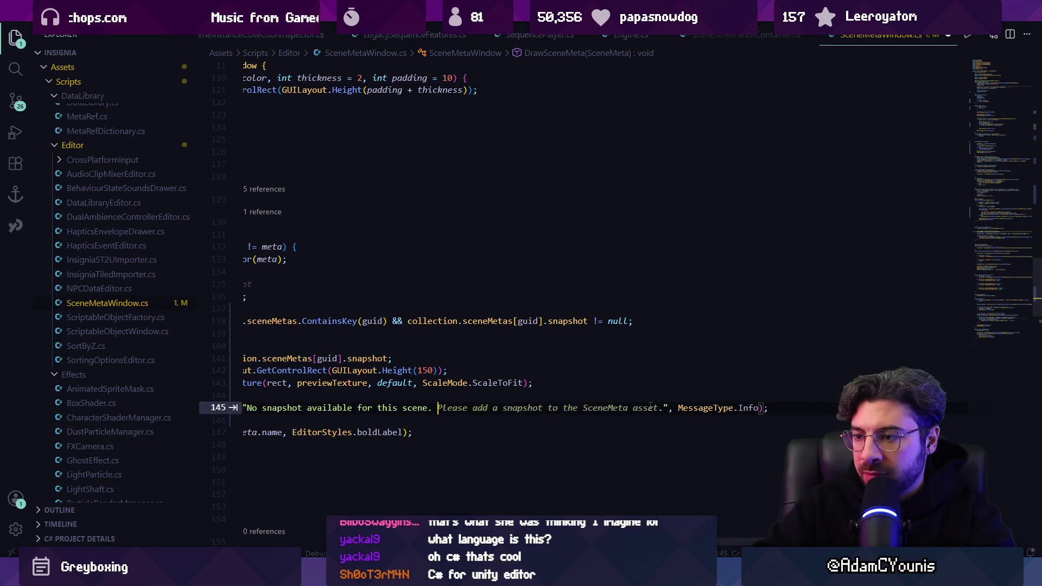
text(in the graph.)
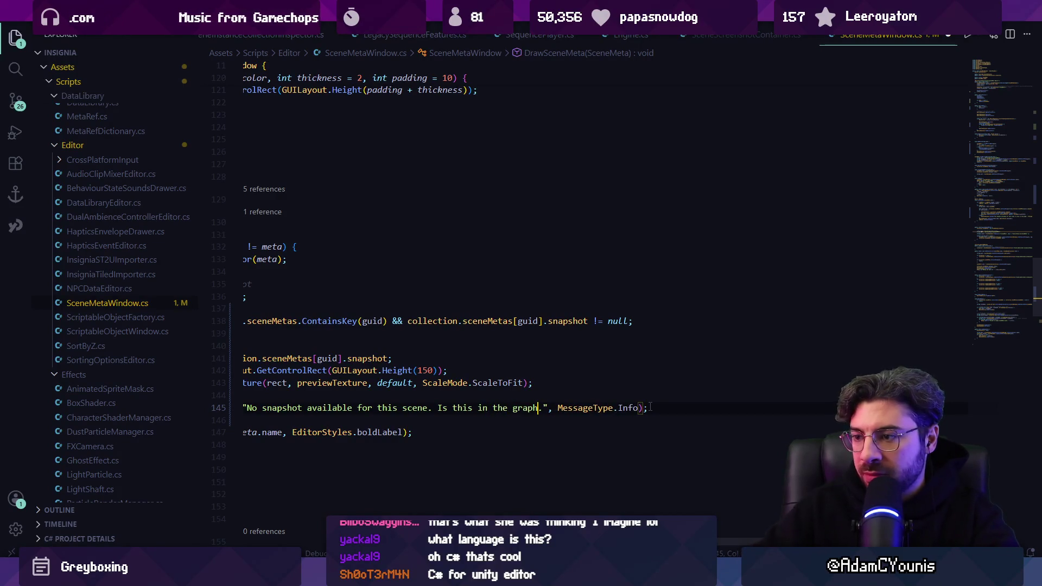
key(ctrl+Left)
text(Scene)
key(Delete)
text(G)
key(ctrl+Right)
key(Delete)
text(?)
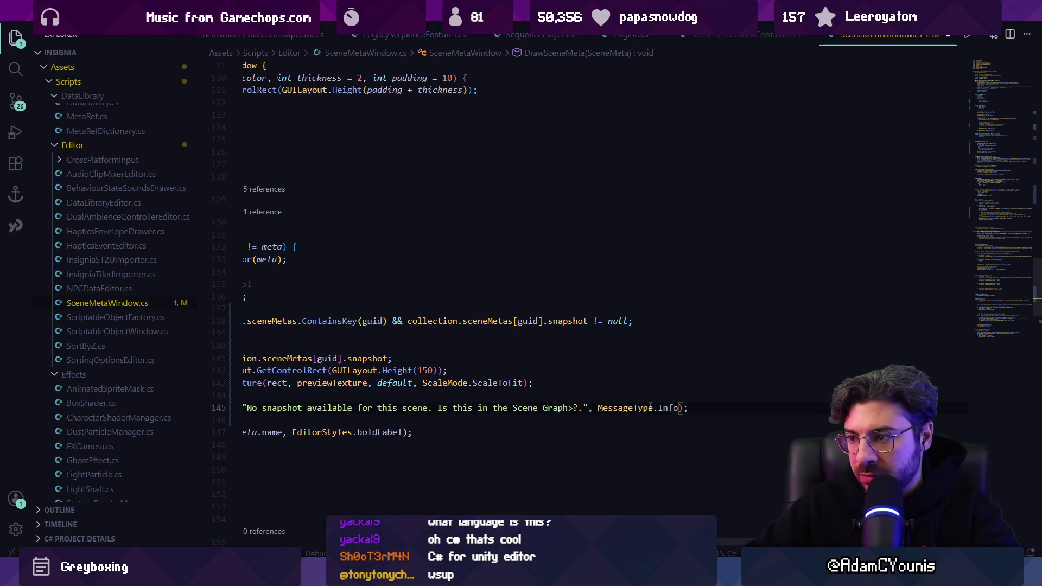
key(ctrl+s)
key(alt+Tab)
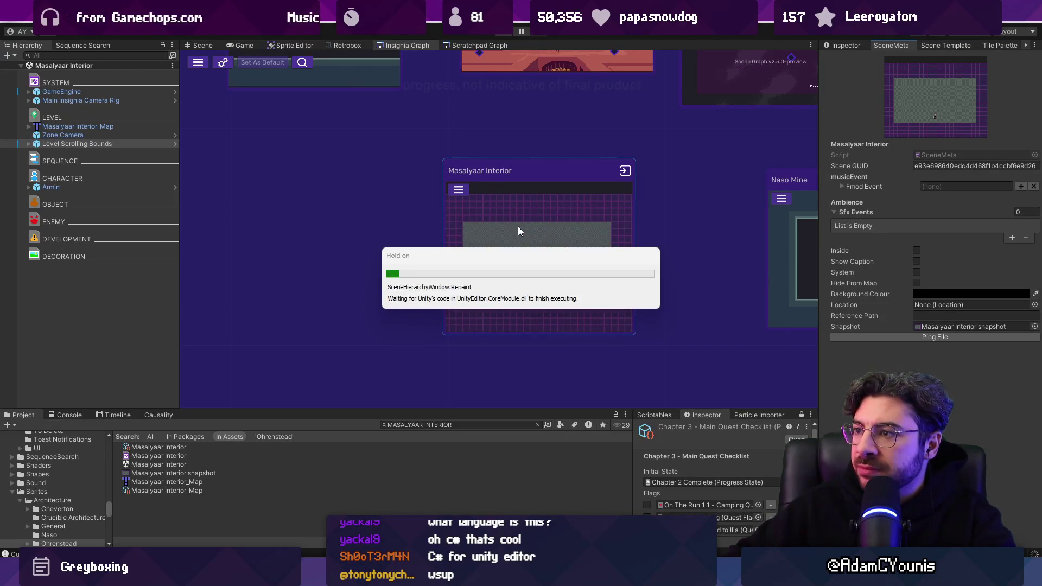
Zoom the Insignia Graph and move the Masalyaar Interior node slightly lower.
scroll(519, 226, down, 3)
scroll(529, 243, down, 3)
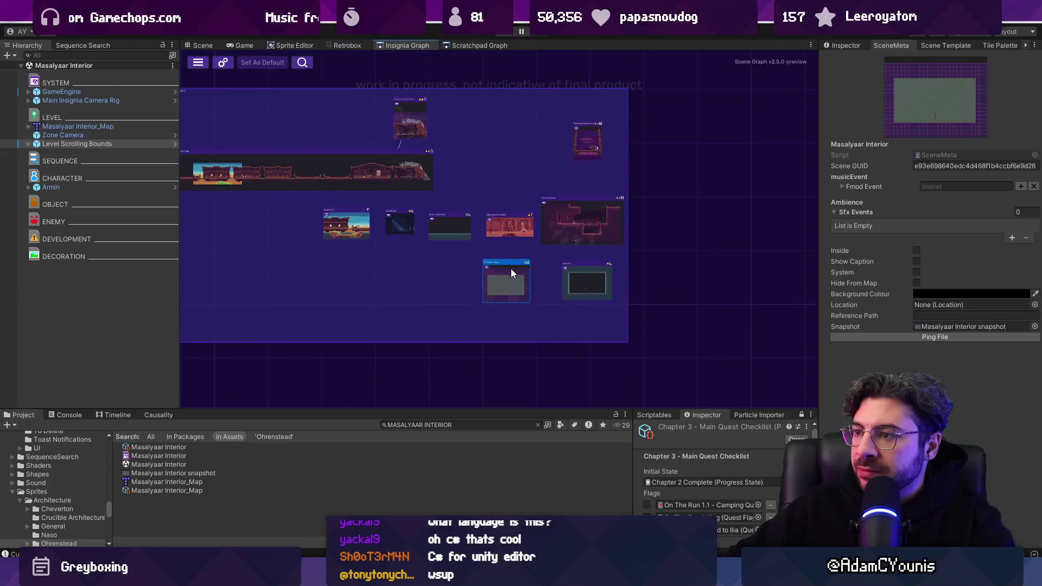
scroll(518, 265, up, 4)
right_click(515, 237)
click(407, 269)
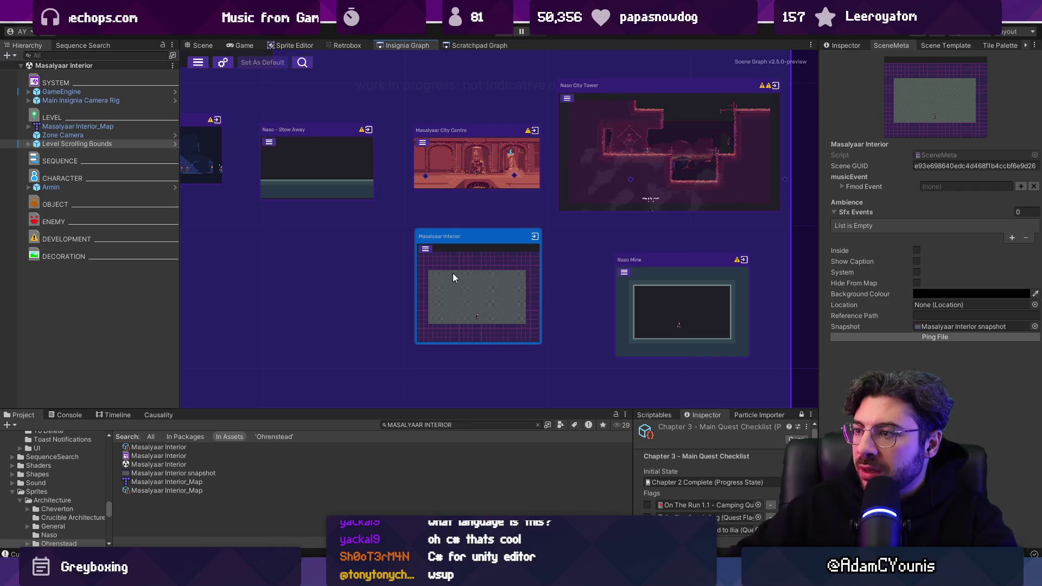
drag(458, 276, 497, 284)
scroll(734, 278, down, 5)
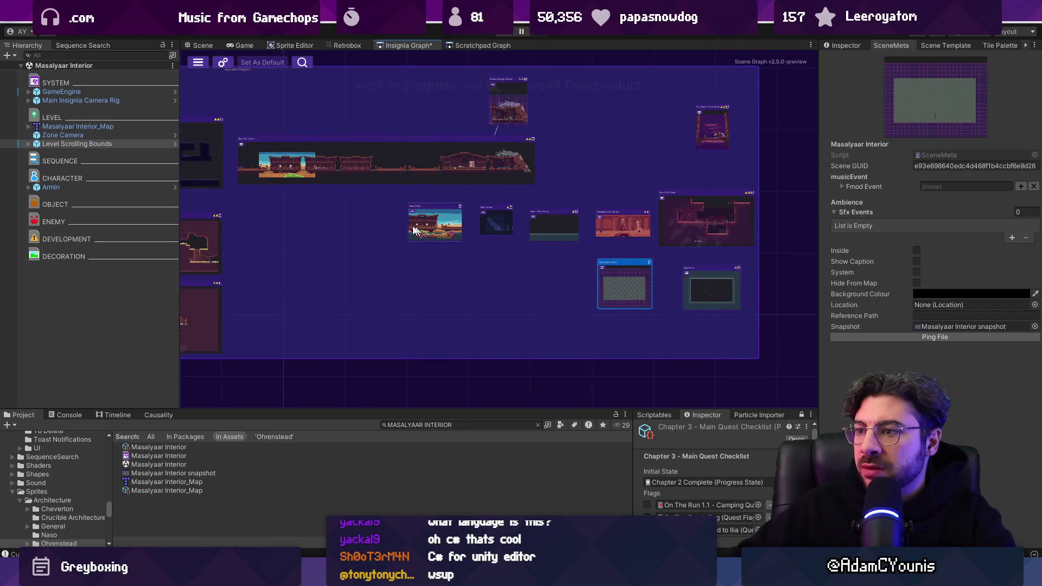
scroll(387, 224, up, 5)
scroll(488, 264, down, 5)
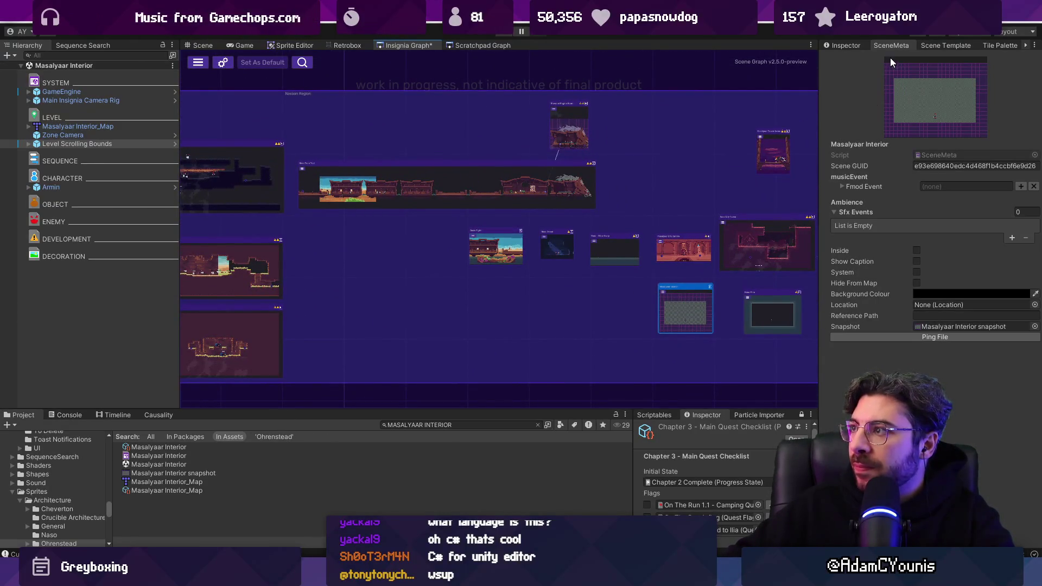
Review Level Scrolling Bounds' Scrolling Camera Boundary component, then return to the SceneMeta tab.
click(863, 46)
click(891, 164)
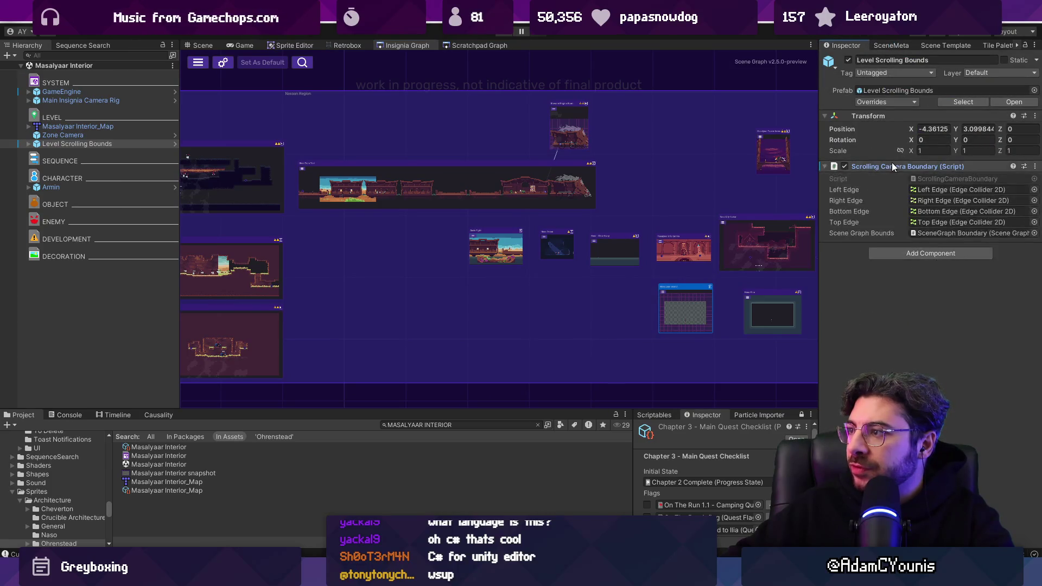
click(906, 48)
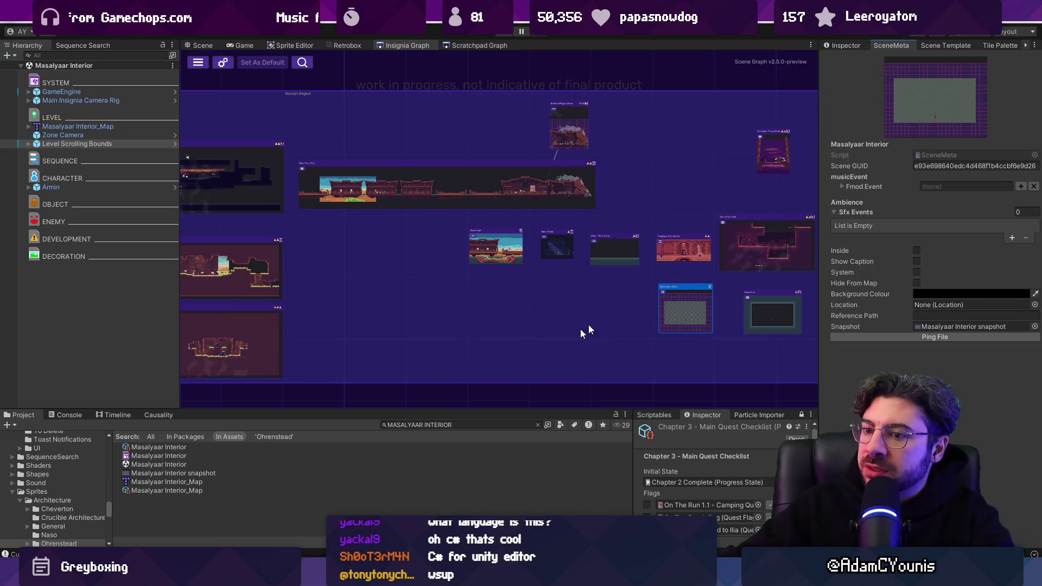
Search the Project assets for 'te' and open the Level Template map in Tiled.
click(439, 424)
text(template)
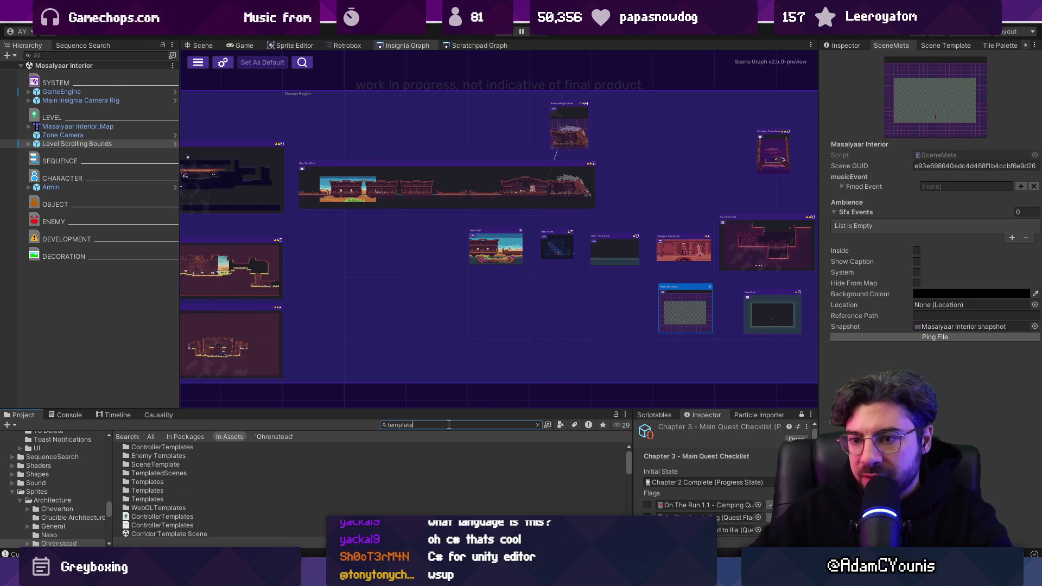
scroll(237, 467, down, 2)
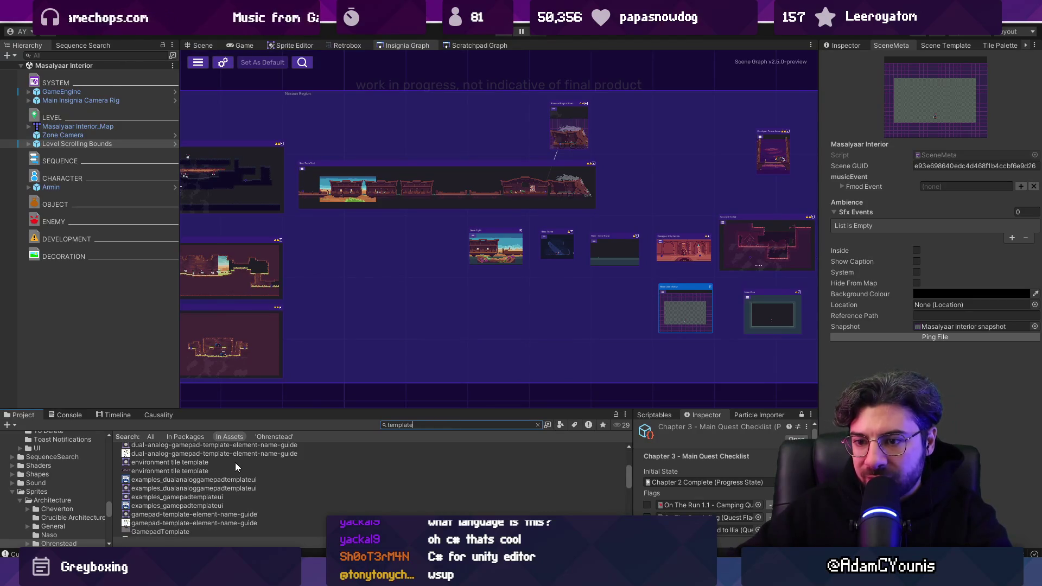
drag(283, 409, 255, 327)
scroll(235, 387, up, 3)
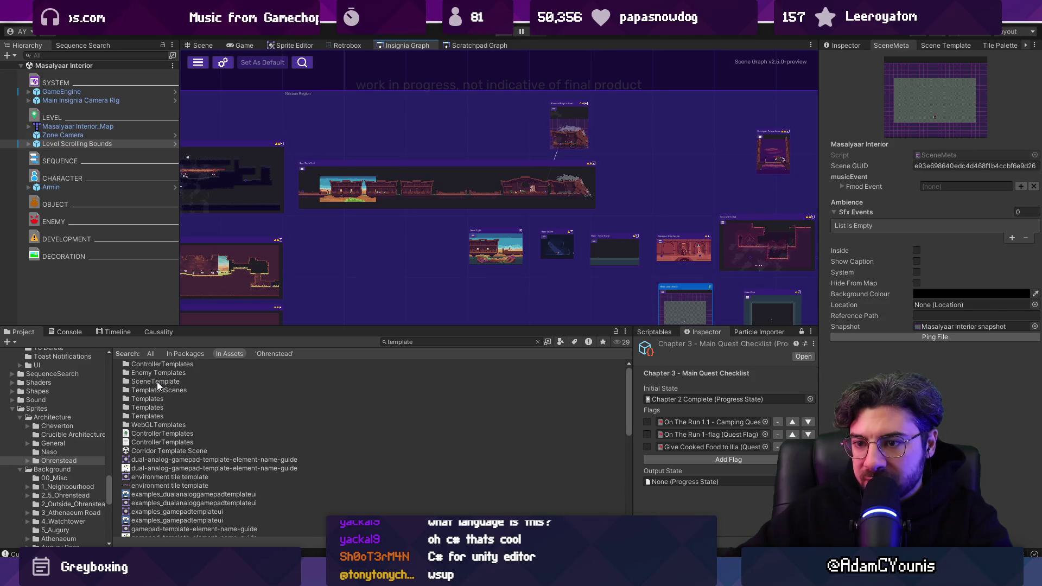
scroll(156, 384, down, 5)
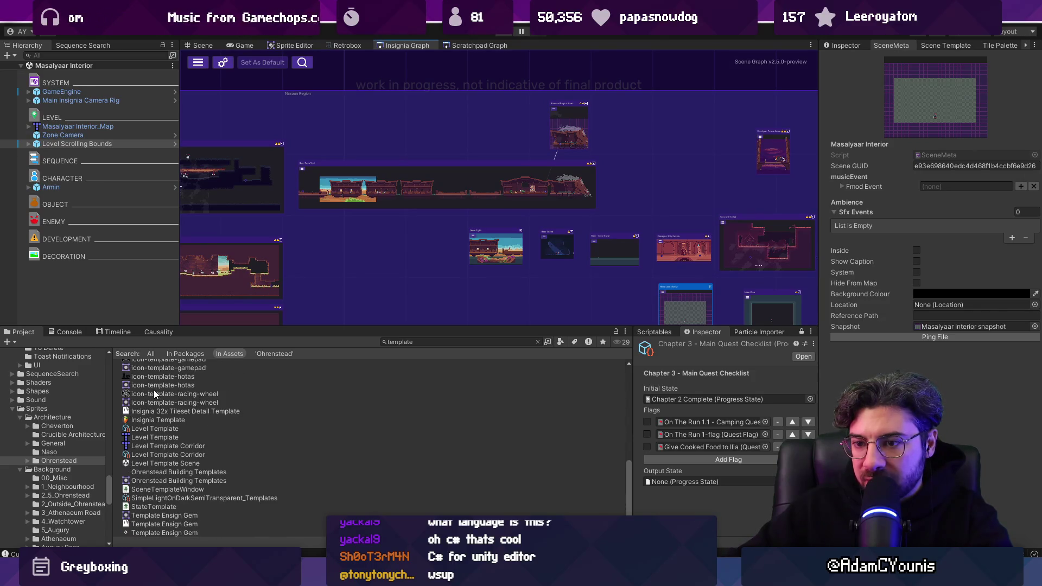
click(162, 438)
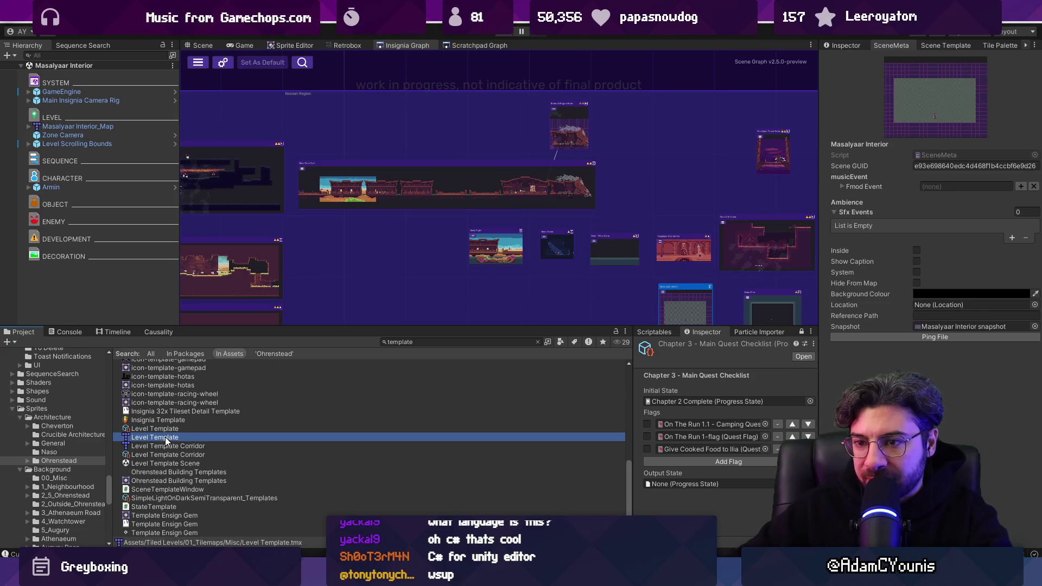
double_click(166, 438)
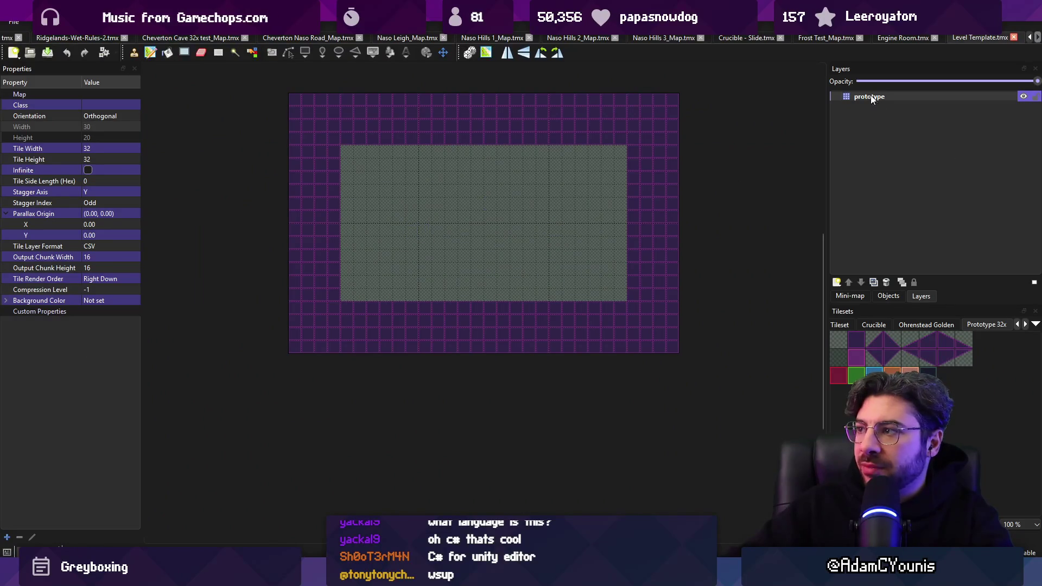
Tick unity:ignore on the prototype layer, save Level Template, then untick it again.
click(871, 98)
click(75, 246)
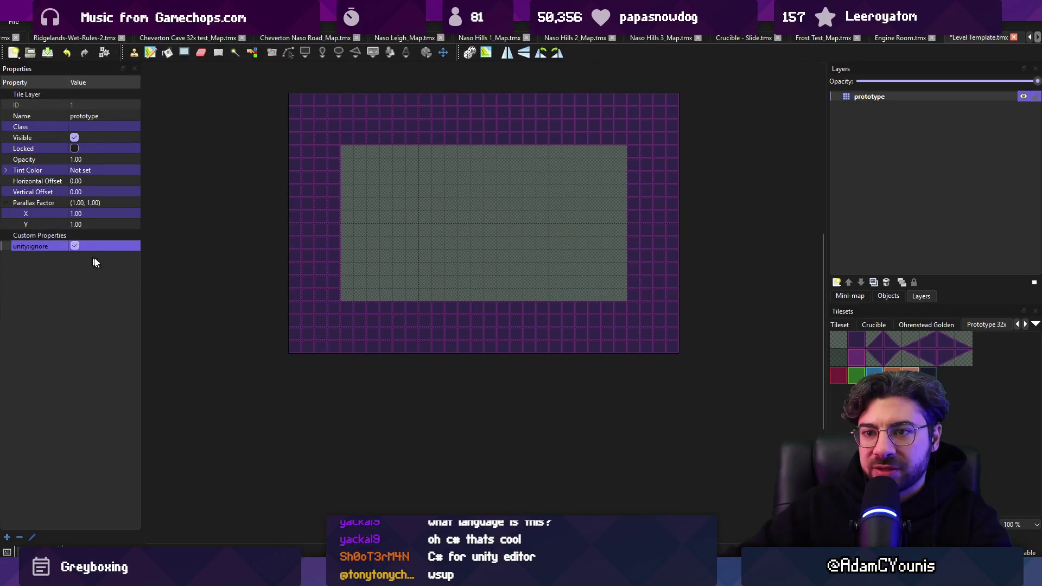
key(ctrl+s)
mouse_move(356, 576)
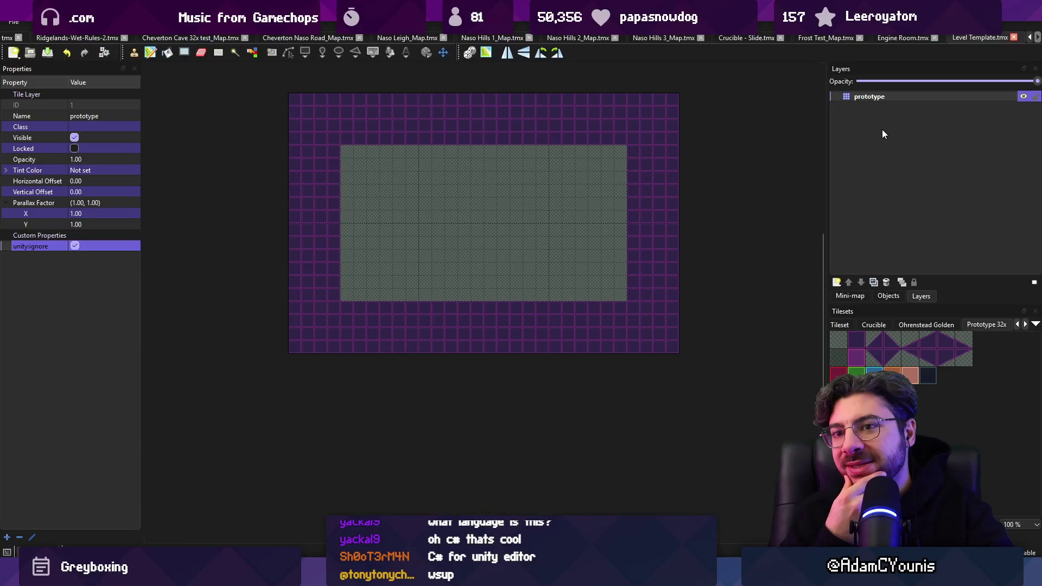
click(76, 246)
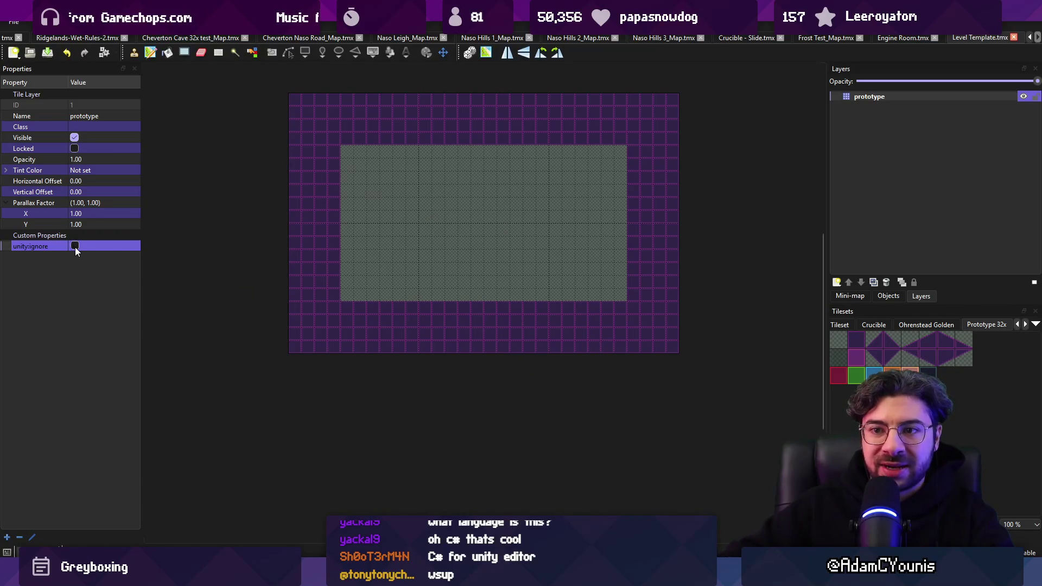
key(alt+Tab)
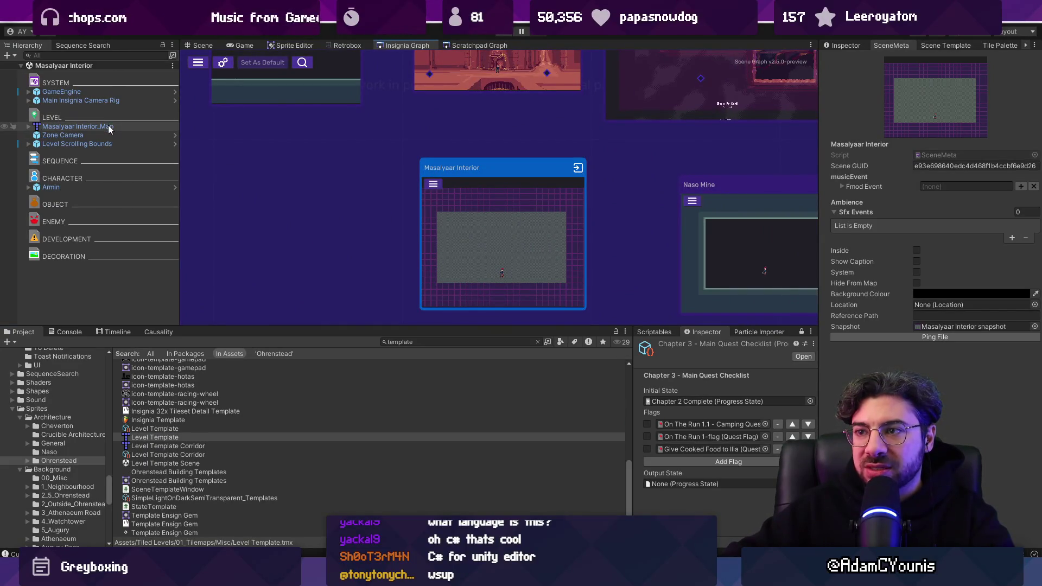
Frame the Masalyaar Interior map in the scene view and open it in Tiled.
click(203, 45)
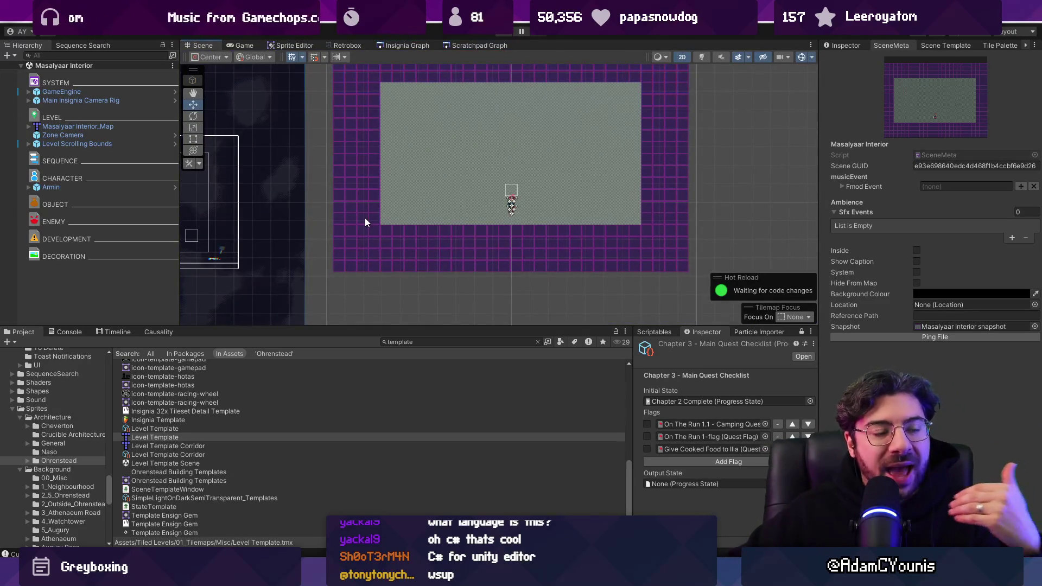
key(f)
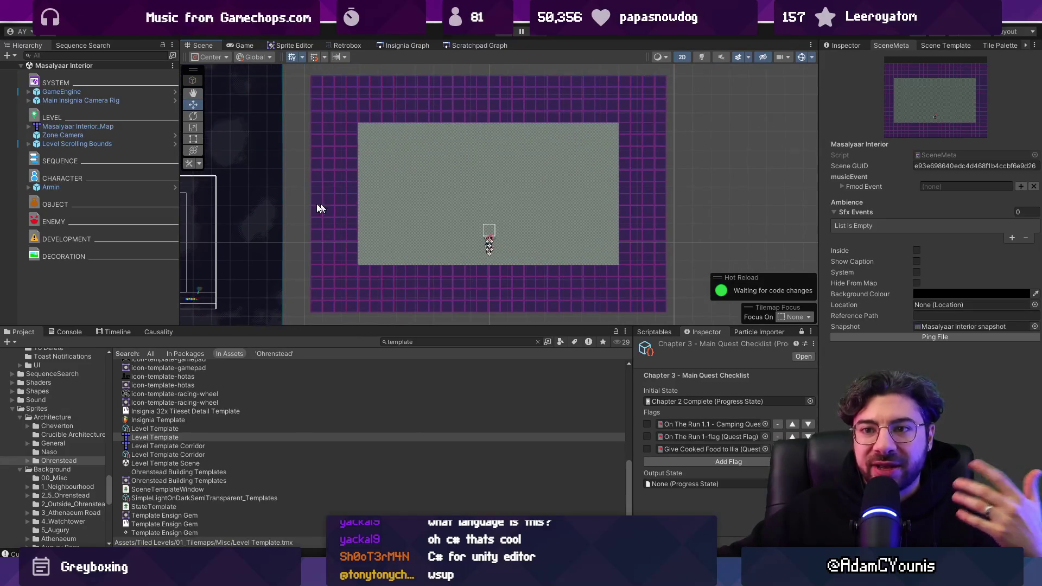
right_click(122, 126)
mouse_move(180, 243)
click(271, 244)
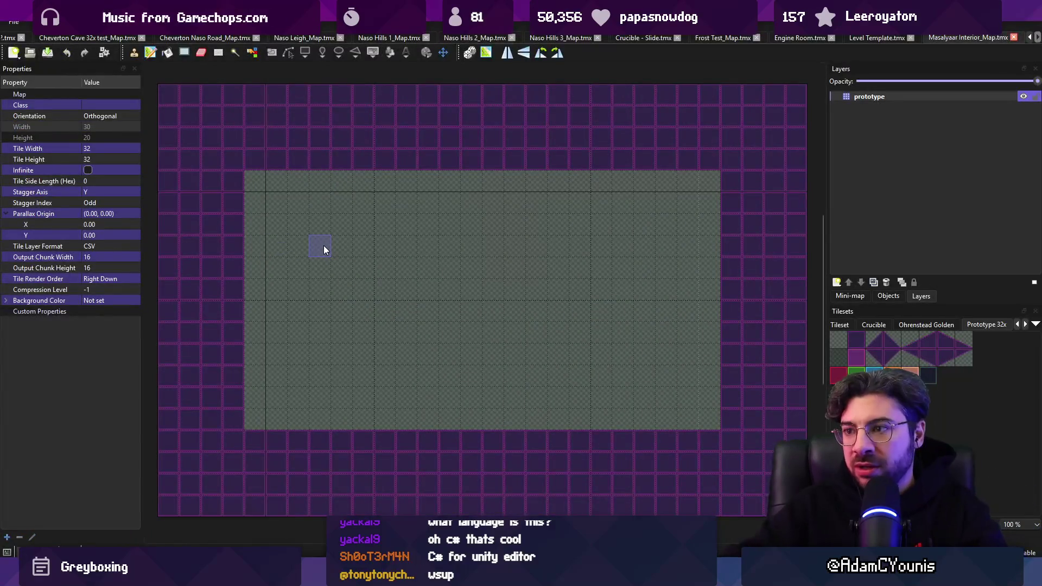
Save the map in Tiled with the prototype layer's unity:ignore property checked, then return to Unity.
key(ctrl+s)
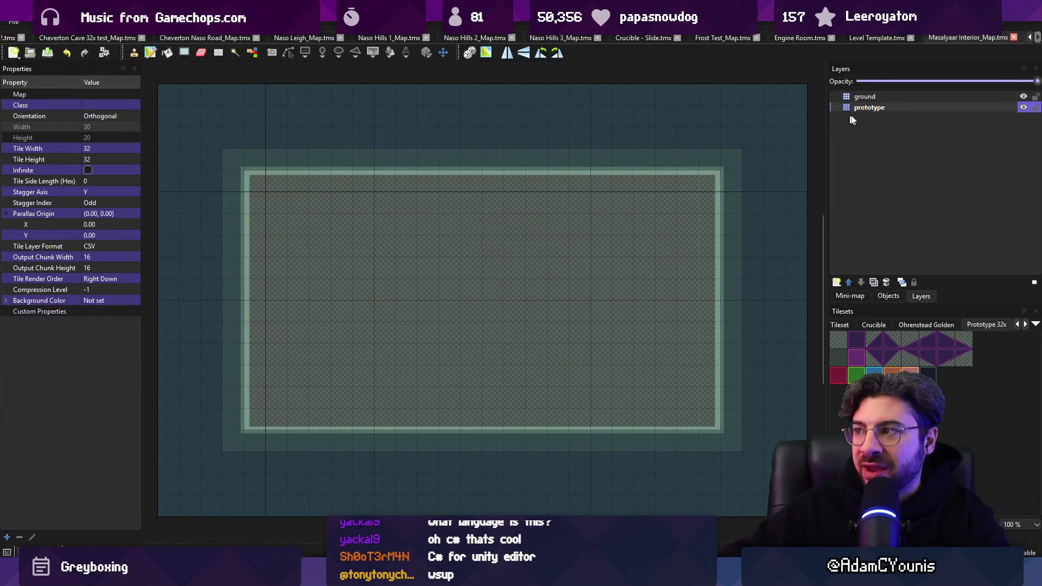
click(864, 110)
click(55, 247)
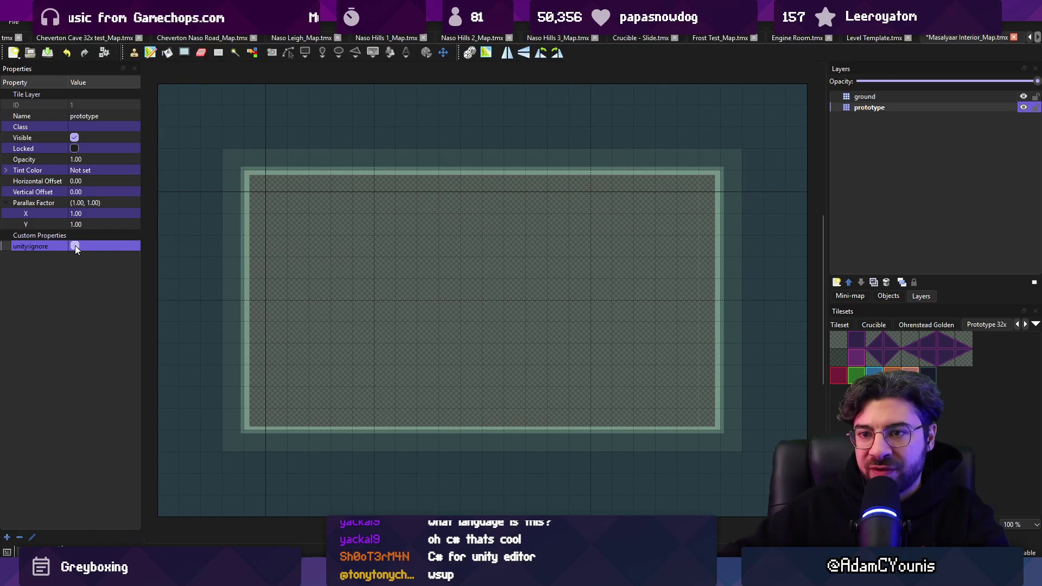
key(alt+Tab)
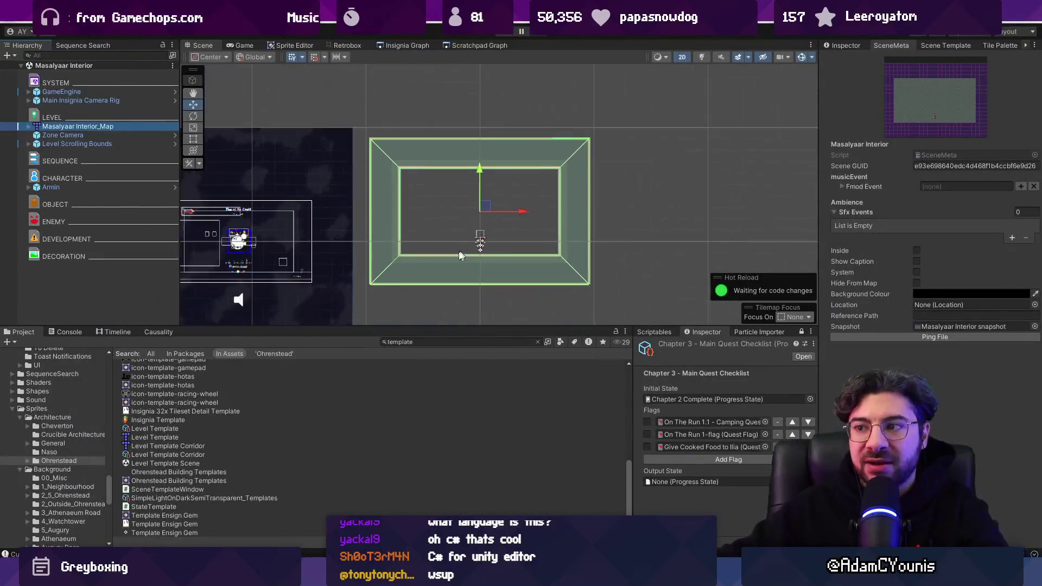
Select the Zone Camera, then select Level Scrolling Bounds and show its properties.
click(414, 198)
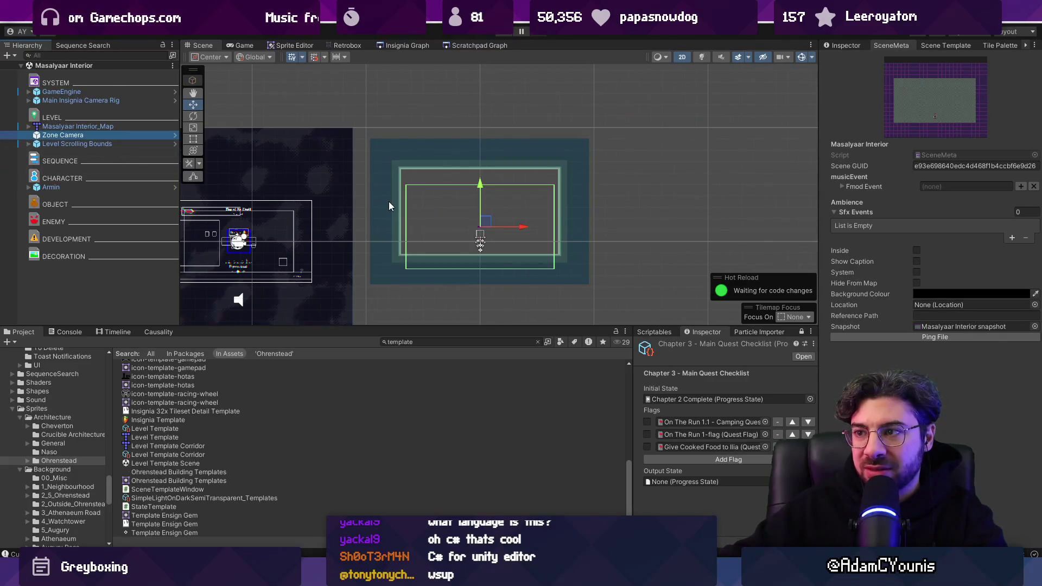
scroll(391, 205, down, 2)
drag(471, 223, 443, 206)
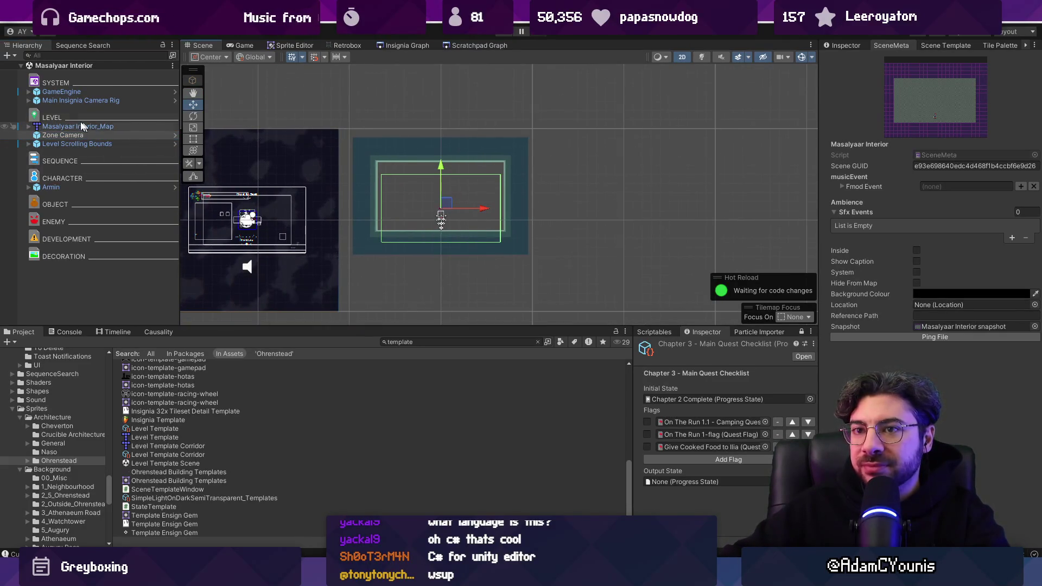
click(87, 144)
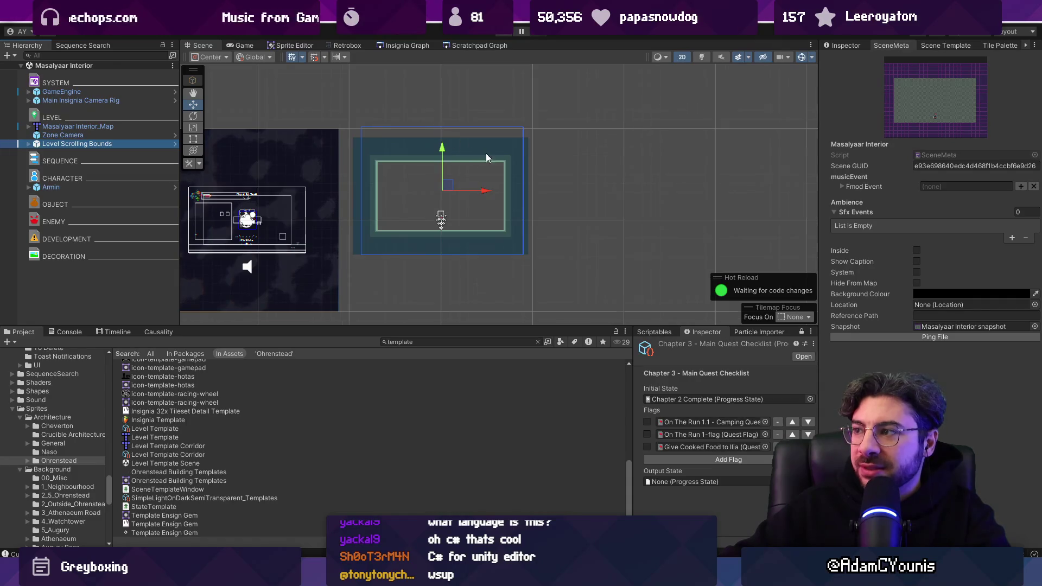
scroll(486, 158, up, 2)
click(842, 45)
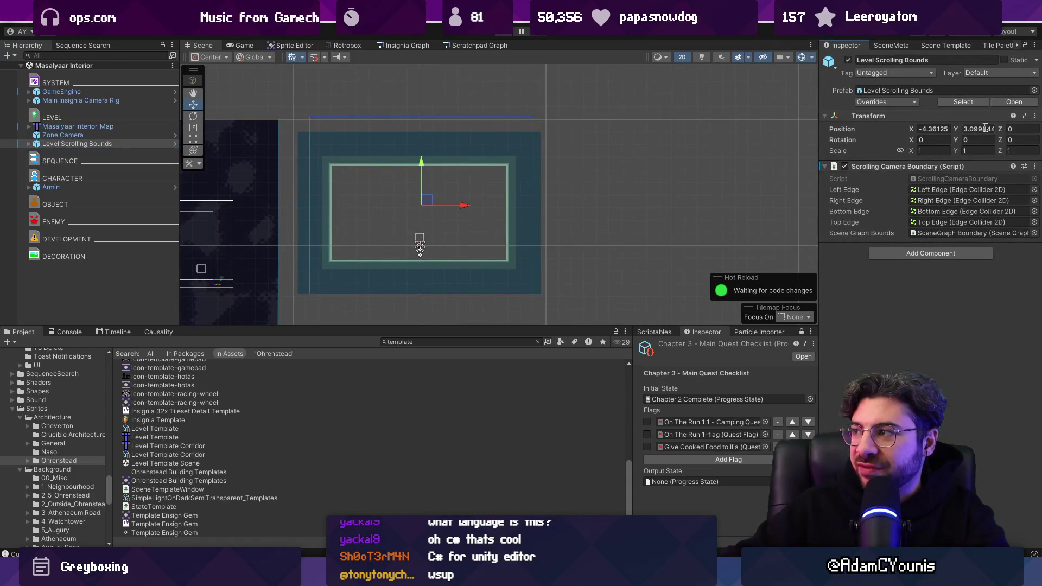
Multi-select the room's objects and set their shared X position to 0, then undo it.
click(149, 133)
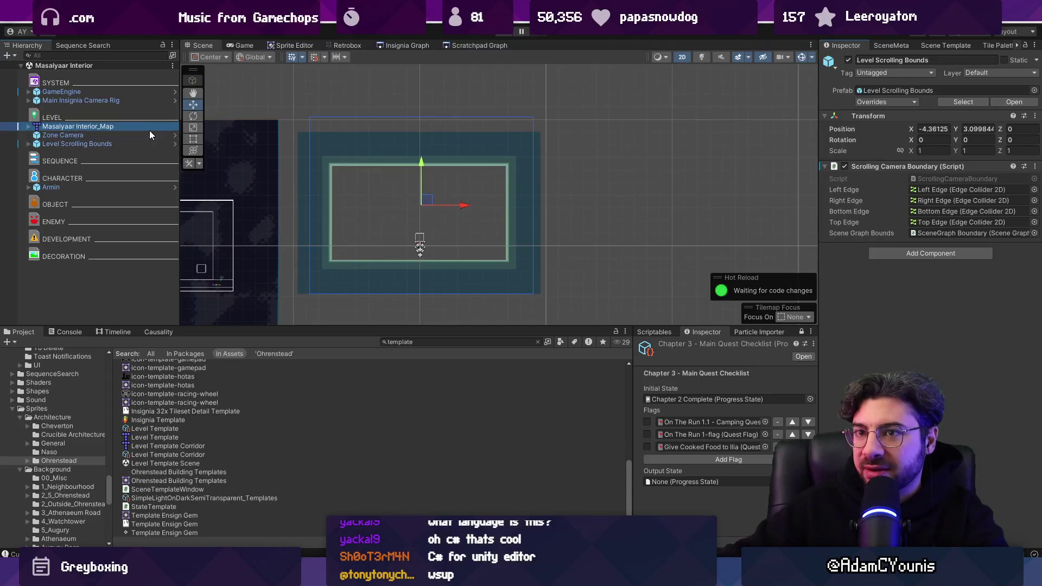
click(150, 144)
shift+click(147, 126)
click(925, 129)
text(0)
key(Tab)
text(0)
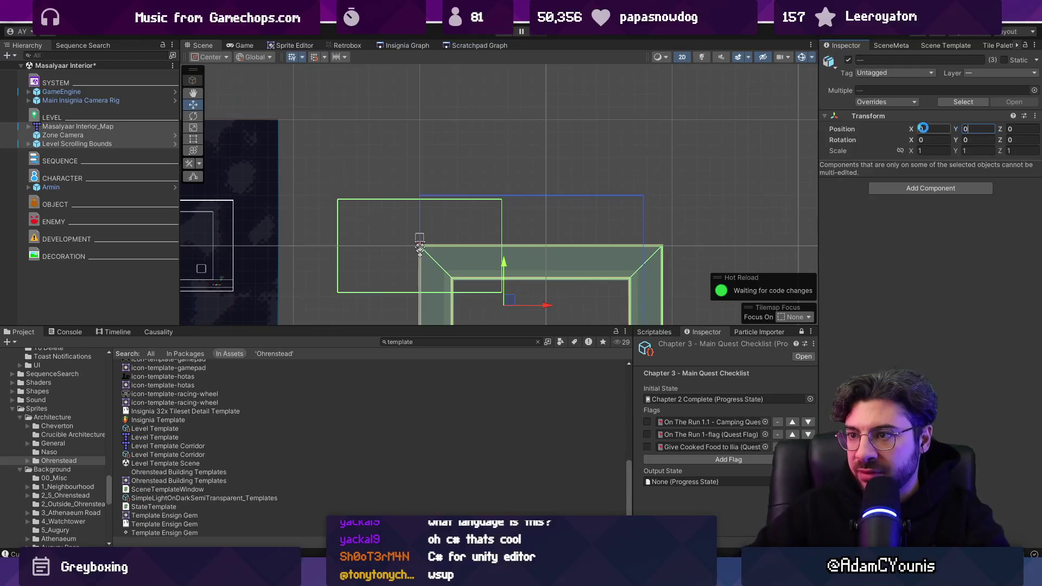
key(ctrl+z)
key(ctrl+z)
key(ctrl+z)
Move the Zone Camera into the room and snap Level Scrolling Bounds to the room geometry.
drag(409, 146, 521, 221)
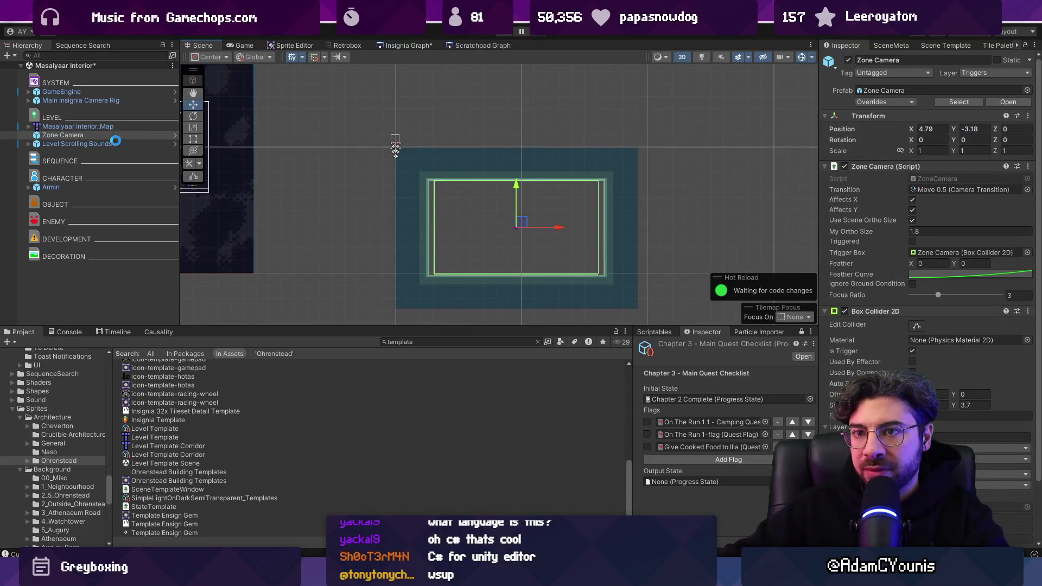
click(100, 145)
click(1036, 167)
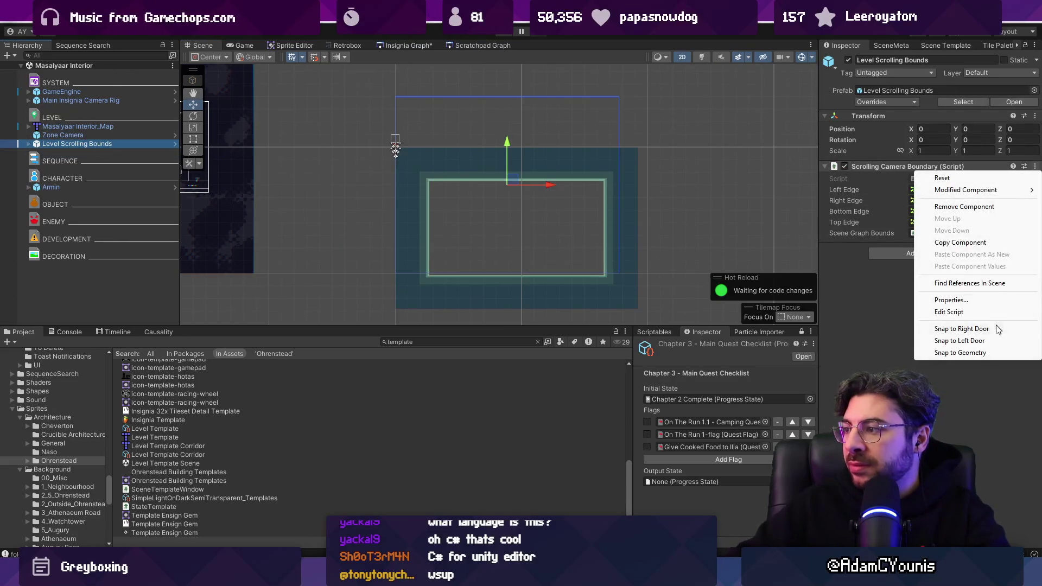
click(998, 351)
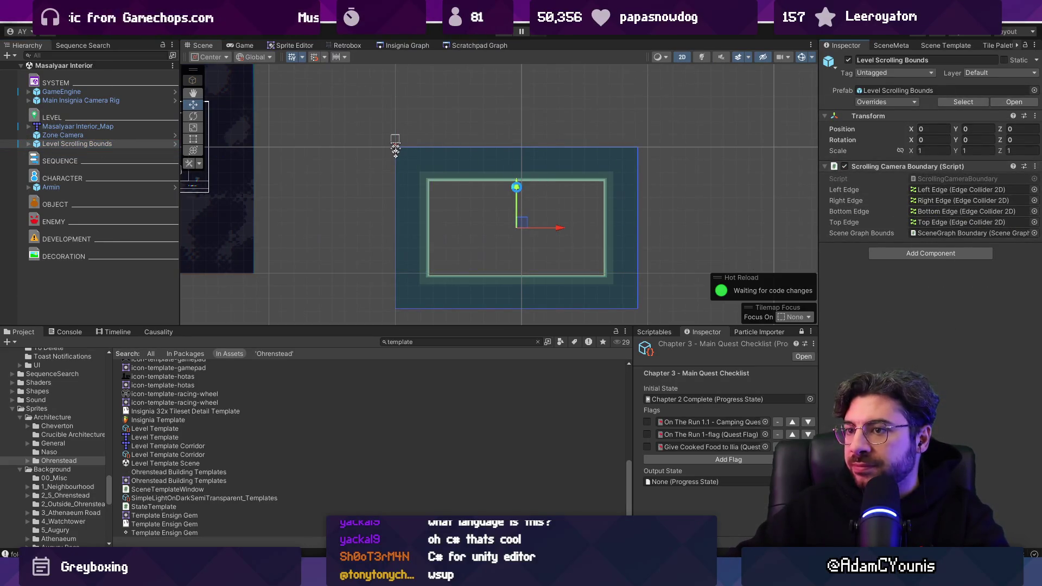
click(427, 341)
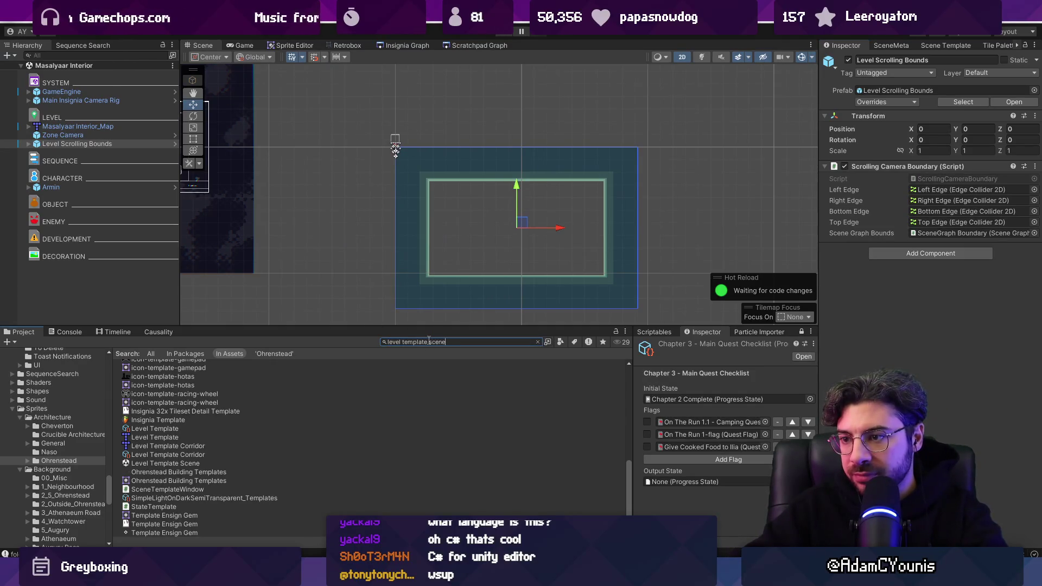
Open Level Template Scene and move its tilemap down and to the right.
key(Down)
key(Return)
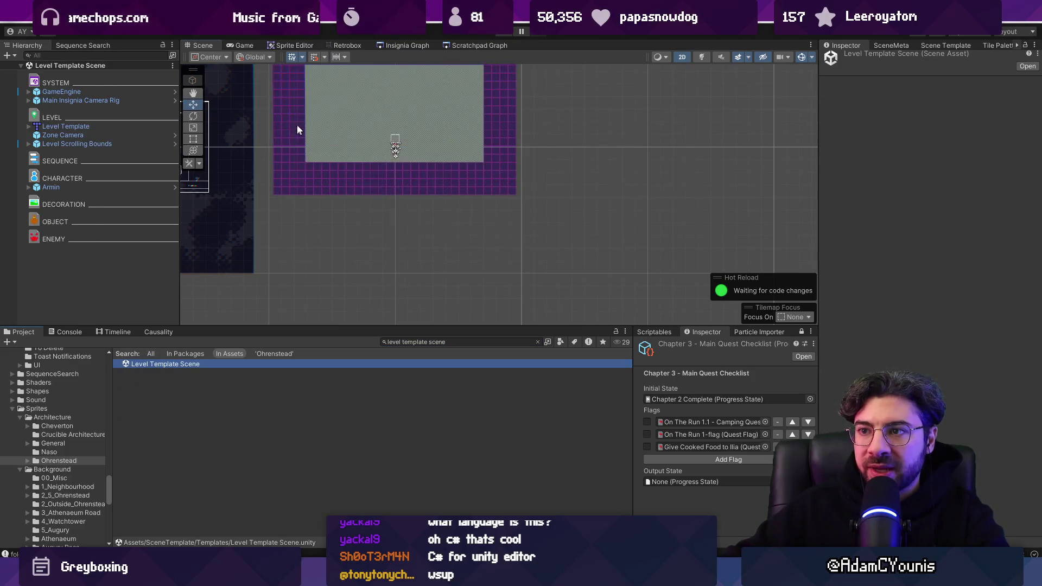
click(66, 126)
mouse_move(350, 140)
mouse_down()
mouse_move(474, 140)
mouse_move(472, 253)
mouse_up()
Set the Level Scrolling Bounds position to X 0, Y 0.
click(534, 214)
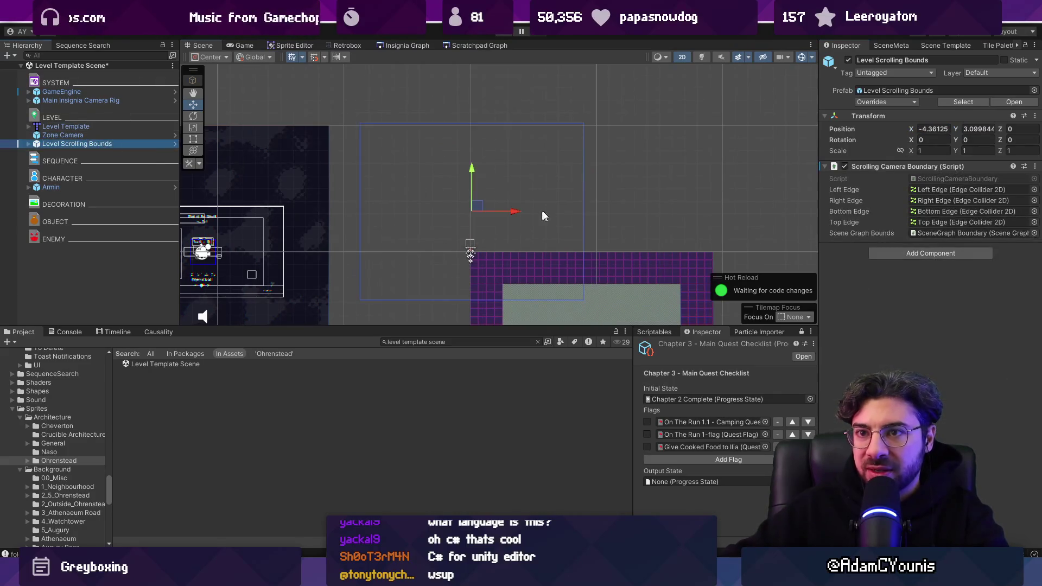
click(934, 129)
text(0)
key(Tab)
text(0)
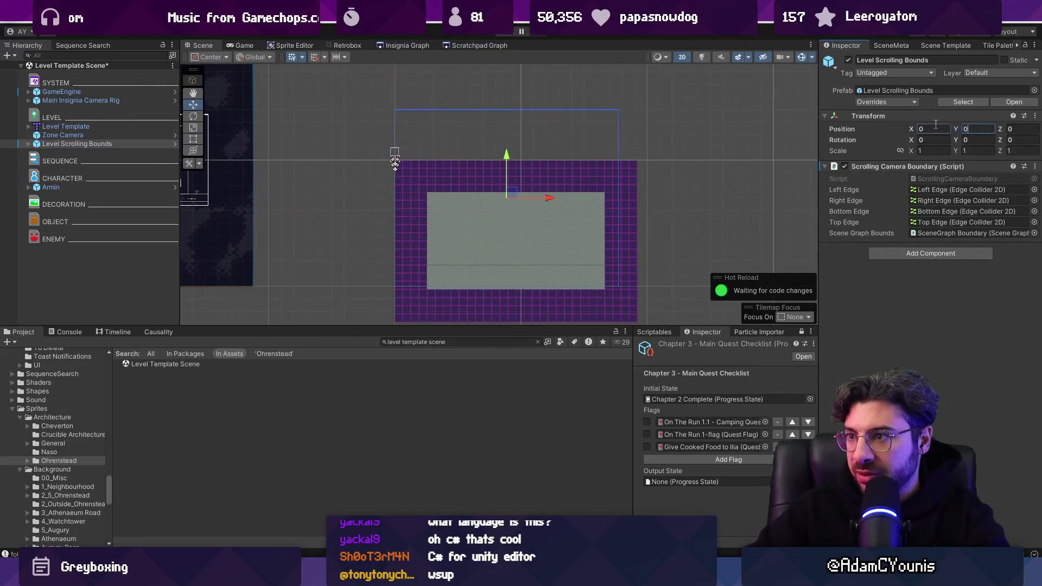
click(1035, 166)
key(Escape)
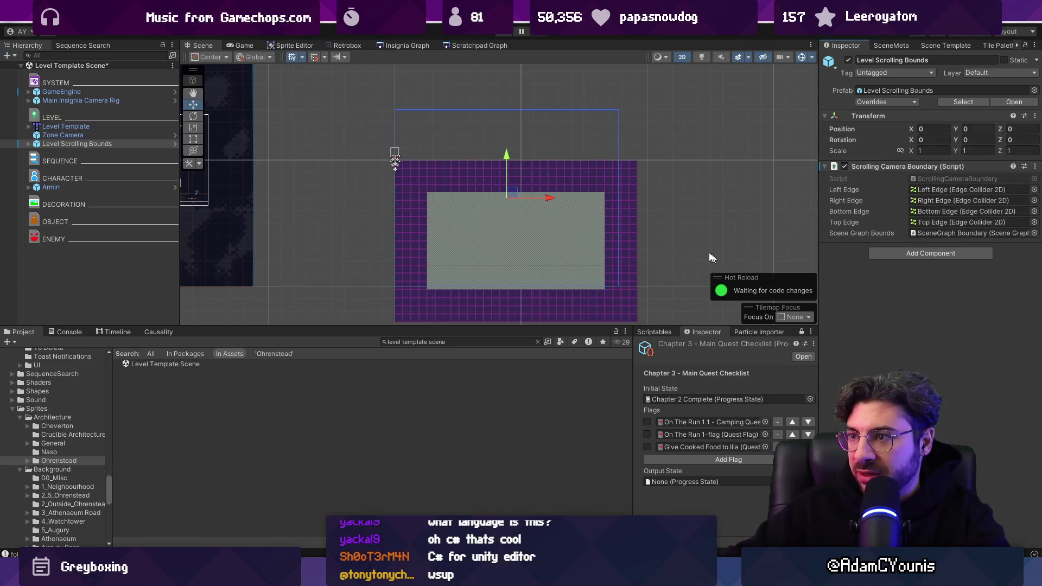
drag(648, 234, 625, 189)
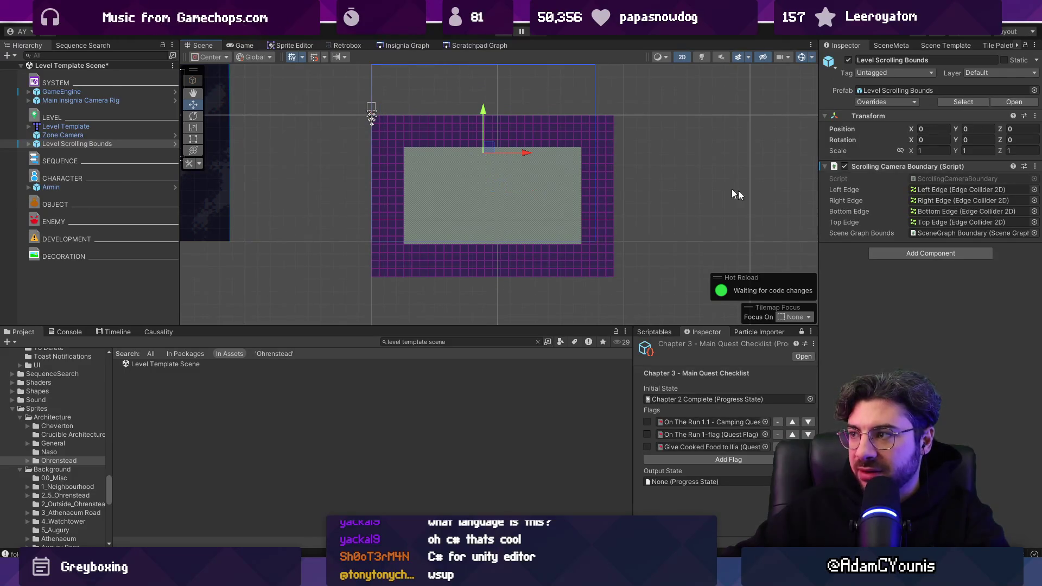
Align the Left Edge and Right Edge collider points with the room's top and bottom corners.
click(29, 144)
click(64, 153)
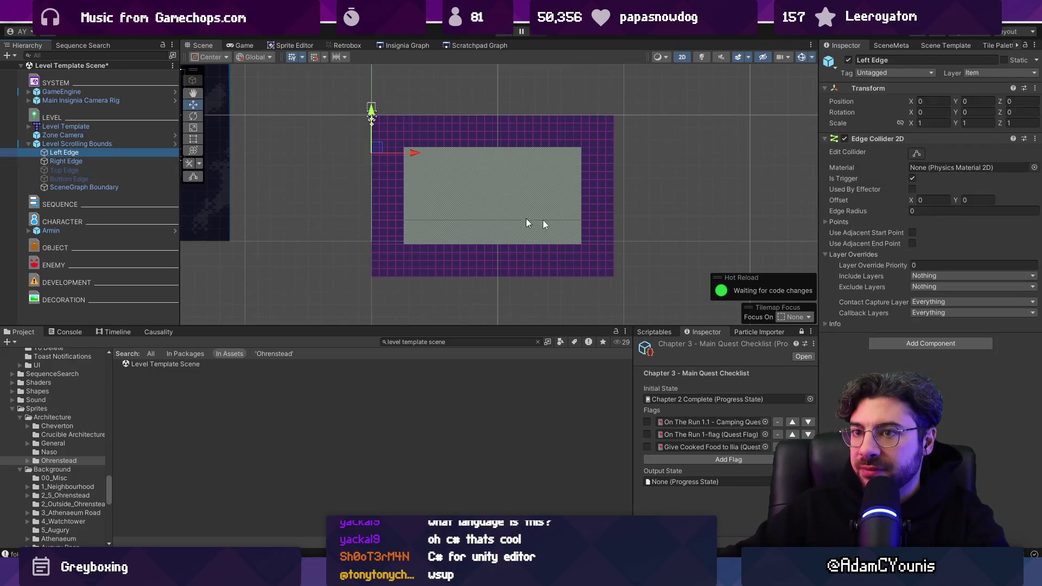
click(917, 153)
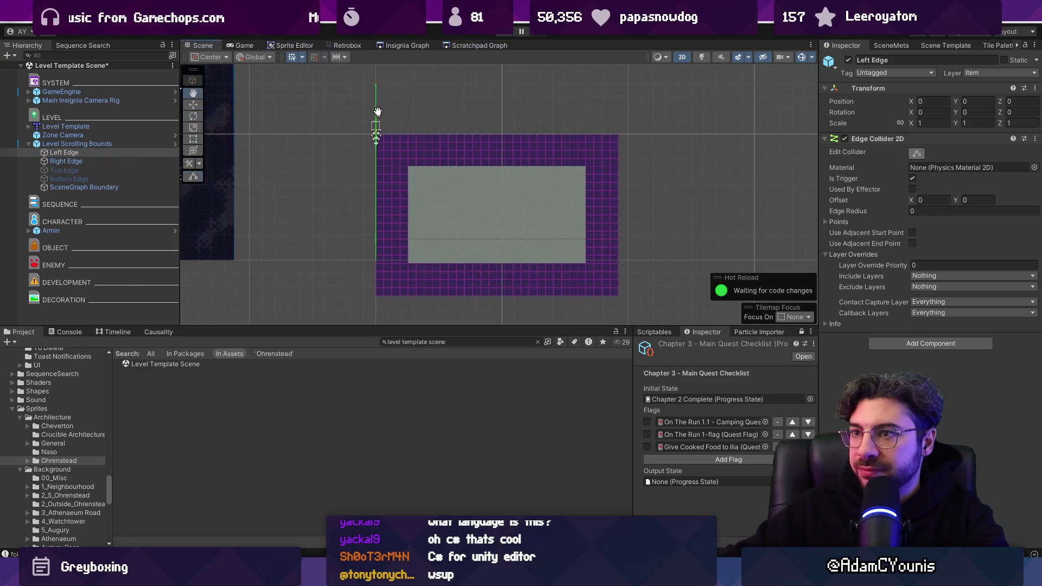
drag(380, 108, 381, 137)
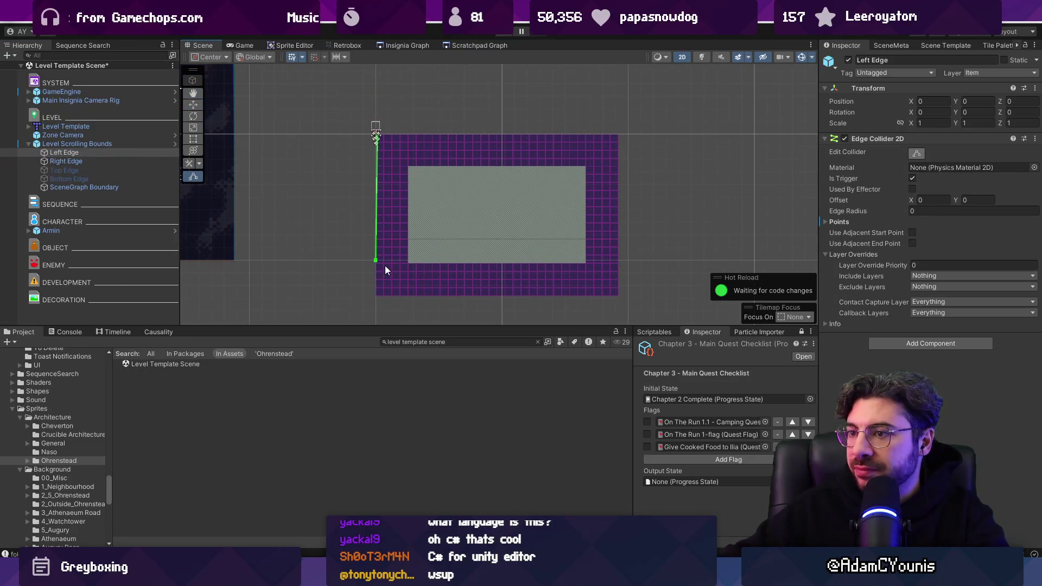
drag(379, 263, 382, 297)
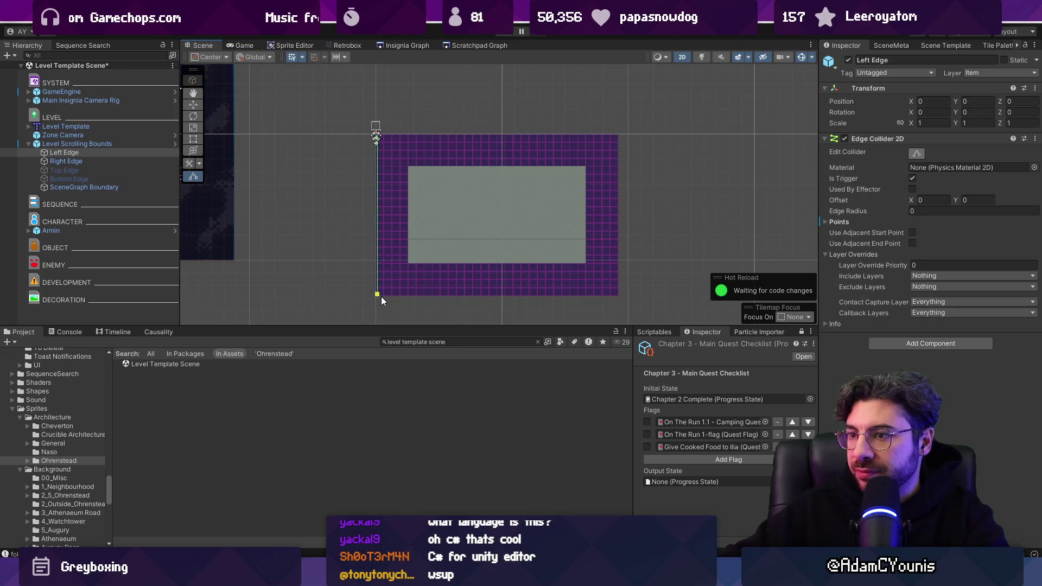
click(113, 163)
drag(601, 81, 618, 134)
drag(599, 260, 617, 297)
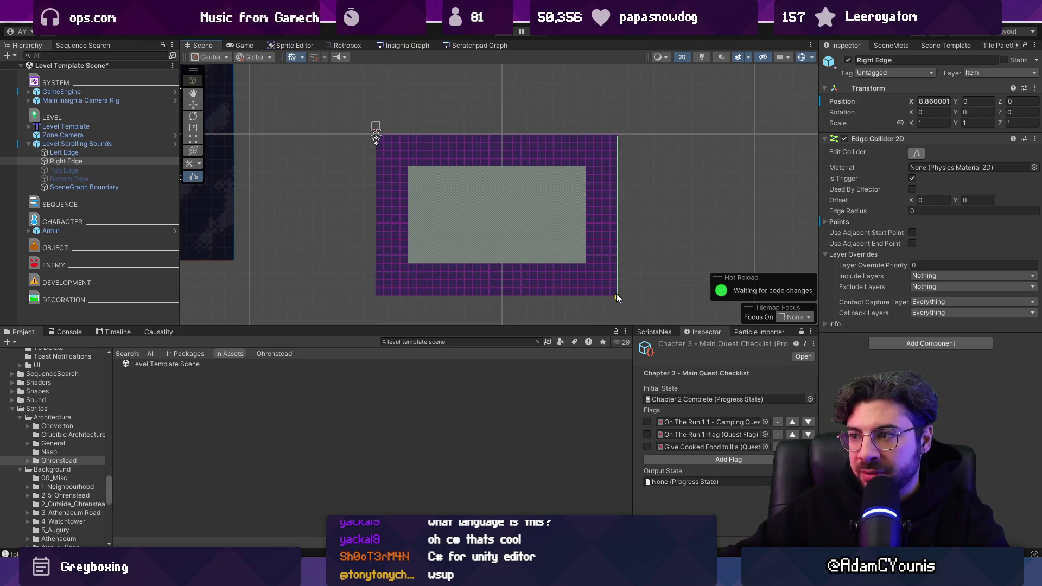
Move Armin into the middle of the room and save the Level Template Scene.
click(65, 230)
mouse_move(383, 127)
mouse_down()
mouse_move(502, 220)
mouse_move(508, 244)
mouse_up()
key(ctrl+s)
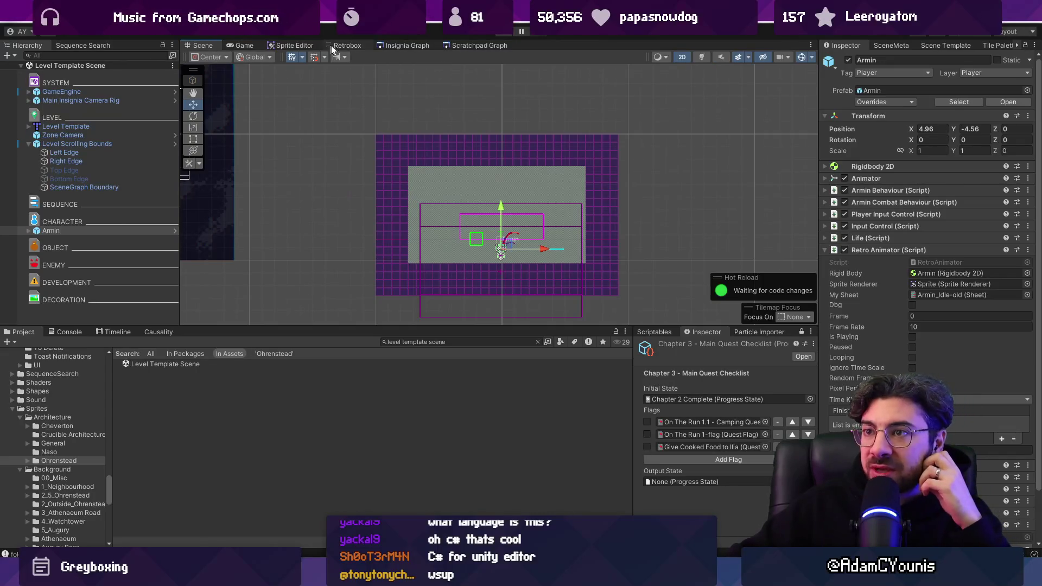
Open Masalyaar Interior from the scene graph, snap its scrolling bounds to geometry and re-enable the script.
click(400, 46)
double_click(487, 216)
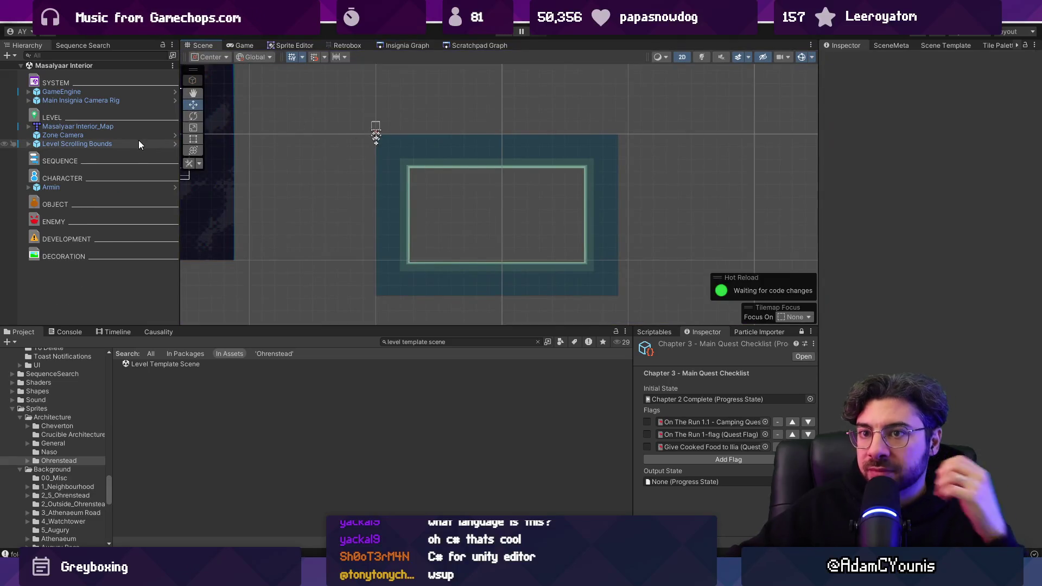
click(139, 142)
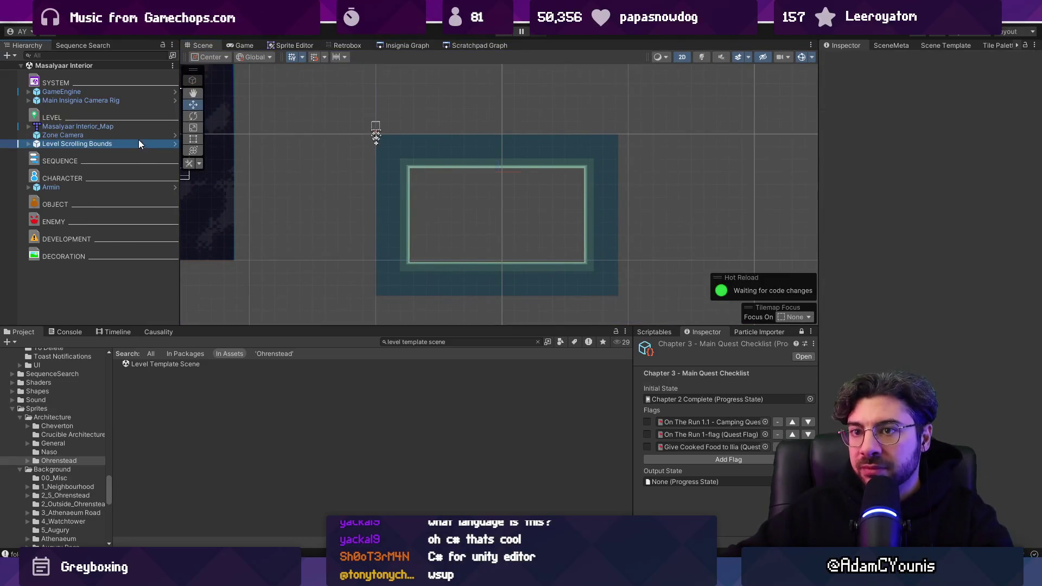
click(844, 167)
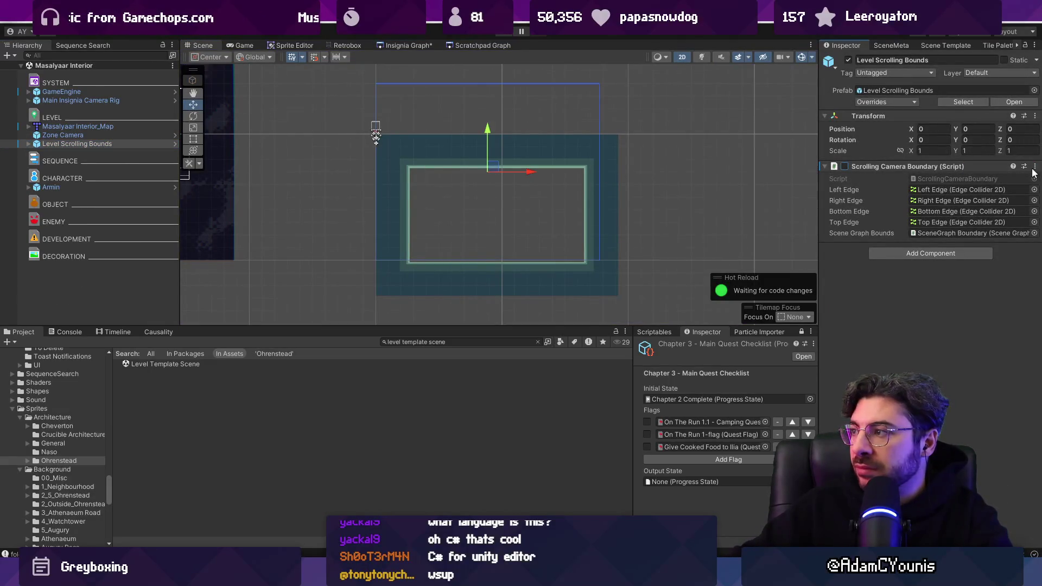
click(1035, 166)
click(964, 353)
click(845, 167)
Place the Masalyaar Interior node left of Naso Mine and pan across the scene graph.
click(396, 46)
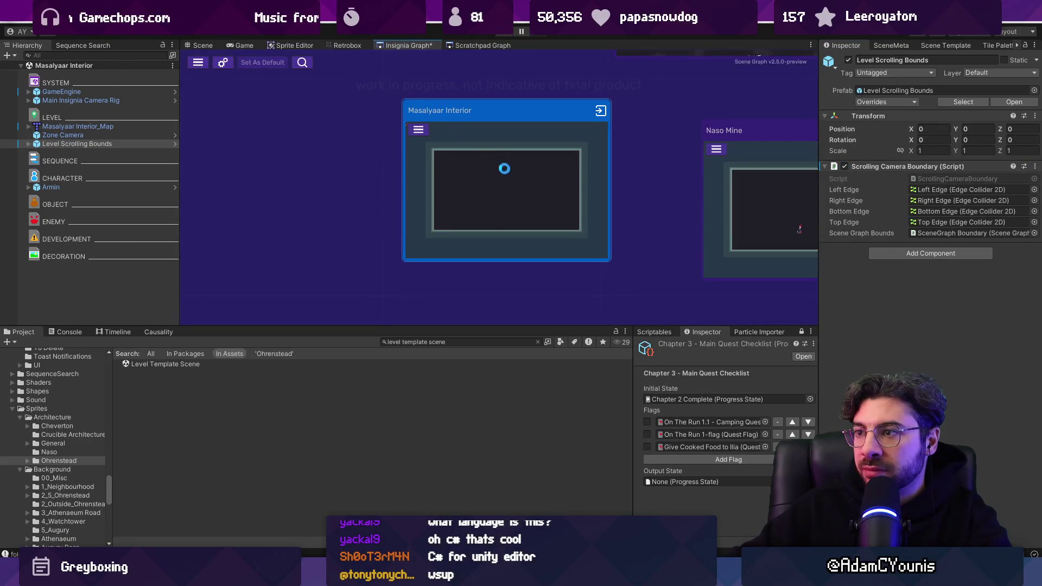
drag(411, 228, 421, 232)
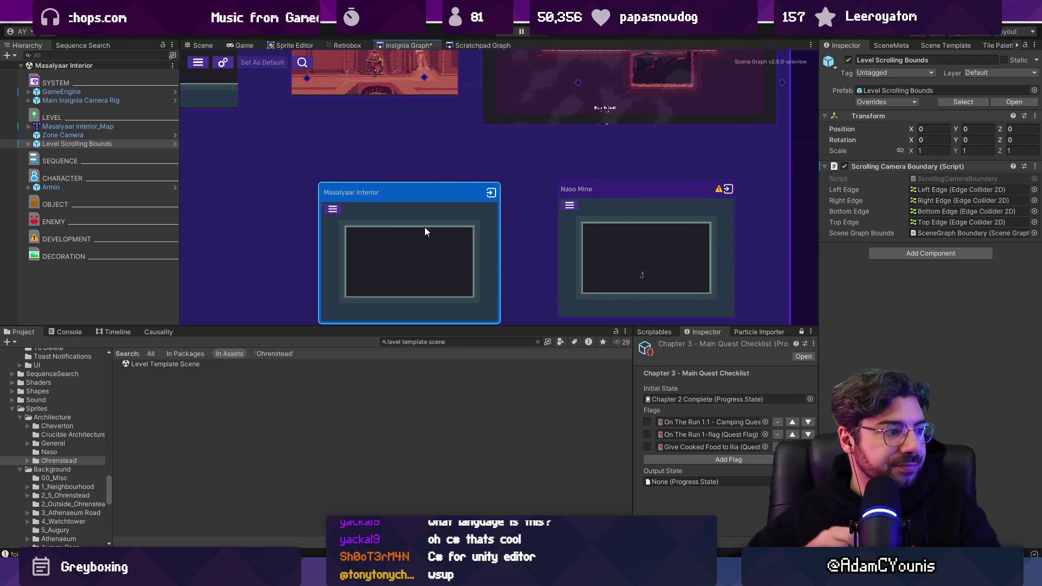
scroll(437, 203, down, 6)
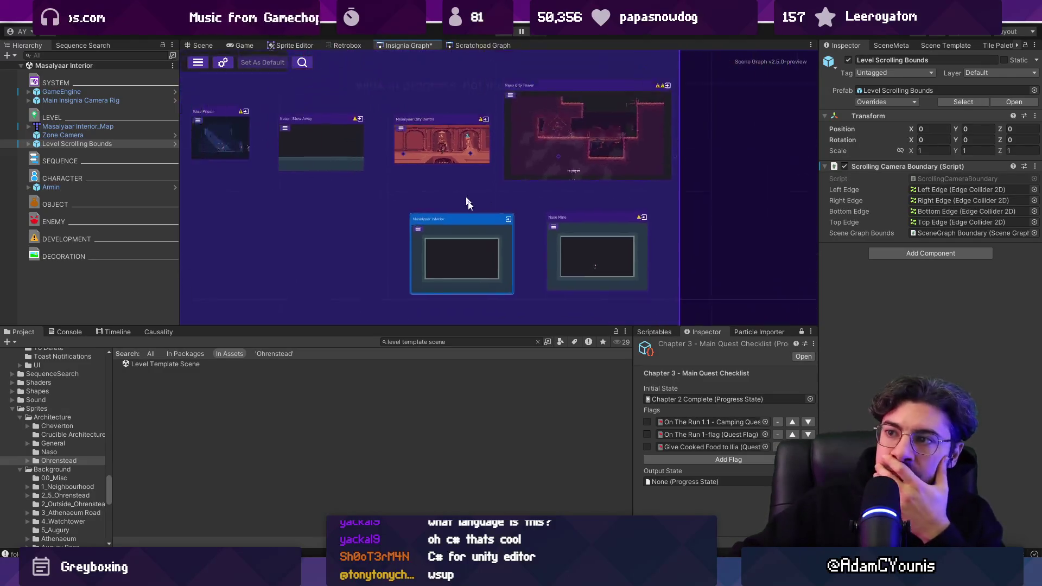
drag(564, 250, 692, 234)
mouse_move(547, 328)
mouse_down()
mouse_move(546, 407)
mouse_move(547, 390)
mouse_up()
drag(820, 291, 856, 290)
drag(439, 247, 553, 266)
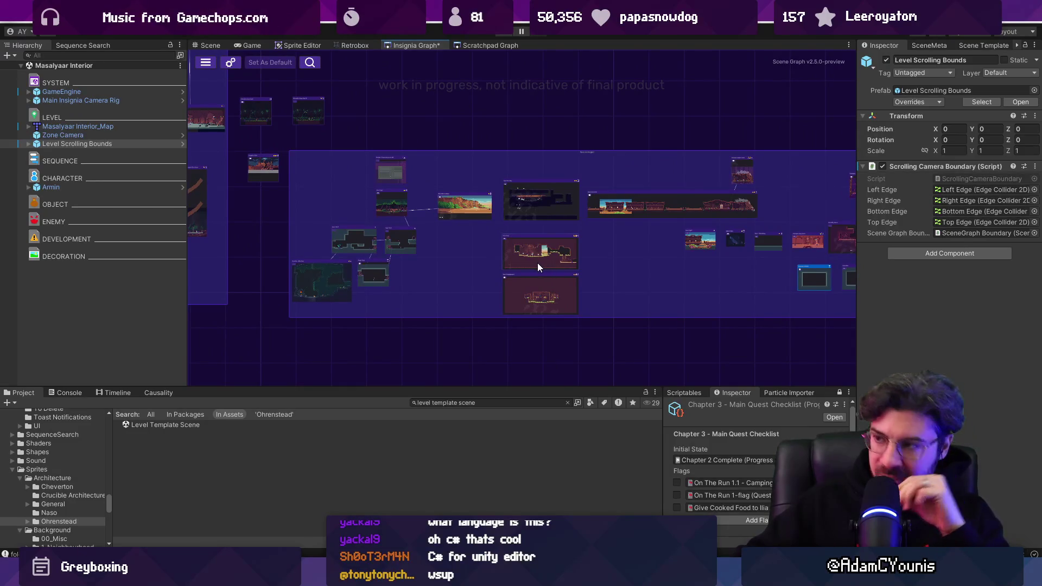
drag(645, 259, 589, 255)
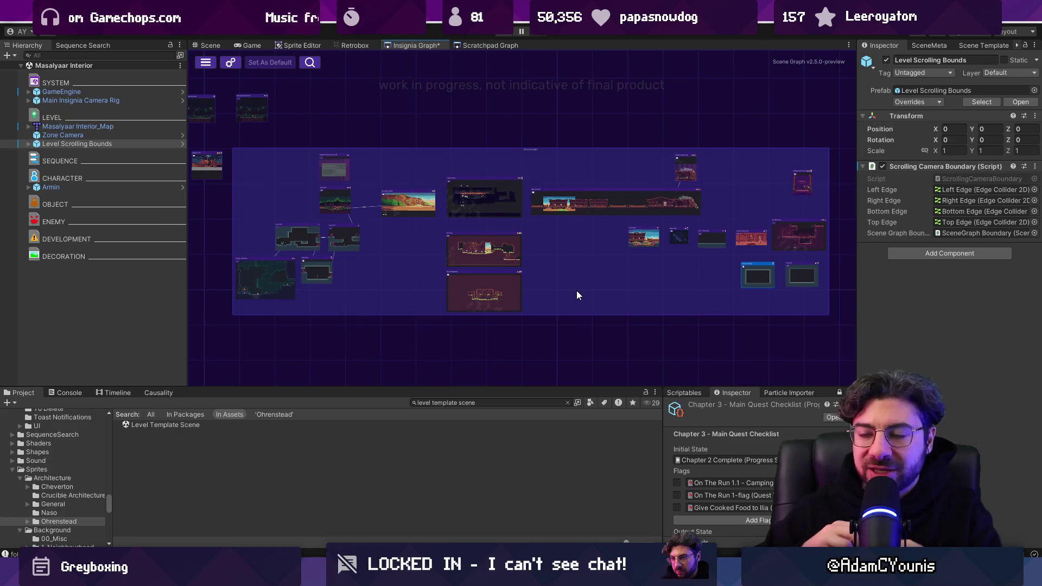
scroll(298, 250, up, 5)
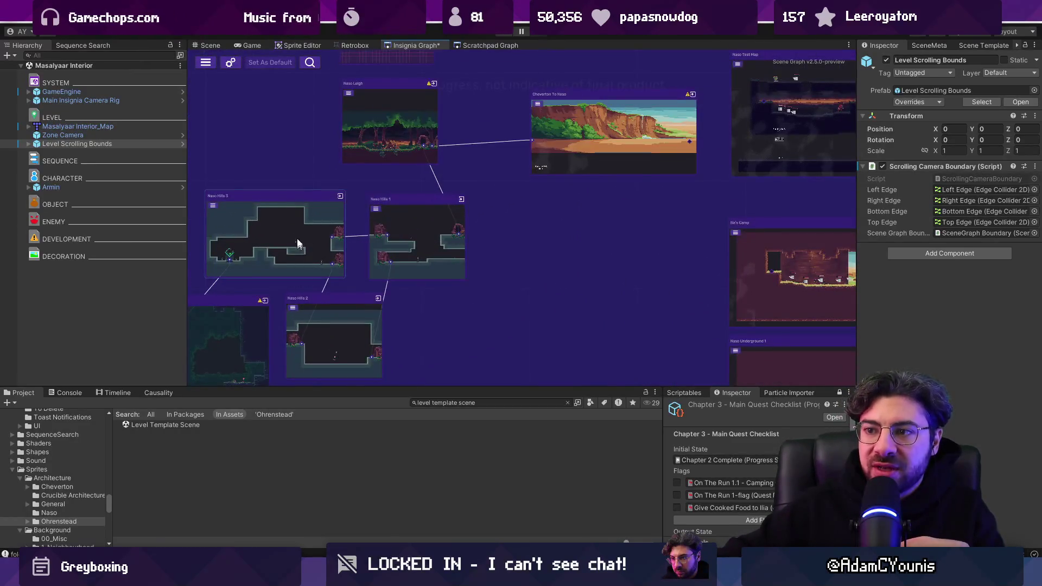
drag(679, 255, 313, 224)
drag(659, 228, 228, 260)
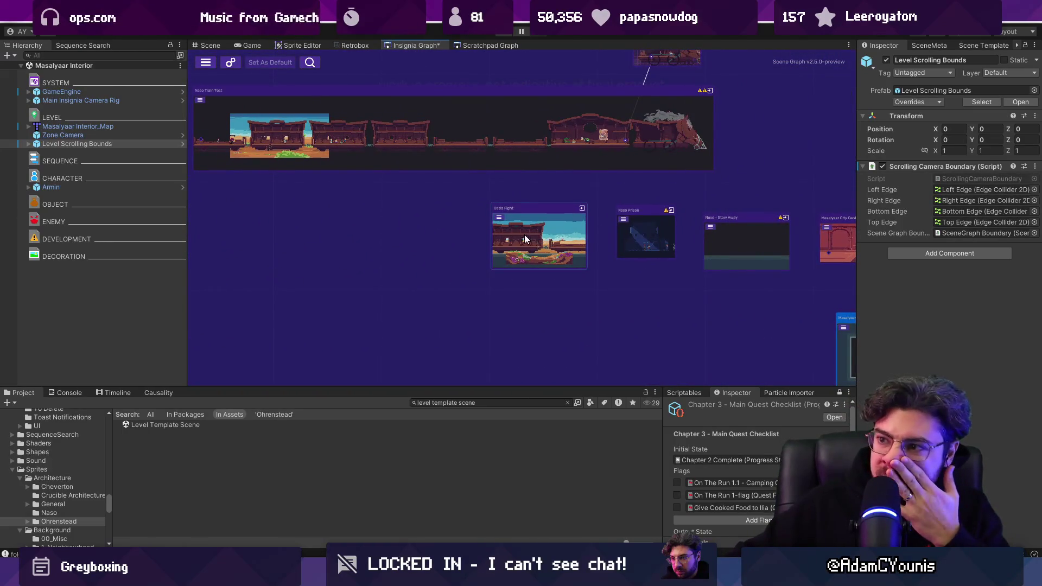
scroll(836, 239, up, 4)
Inspect the Naso - Stow Away and Naso City Tower nodes in the graph.
click(389, 227)
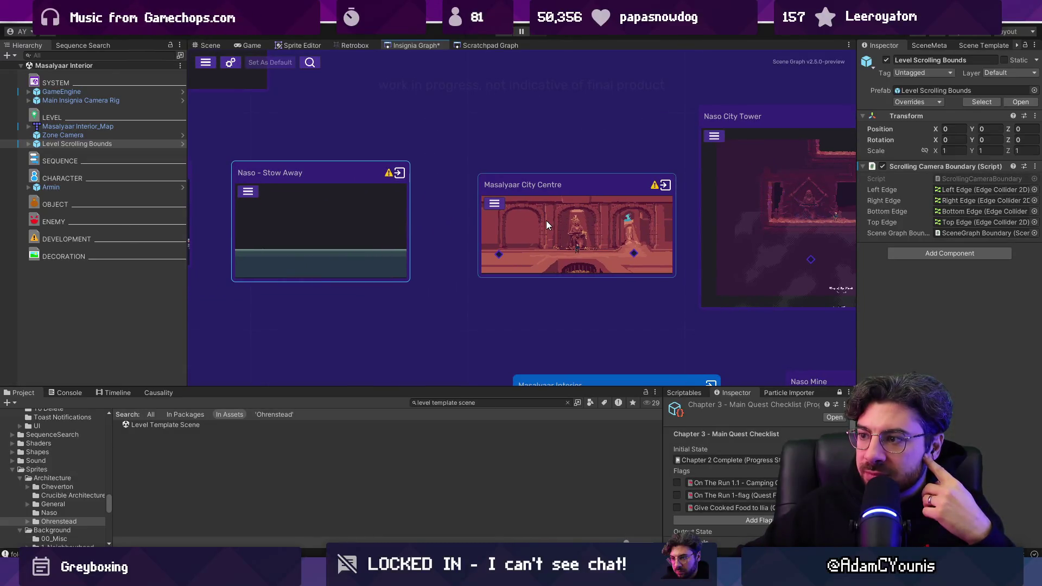
scroll(538, 220, down, 5)
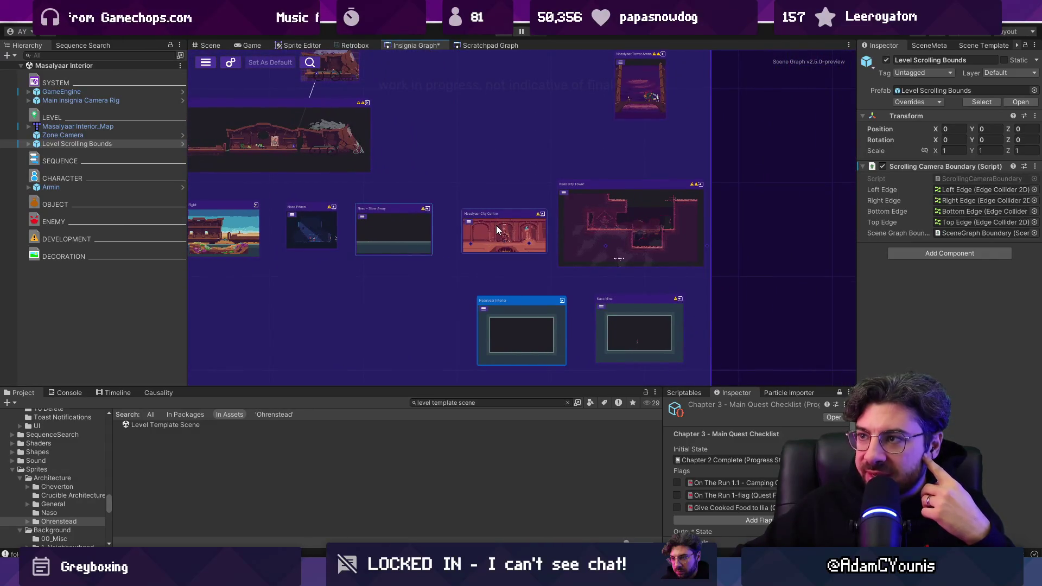
scroll(602, 221, up, 5)
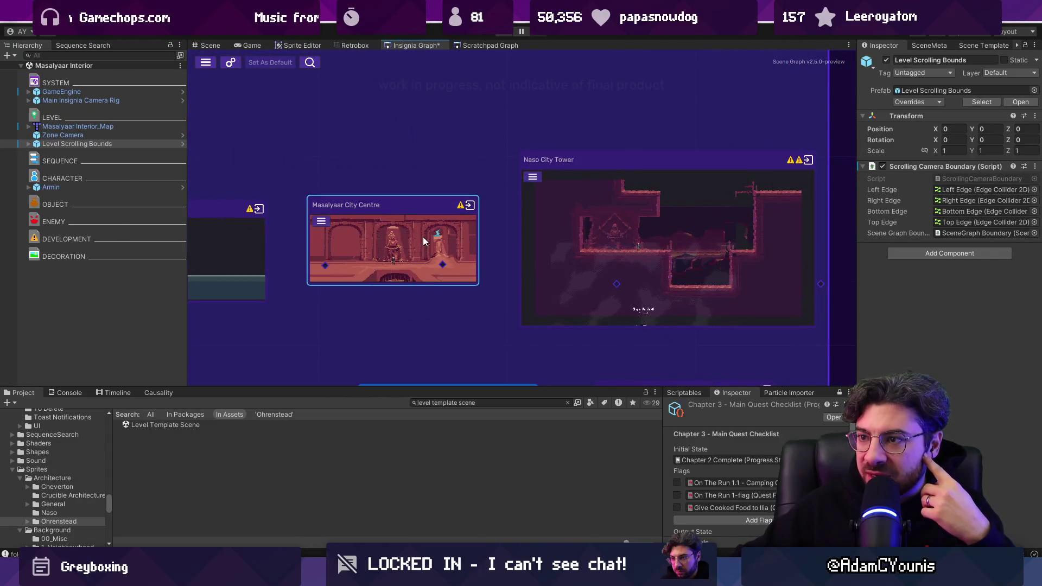
click(650, 224)
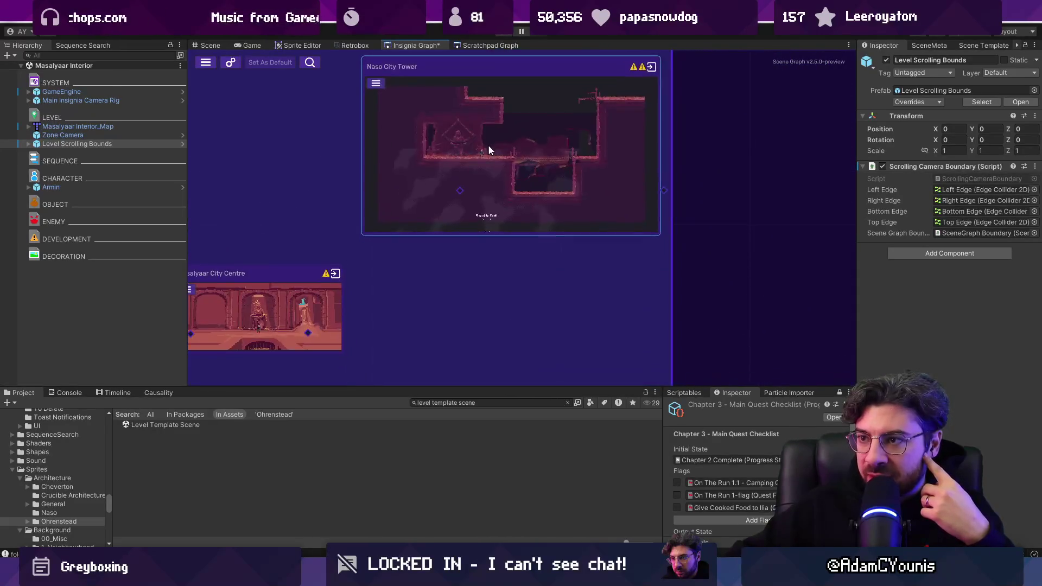
click(444, 300)
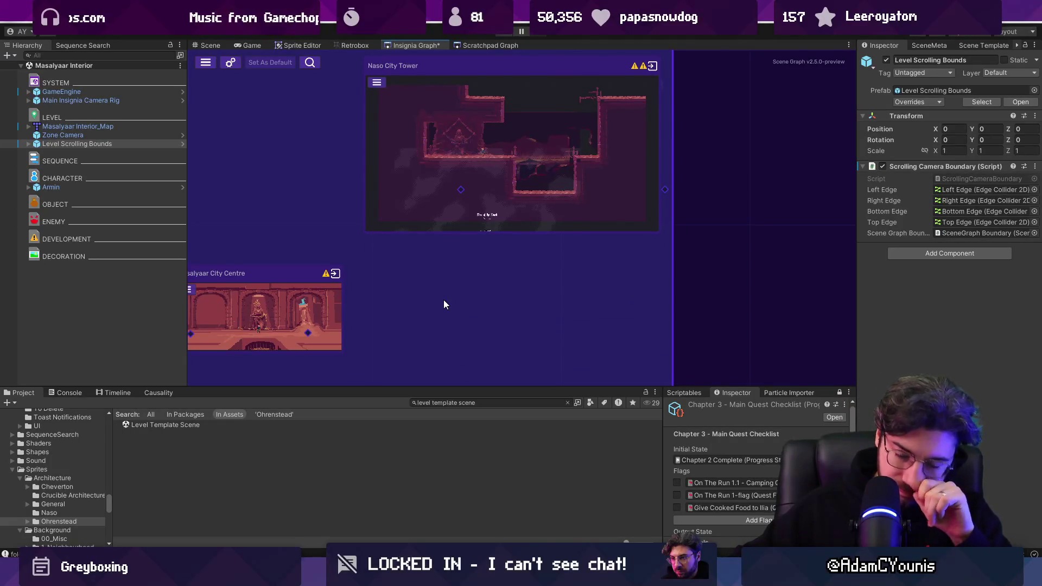
drag(441, 301, 506, 278)
Clear the Project asset search so the Ohrenstead architecture assets are listed again.
click(568, 403)
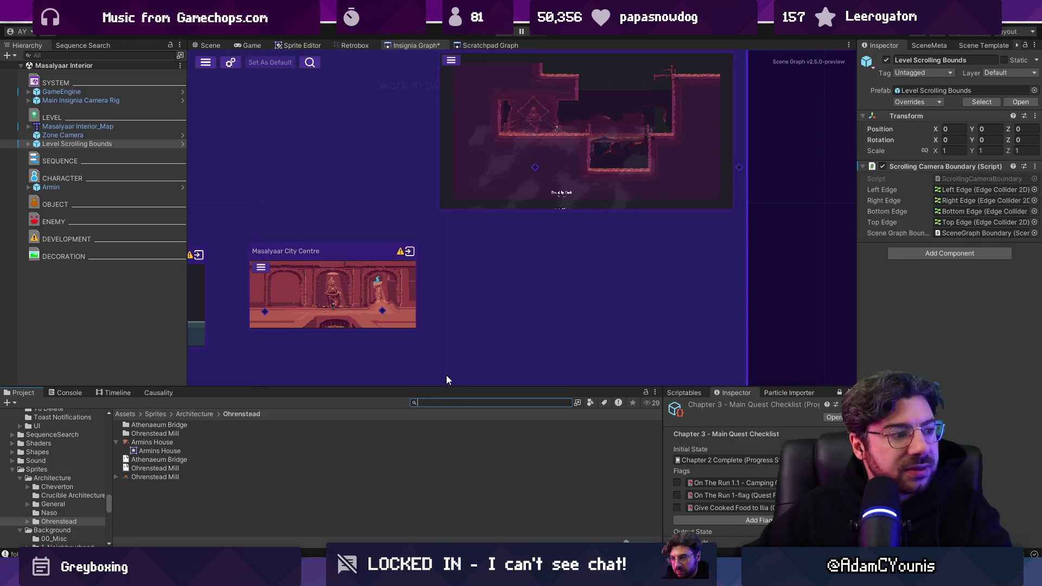
click(488, 306)
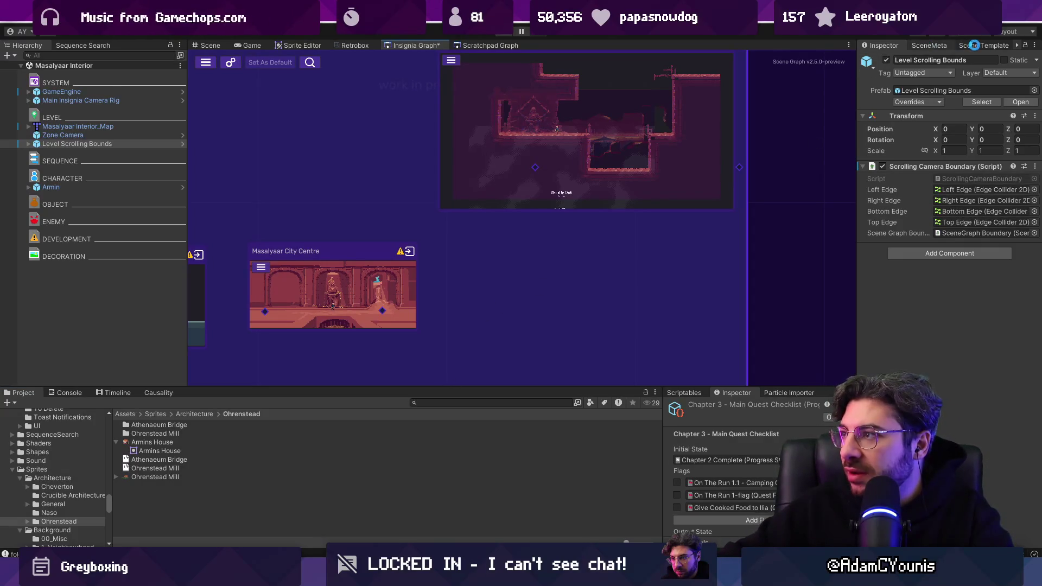
click(974, 46)
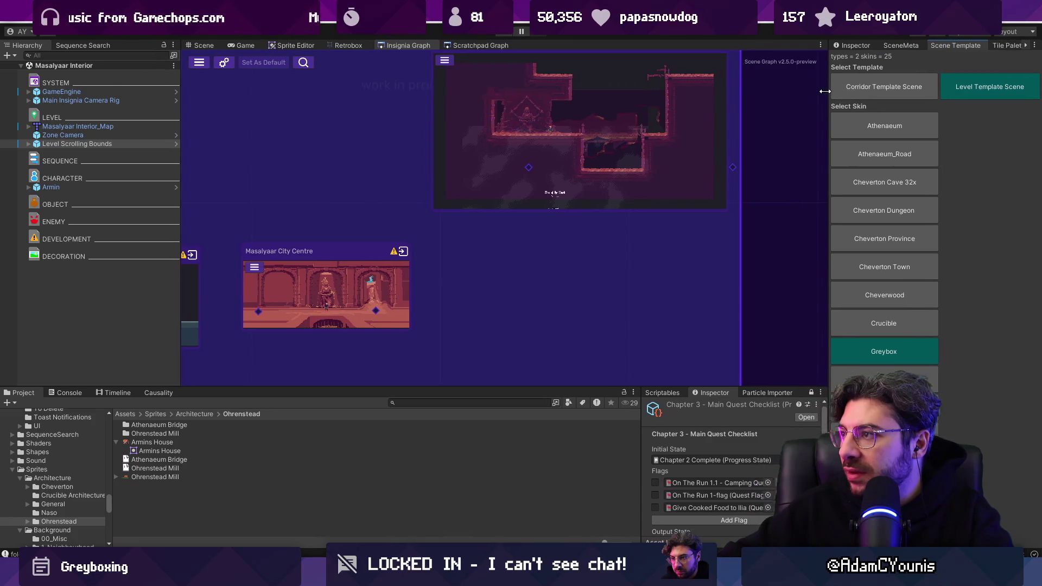
Generate the Masalyaar Main Street scene from Corridor Template Scene with the Greybox skin.
click(909, 77)
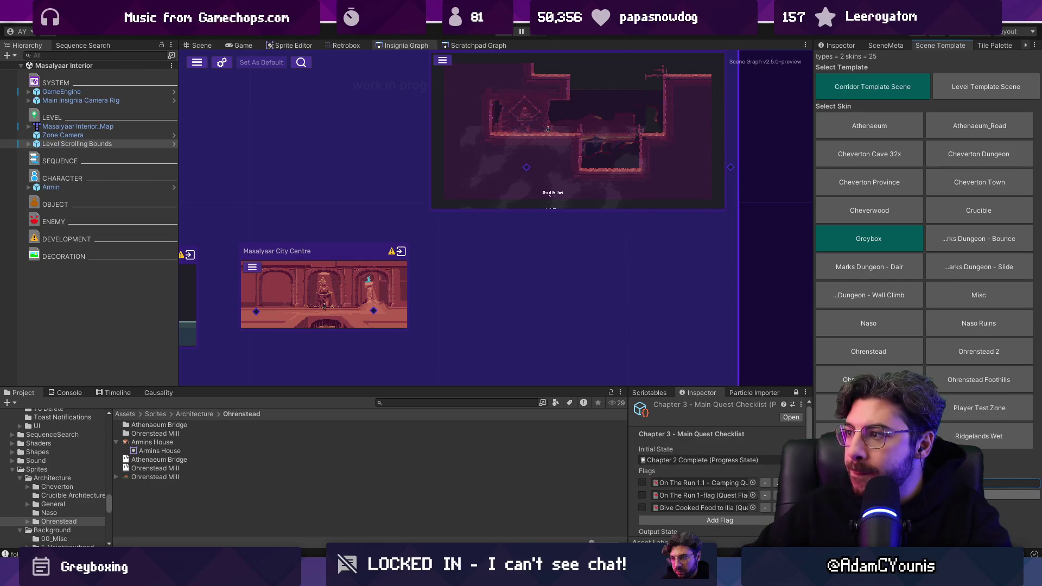
click(411, 403)
text(main street)
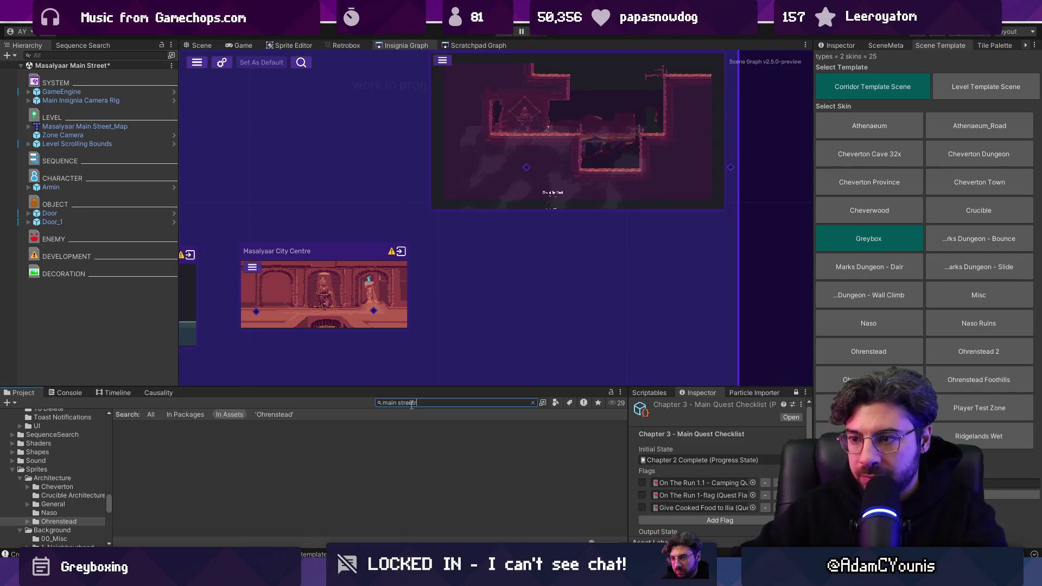
Add Masalyaar Main Street as a scene graph node and frame its map in the scene view.
mouse_move(167, 445)
mouse_down()
mouse_move(496, 286)
mouse_move(537, 296)
mouse_up()
scroll(539, 299, down, 2)
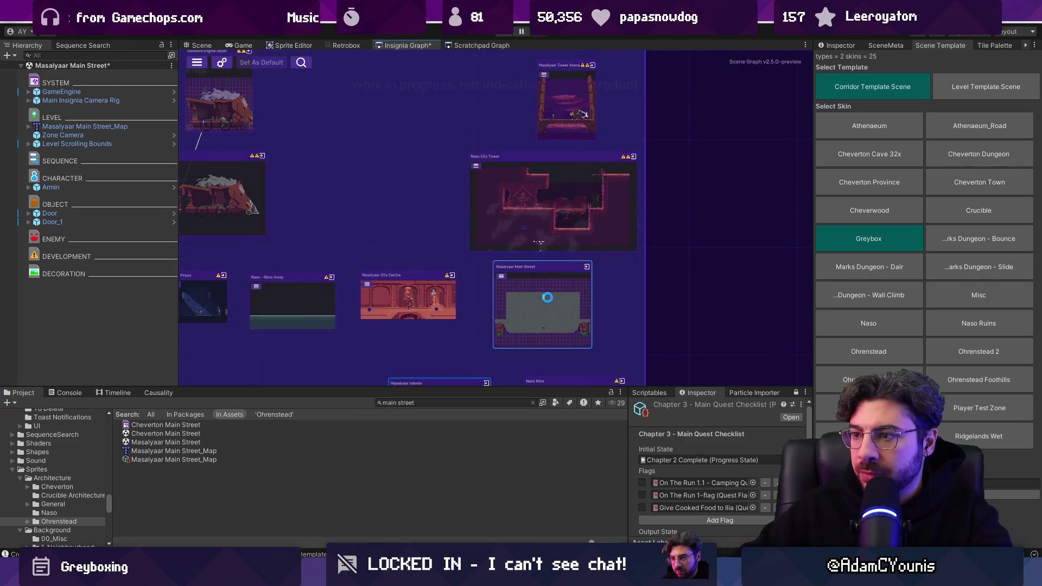
click(108, 127)
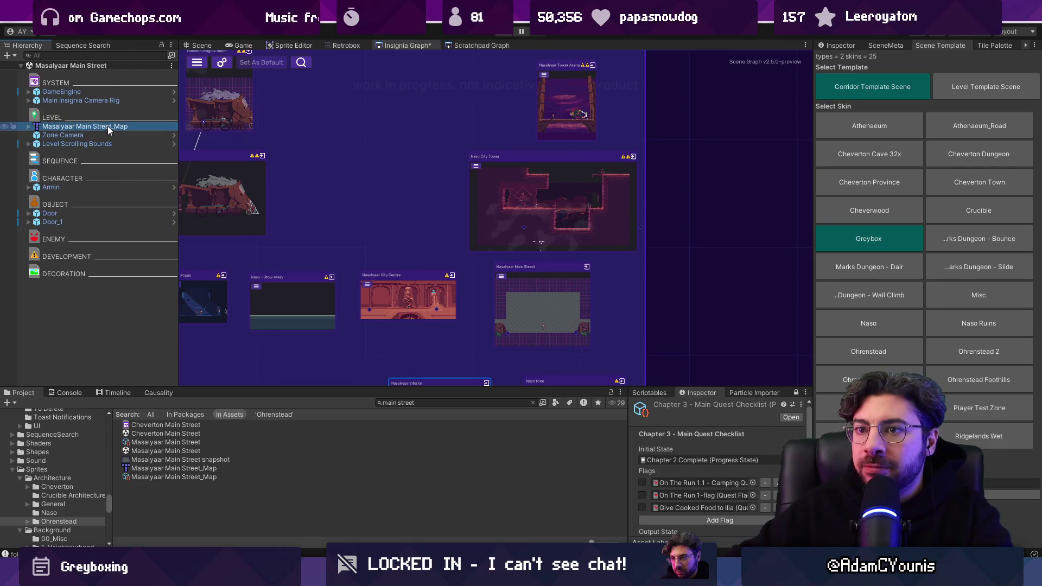
click(201, 46)
key(f)
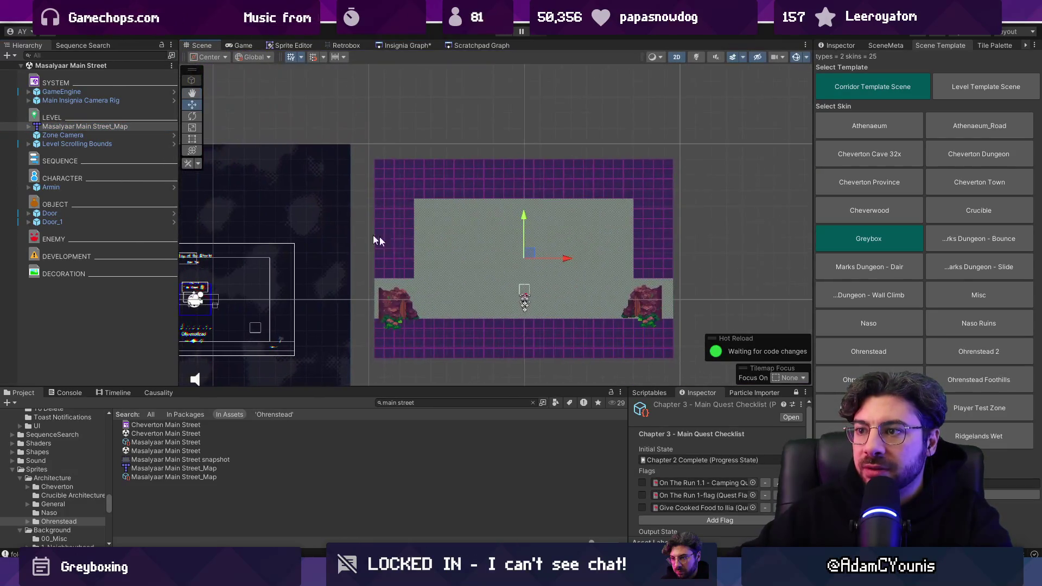
click(84, 144)
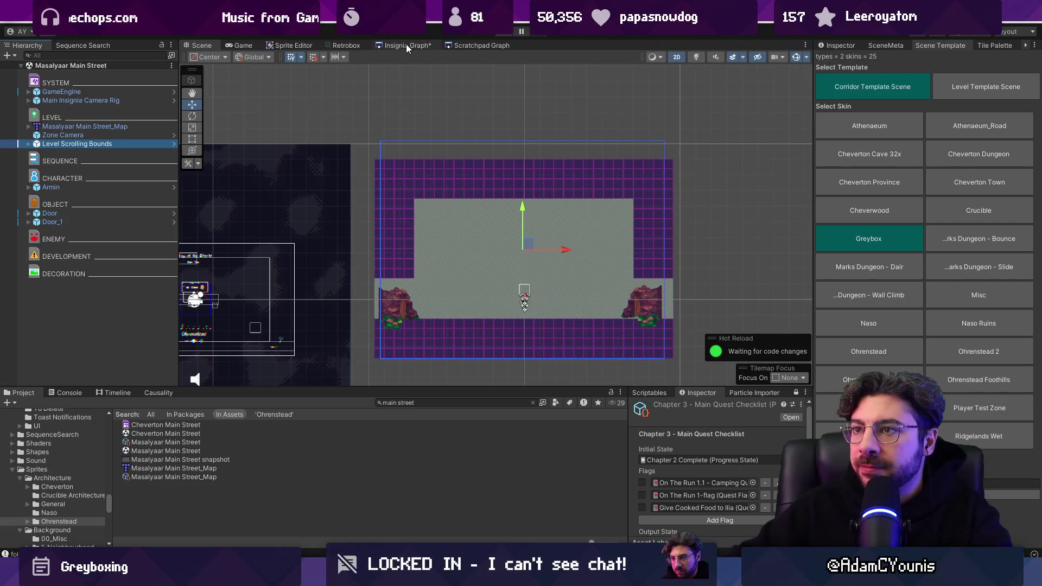
In Tiled, enable unity:ignore on the Main Street map's prototype layer and save for reimport.
right_click(114, 127)
mouse_move(163, 242)
click(255, 243)
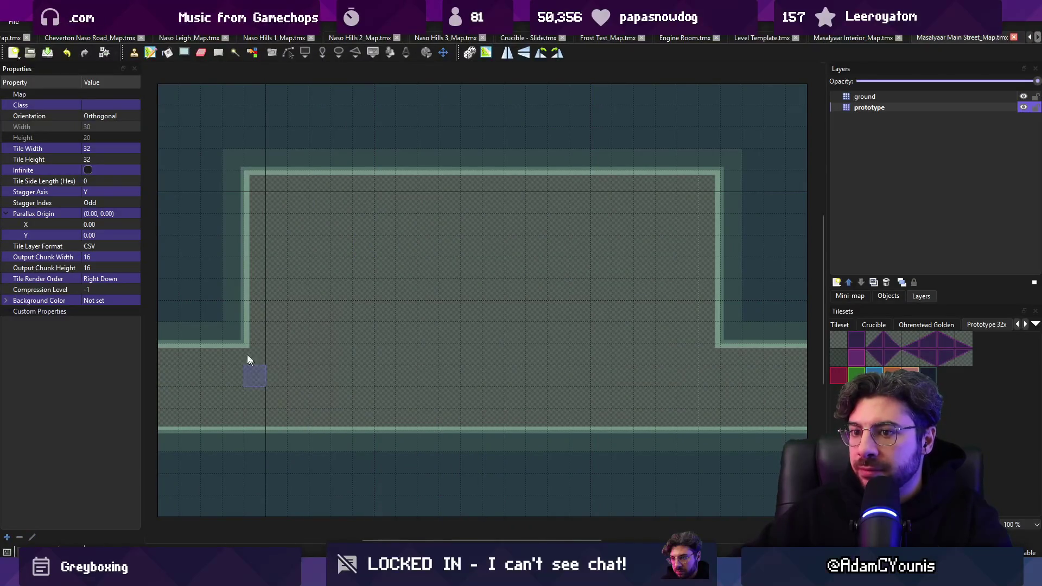
click(869, 108)
click(75, 246)
click(74, 246)
key(ctrl+s)
key(alt+Tab)
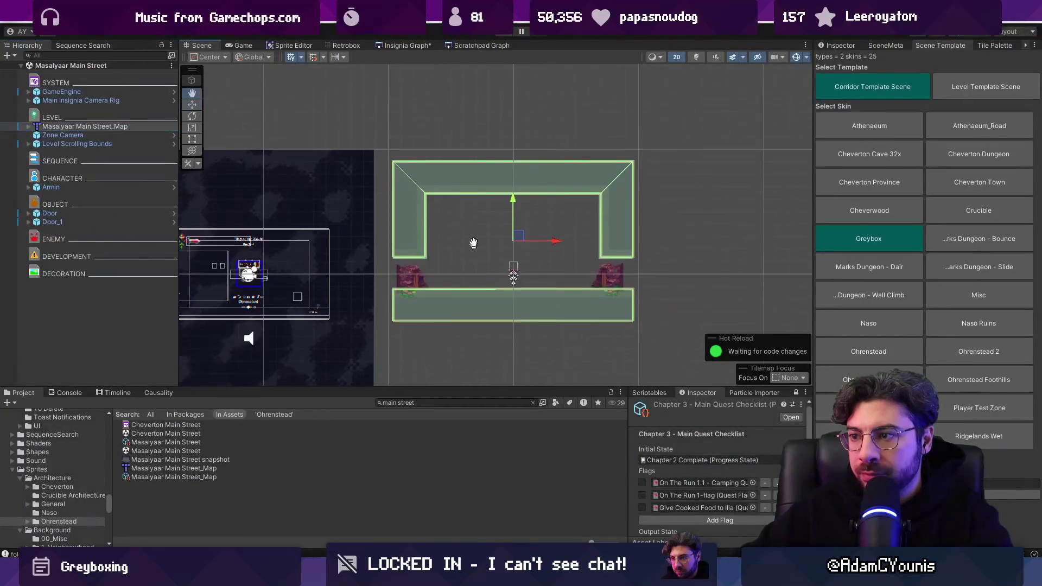
Open the Main Street room from the graph, inspect its Level Scrolling Bounds, then return to the graph.
click(405, 45)
scroll(456, 212, up, 3)
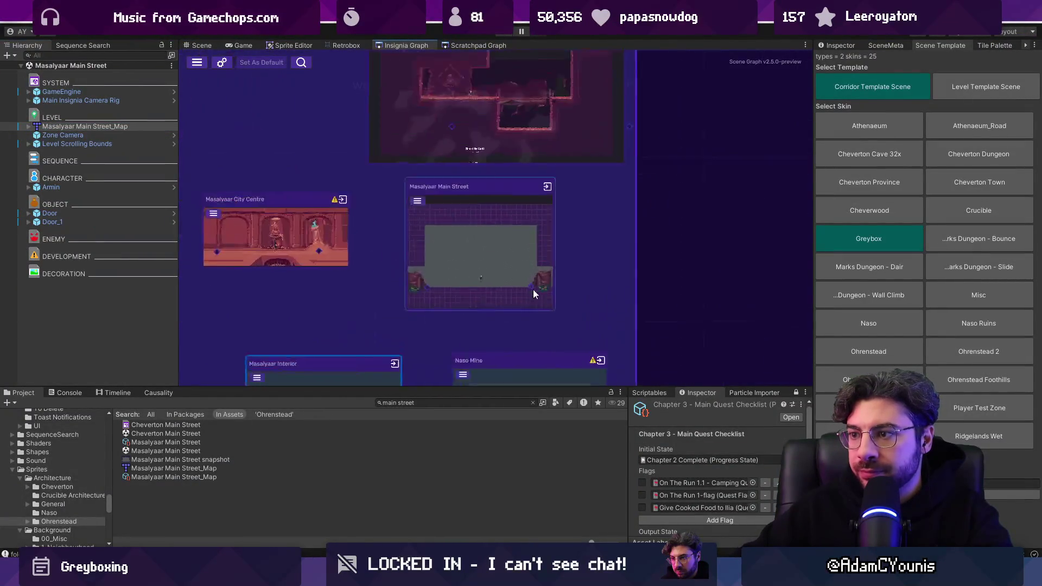
double_click(456, 212)
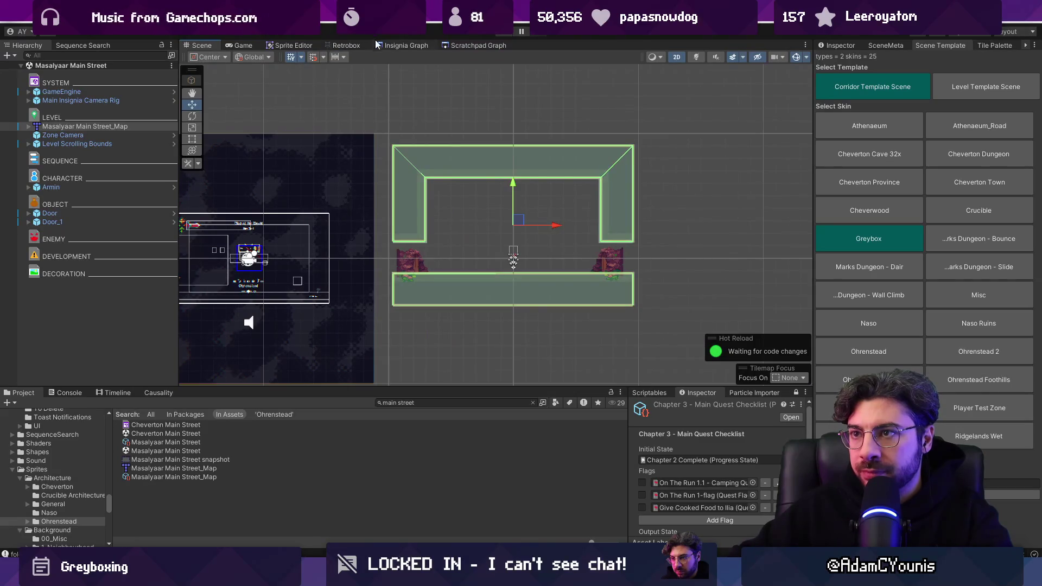
click(377, 46)
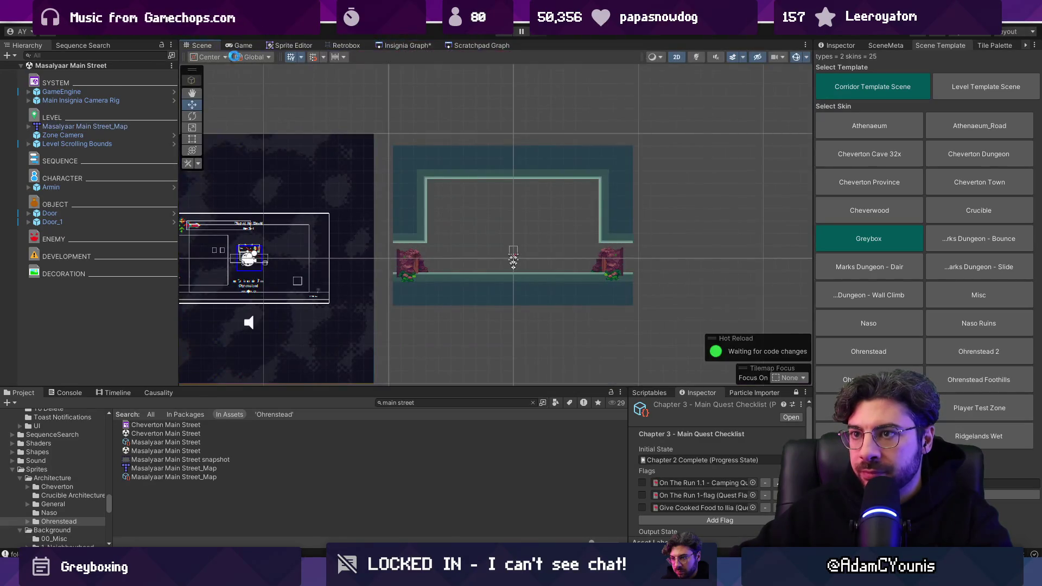
click(155, 145)
click(848, 46)
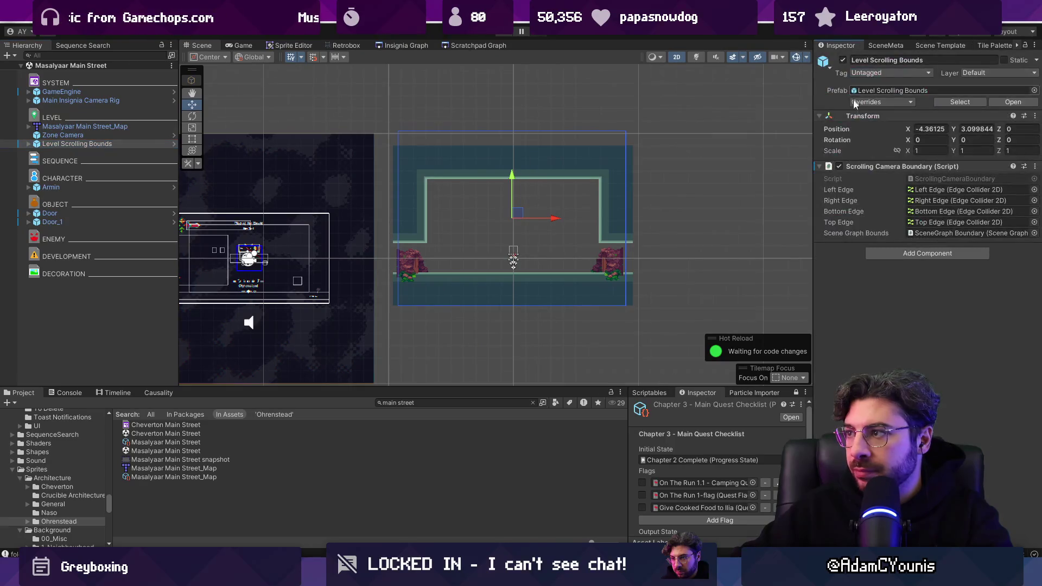
click(402, 45)
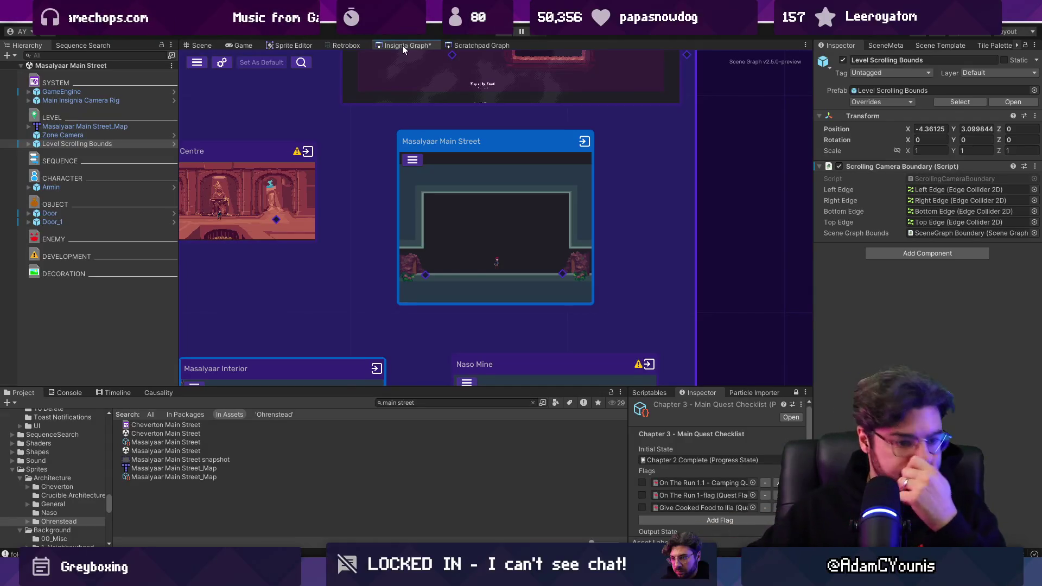
Zoom around the Insignia Graph and nudge the Masalyaar Interior node slightly right.
scroll(522, 167, down, 3)
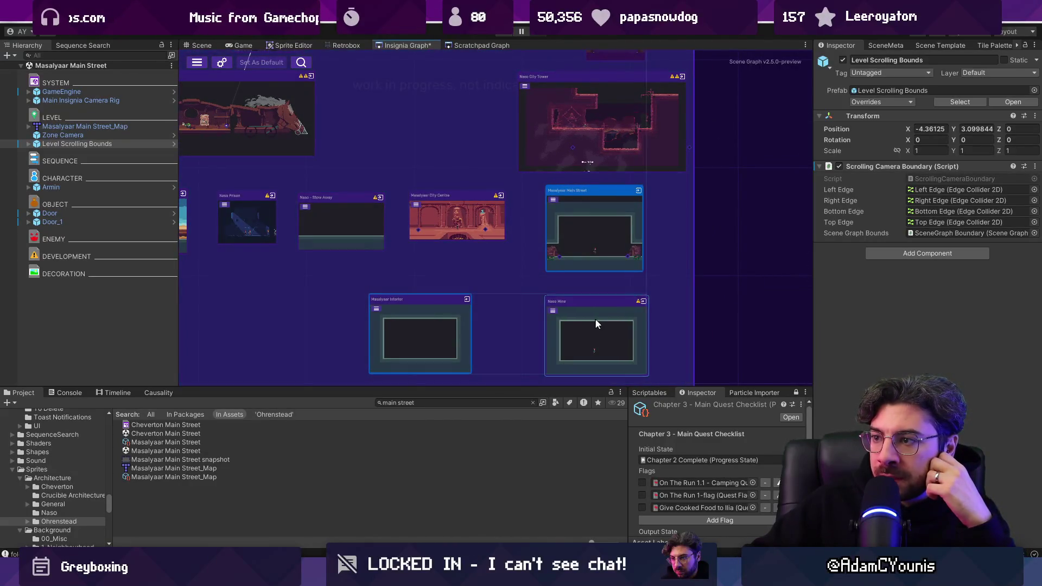
scroll(540, 233, up, 3)
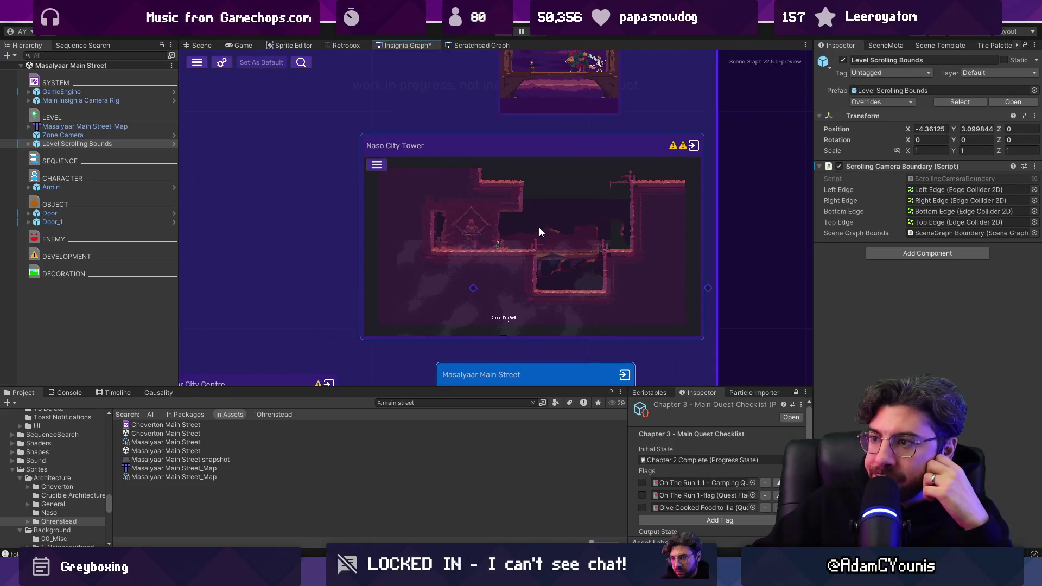
scroll(537, 227, down, 3)
scroll(529, 215, down, 3)
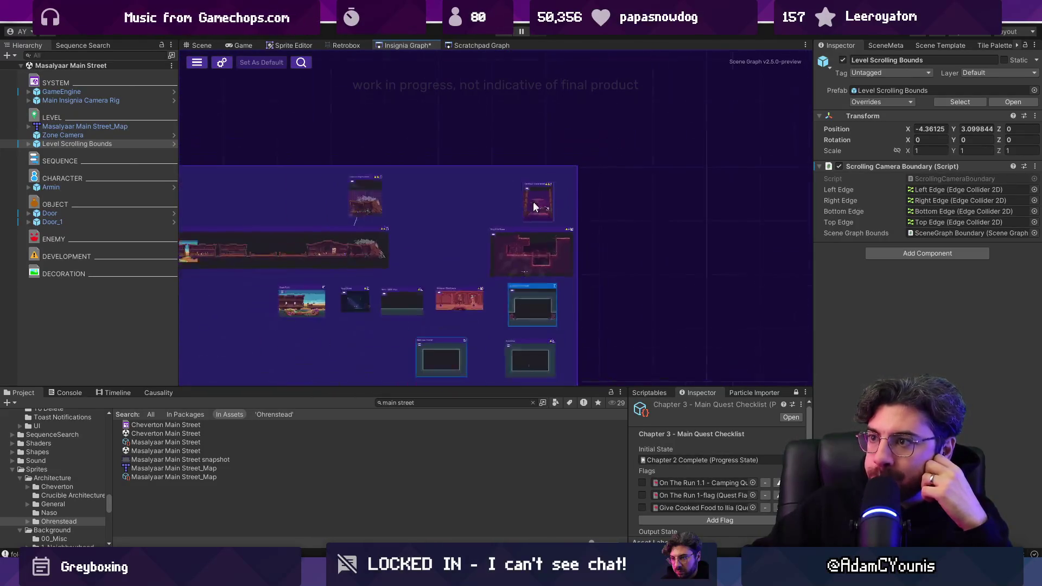
scroll(521, 284, up, 3)
drag(523, 293, 538, 194)
scroll(545, 282, down, 3)
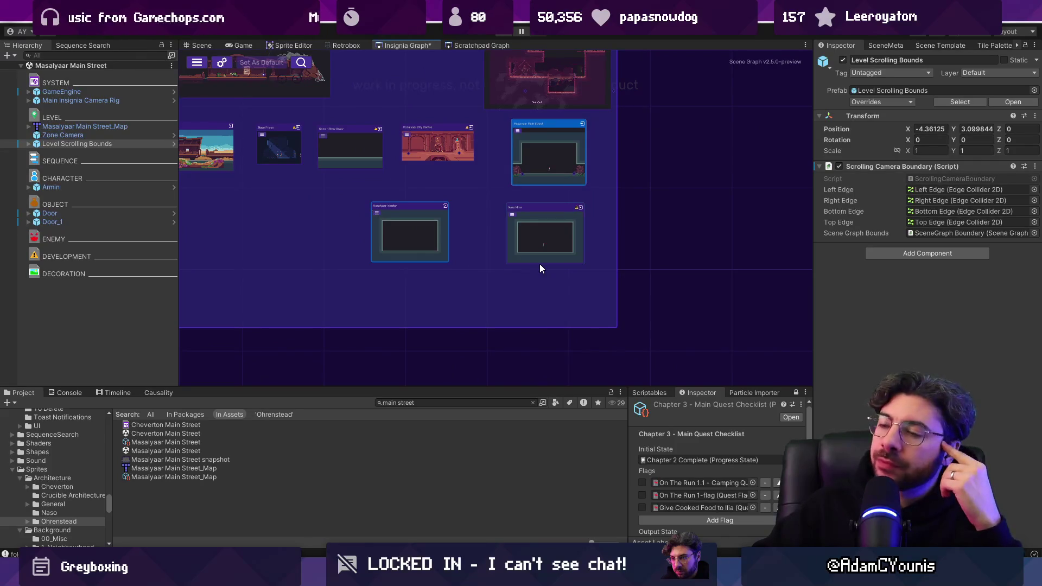
scroll(442, 239, up, 2)
drag(410, 228, 441, 227)
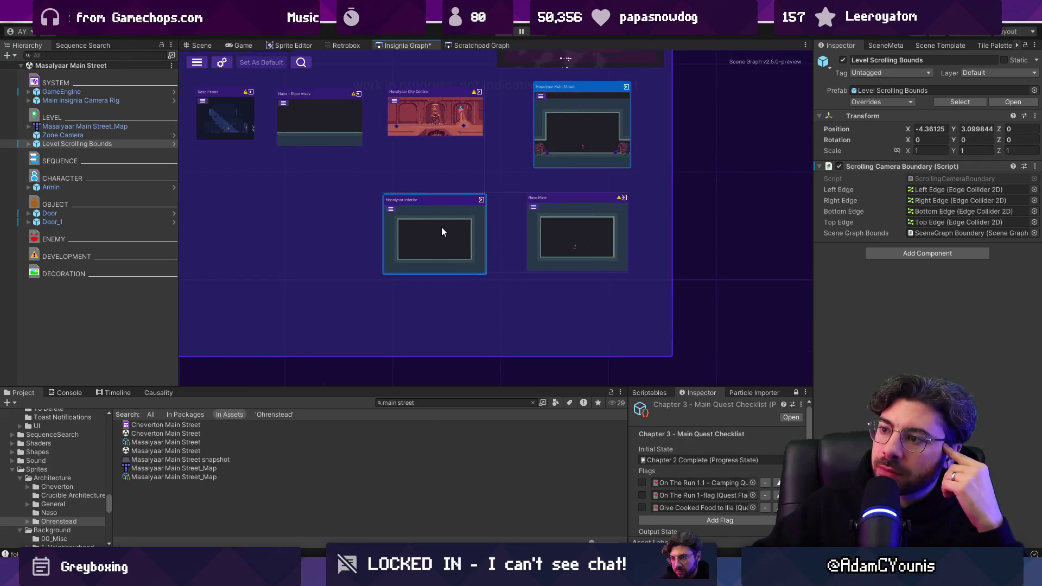
Pan across the graph to view other rooms and the neighbouring region frame.
drag(450, 191, 528, 343)
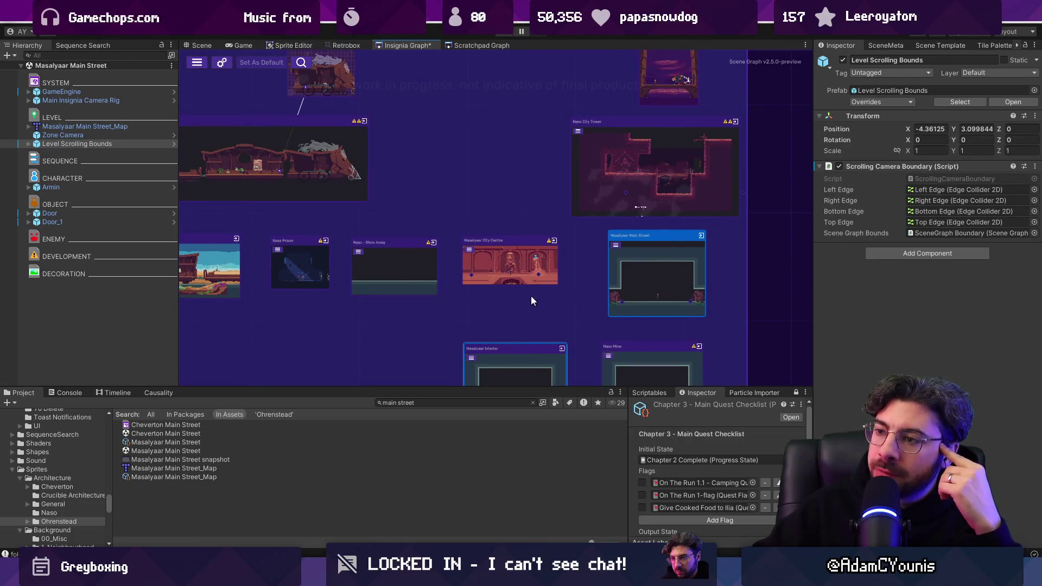
scroll(532, 298, down, 6)
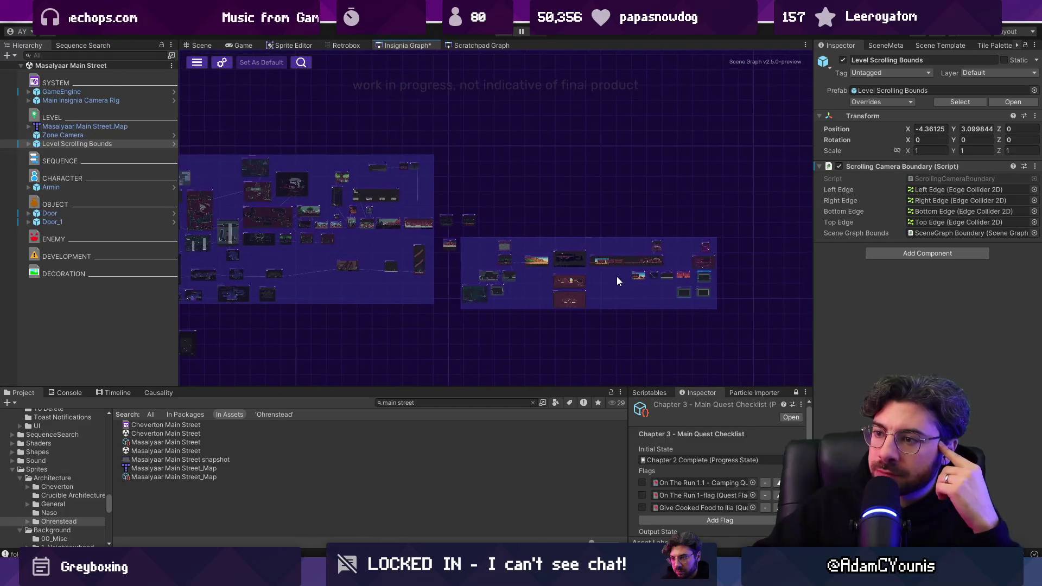
scroll(798, 282, up, 3)
scroll(500, 263, up, 2)
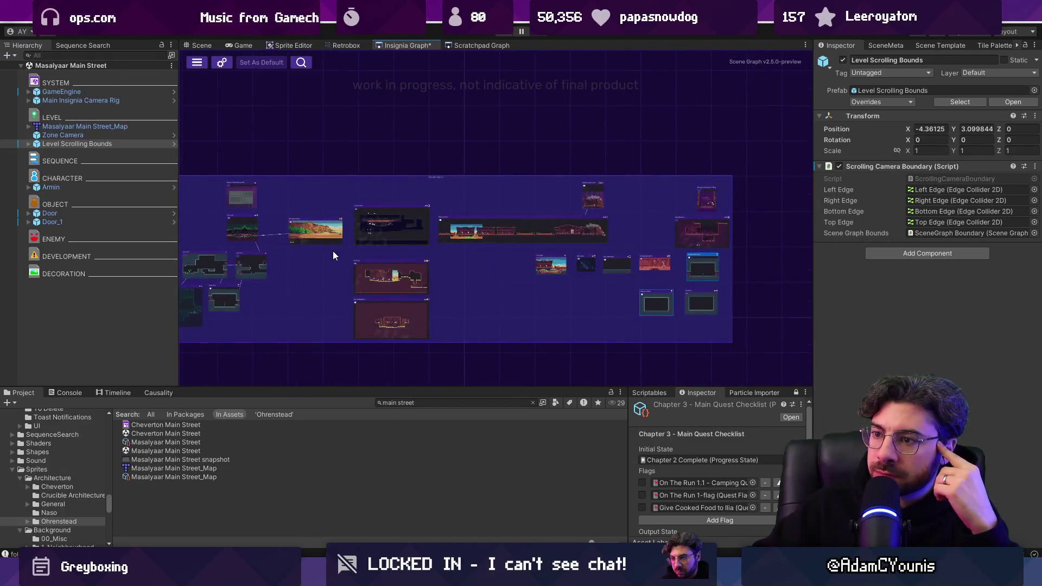
scroll(335, 251, up, 2)
scroll(455, 274, down, 2)
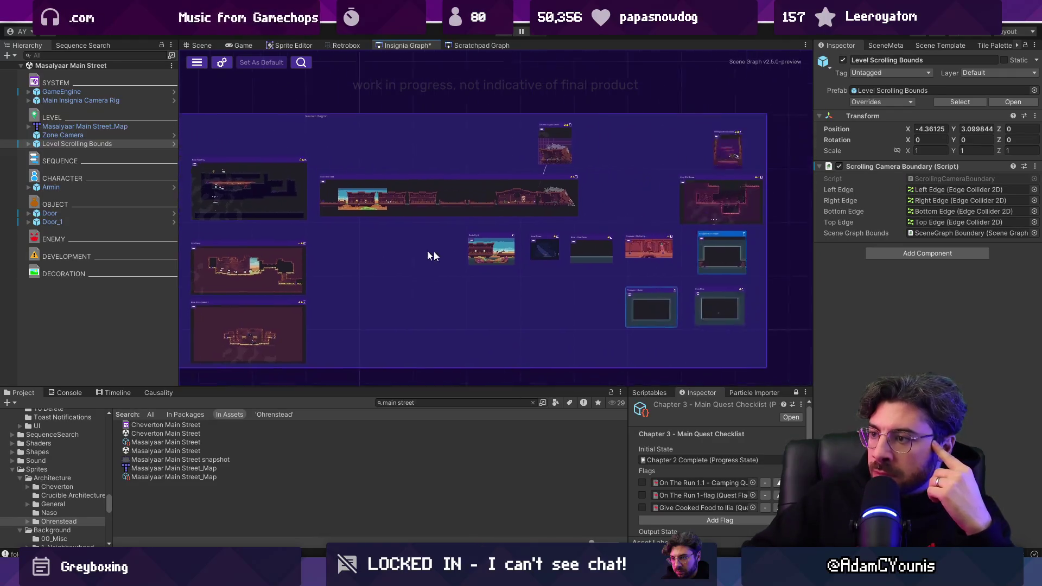
drag(454, 256, 268, 233)
scroll(563, 179, up, 2)
scroll(565, 179, down, 3)
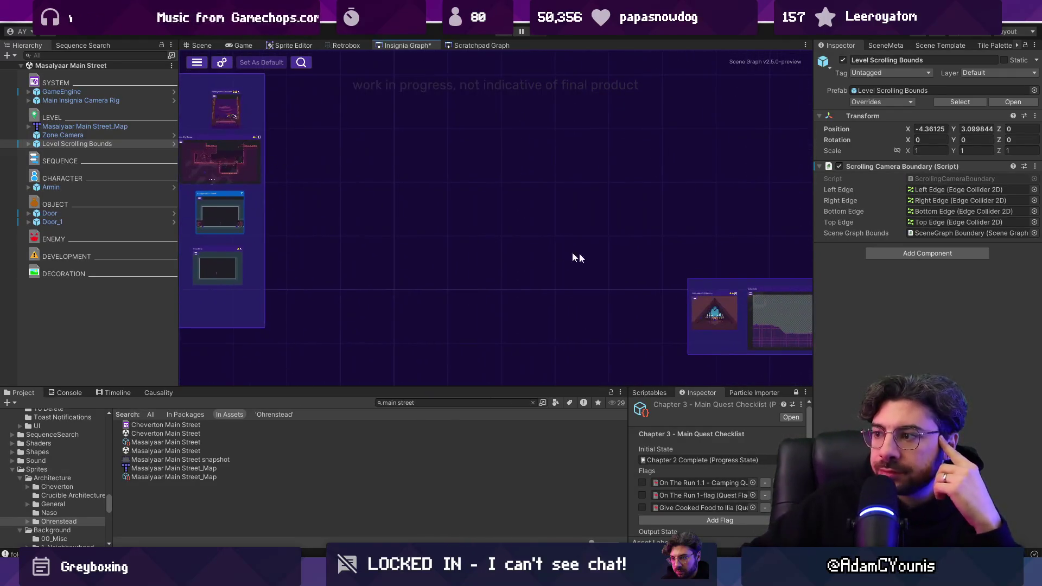
scroll(558, 256, up, 2)
scroll(454, 233, down, 2)
scroll(512, 272, up, 1)
scroll(484, 263, up, 1)
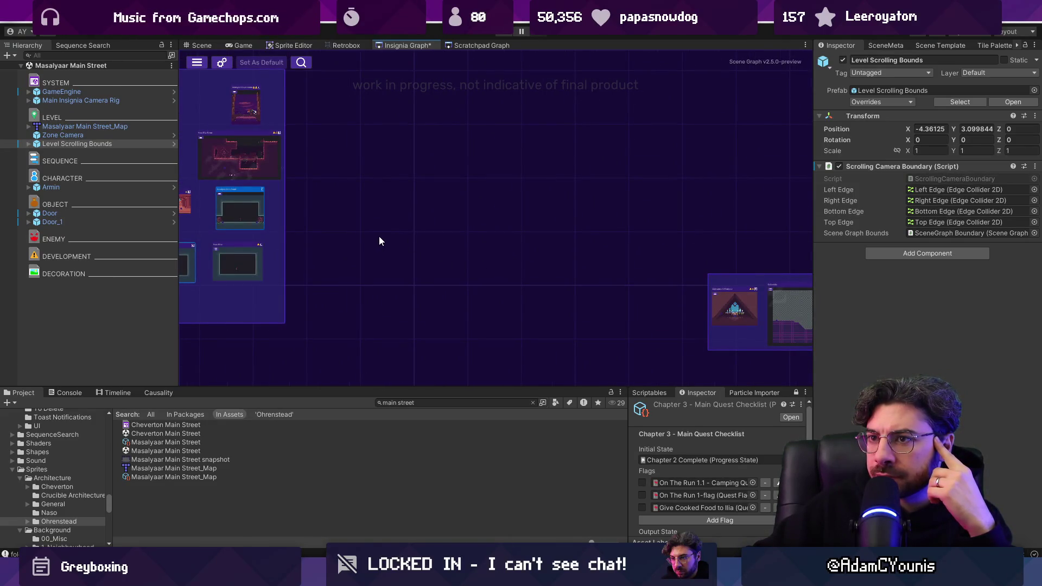
scroll(386, 234, down, 2)
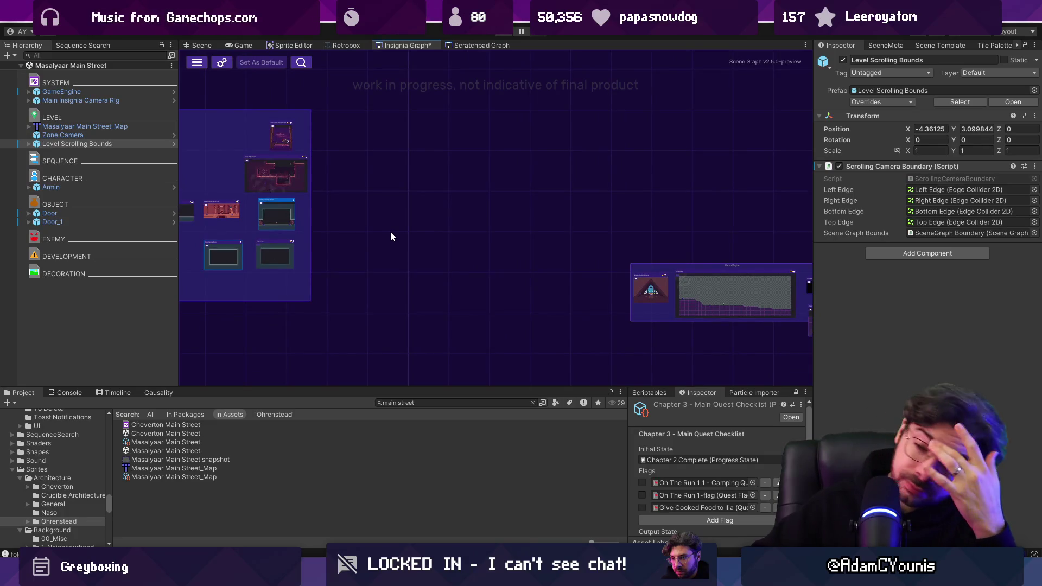
scroll(390, 230, up, 5)
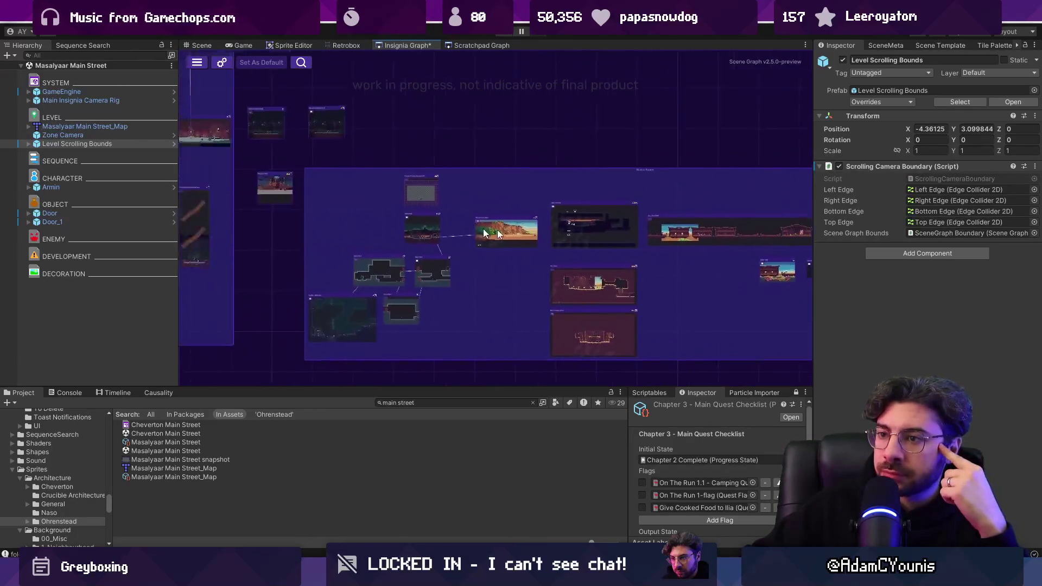
scroll(534, 157, up, 1)
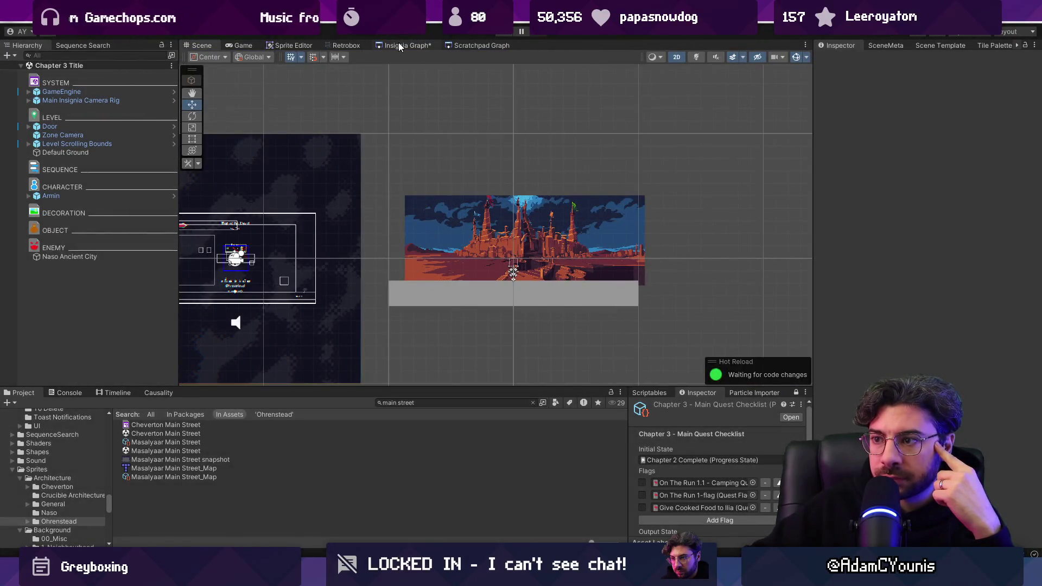
Show the scene graph instead of the game and pan toward the left-hand rooms.
click(399, 43)
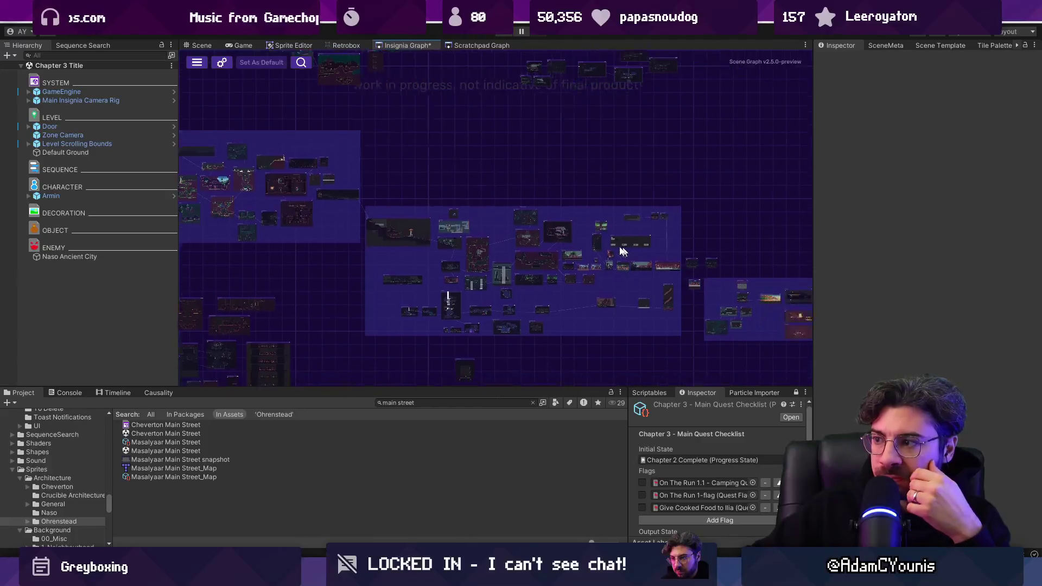
scroll(366, 219, up, 5)
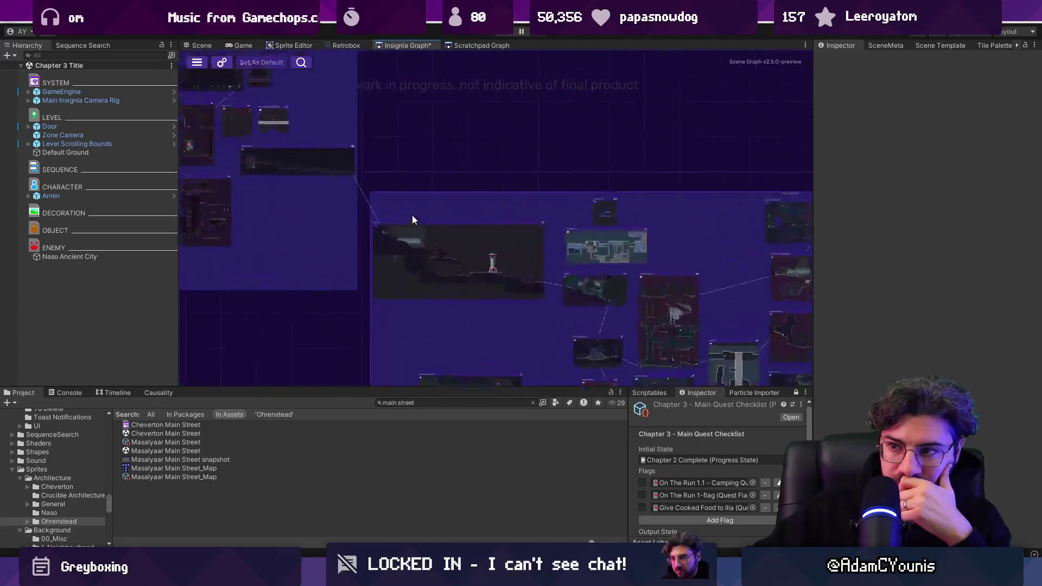
scroll(570, 277, down, 3)
scroll(554, 250, up, 3)
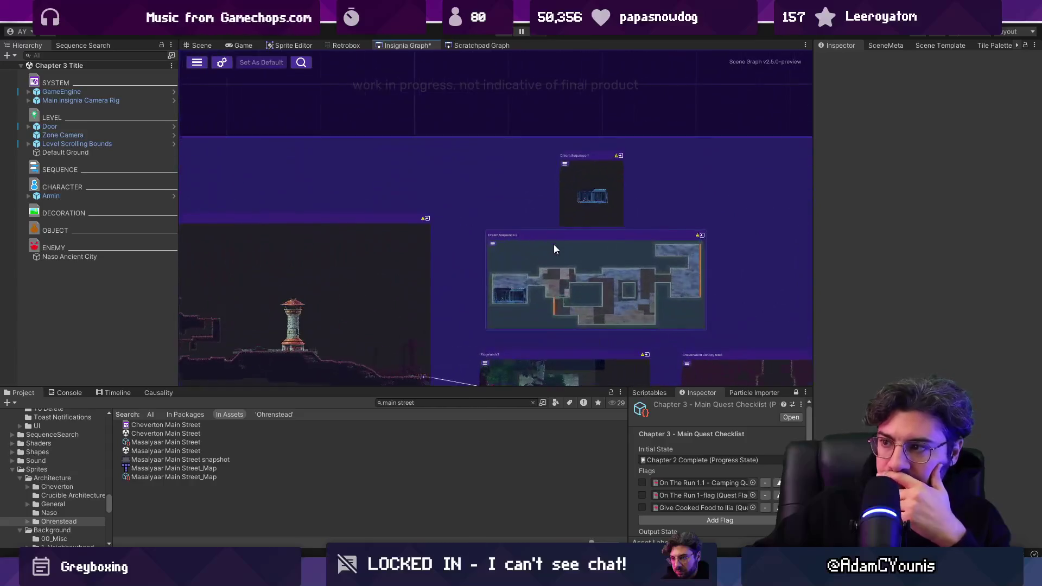
drag(364, 200, 466, 247)
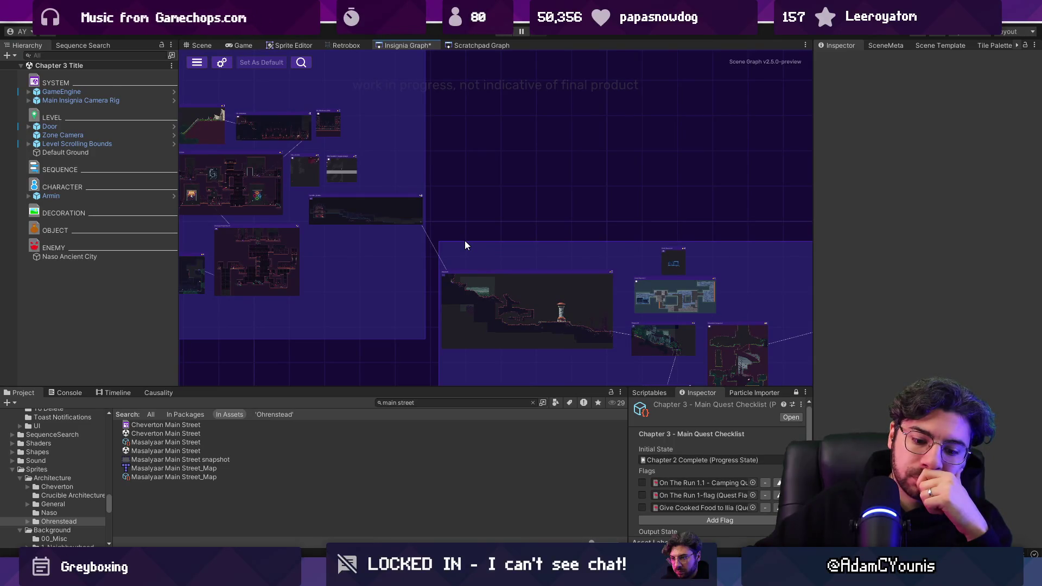
scroll(465, 240, down, 3)
scroll(465, 240, down, 2)
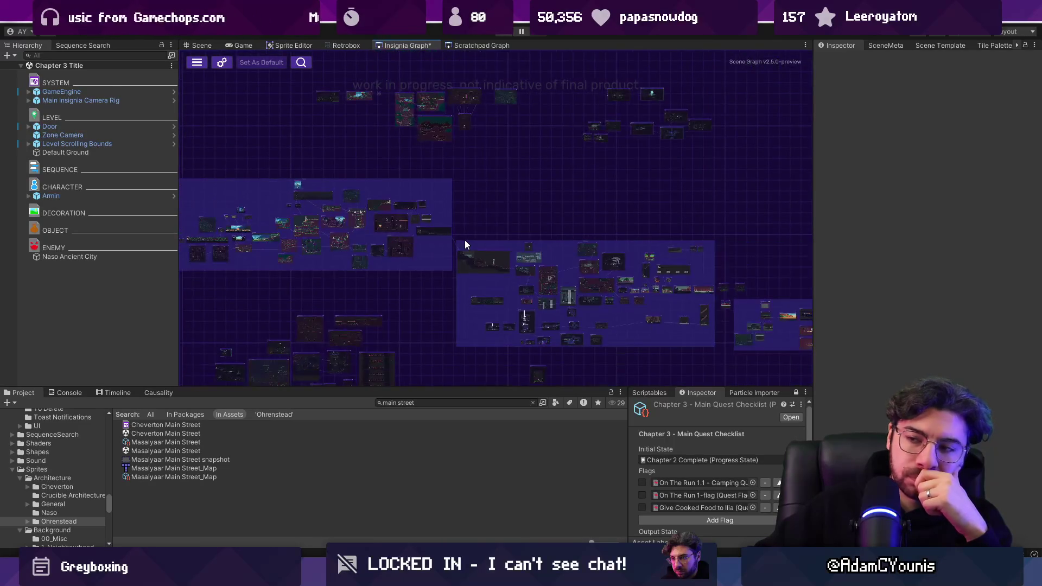
scroll(463, 239, up, 5)
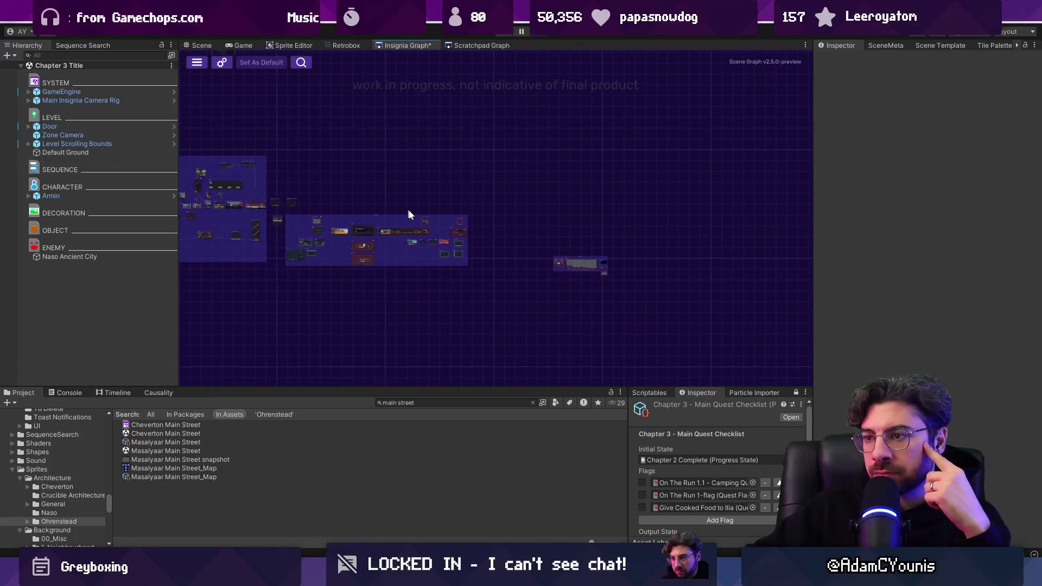
scroll(405, 238, up, 3)
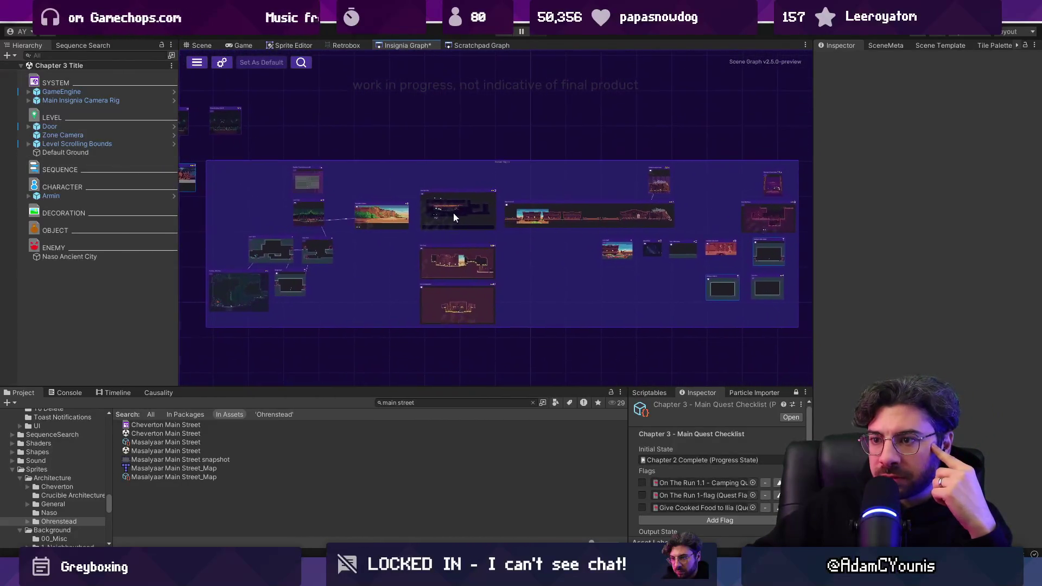
Enlarge the graph view by moving the bottom, hierarchy and right-side panel splitters.
drag(469, 385, 470, 431)
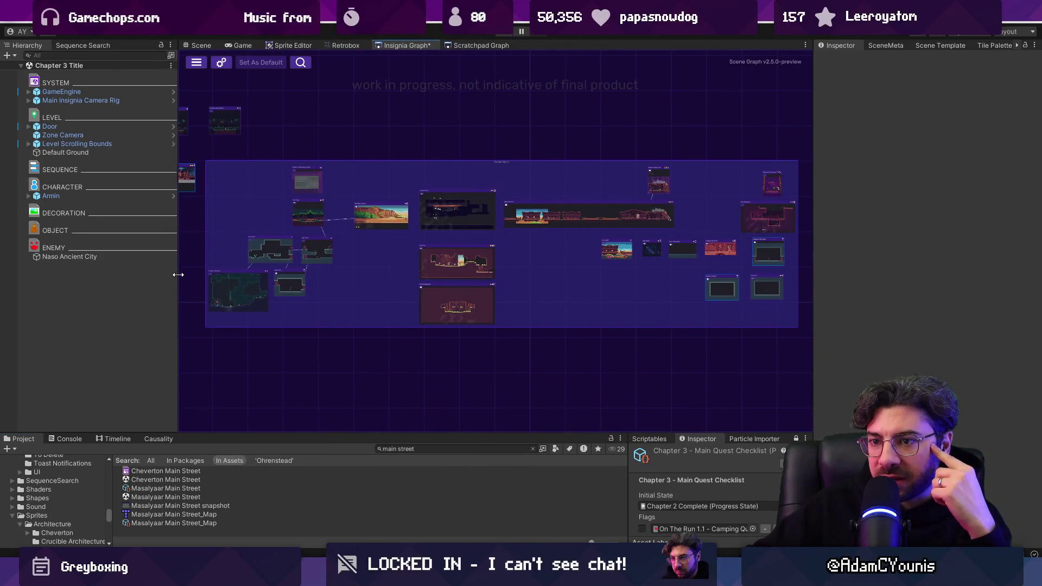
drag(178, 275, 145, 275)
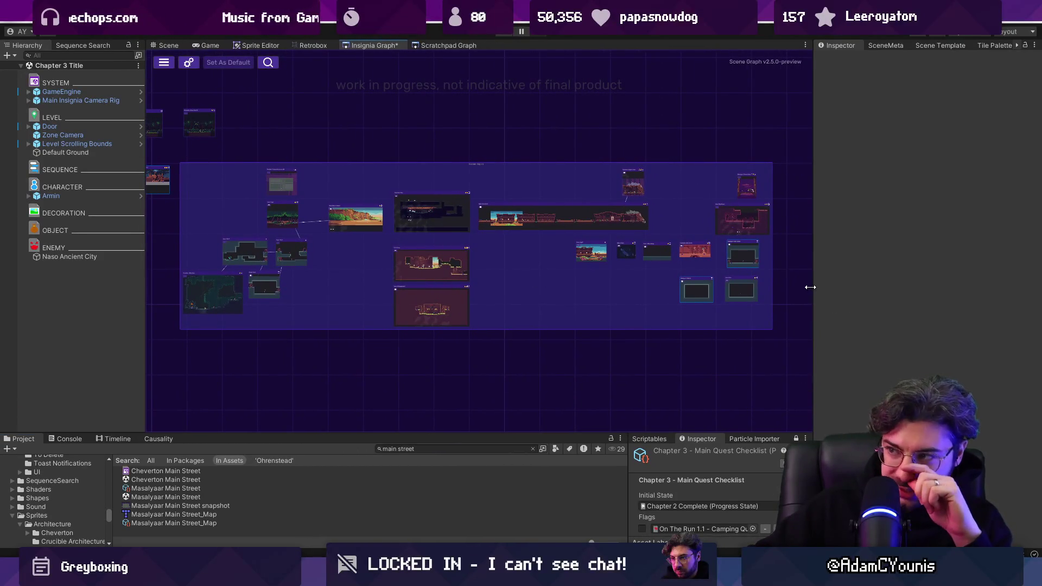
drag(813, 293, 878, 292)
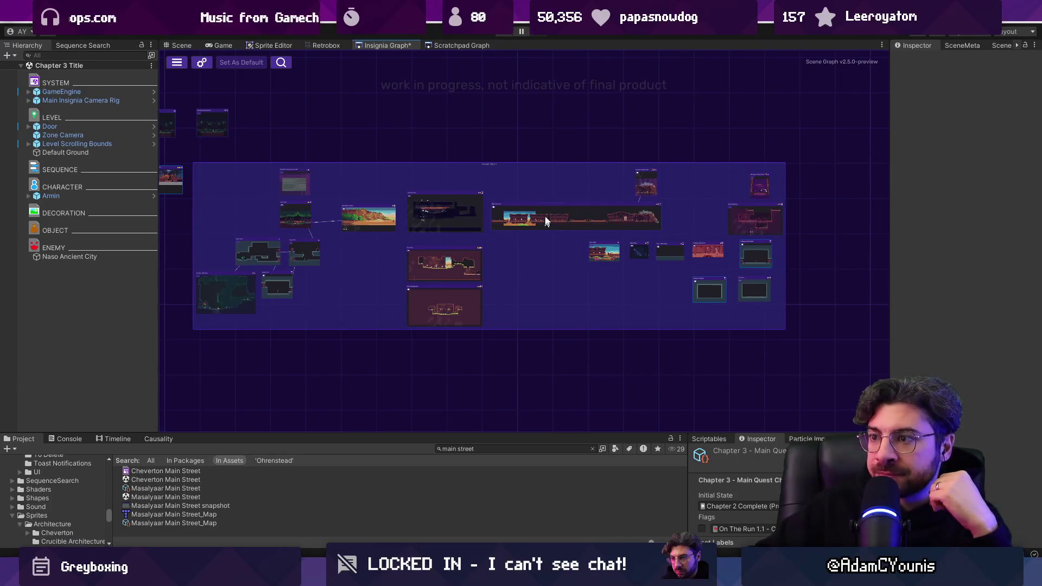
scroll(553, 206, up, 5)
scroll(533, 226, down, 3)
Reveal the left-hand rooms, readjust the bottom panels, and open Chapter 3 Dream Sequence #1.
drag(481, 253, 552, 244)
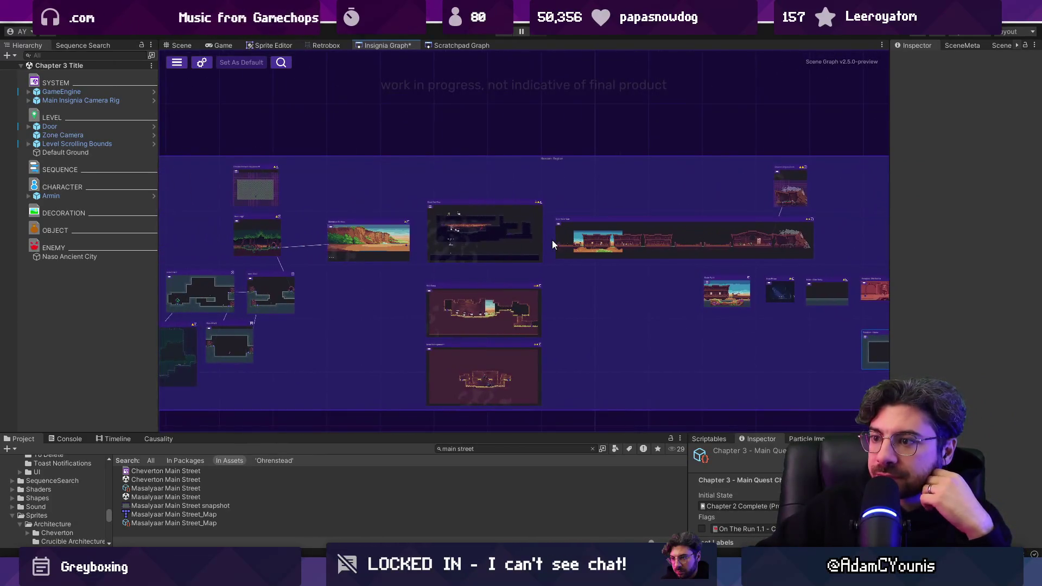
drag(367, 250, 494, 248)
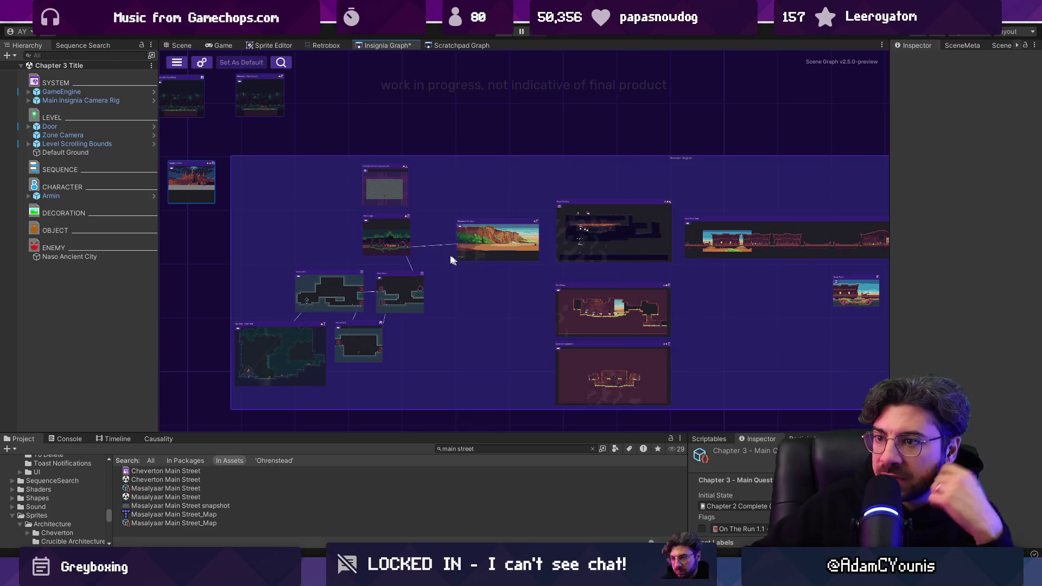
drag(574, 429, 572, 352)
drag(686, 394, 699, 394)
scroll(500, 220, up, 5)
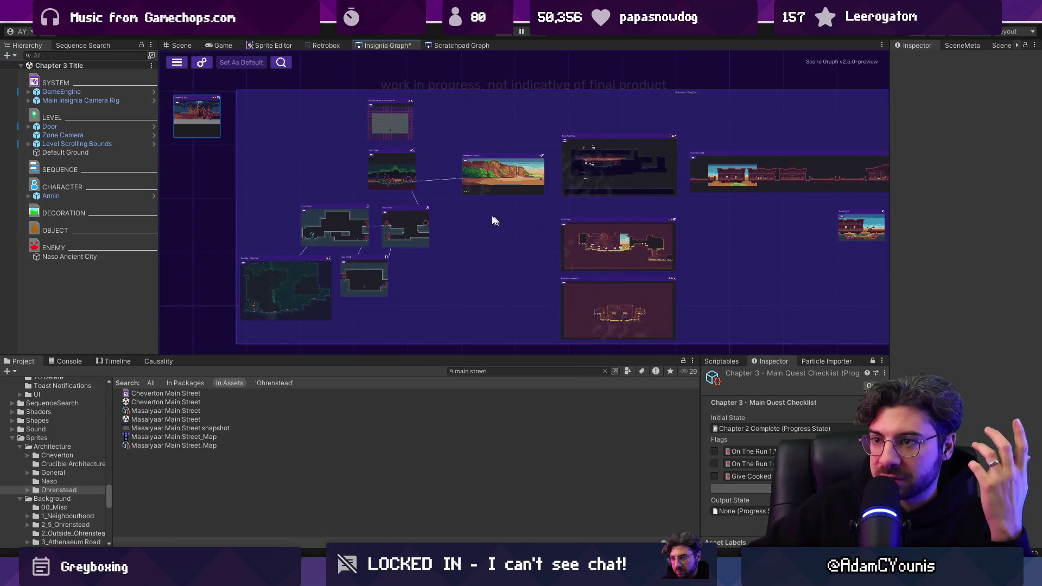
scroll(582, 207, down, 3)
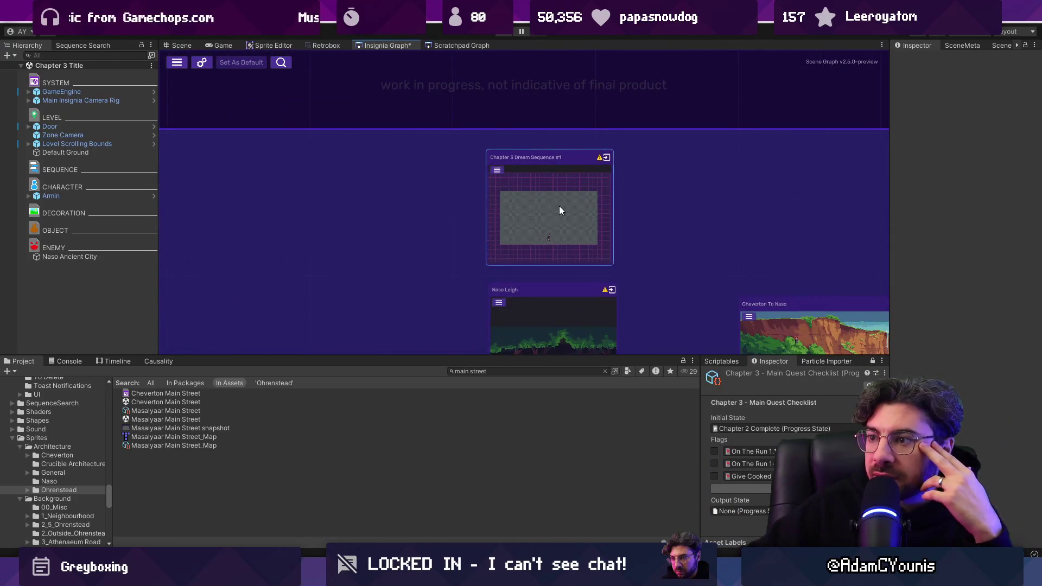
double_click(530, 209)
Select Level Scrolling Bounds and run the snap action from its camera boundary component menu.
click(118, 142)
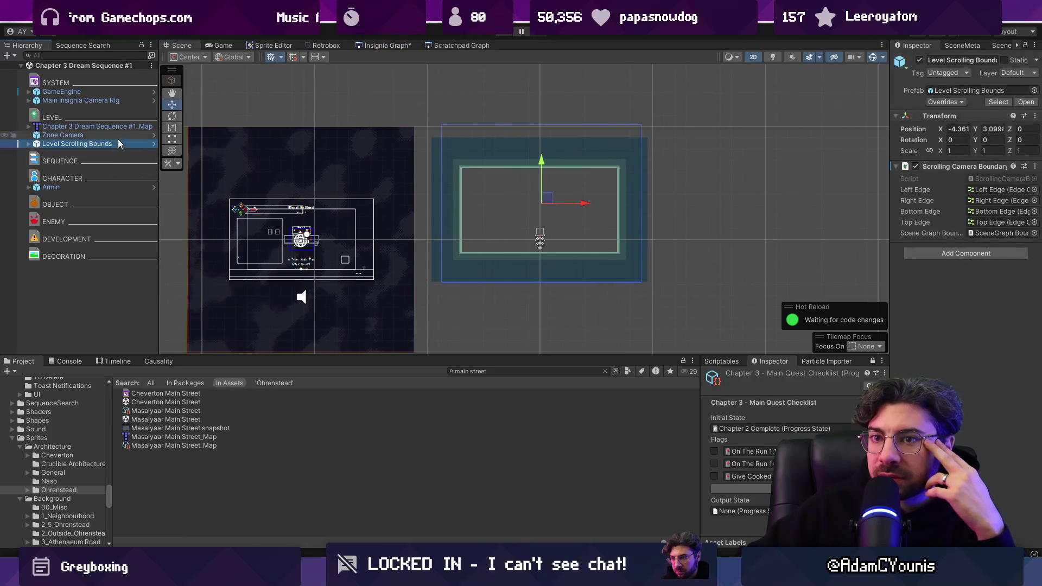
click(1032, 167)
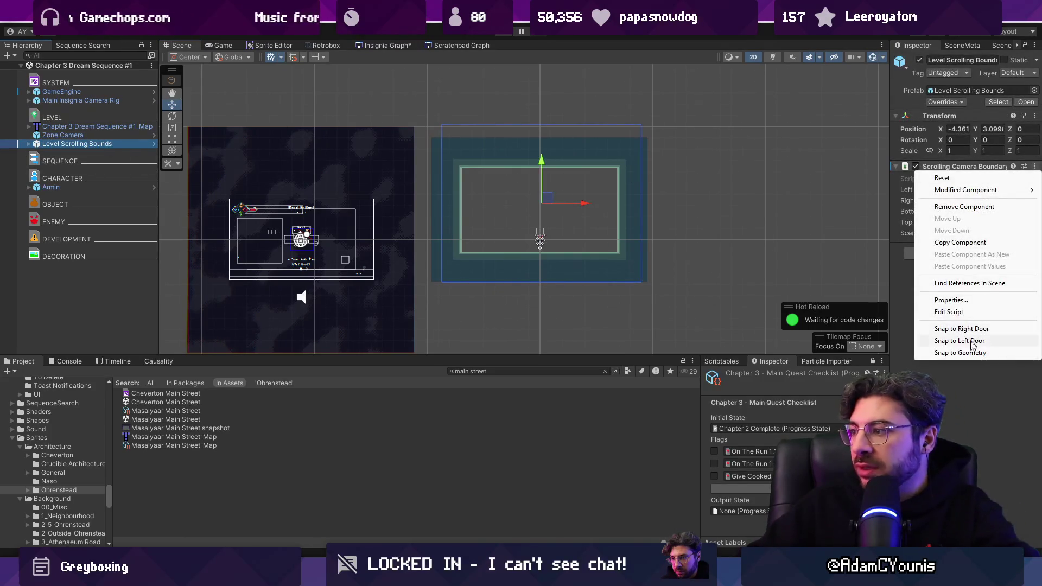
click(1009, 353)
Set the bounds' Position X and Y to 0, then return to the Insignia Graph.
click(959, 129)
text(0)
key(Tab)
text(0)
key(Return)
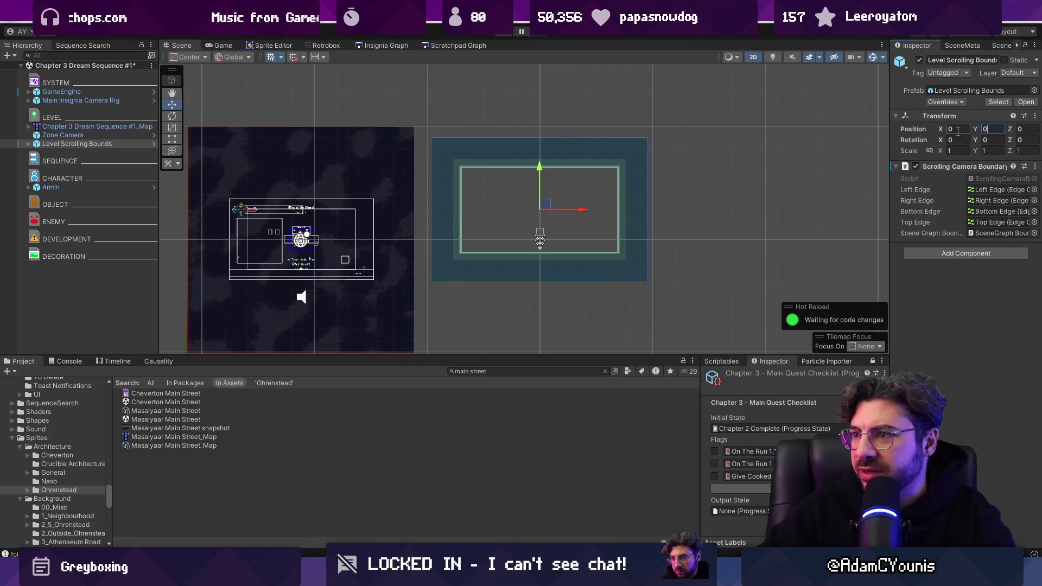
click(384, 47)
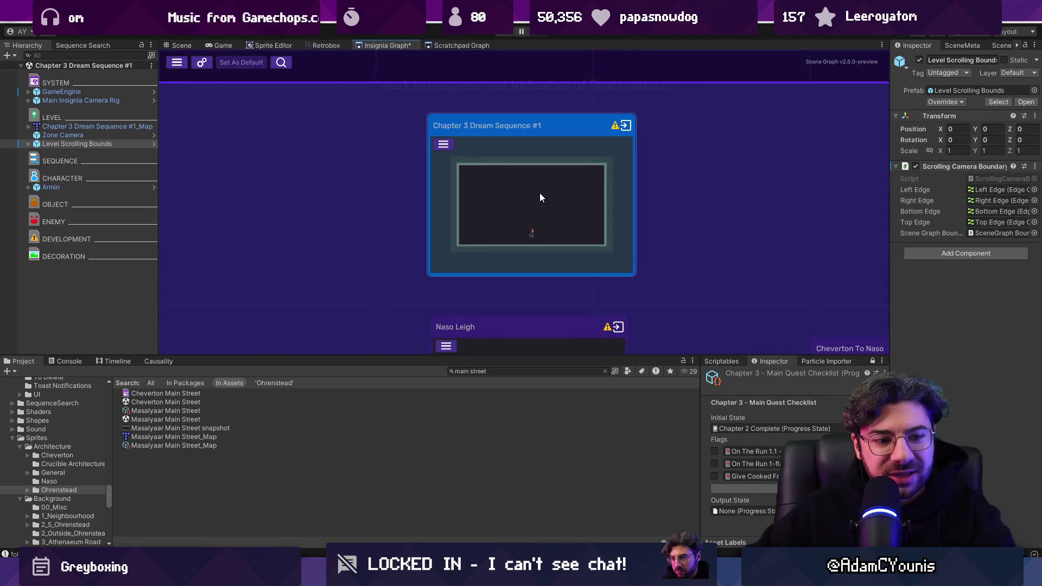
scroll(533, 187, down, 5)
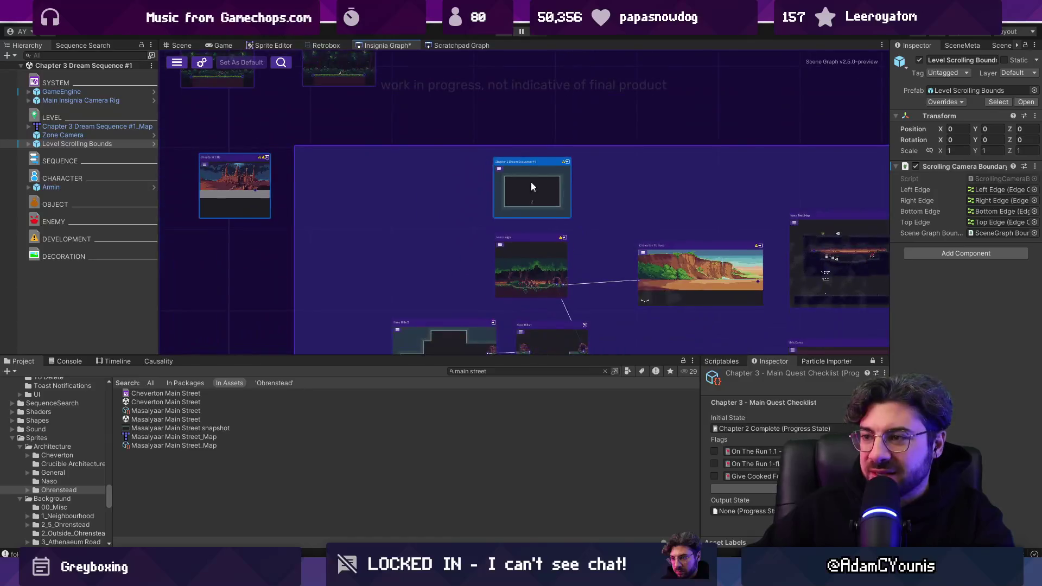
Enlarge the graph view vertically, zoom in, and slightly reposition the Cheverton Main Street 2 node.
drag(489, 358, 501, 414)
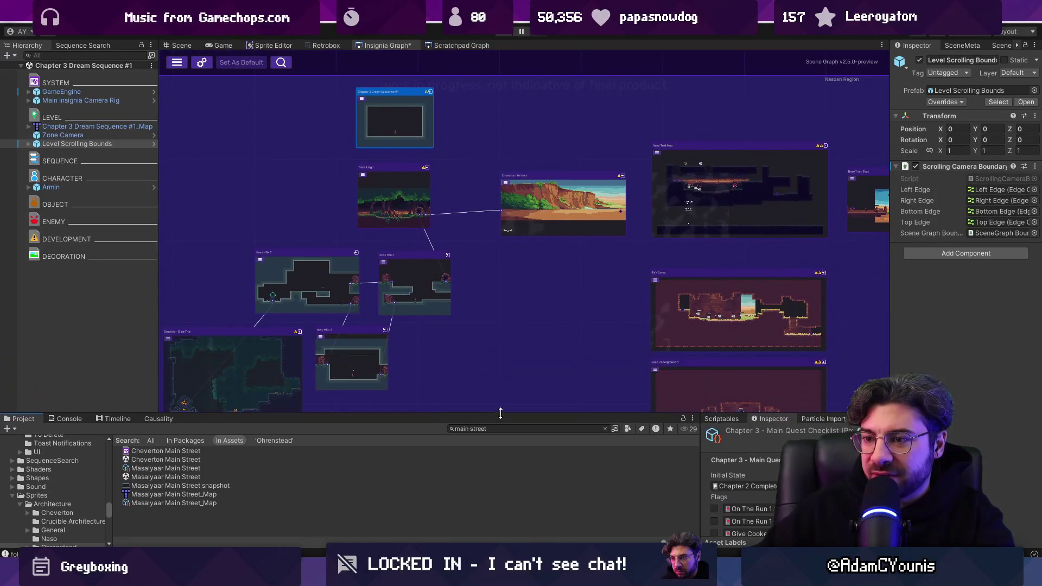
scroll(504, 324, down, 3)
scroll(549, 256, down, 3)
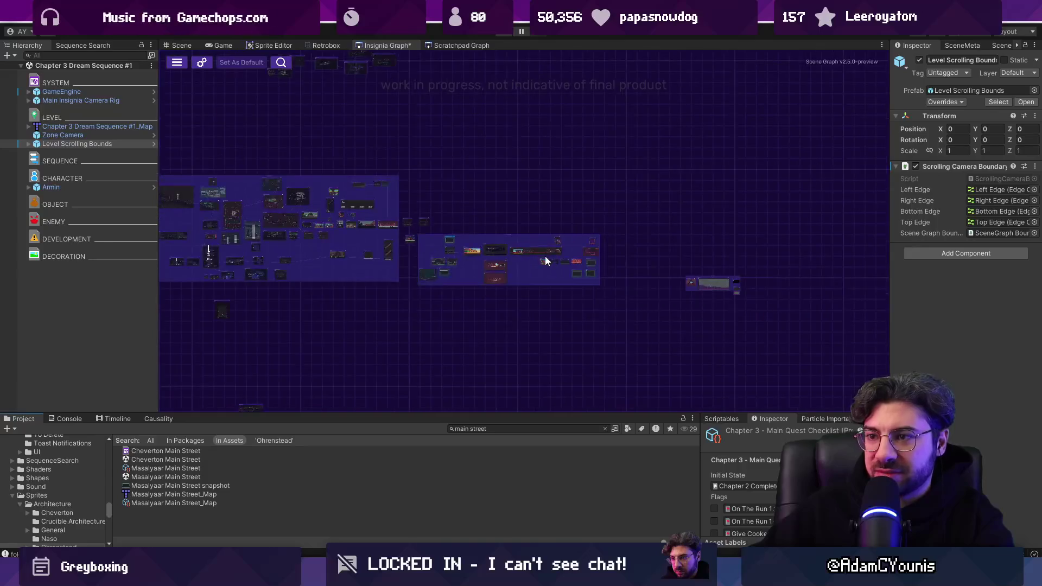
scroll(550, 256, up, 2)
scroll(458, 234, down, 2)
scroll(458, 233, up, 5)
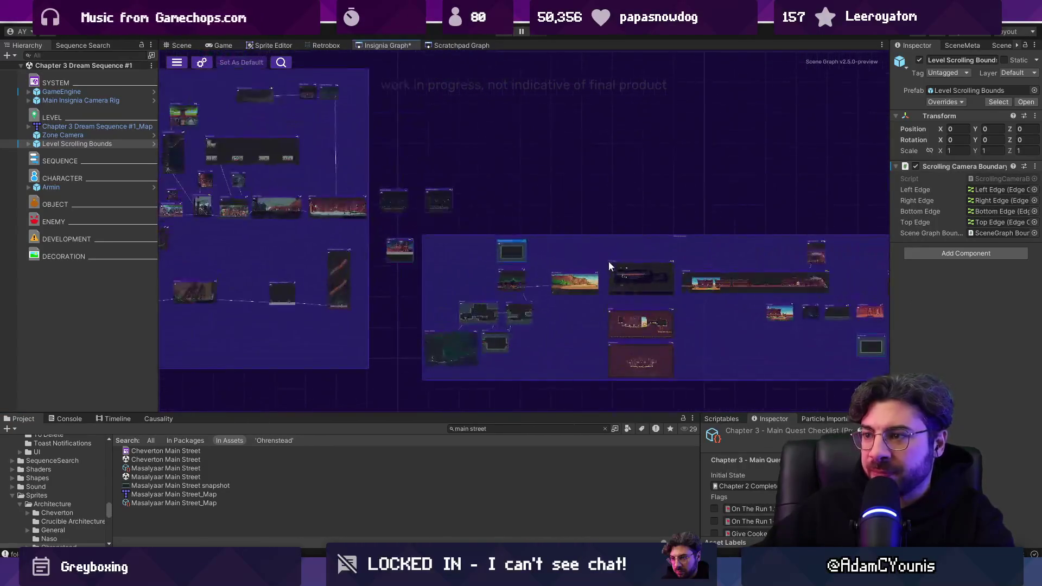
scroll(445, 204, down, 1)
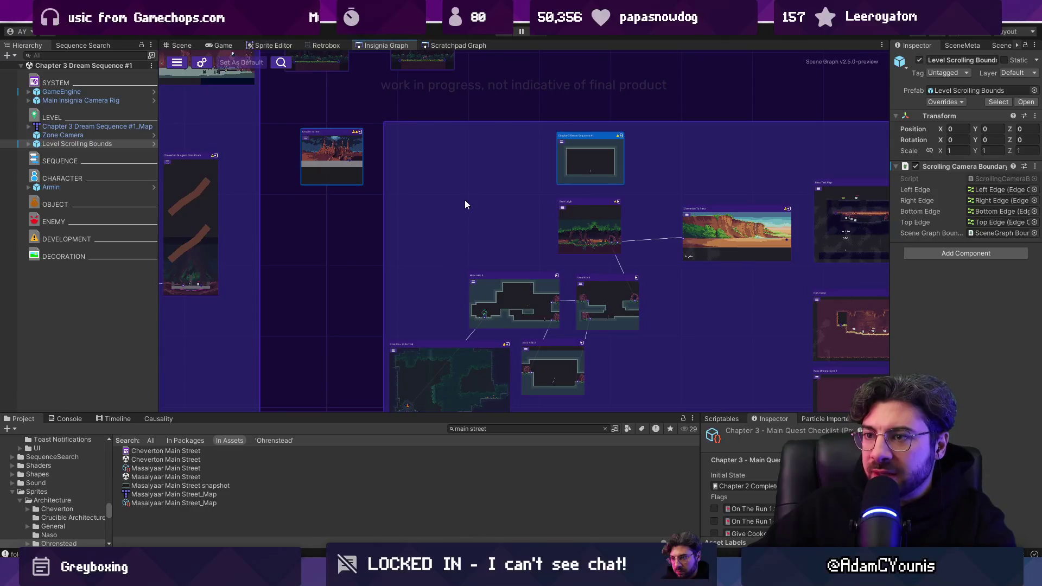
scroll(504, 209, down, 1)
scroll(461, 200, down, 1)
scroll(462, 200, down, 1)
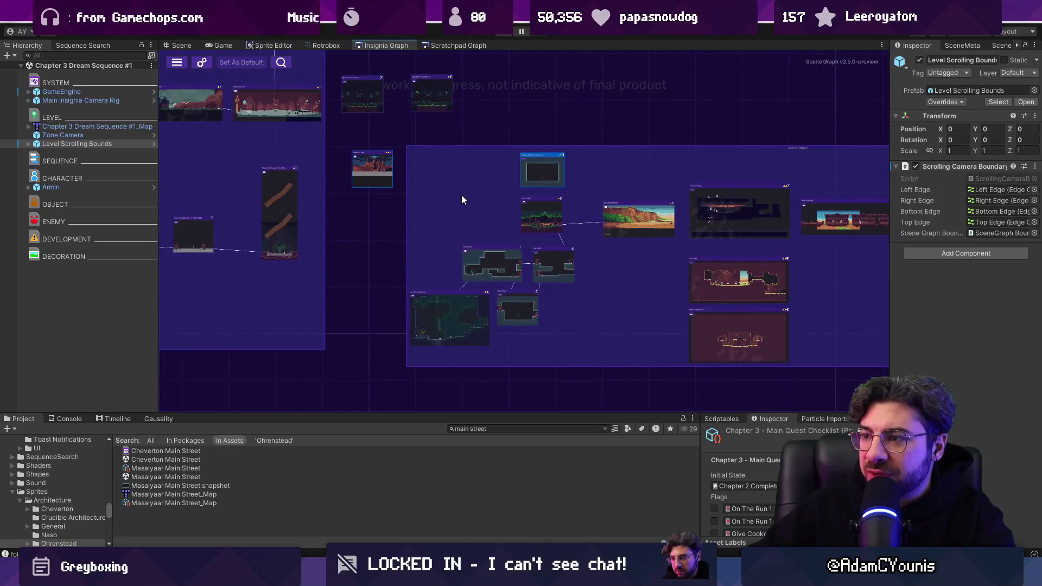
scroll(462, 206, up, 3)
mouse_move(444, 102)
mouse_down()
mouse_move(473, 211)
mouse_move(506, 280)
mouse_move(519, 282)
mouse_move(429, 141)
mouse_move(434, 117)
mouse_up()
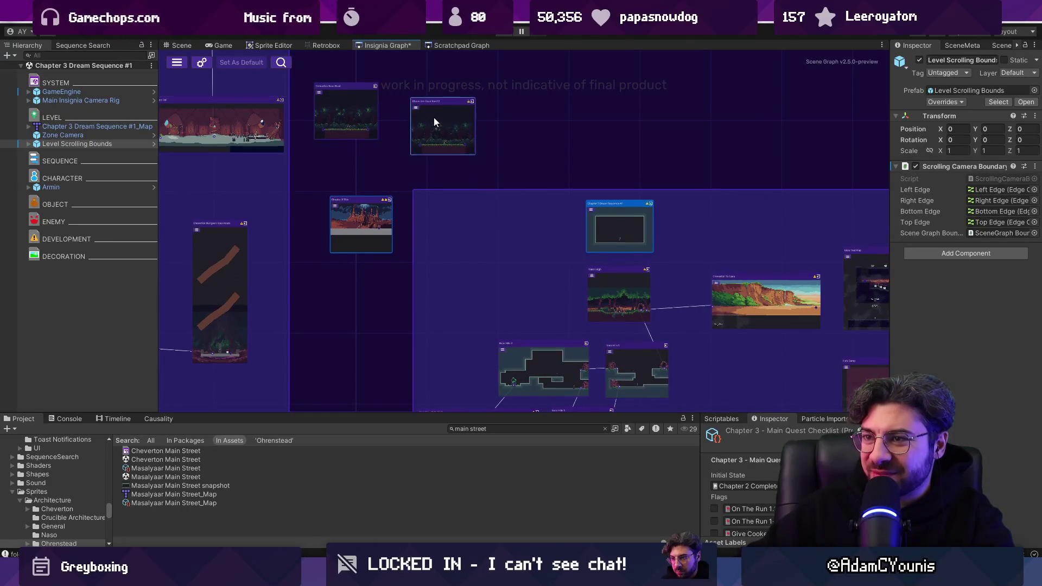
Pan and zoom the graph onto the Cheverton Naso Road 2 node.
scroll(434, 117, up, 2)
scroll(459, 148, down, 1)
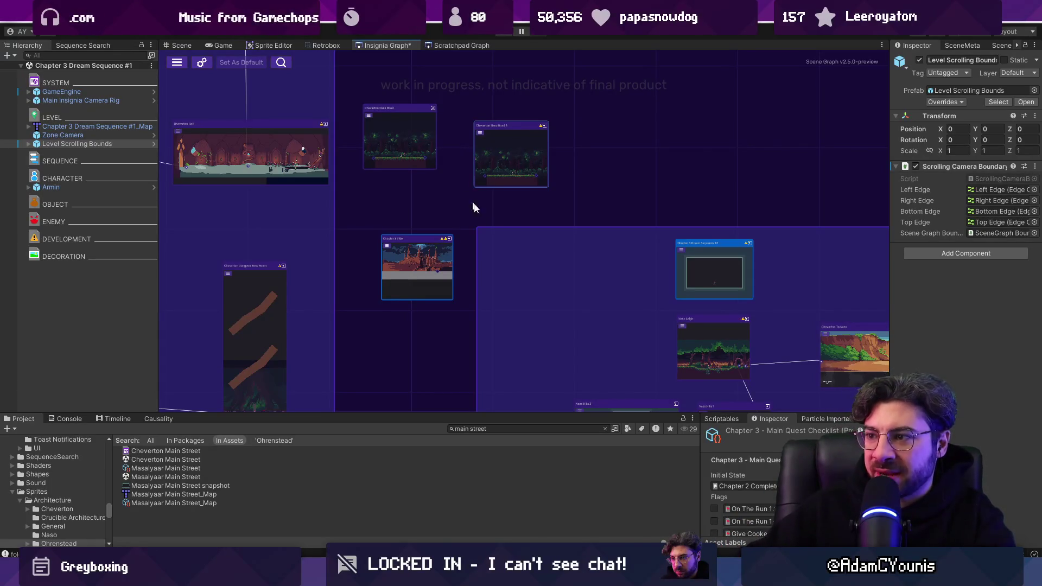
drag(466, 191, 403, 148)
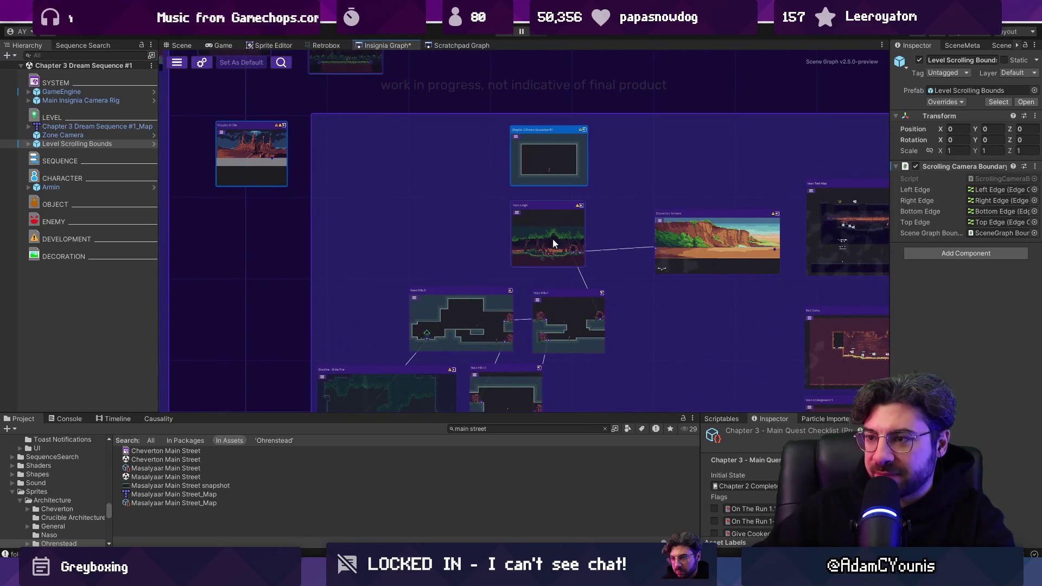
scroll(545, 227, up, 5)
scroll(475, 188, down, 5)
scroll(531, 278, up, 5)
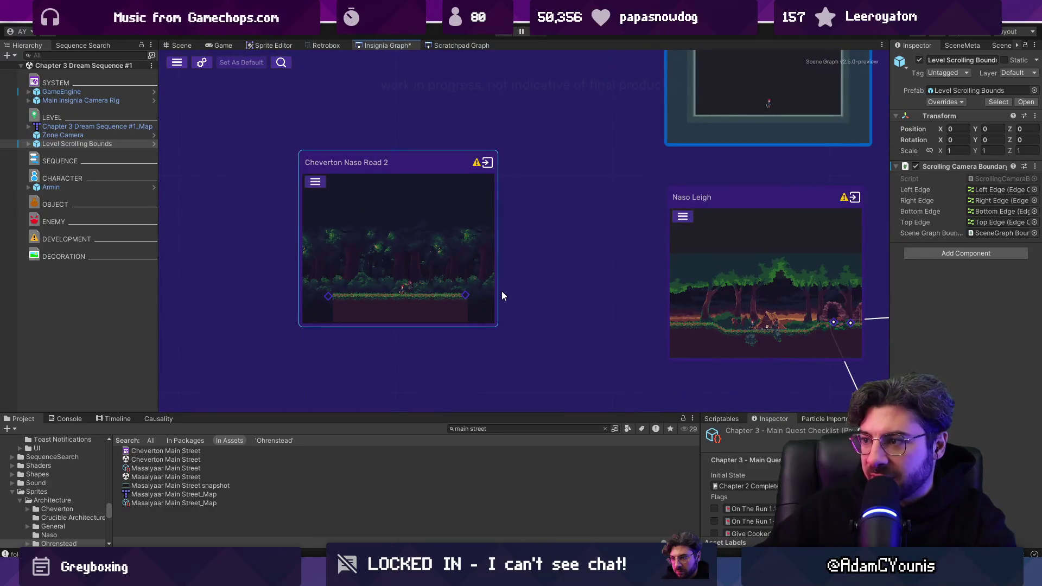
Open the Cheverton Naso Road 2 scene, select Armin, and enlarge the project panel.
double_click(468, 223)
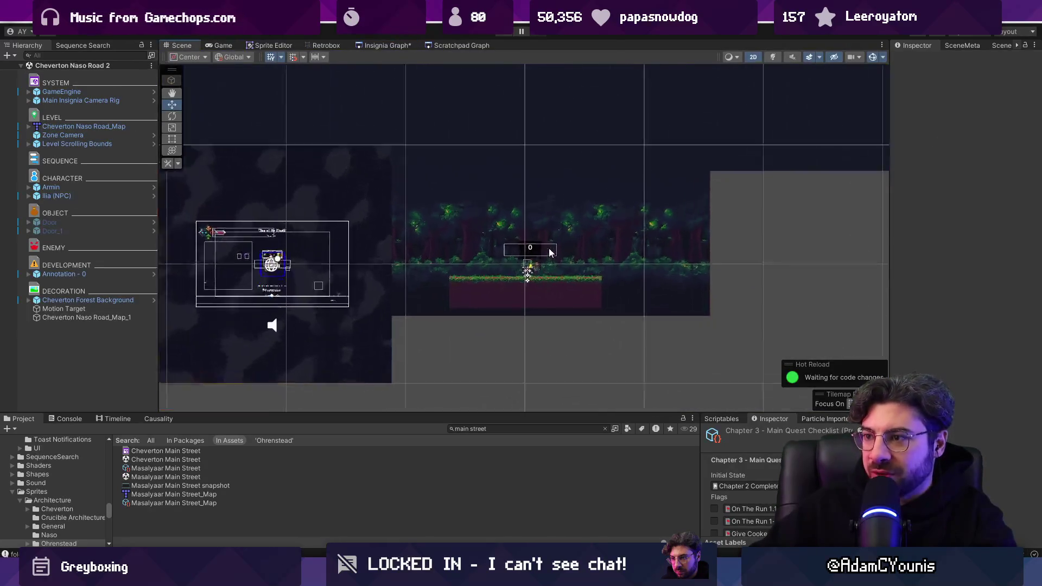
click(490, 275)
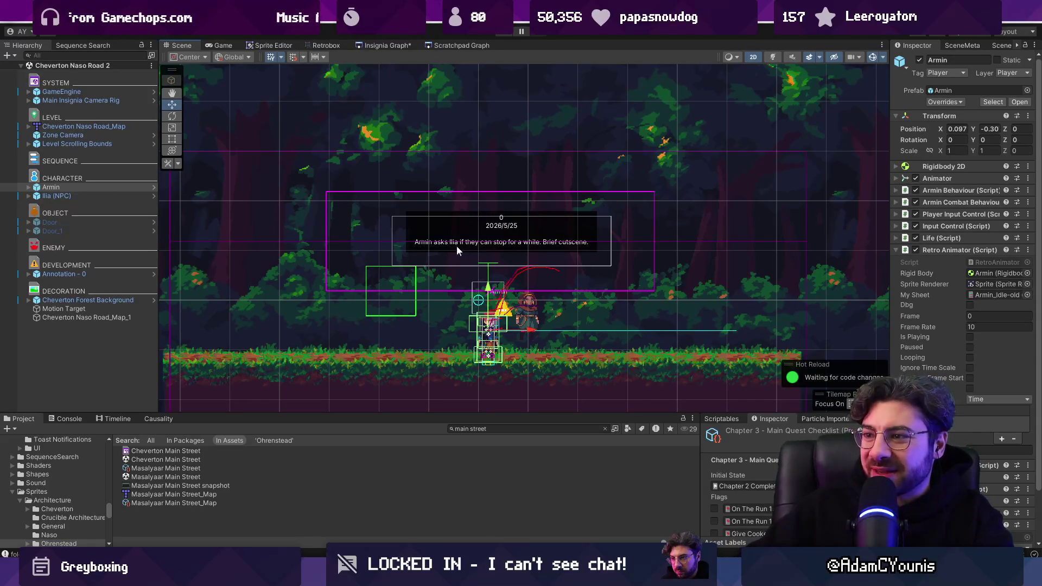
scroll(549, 285, down, 2)
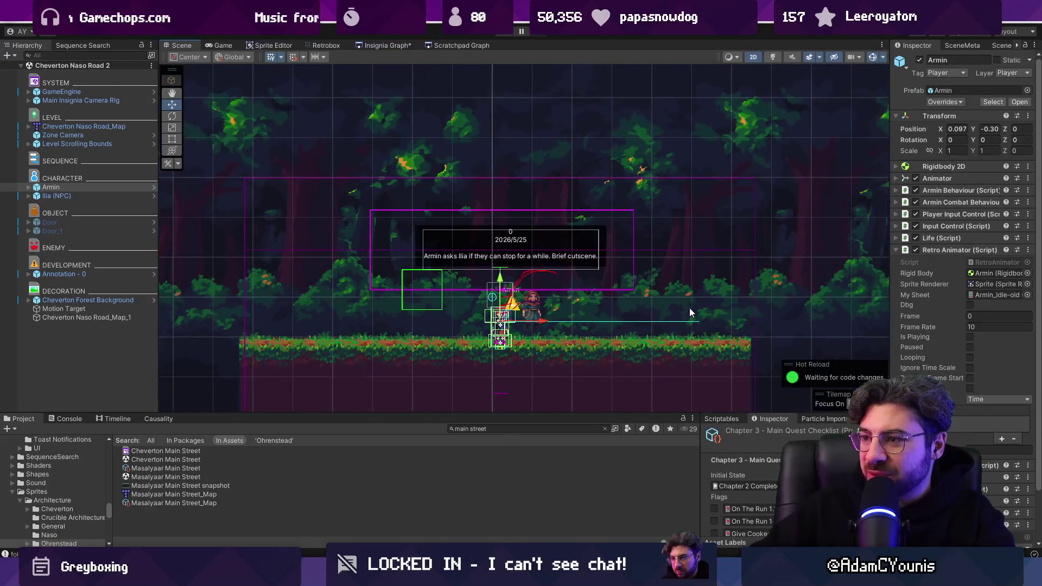
drag(560, 415, 562, 378)
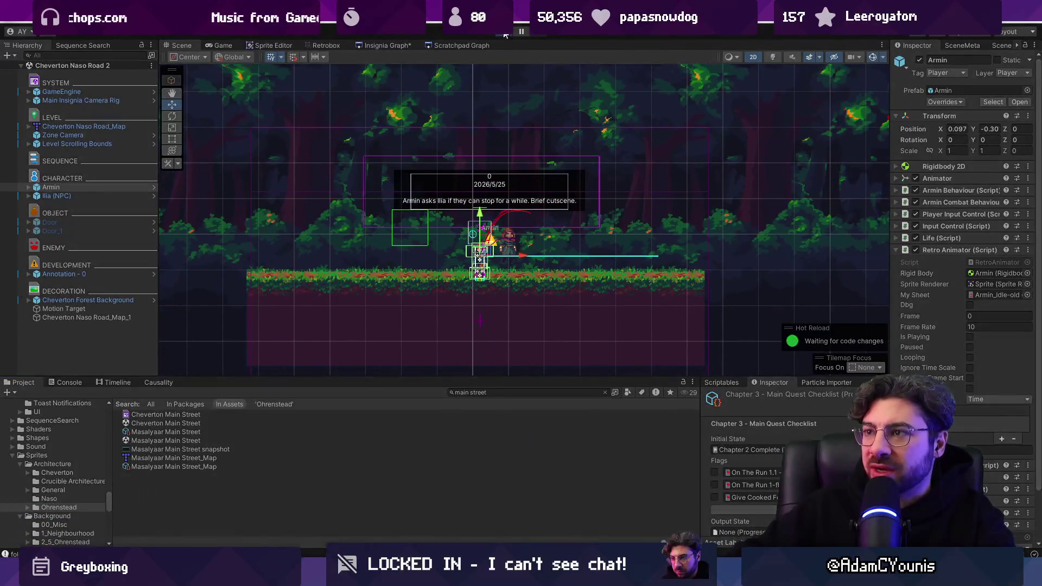
Play-test the scene briefly, stop it, and return to the Insignia Graph.
click(507, 33)
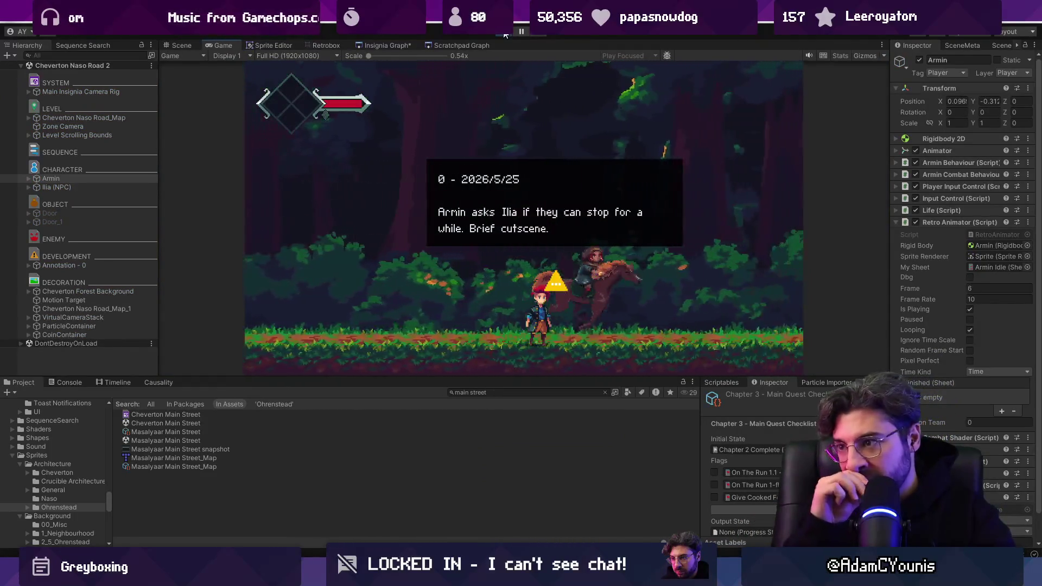
click(506, 33)
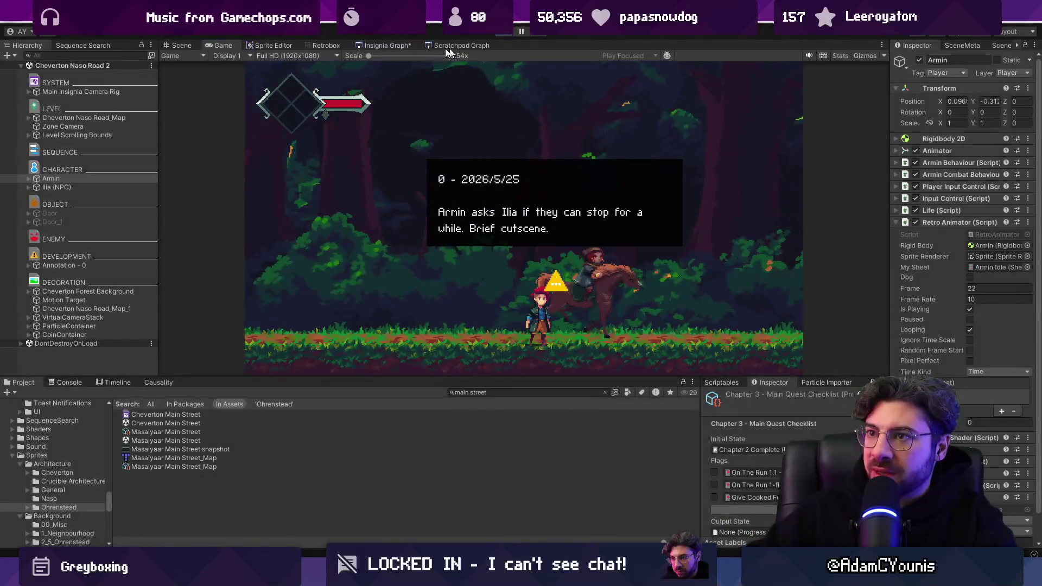
click(387, 45)
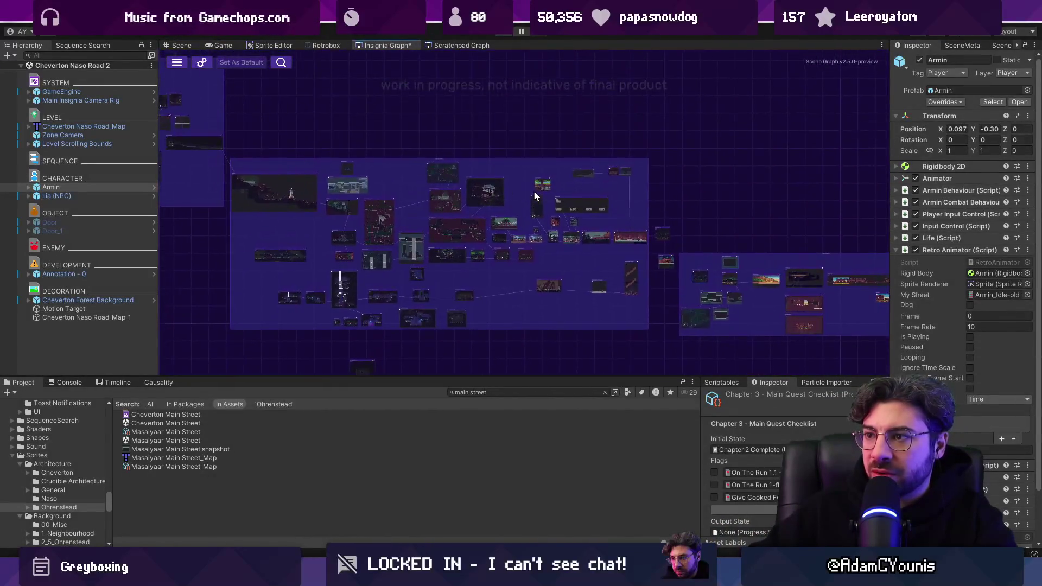
Pan and zoom the graph to the After_Harriette node and load that scene.
scroll(546, 195, up, 3)
scroll(546, 195, down, 5)
scroll(715, 196, up, 8)
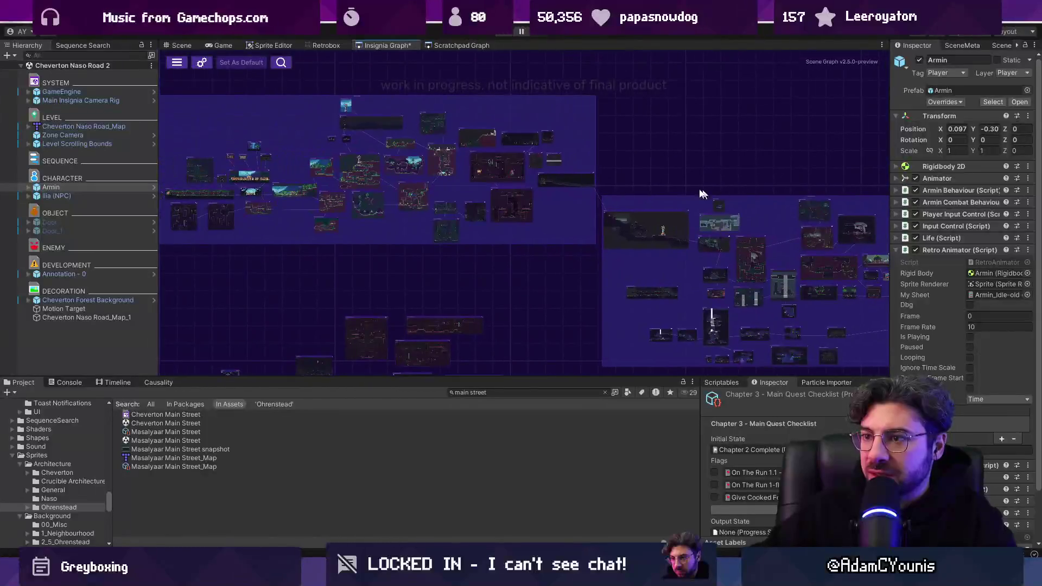
scroll(572, 126, up, 1)
drag(571, 126, 563, 236)
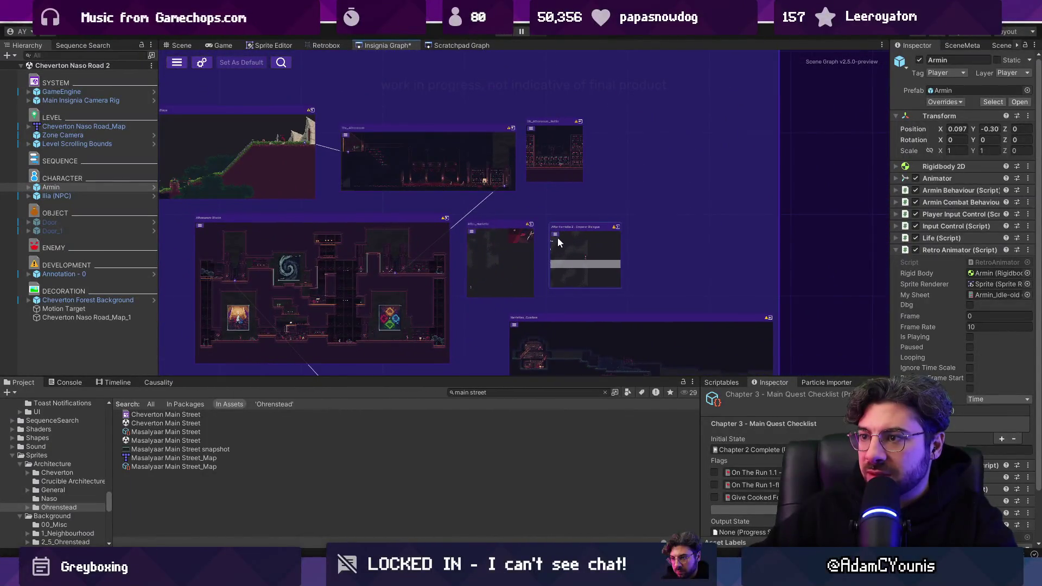
scroll(510, 248, up, 5)
click(429, 246)
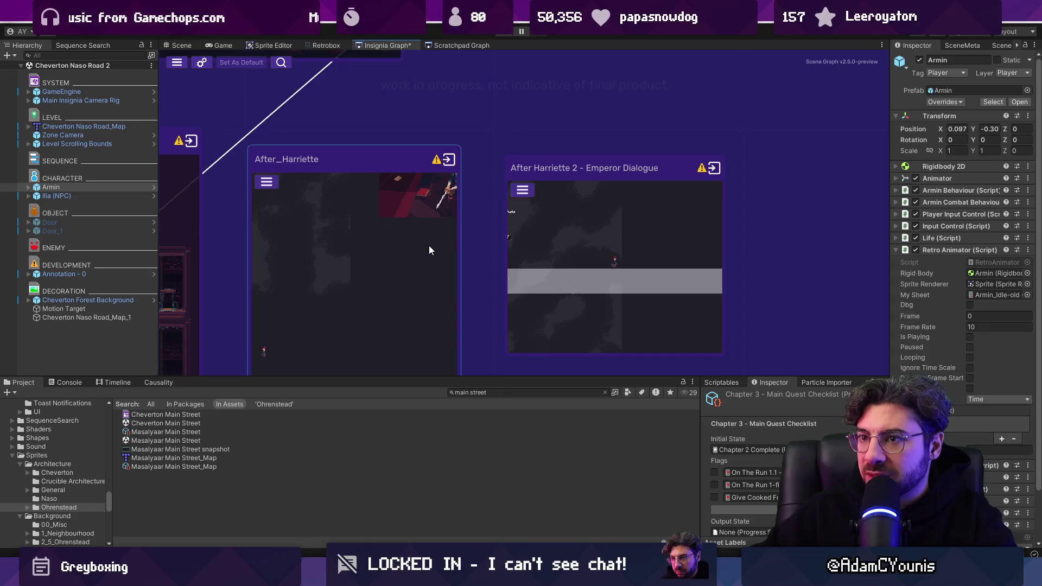
scroll(423, 236, down, 5)
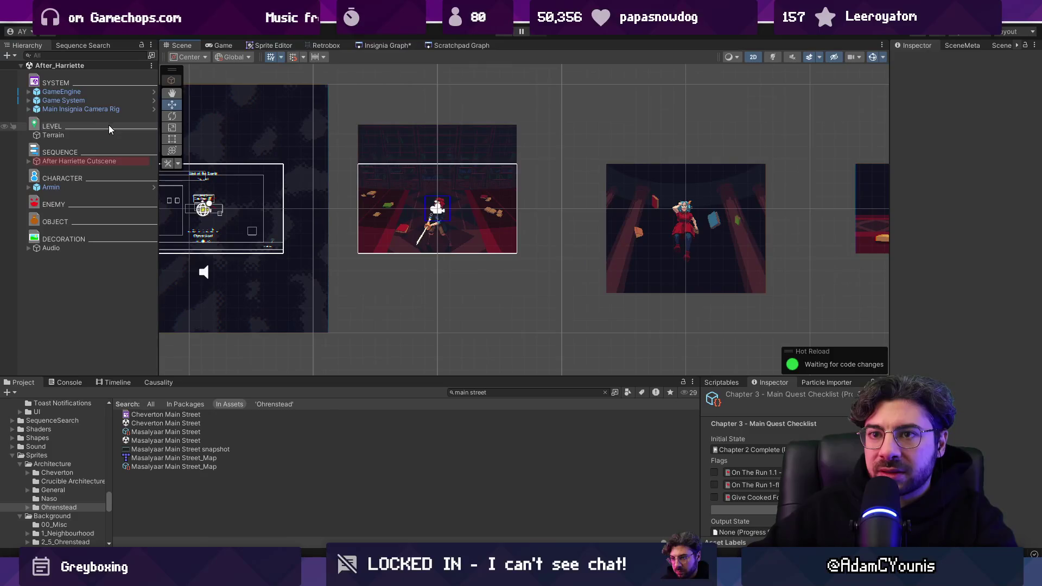
Select Main Insignia Camera Rig and search the Project assets for 'level scroll'.
drag(368, 185, 474, 197)
click(81, 109)
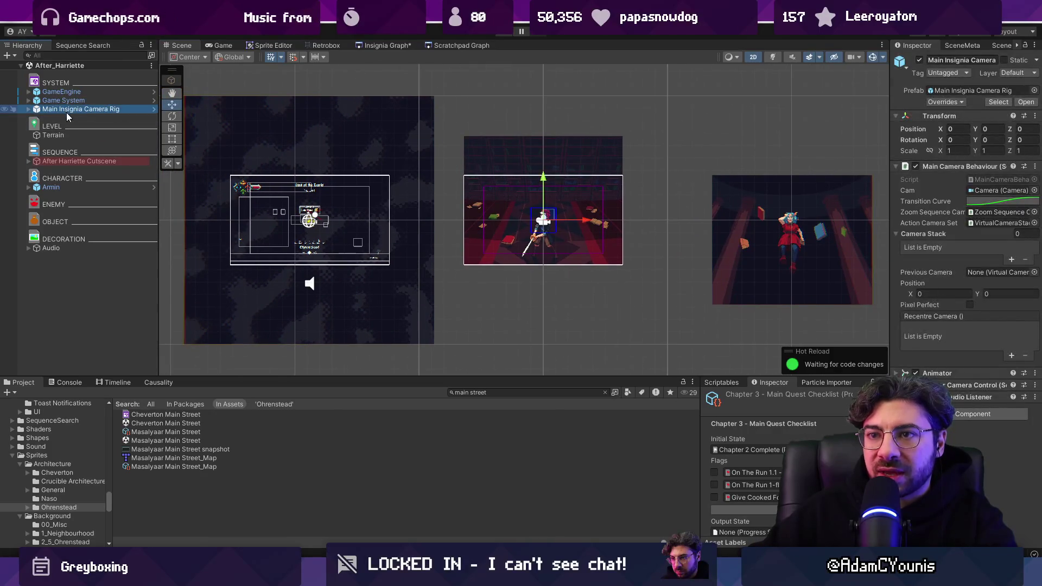
click(491, 392)
text(level sc)
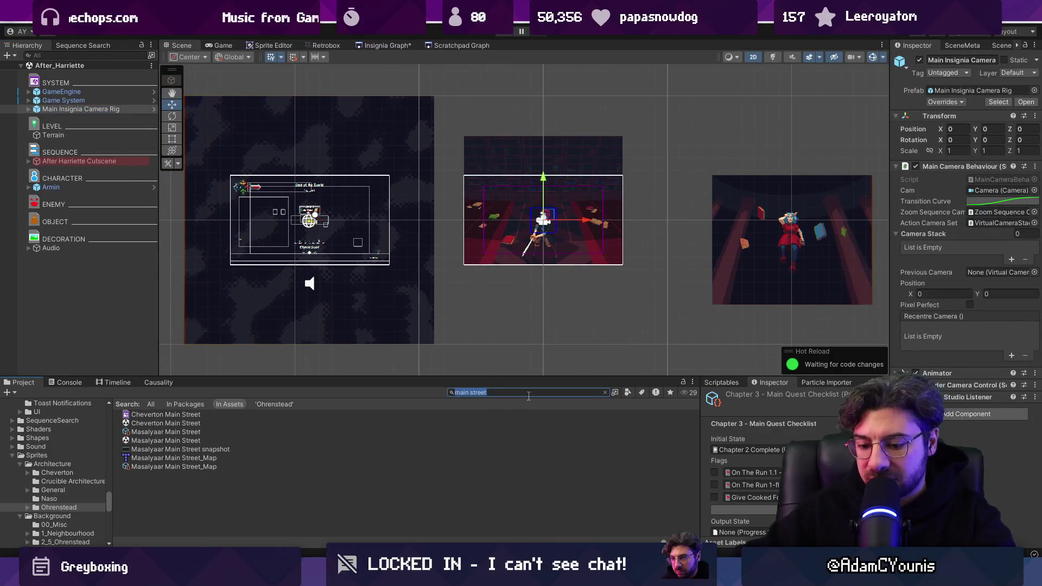
text(roll)
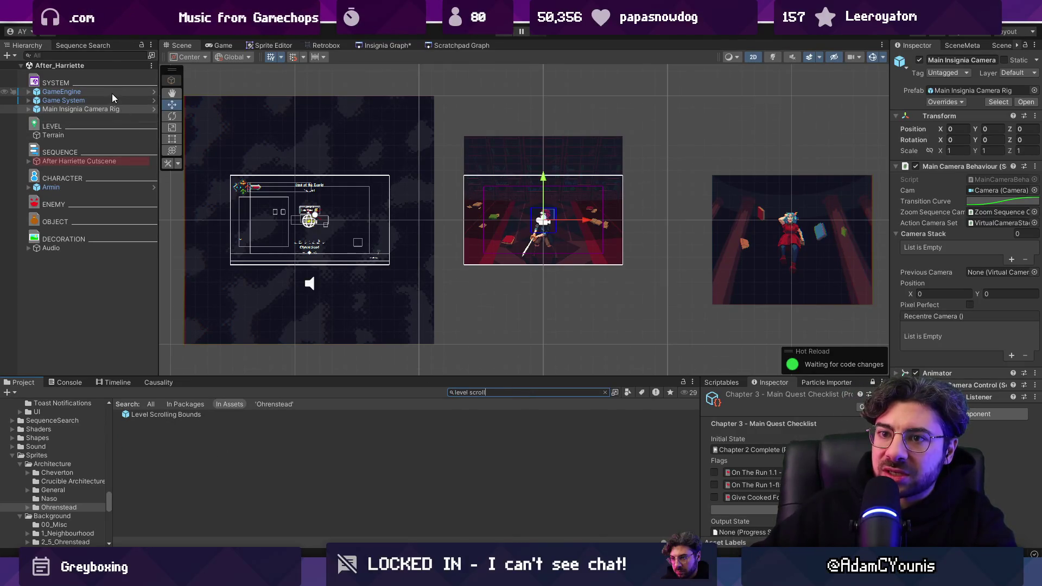
click(51, 187)
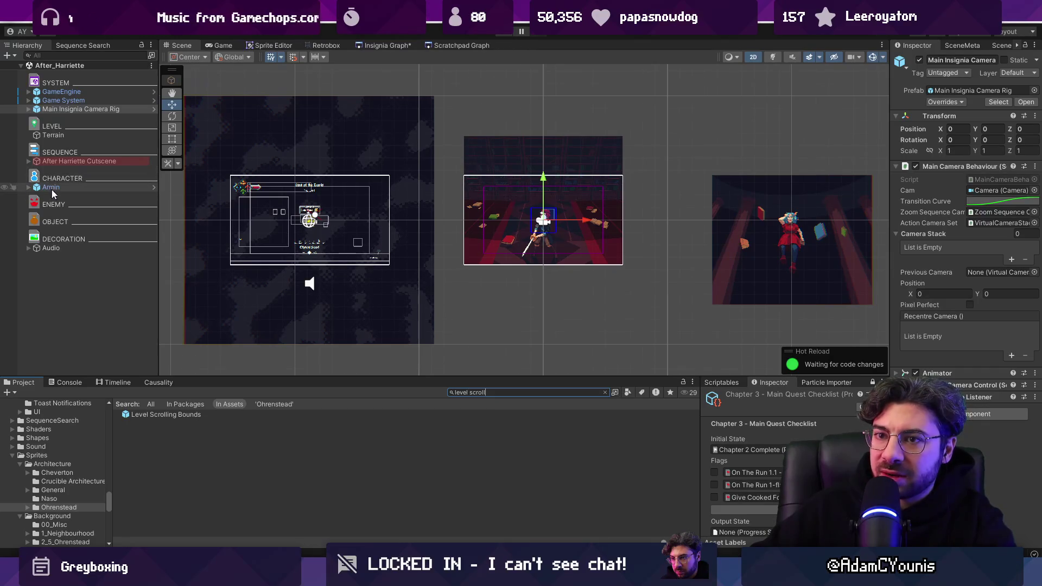
Play the After_Harriette scene, frame Armin, dock the Game view beside Scene, then stop.
key(f)
scroll(395, 327, up, 5)
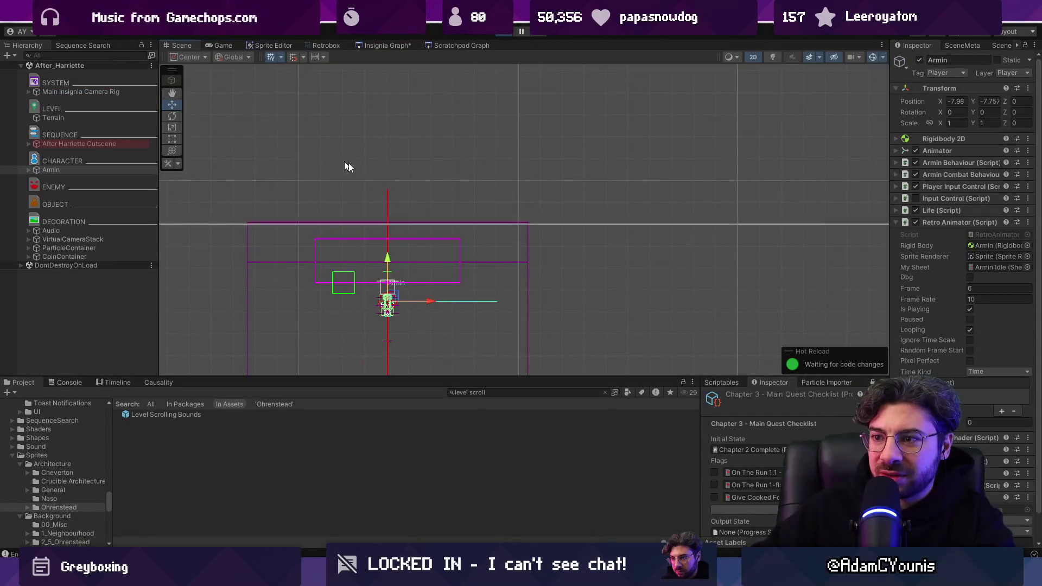
double_click(103, 170)
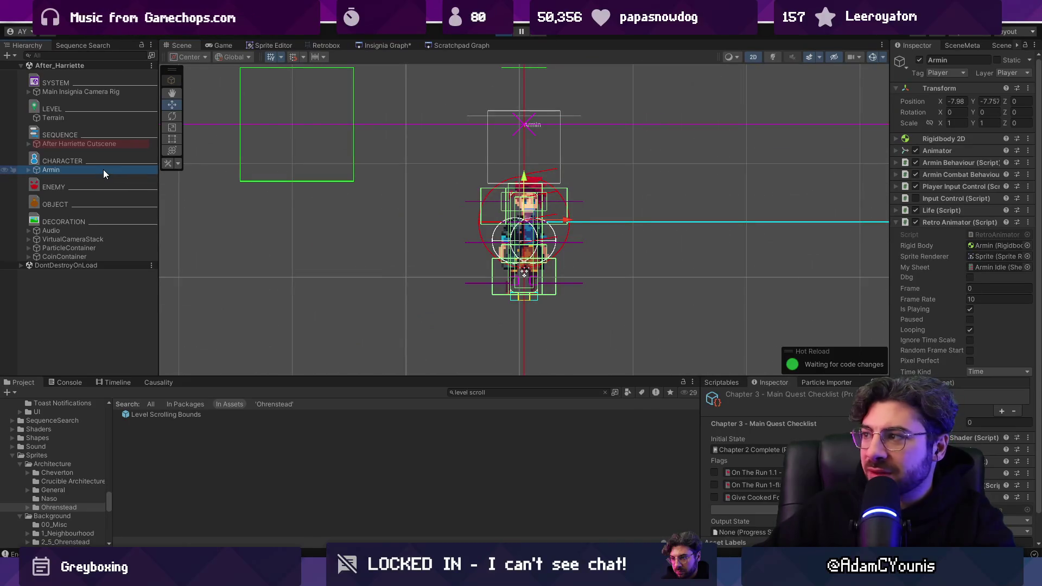
scroll(513, 266, down, 5)
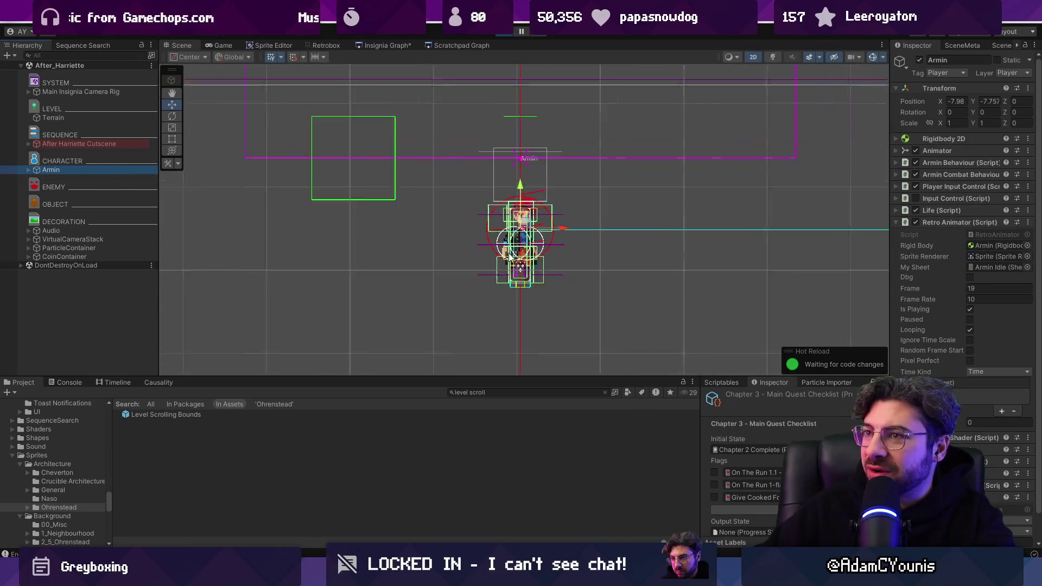
scroll(513, 266, down, 3)
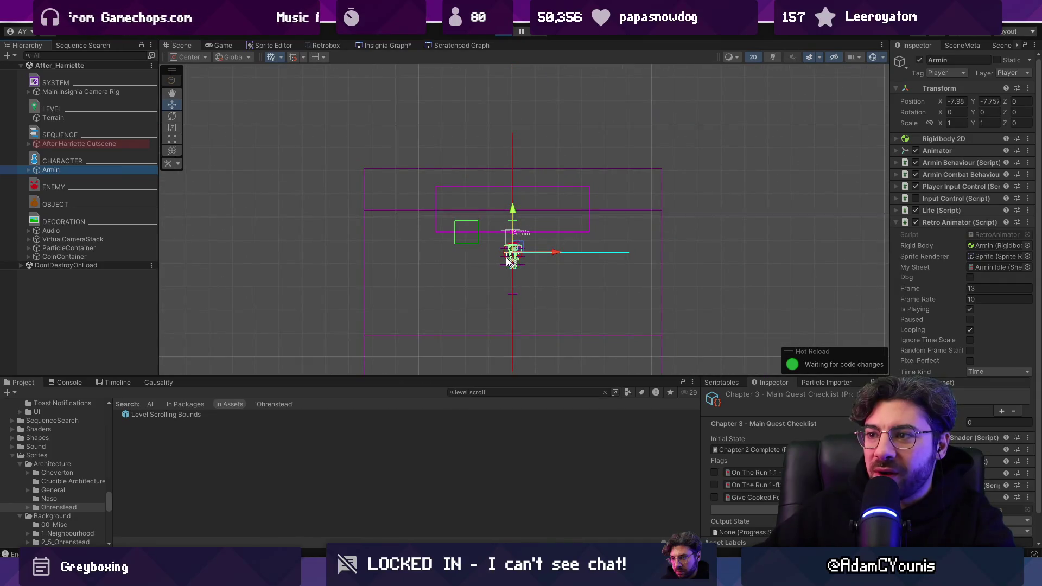
mouse_move(232, 49)
mouse_down()
mouse_move(798, 220)
mouse_move(788, 230)
mouse_up()
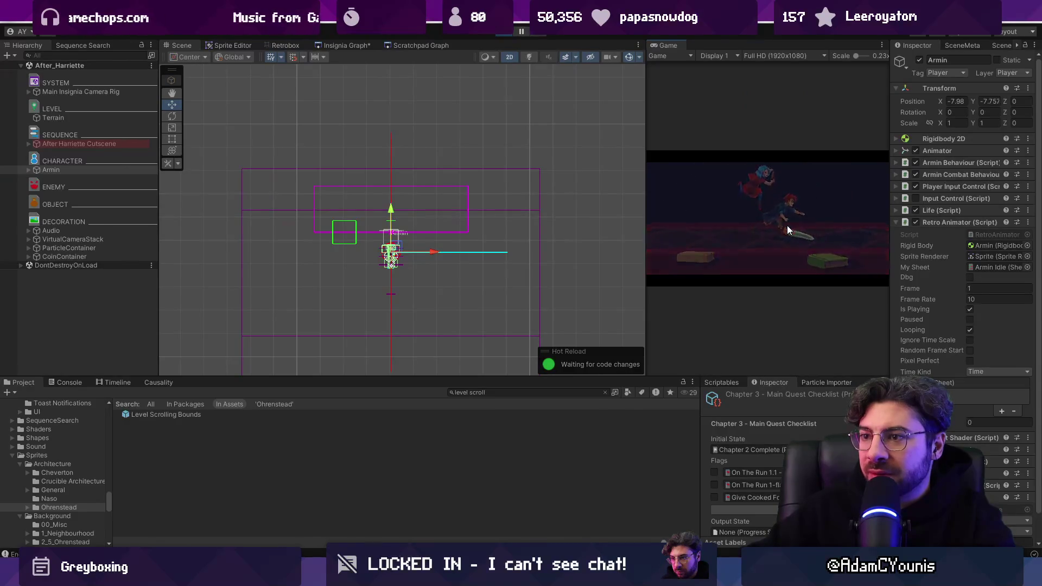
click(509, 32)
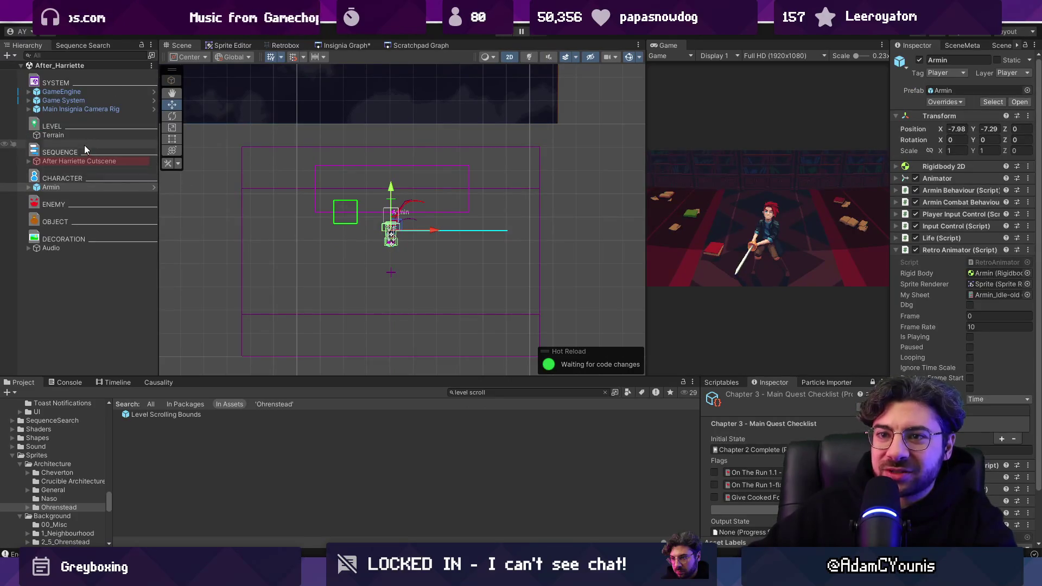
Select Terrain to show its Transform and Box Collider 2D in the Inspector.
click(83, 137)
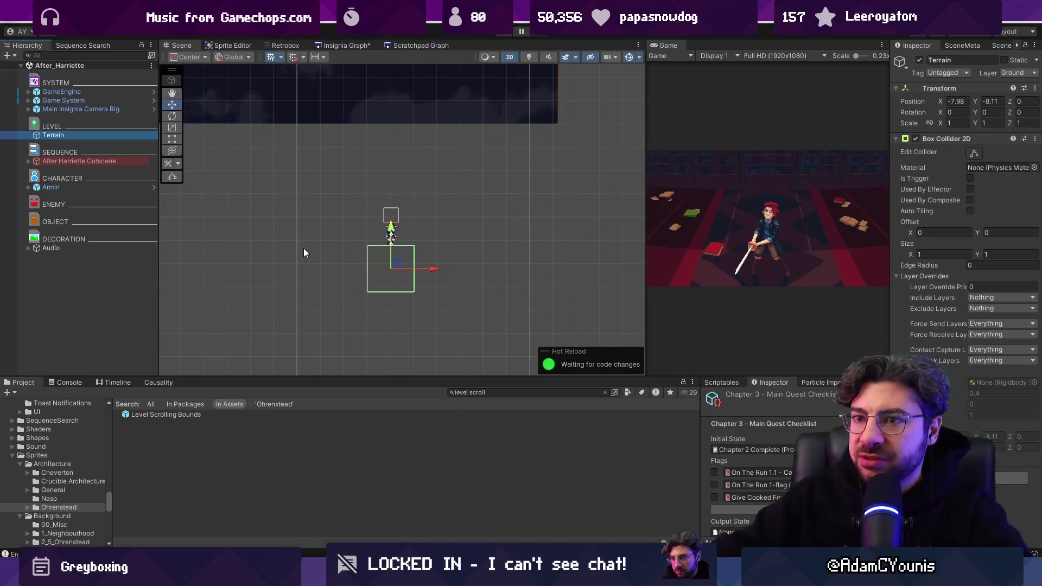
Select After Harriette Cutscene to inspect its Sequence Player, Playable Director and Box Collider 2D.
scroll(504, 234, down, 1)
scroll(503, 233, down, 3)
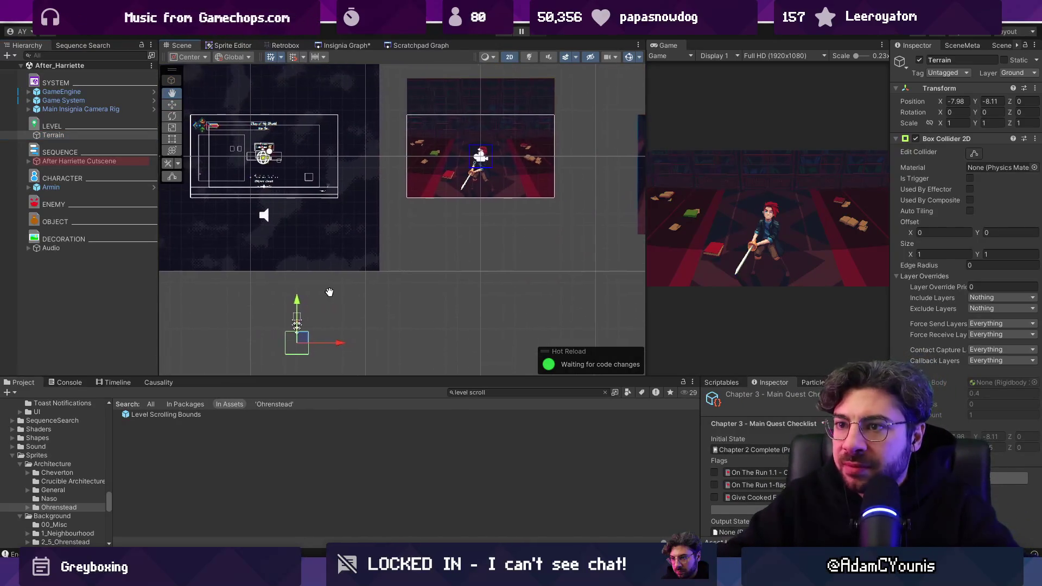
scroll(477, 288, up, 2)
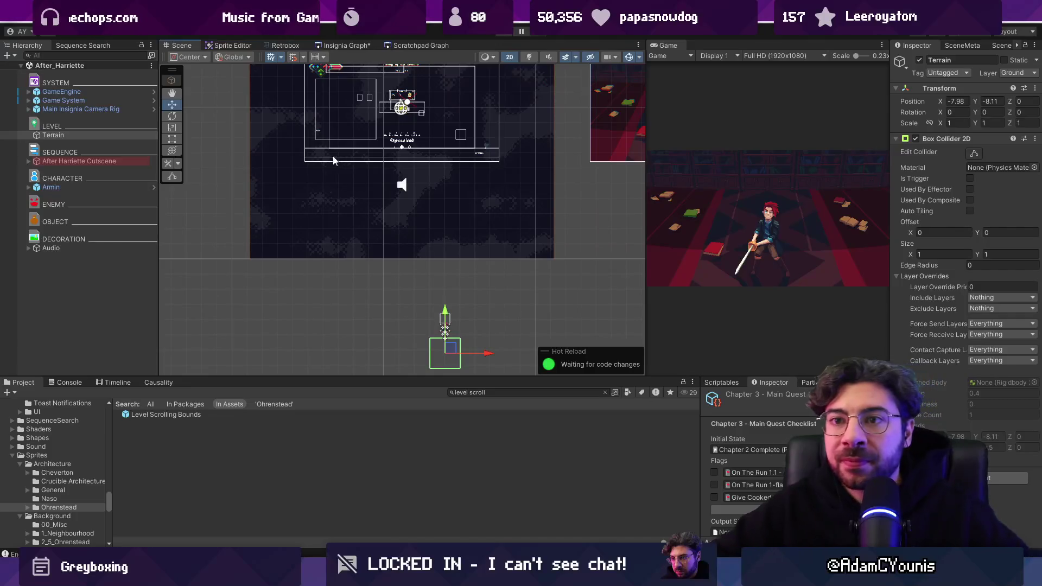
click(114, 161)
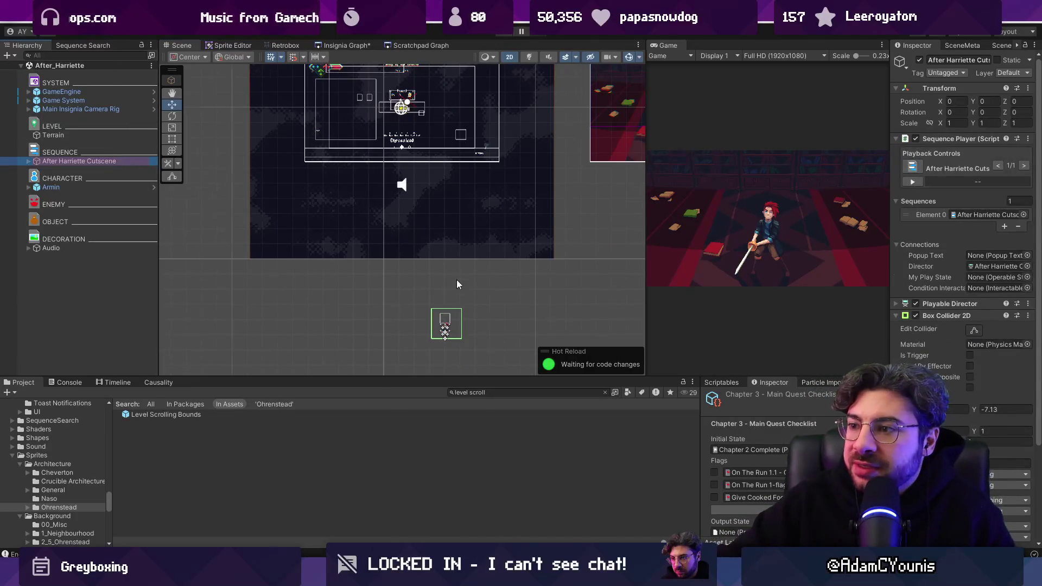
scroll(377, 232, down, 2)
scroll(348, 336, up, 2)
scroll(335, 329, up, 3)
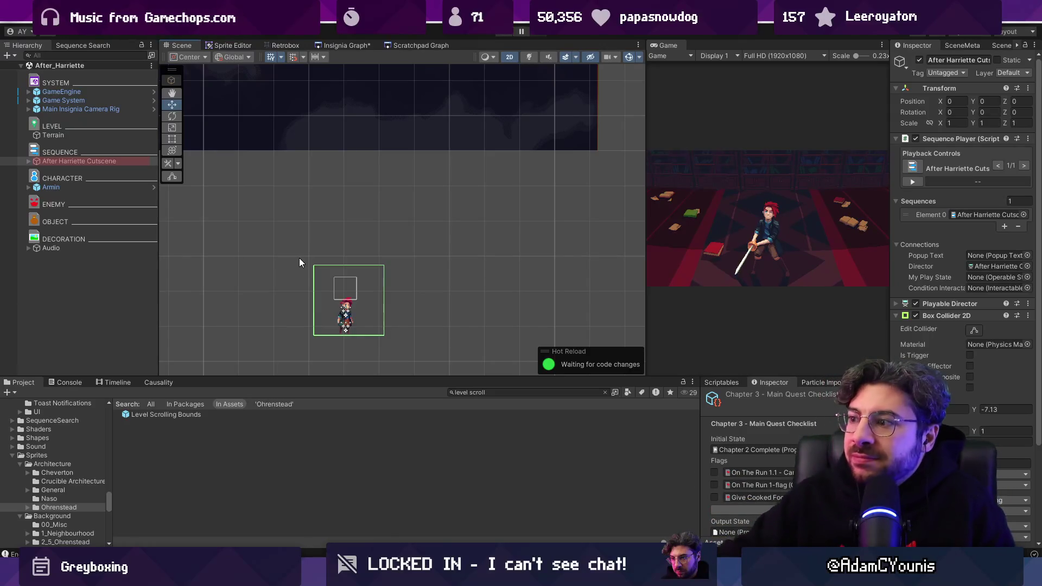
Widen the Game and Inspector panels, select GameEngine, exit Play mode, and dock Game beside Scene.
drag(645, 157, 508, 163)
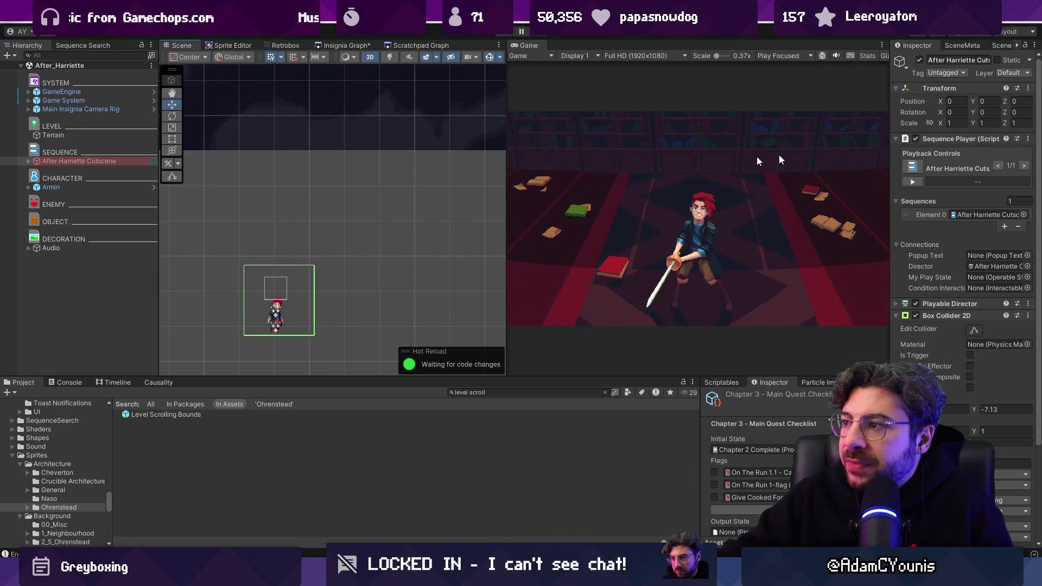
drag(891, 158, 672, 163)
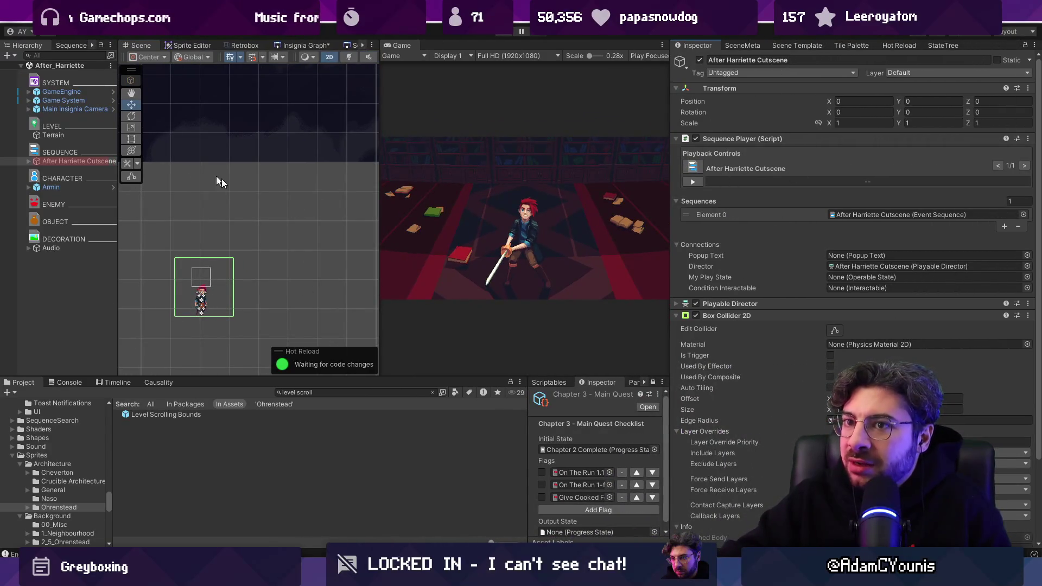
click(76, 92)
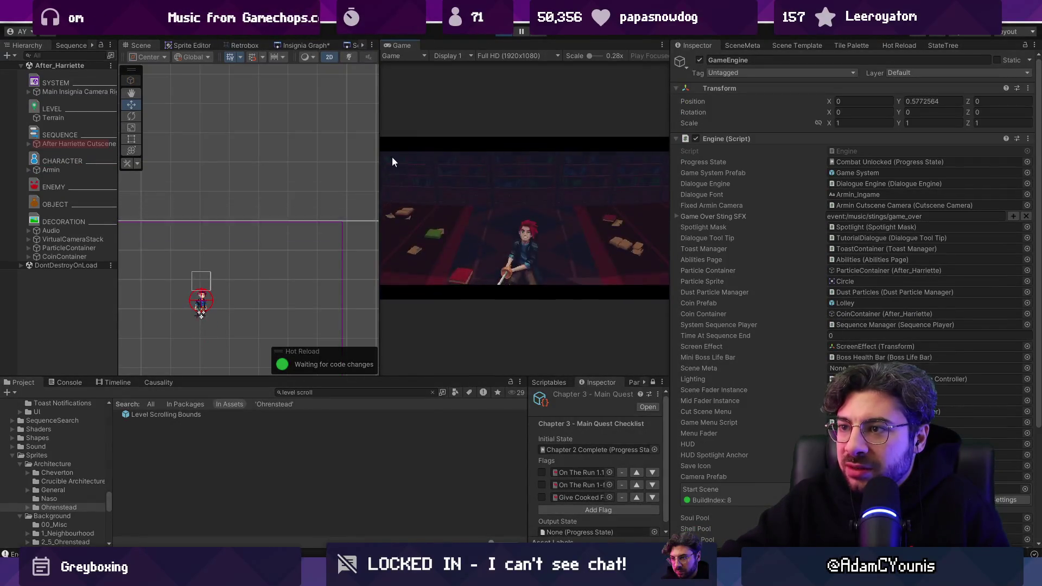
key(ctrl+p)
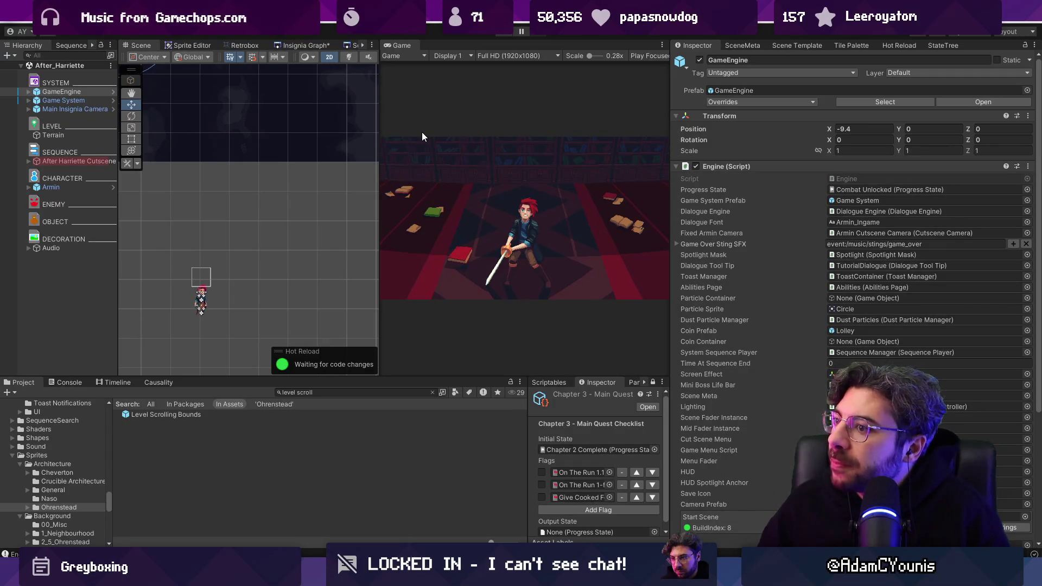
mouse_move(391, 44)
mouse_down()
mouse_move(685, 48)
mouse_move(205, 45)
mouse_up()
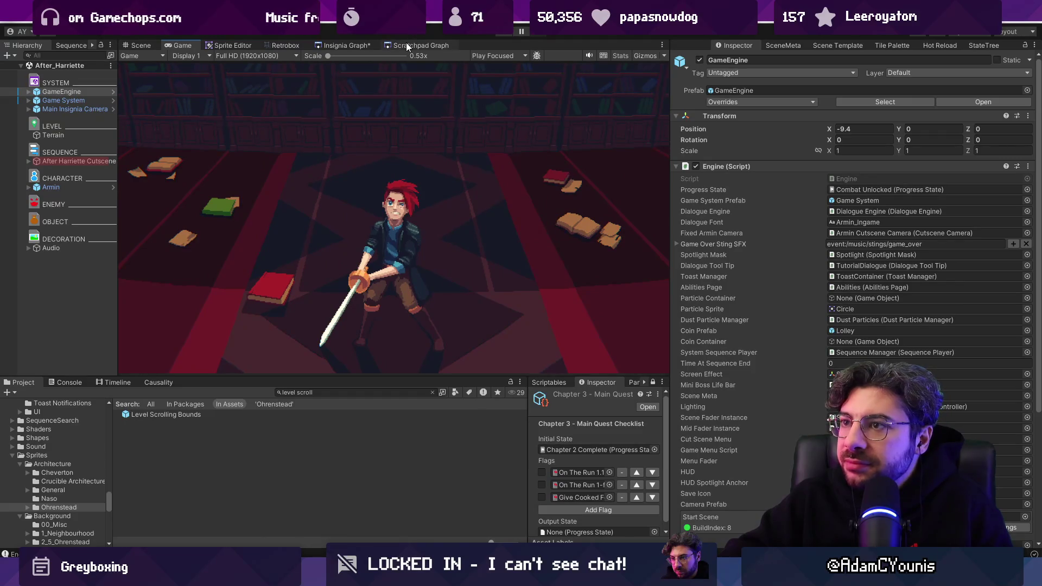
Open the After_Harriette scene from its node in the Insignia scene graph.
click(357, 45)
scroll(486, 188, down, 3)
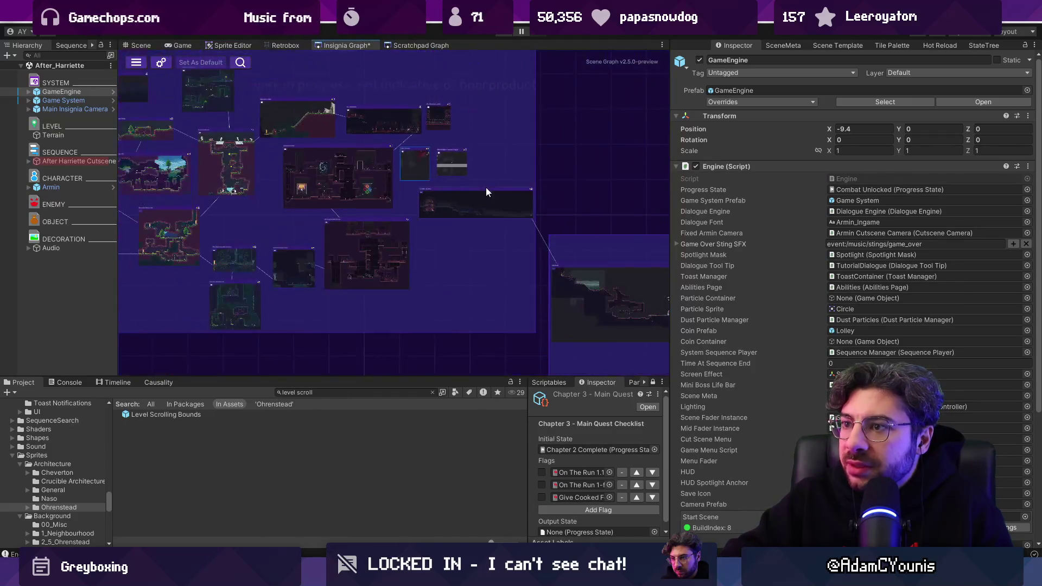
scroll(406, 155, up, 5)
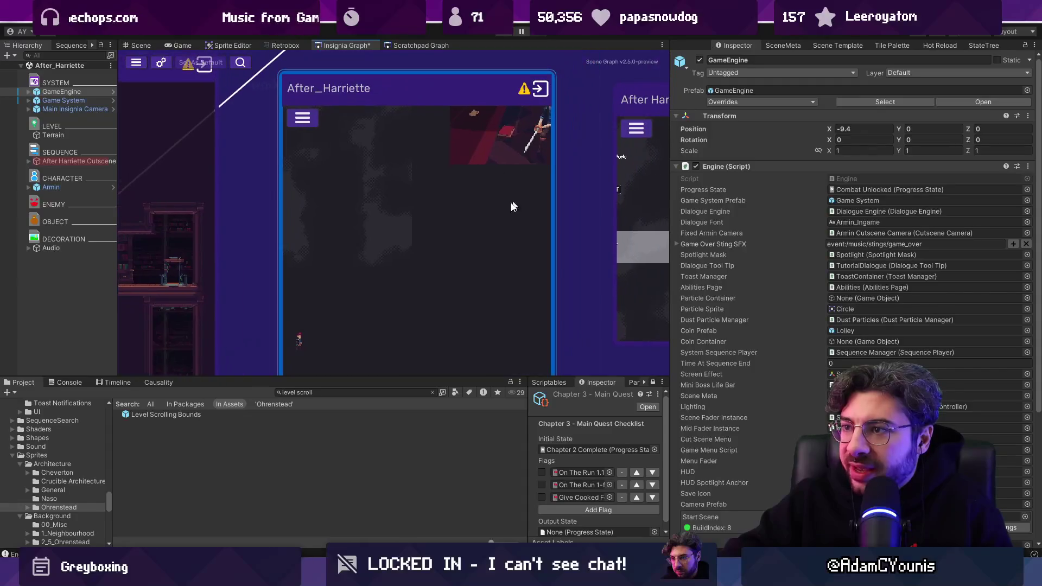
double_click(475, 194)
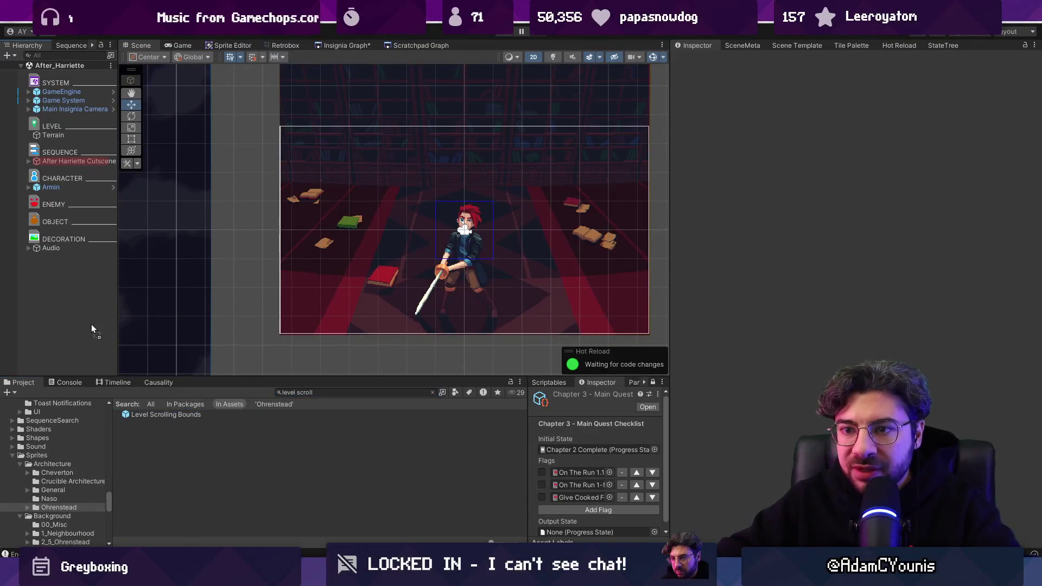
Drag the Level Scrolling Bounds prefab into the scene and inspect its SceneGraph Boundary child.
drag(95, 328, 98, 325)
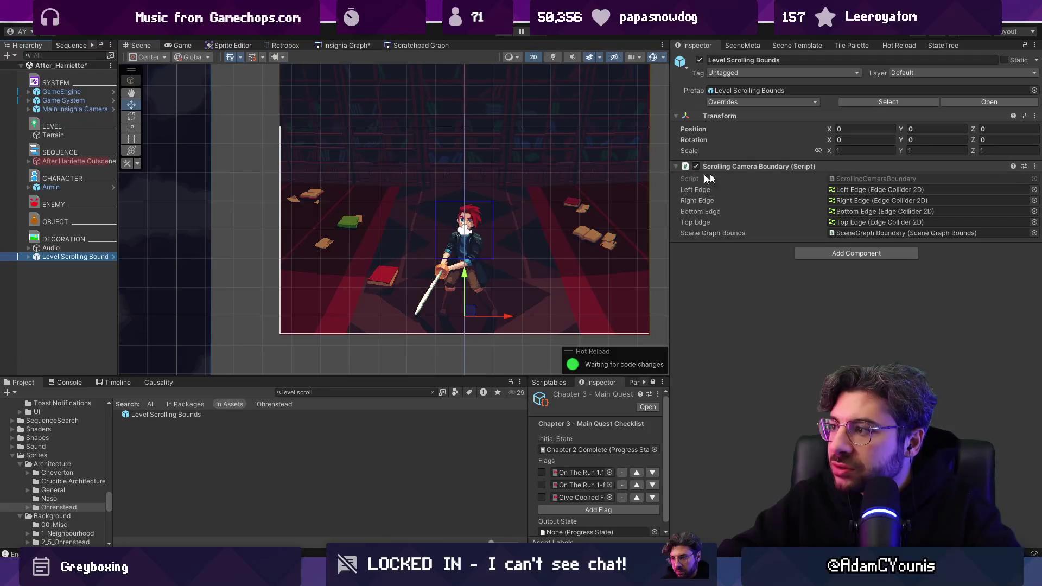
click(28, 257)
click(68, 300)
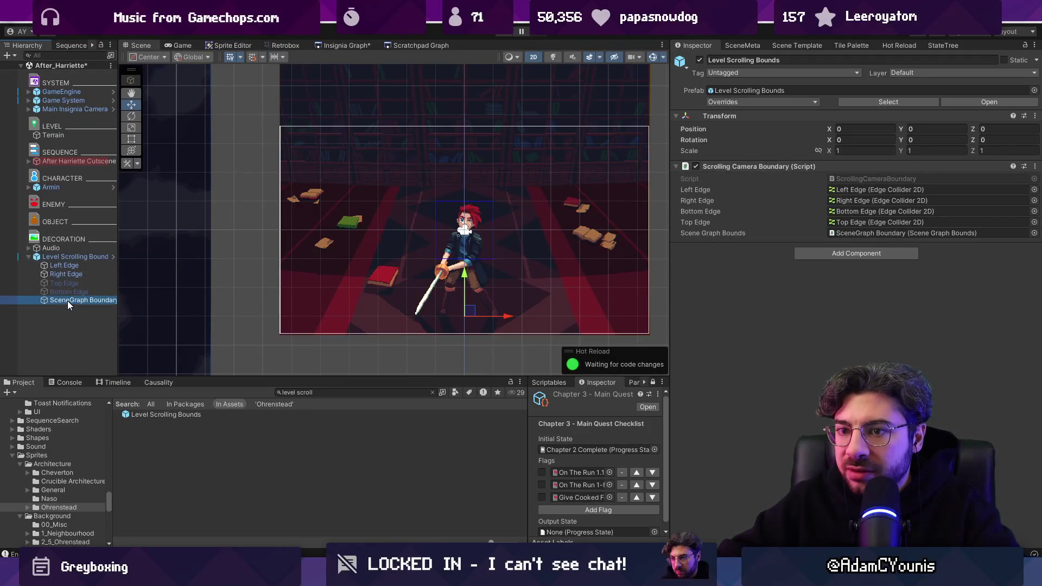
click(780, 140)
click(779, 140)
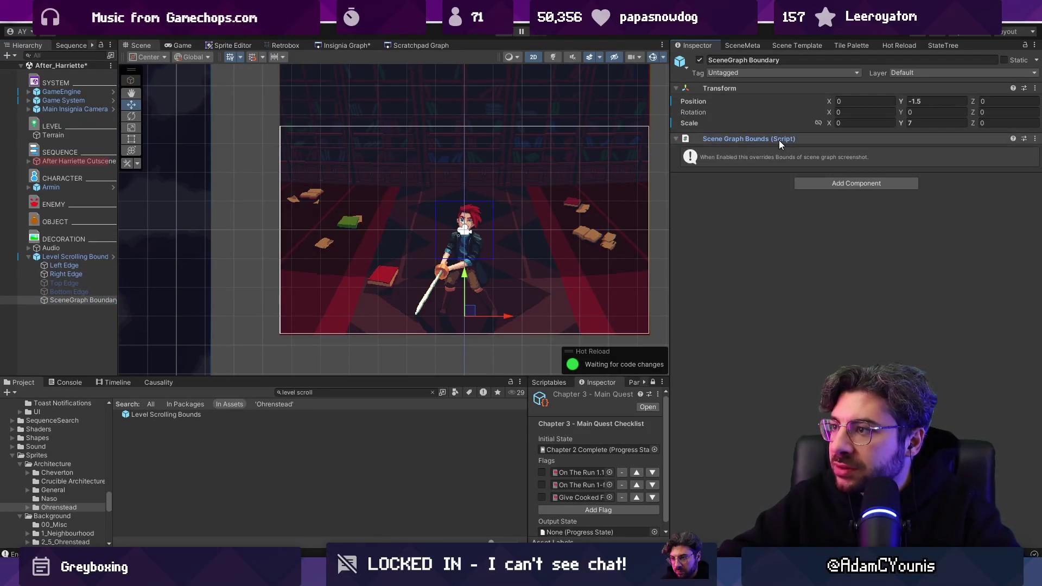
Delete Level Scrolling Bounds and create an empty GameObject named 'Custom Camera Bounds'.
click(66, 258)
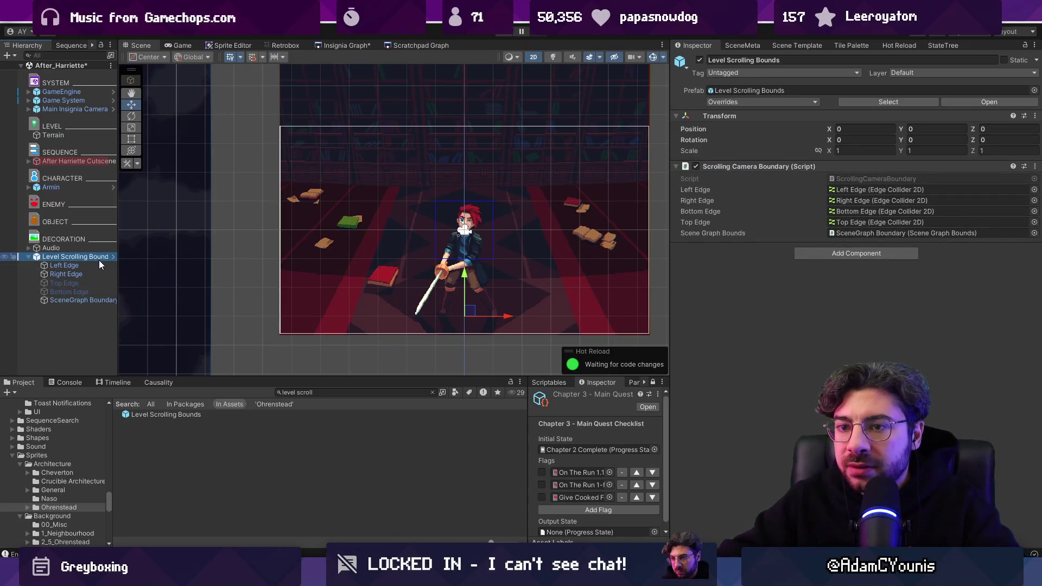
key(Delete)
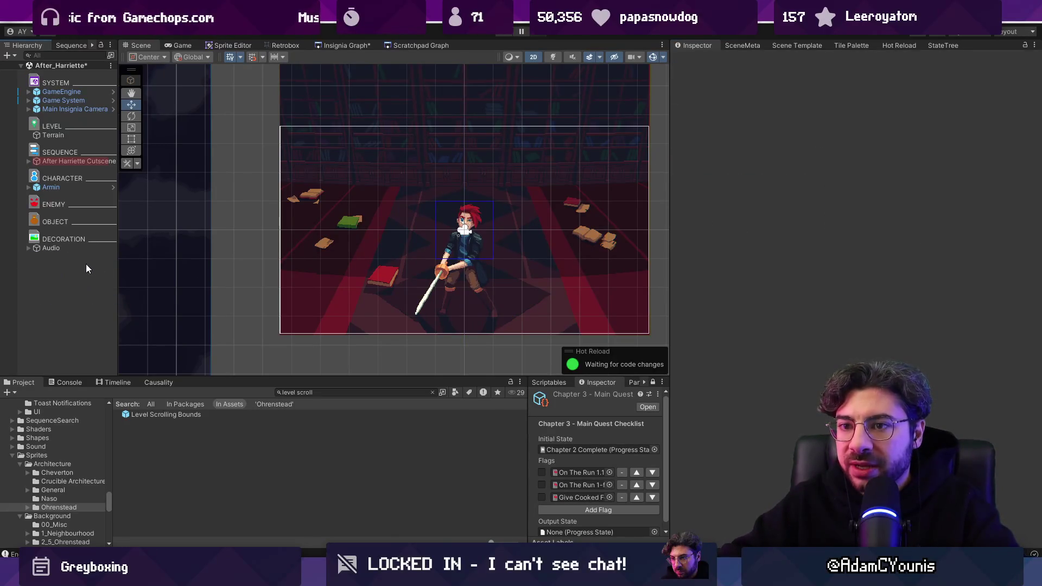
right_click(76, 261)
click(106, 338)
text(Cus)
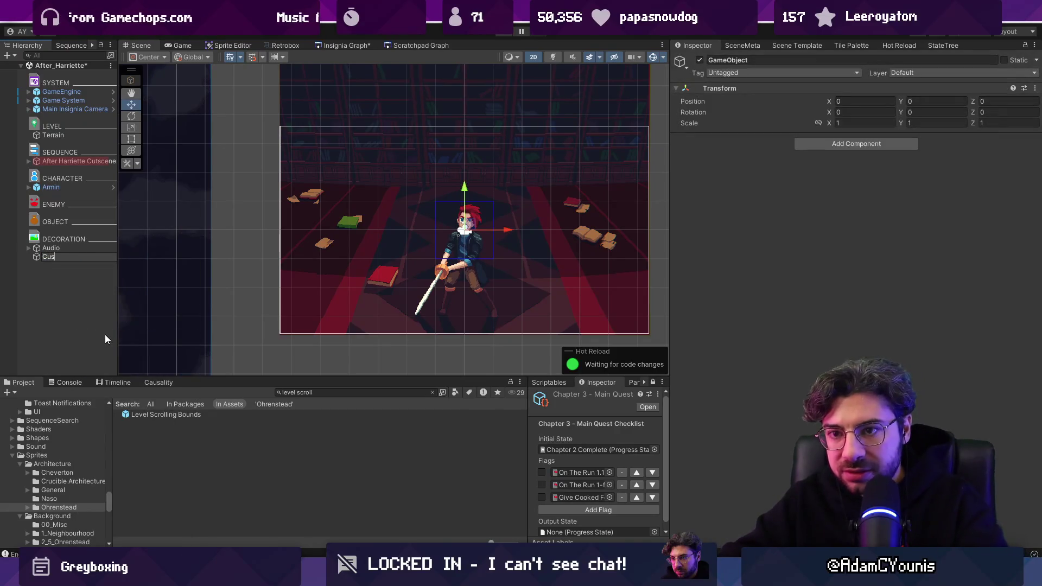
text(tom Camera Bounds)
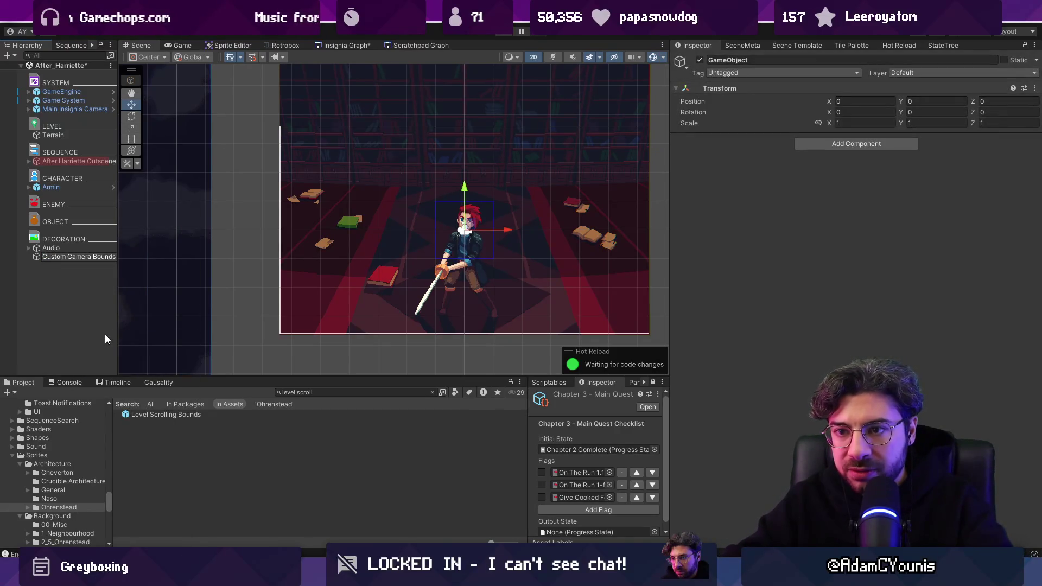
Rename the new object to 'Custom Snapshot Frame'.
key(BackSpace)
key(BackSpace)
key(BackSpace)
text(Snap)
key(ctrl+shift+Left)
key(ctrl+shift+Left)
text(Snapshot)
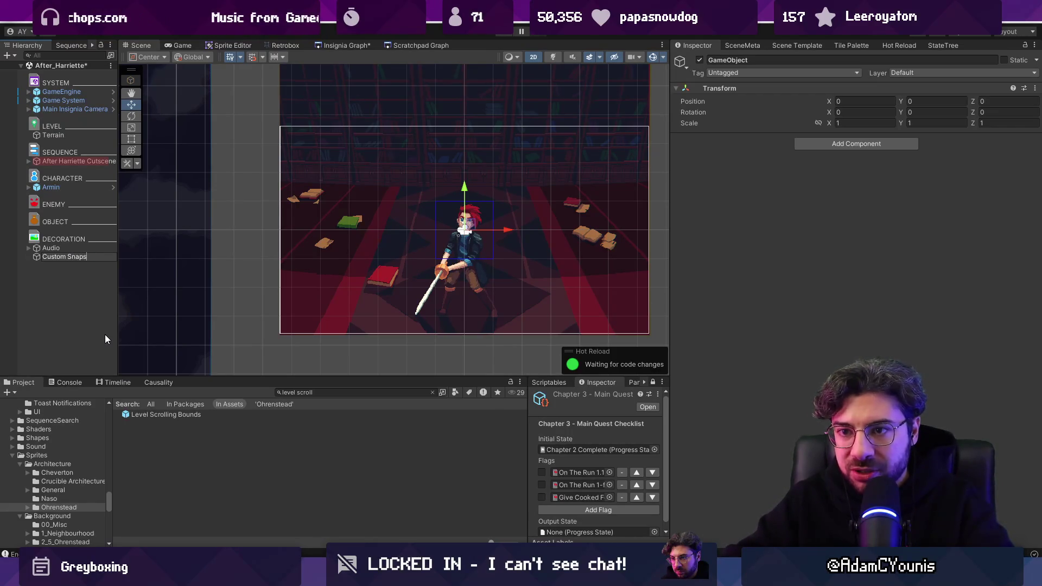
key(Return)
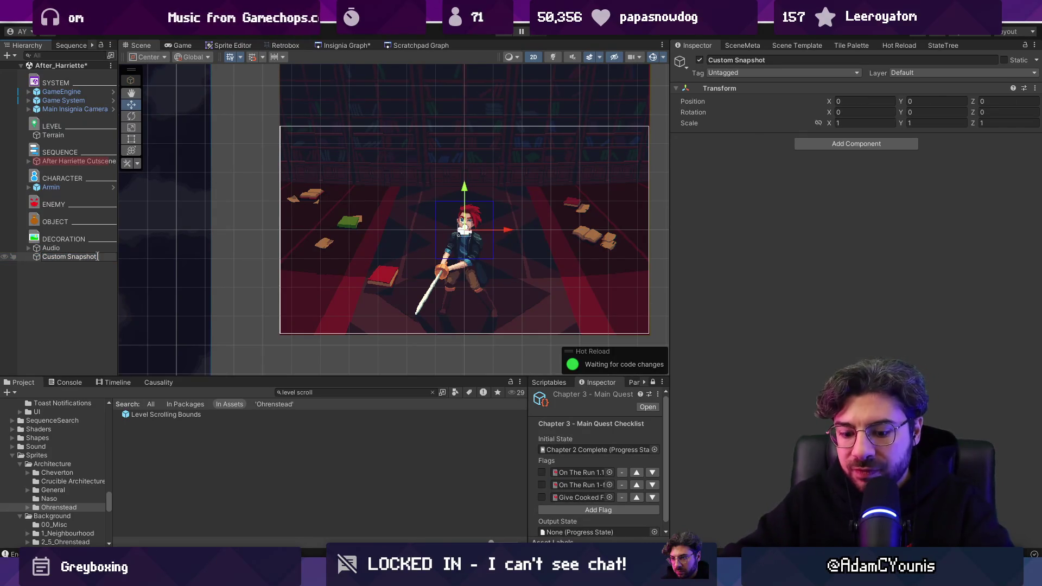
text(Frame)
key(Return)
Add a Box Collider 2D to the object, then remove that component again.
click(845, 145)
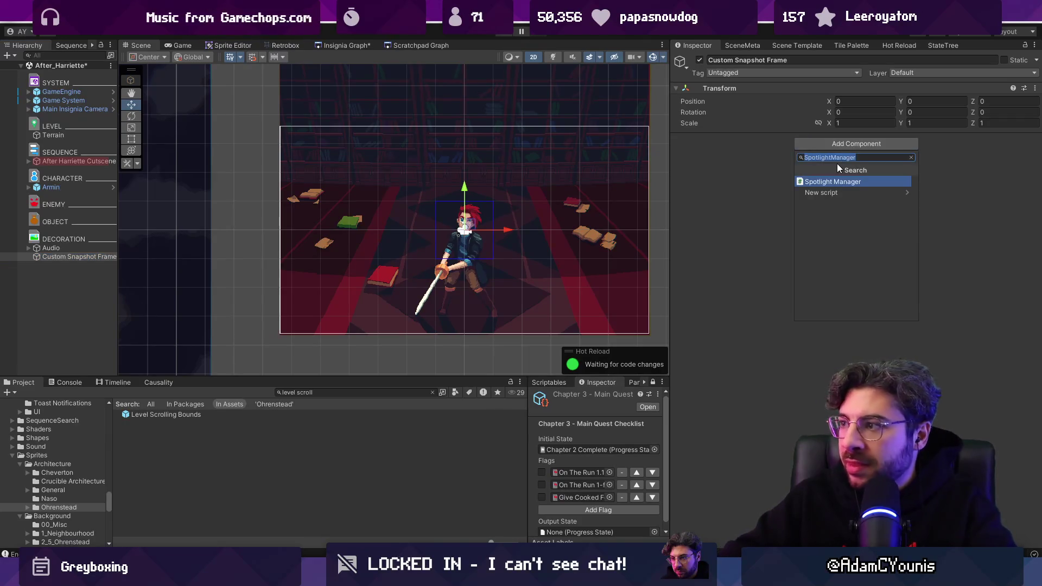
text(box)
key(Down)
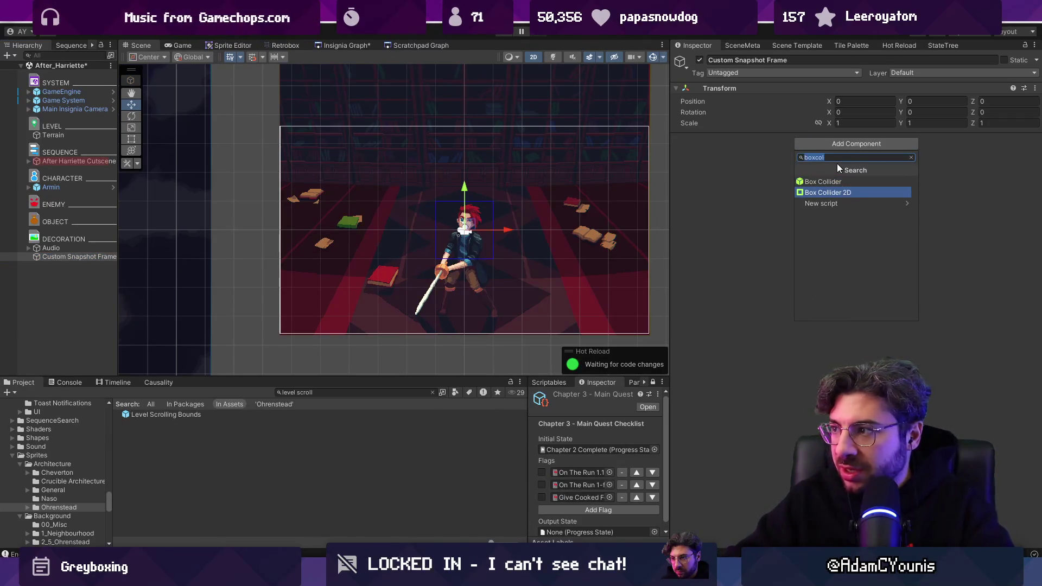
key(Return)
key(f)
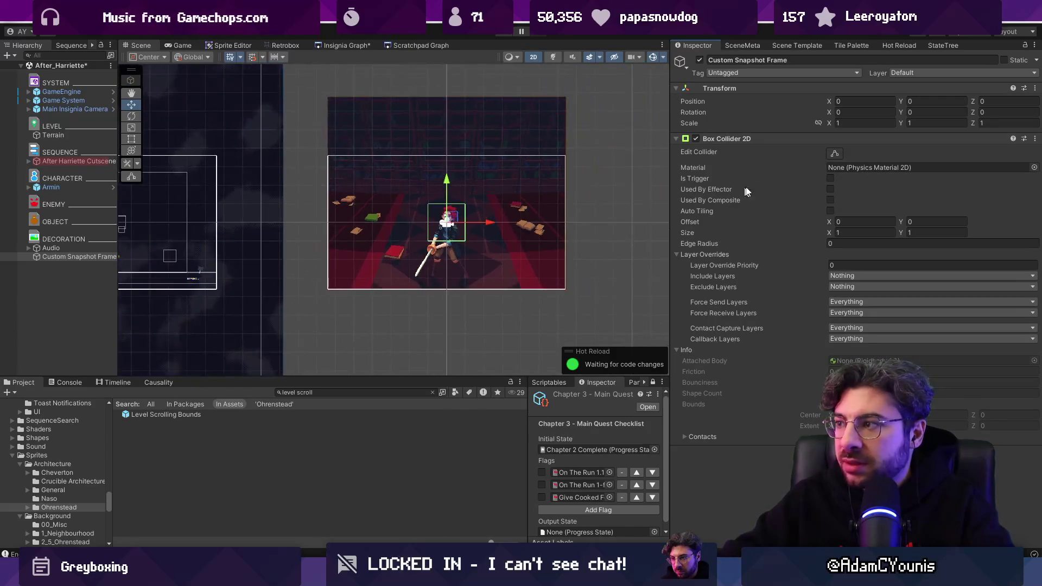
right_click(823, 139)
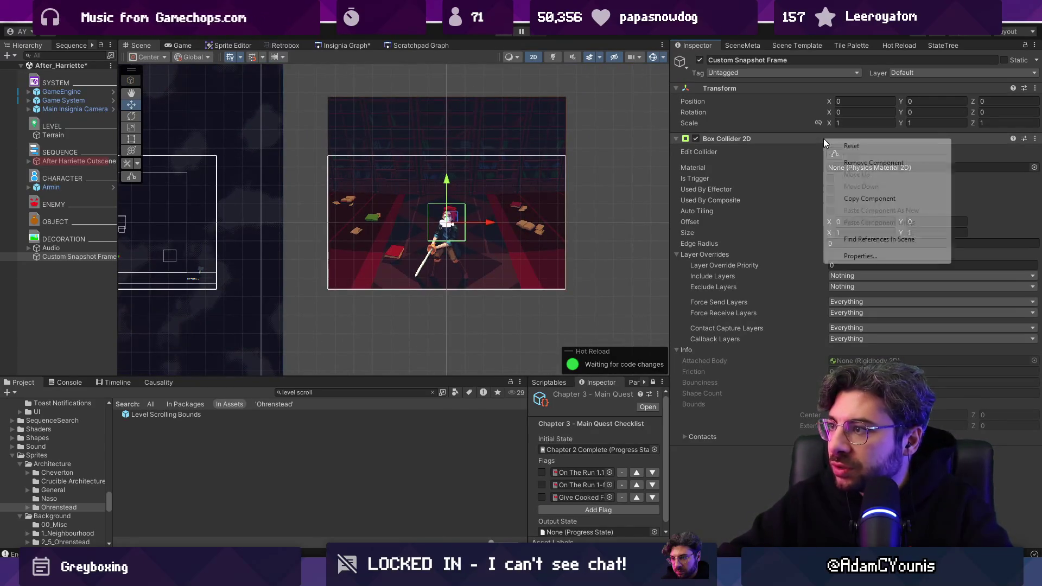
click(849, 163)
Replace the object's Transform with a Rect Transform component.
click(842, 145)
text(recc)
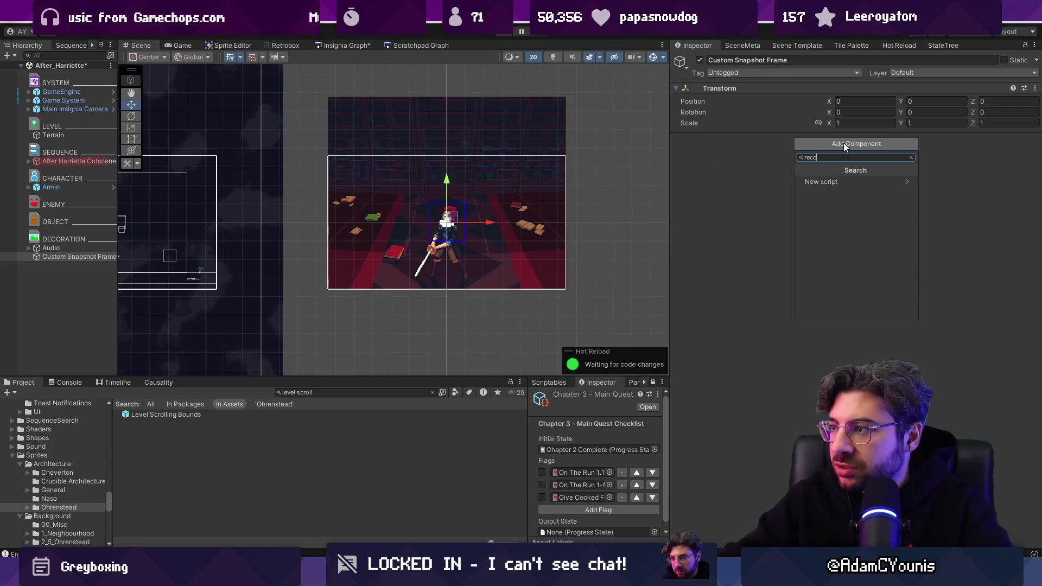
key(BackSpace)
text(tt)
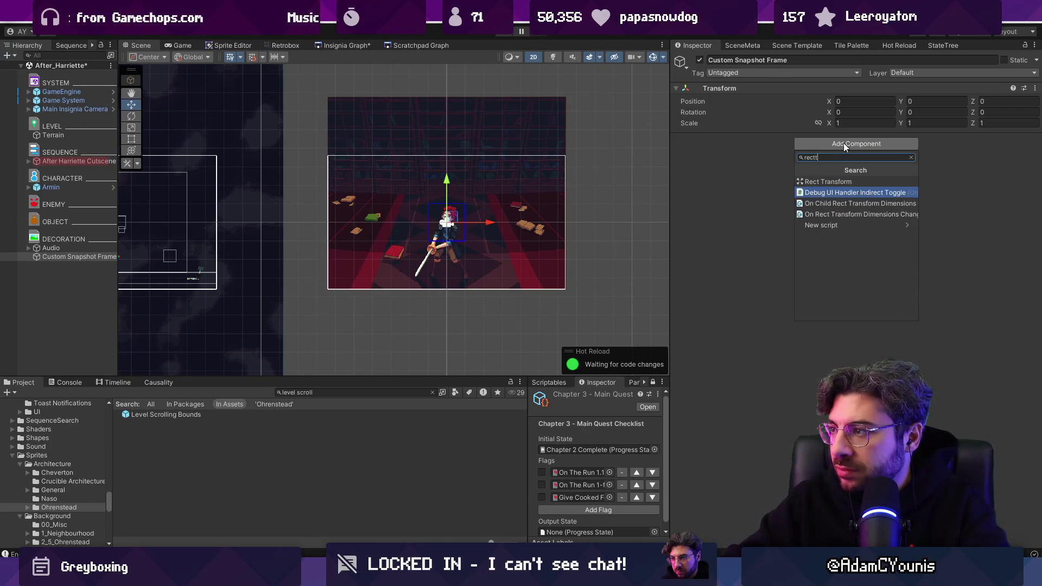
key(Up)
key(Return)
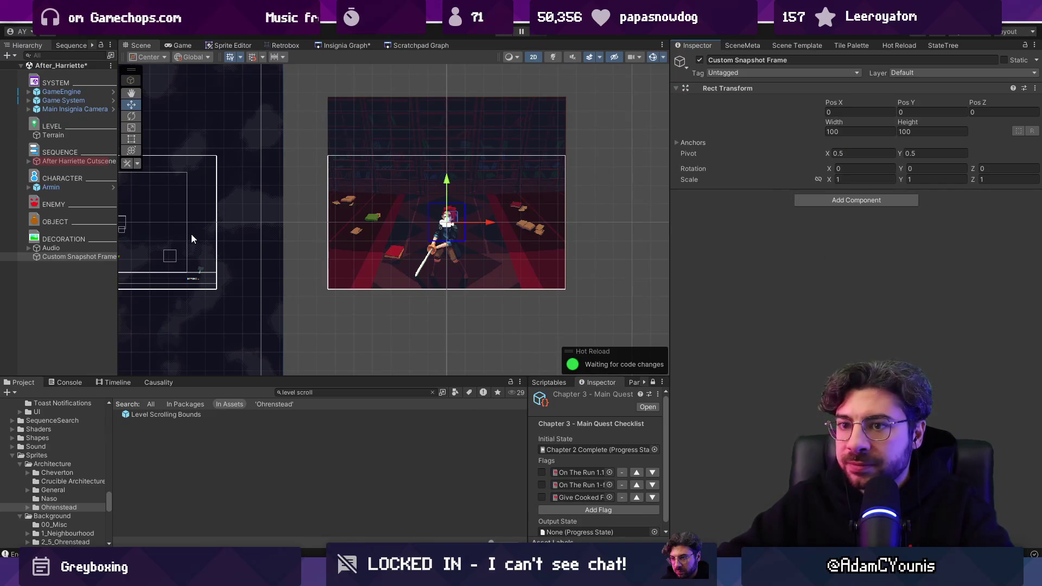
With the Rect tool active, set the rect's width and height to 10.
double_click(84, 256)
key(t)
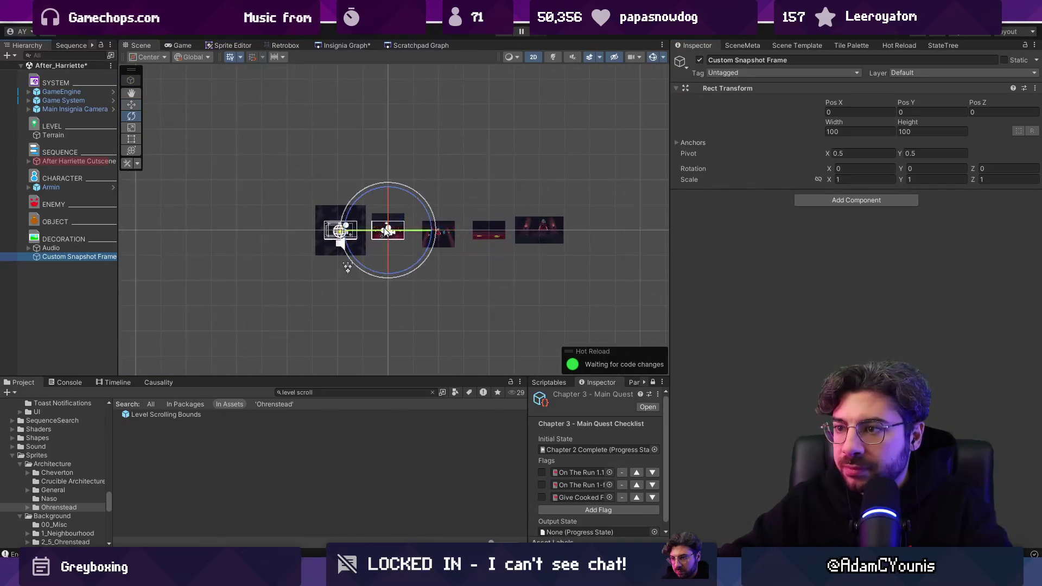
key(f)
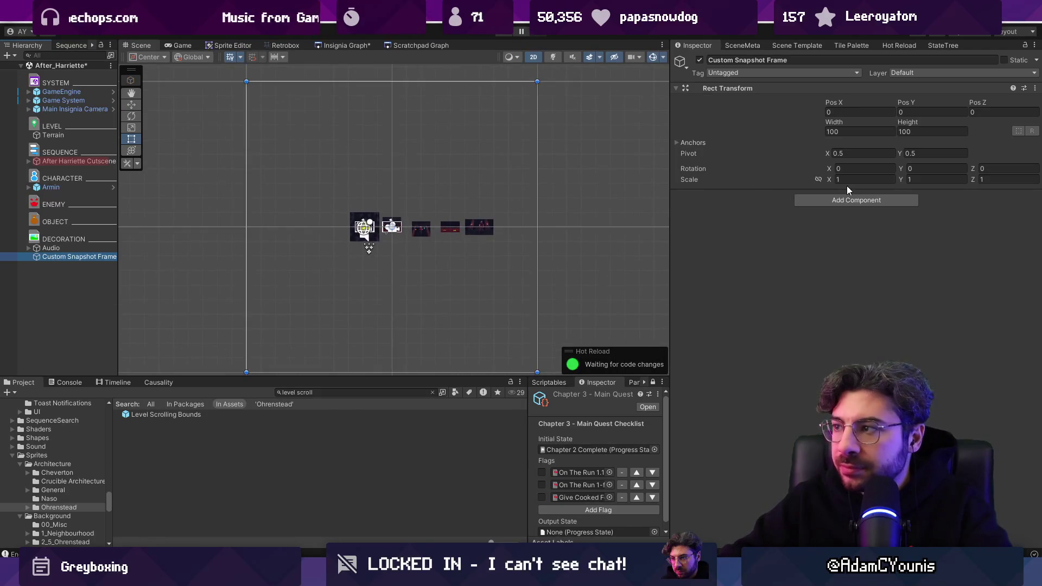
double_click(854, 132)
text(10)
key(Tab)
key(BackSpace)
double_click(79, 256)
Drag the frame's top edge and corners onto the camera frame outline, about 6.46 × 3.64.
scroll(432, 216, down, 10)
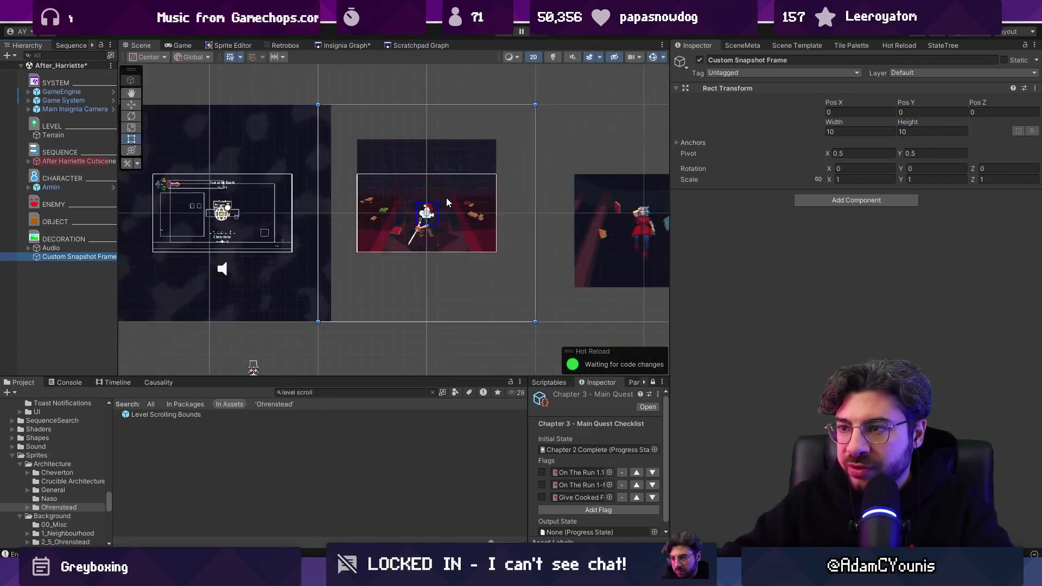
drag(477, 130, 478, 177)
drag(511, 289, 471, 236)
drag(350, 177, 380, 181)
scroll(423, 195, up, 4)
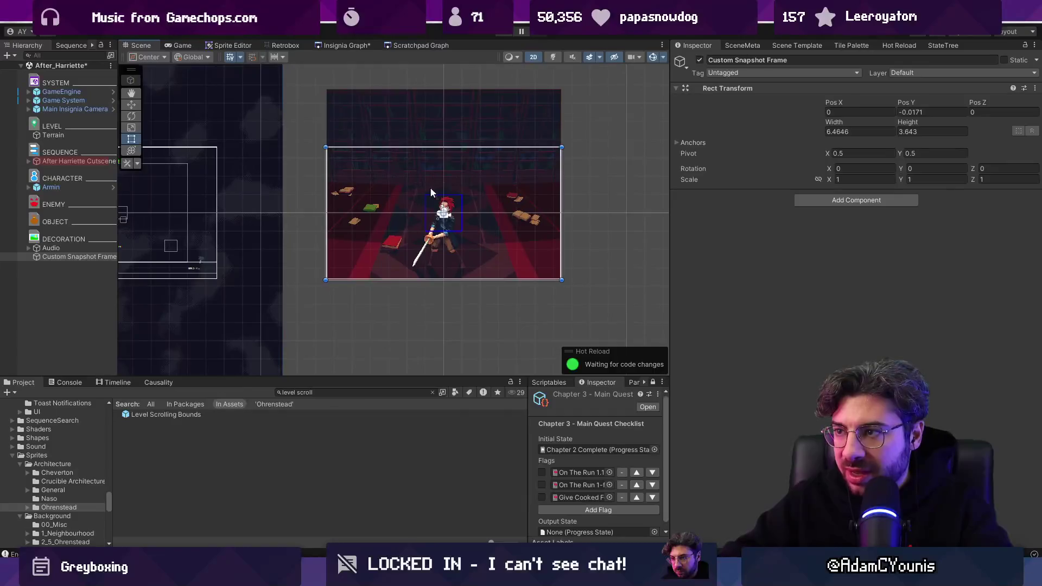
scroll(423, 194, up, 3)
click(97, 257)
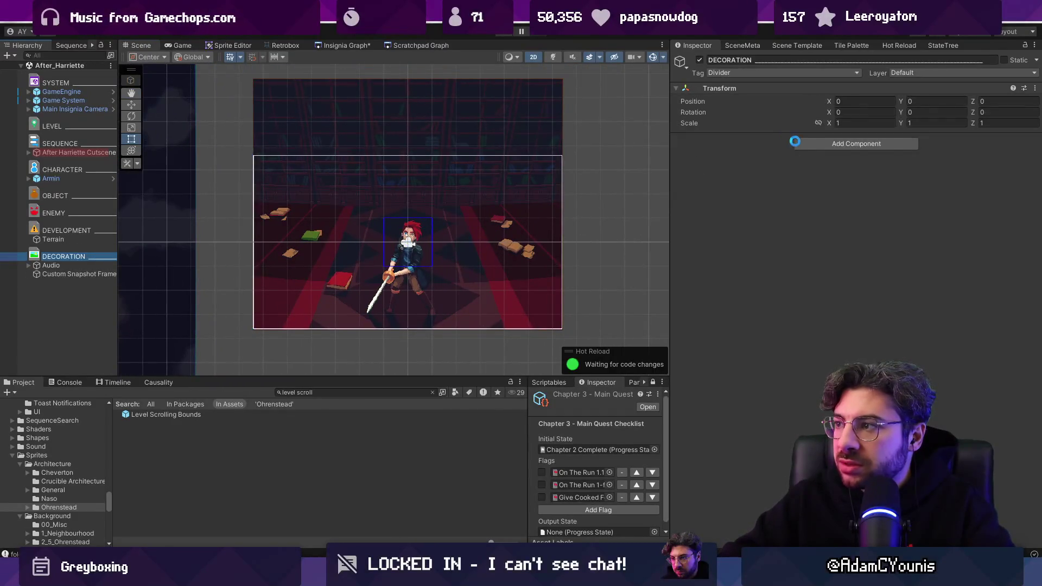
click(812, 144)
text(ca)
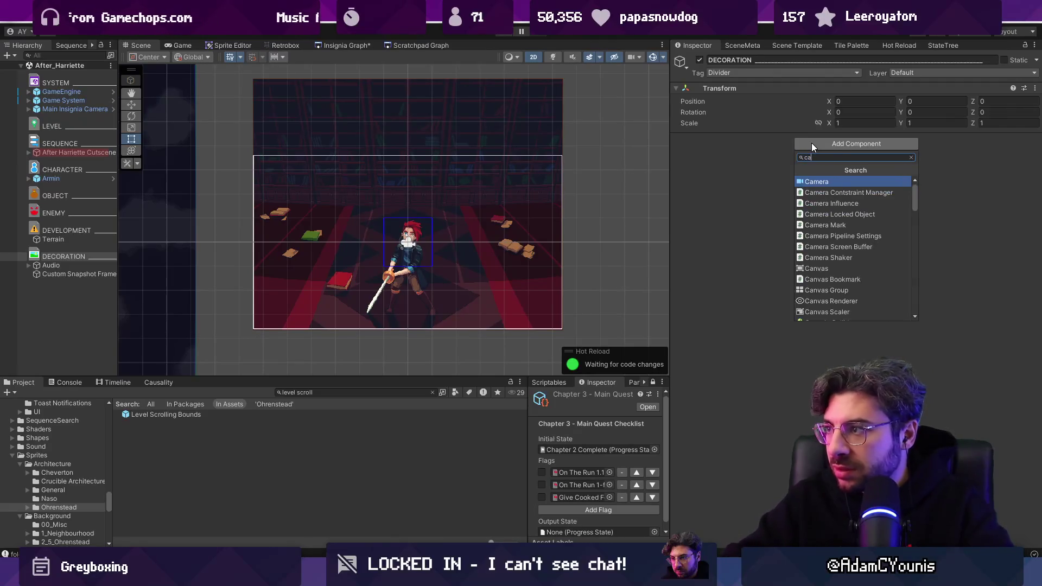
text(mera)
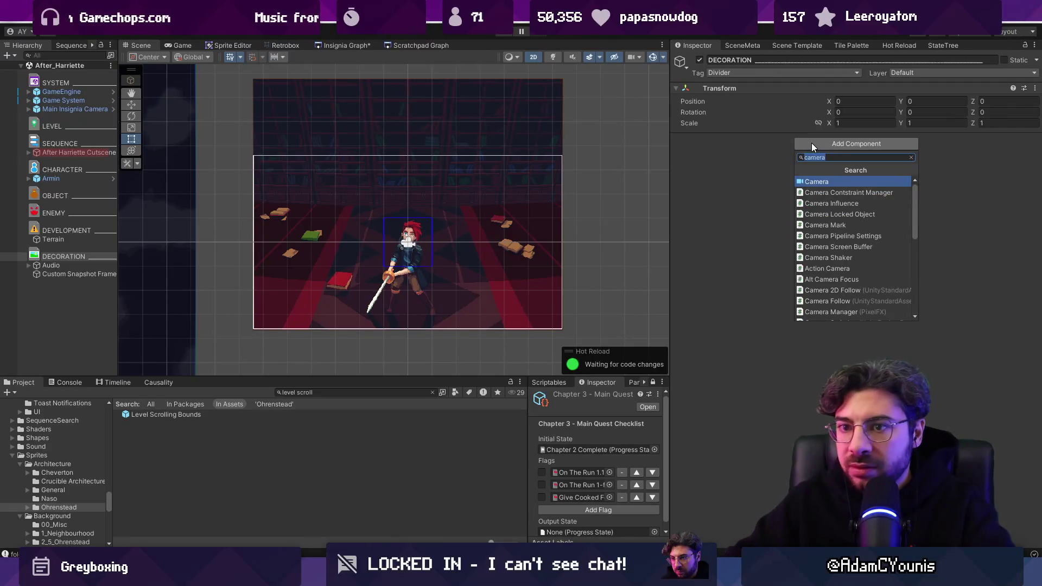
click(123, 437)
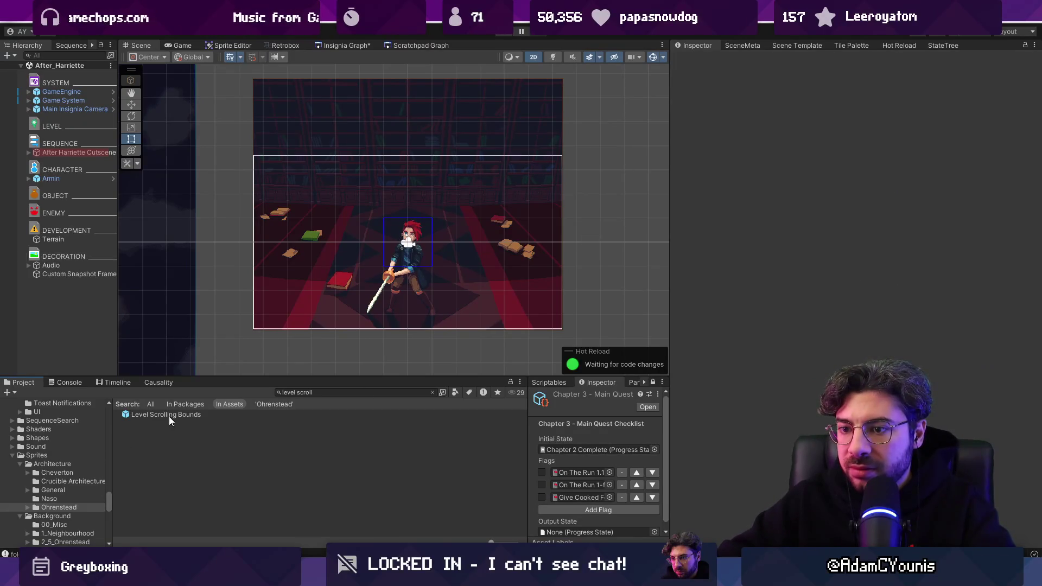
Open the Level Scrolling Bounds prefab, inspect its SceneGraph Boundary child, and return to the scene.
click(169, 416)
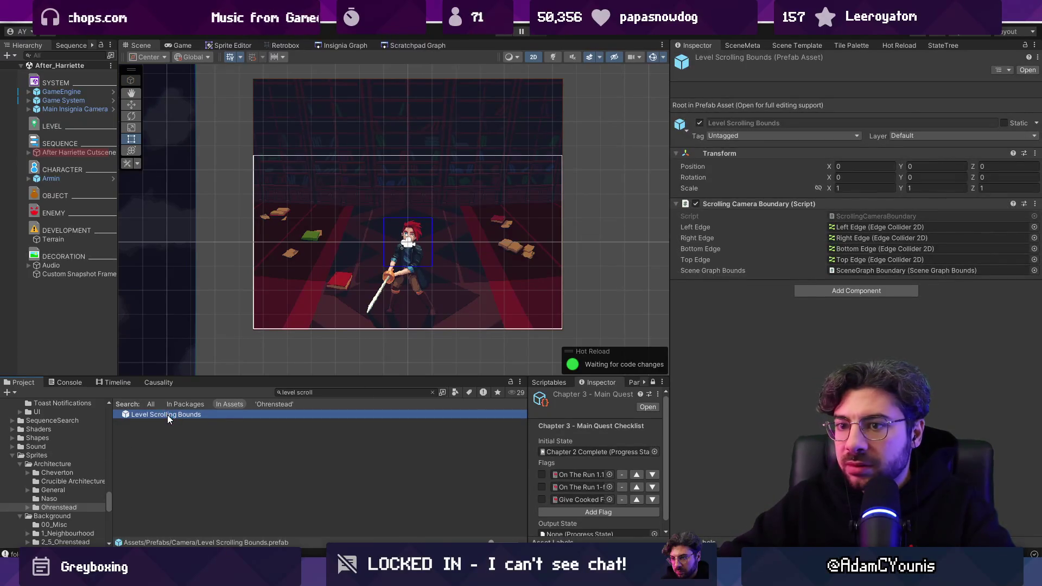
double_click(167, 415)
click(66, 122)
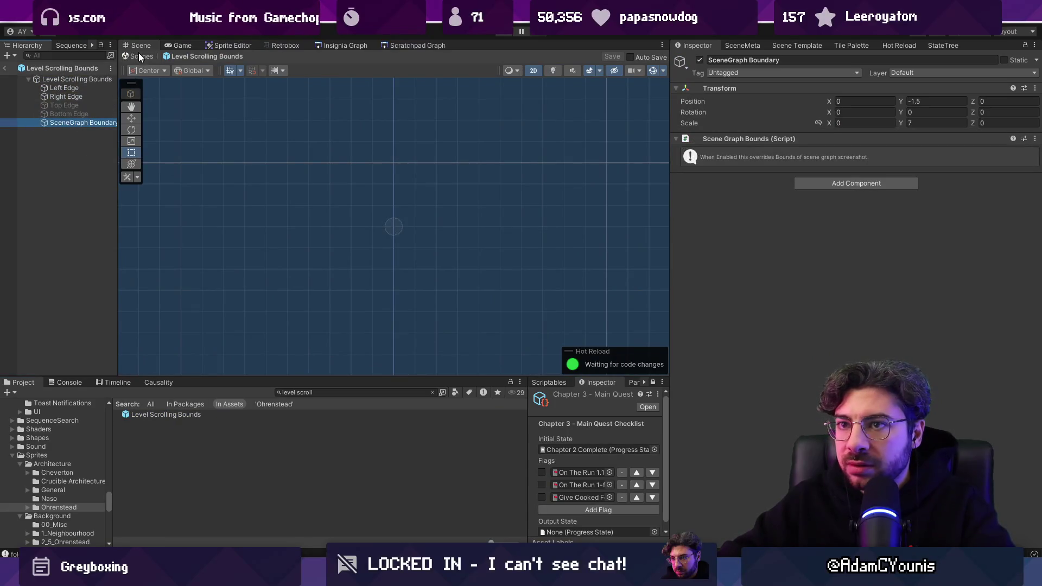
click(139, 56)
Create an empty child object under Custom Snapshot Frame.
right_click(67, 274)
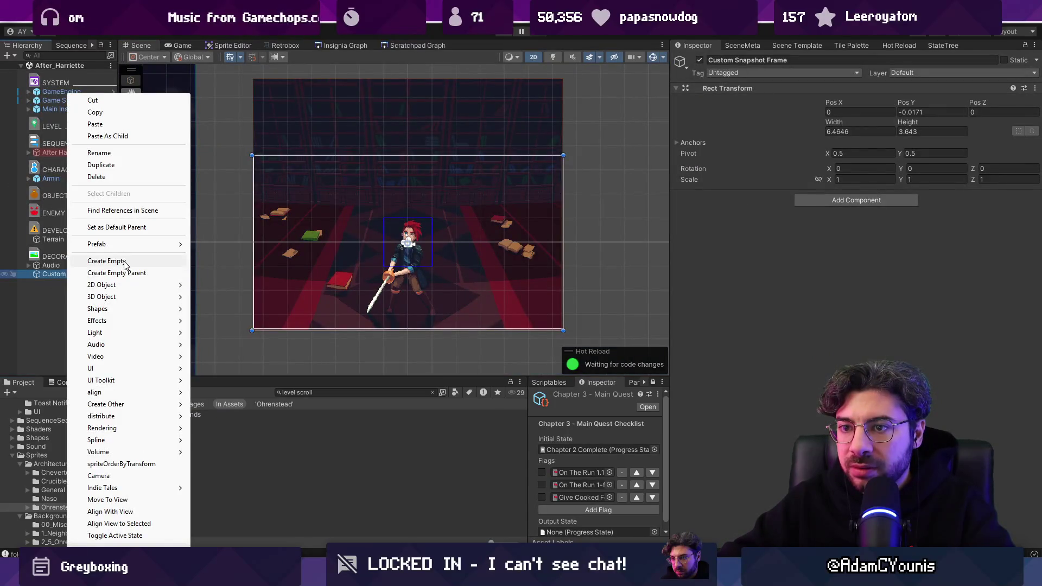
click(81, 279)
right_click(81, 279)
click(163, 261)
click(823, 201)
click(764, 207)
right_click(735, 88)
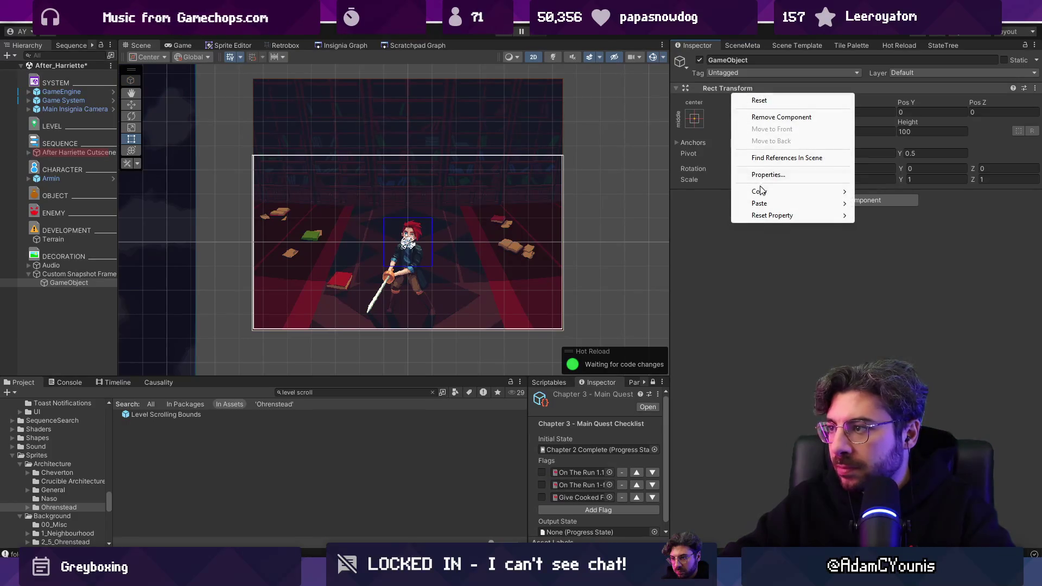
Re-examine the prefab's SceneGraph Boundary child and root boundary script, then return to After_Harriette.
double_click(220, 414)
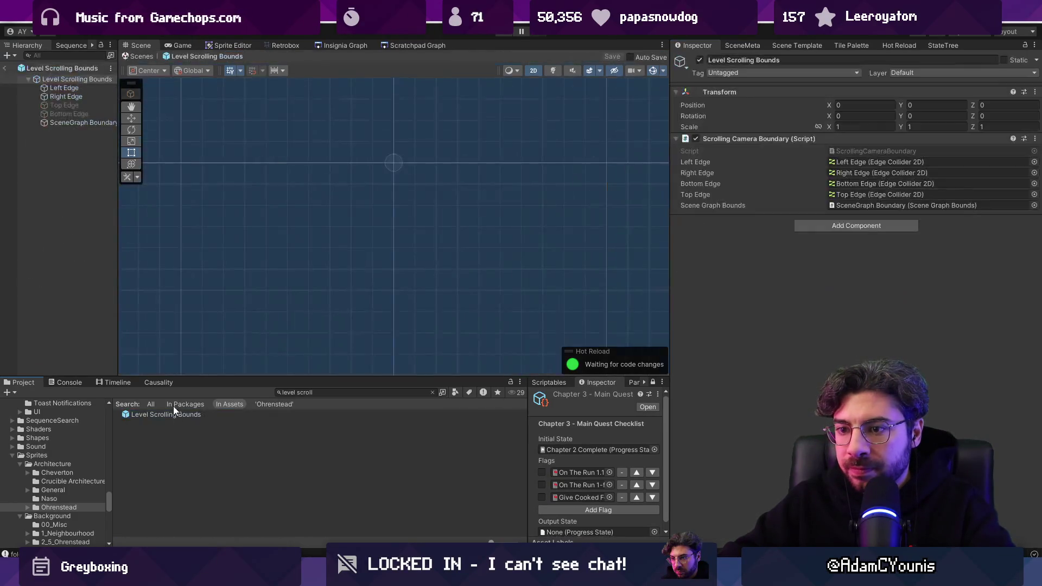
click(93, 125)
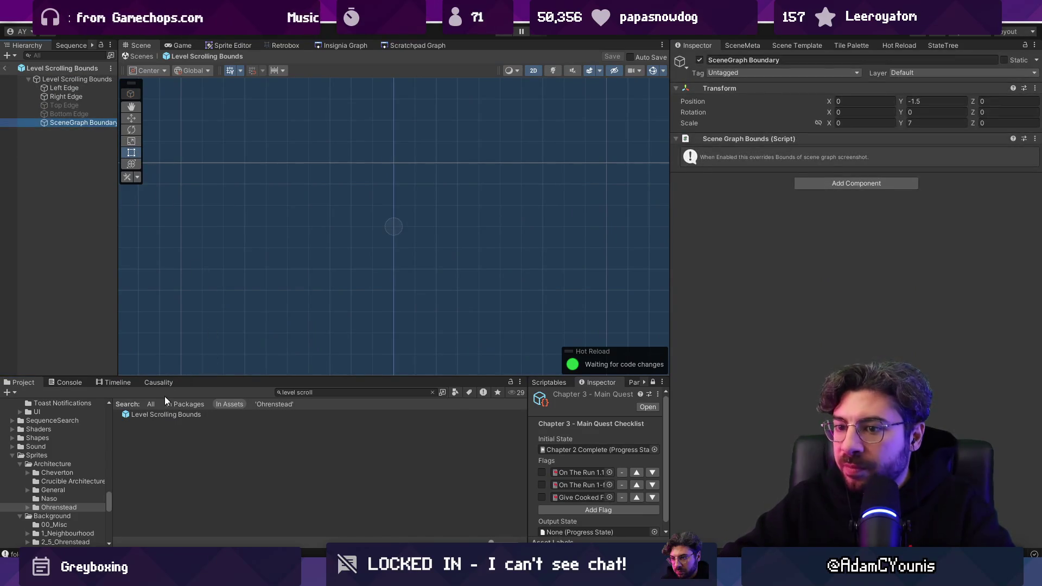
click(153, 414)
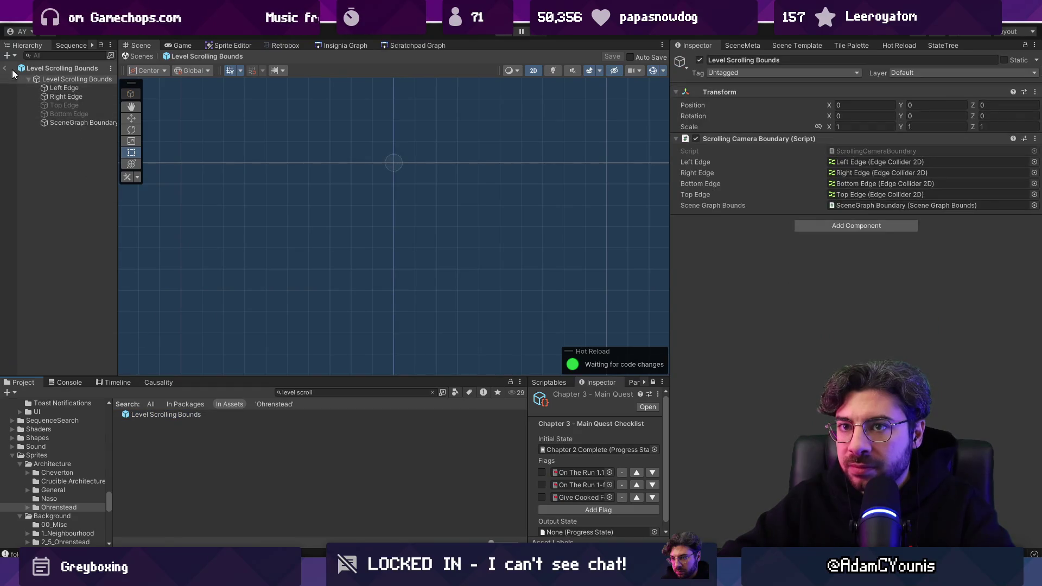
click(6, 67)
Select the new child and begin renaming it 'Bounds', then cancel the rename.
click(77, 275)
click(74, 282)
key(F2)
text(Bounds)
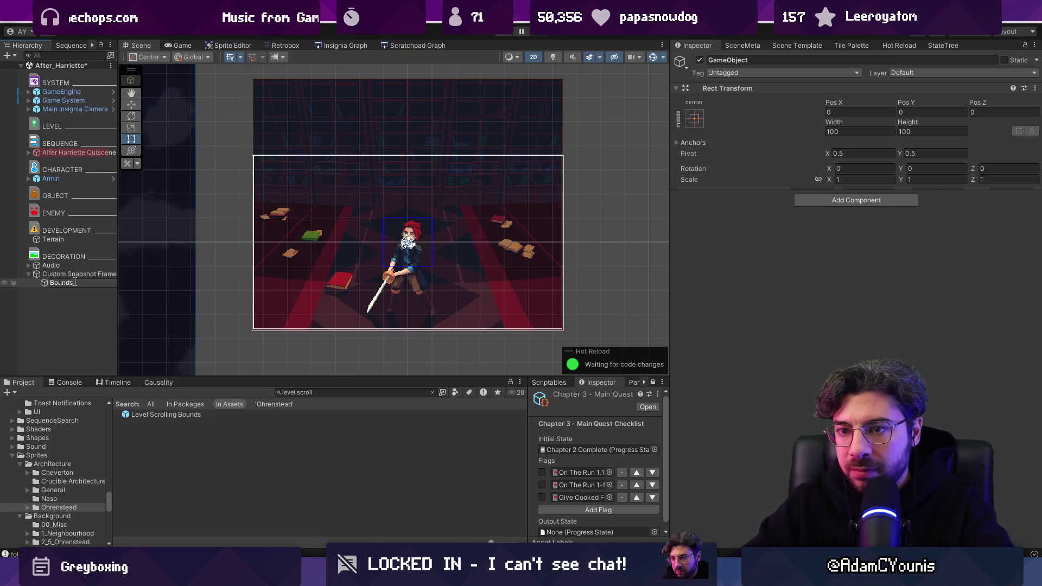
key(Escape)
Add a Scene Graph Bounds component to Custom Snapshot Frame.
click(77, 274)
click(820, 200)
text(scenegraph)
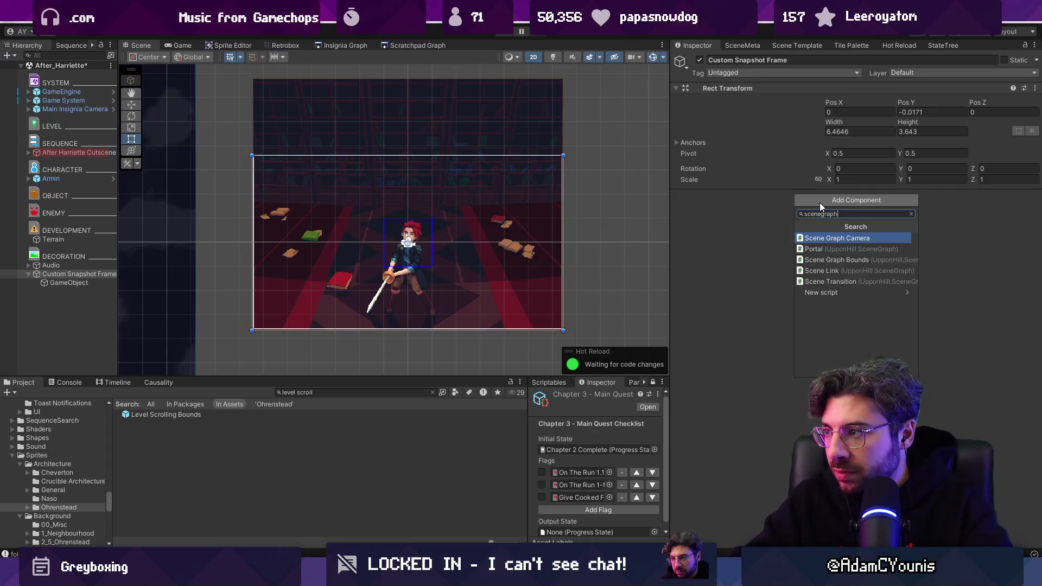
text(bound)
key(Return)
Delete the stray empty child object.
right_click(87, 283)
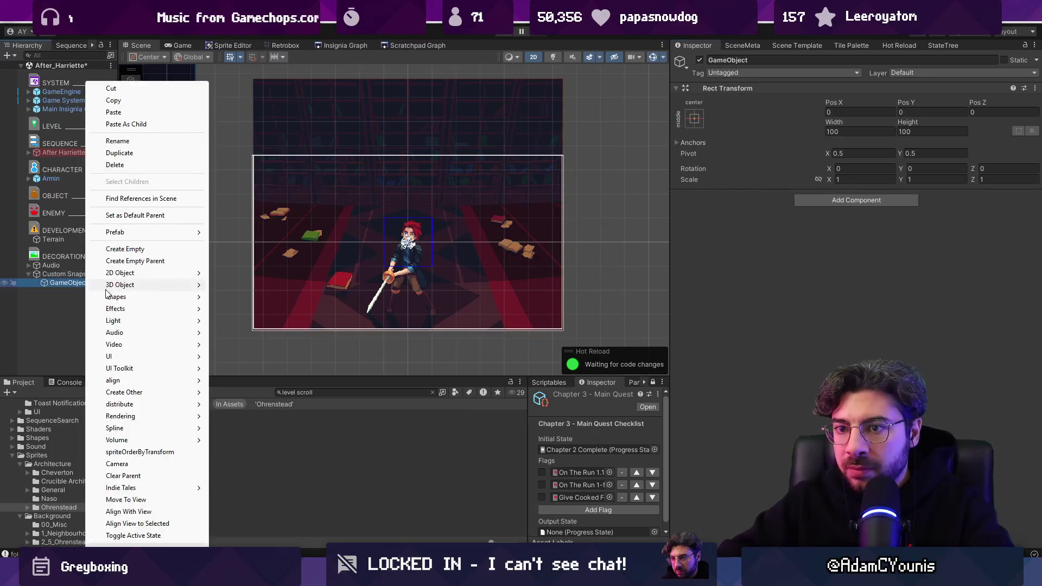
key(Escape)
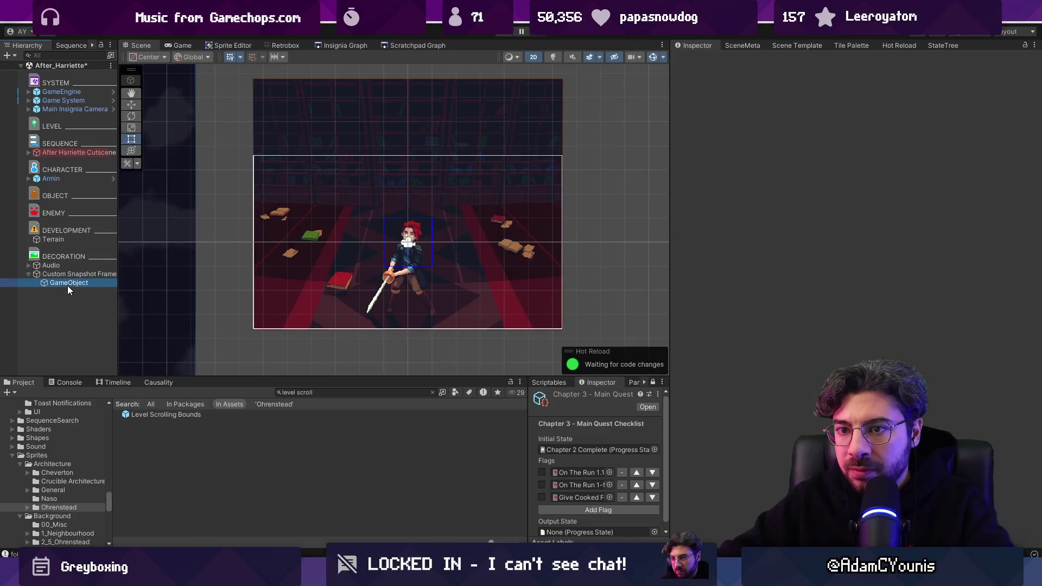
key(Delete)
click(840, 240)
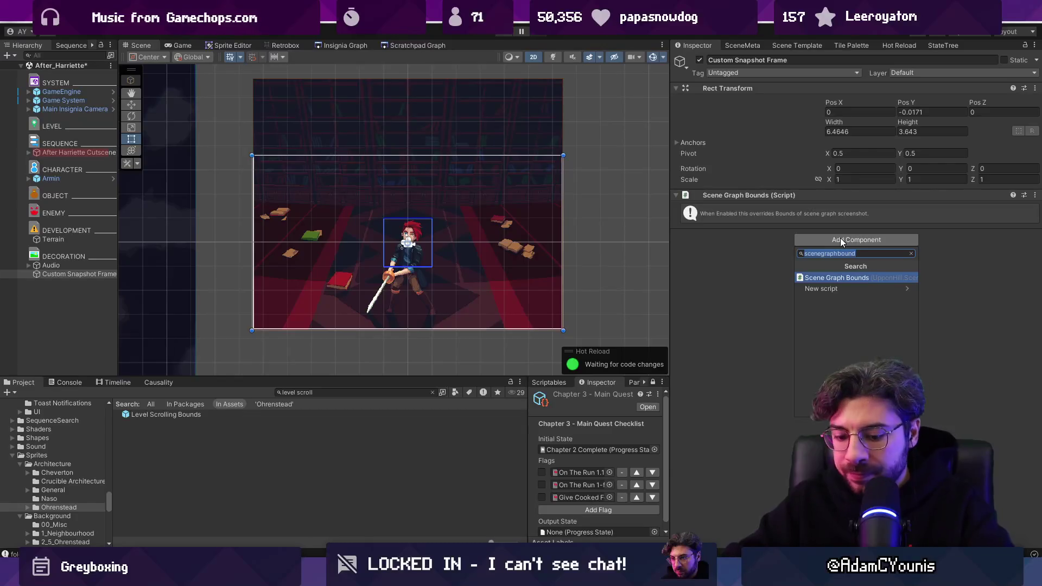
Create a new script named LevelBoundsTransform through Add Component and attach it to Custom Snapshot Frame.
text(S)
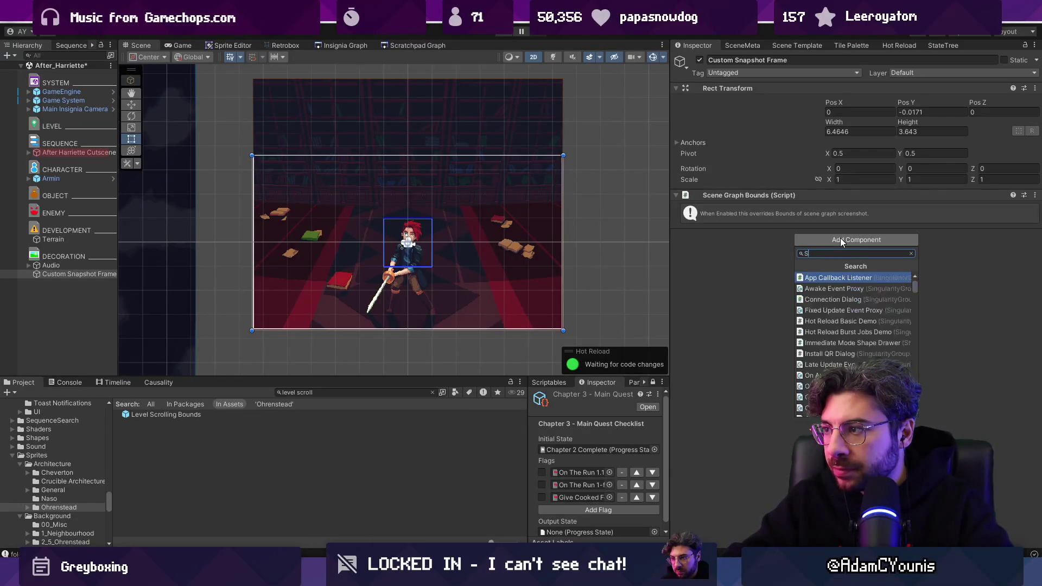
text(ceneGraphB)
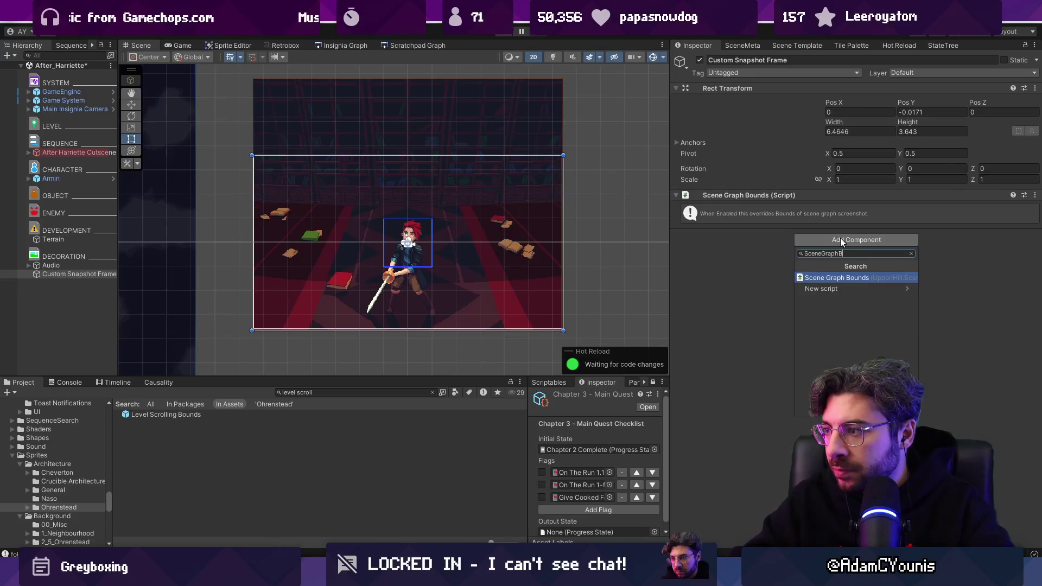
text(oundar)
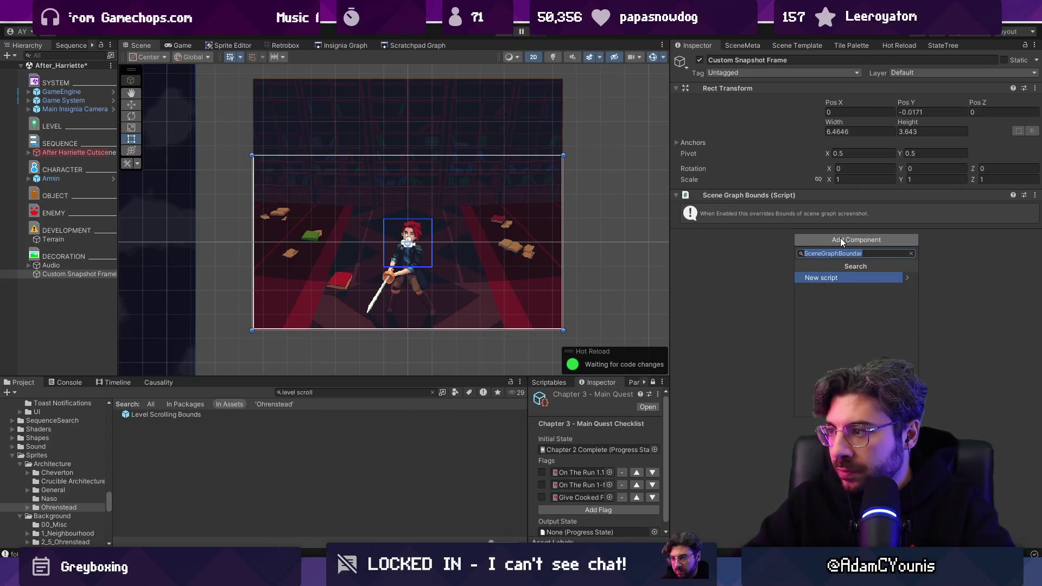
text(LevelBounds)
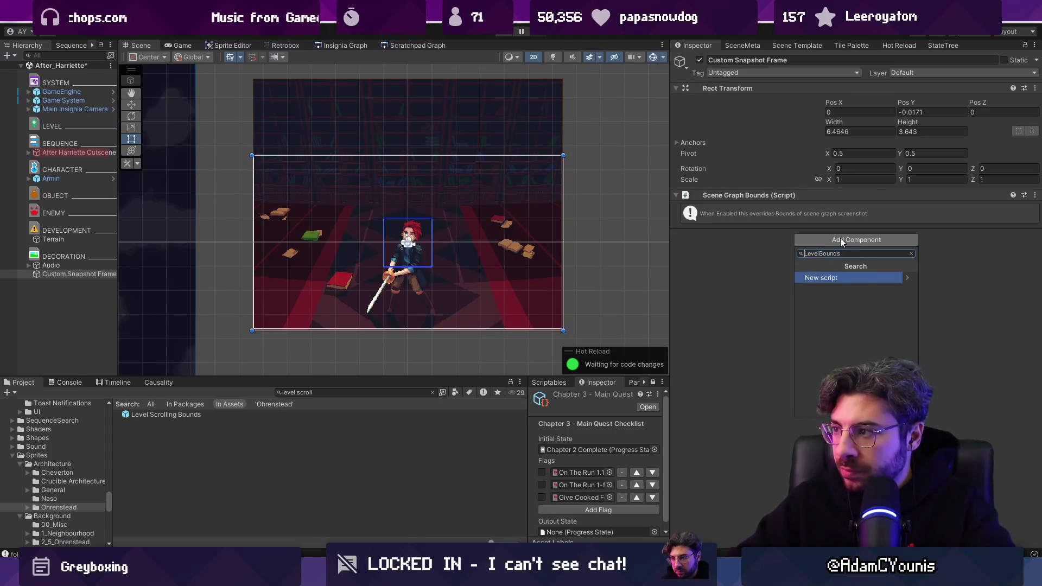
text(Tr)
key(BackSpace)
key(ctrl+a)
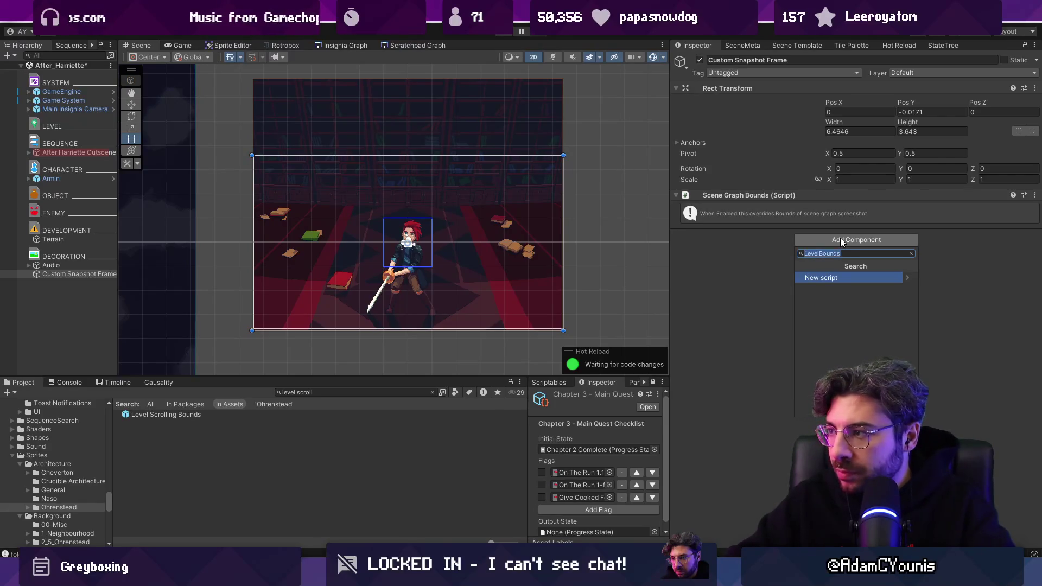
key(Return)
text(orm)
key(Return)
double_click(850, 248)
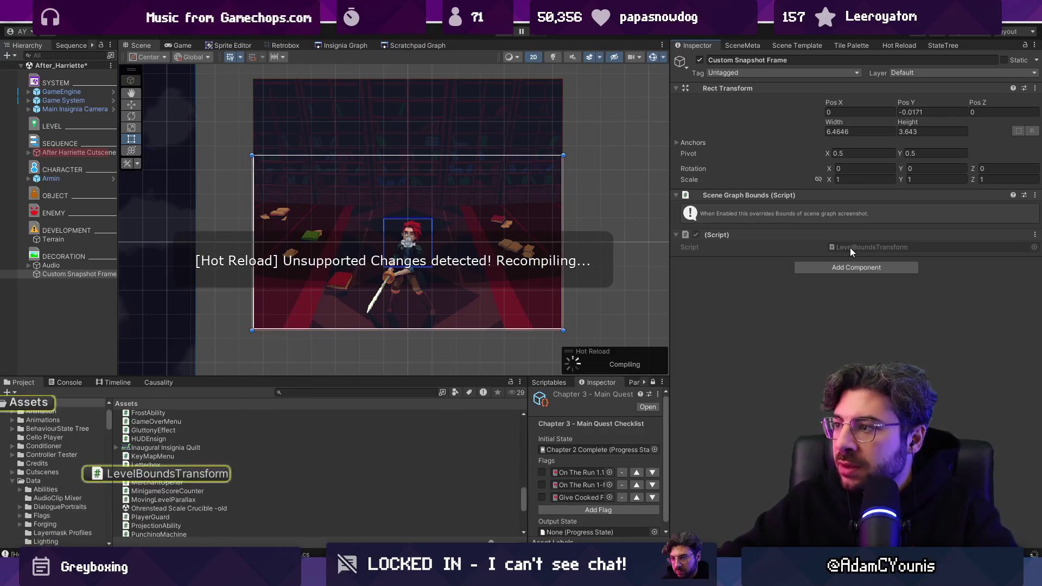
Add a public SceneGraphBounds field at the top of the LevelBoundsTransform class.
key(ctrl+s)
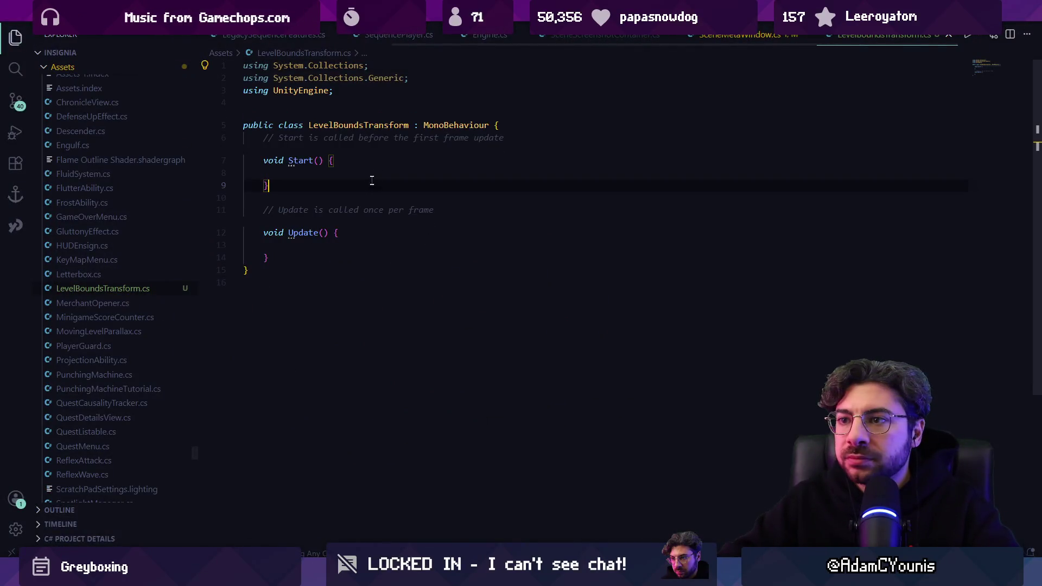
click(527, 135)
key(Return)
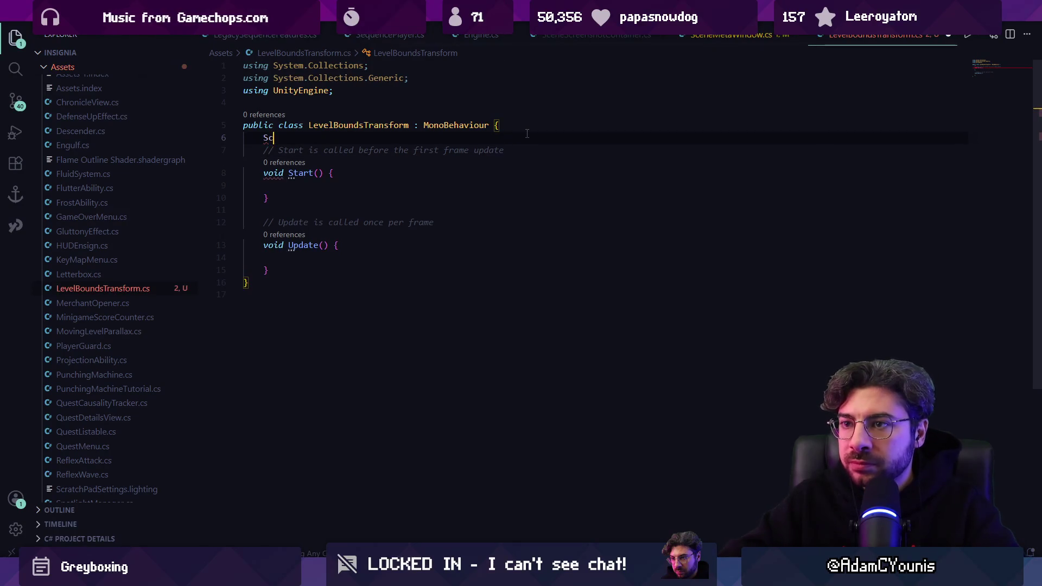
text(SceneGraphBounds bno)
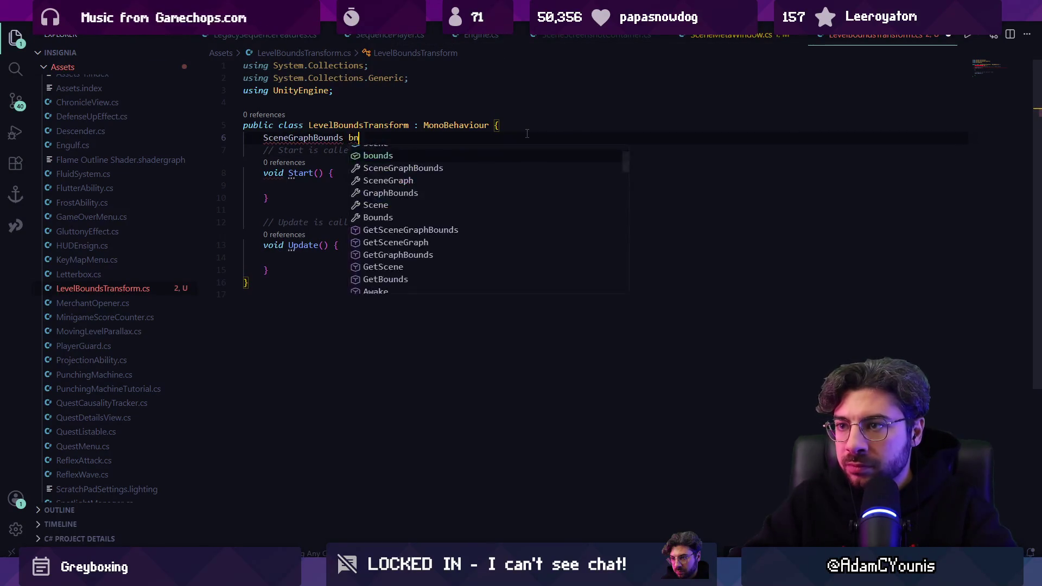
key(Home)
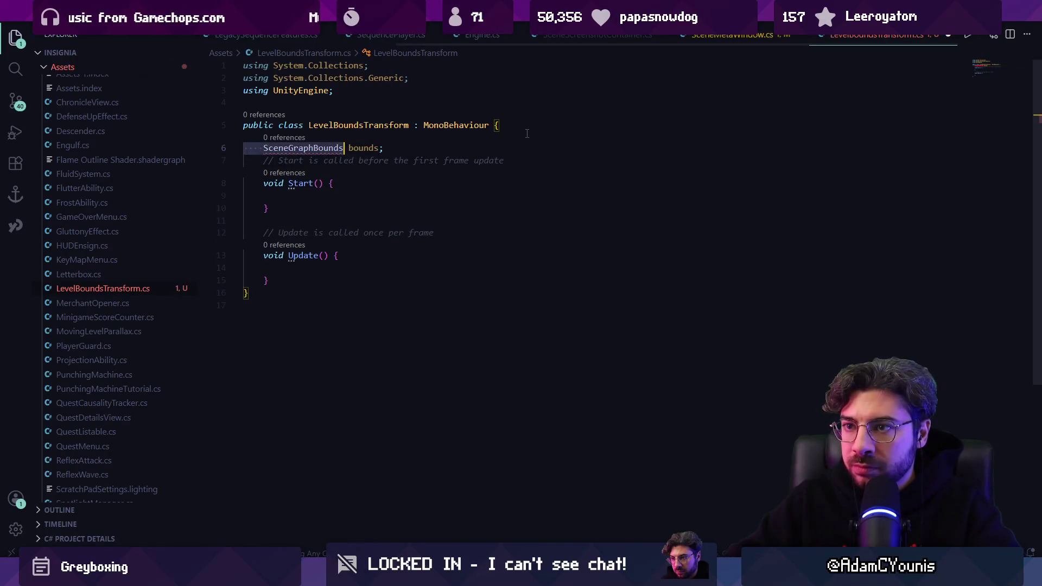
text(public)
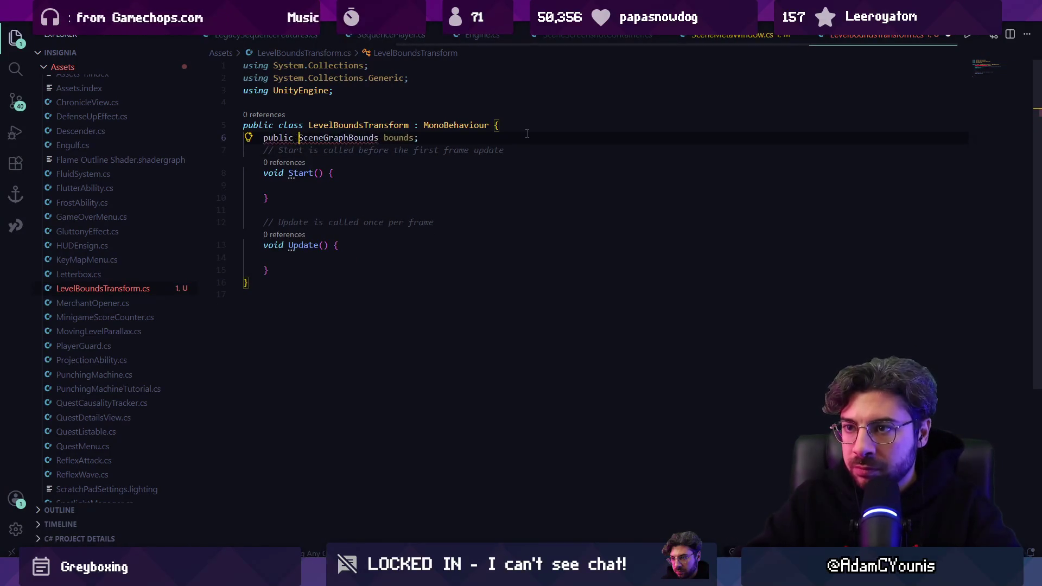
Replace the default Start and Update methods with an OnValidate method using the suggested body.
click(393, 195)
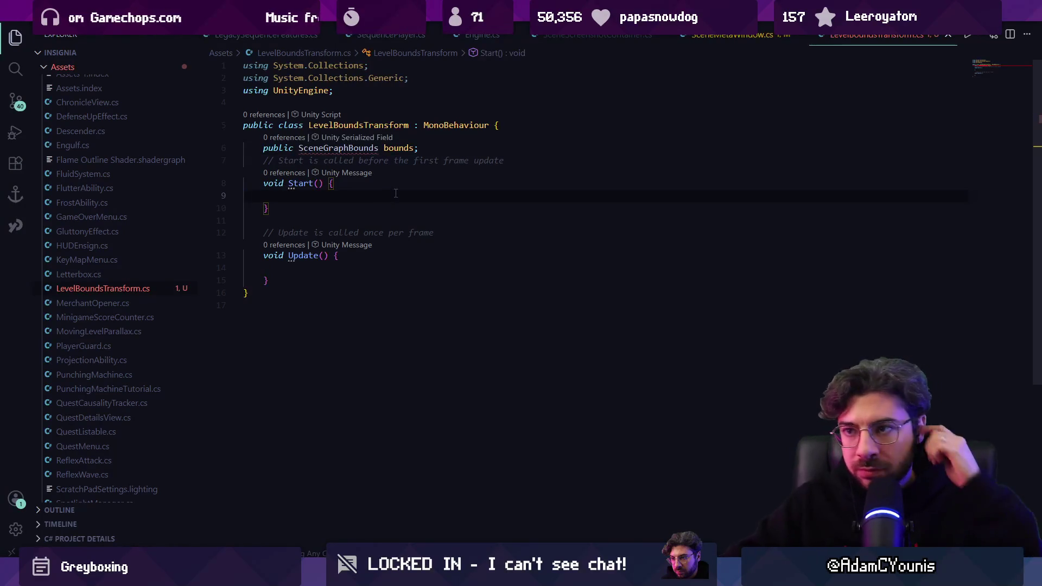
click(293, 274)
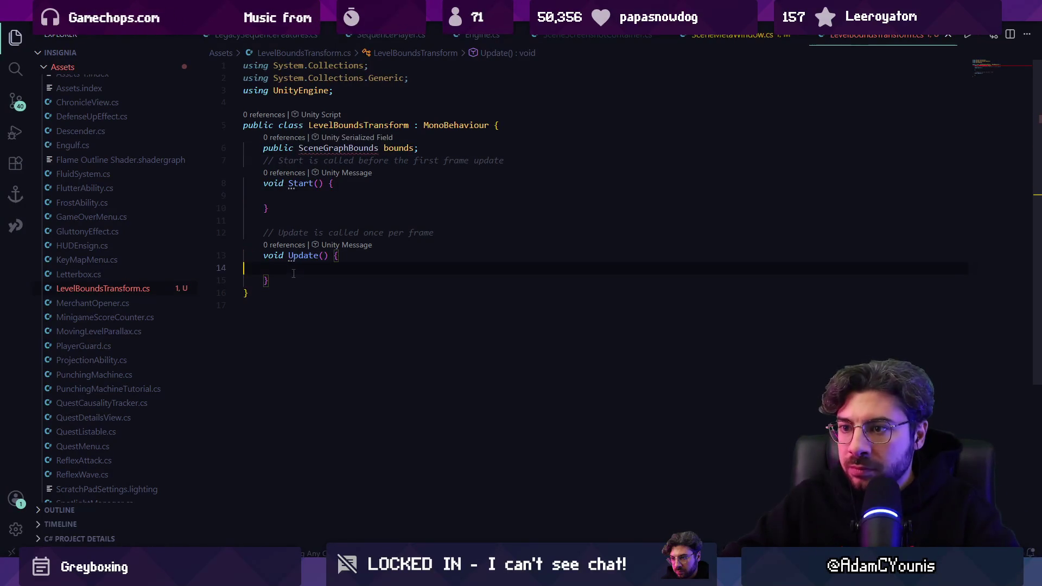
mouse_move(284, 279)
mouse_down()
mouse_move(275, 161)
mouse_move(263, 161)
mouse_up()
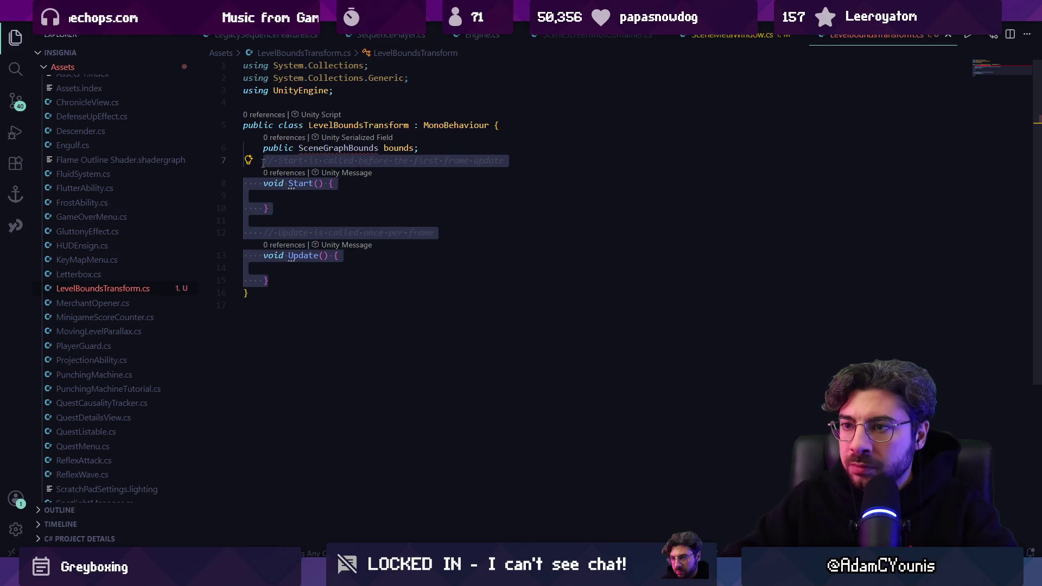
key(BackSpace)
text(nVaoid OnValidate)
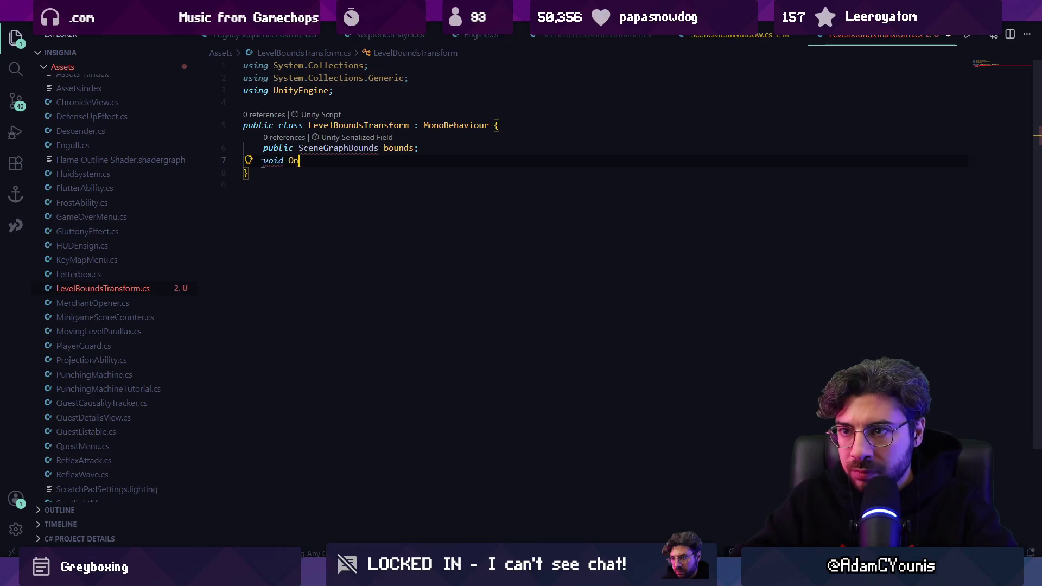
text(() {)
key(Return)
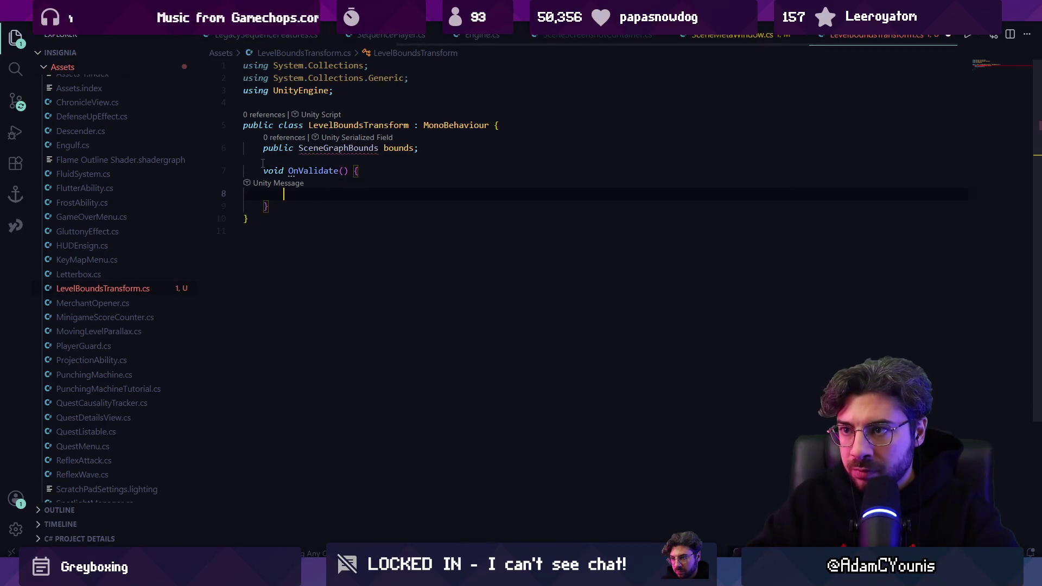
key(Tab)
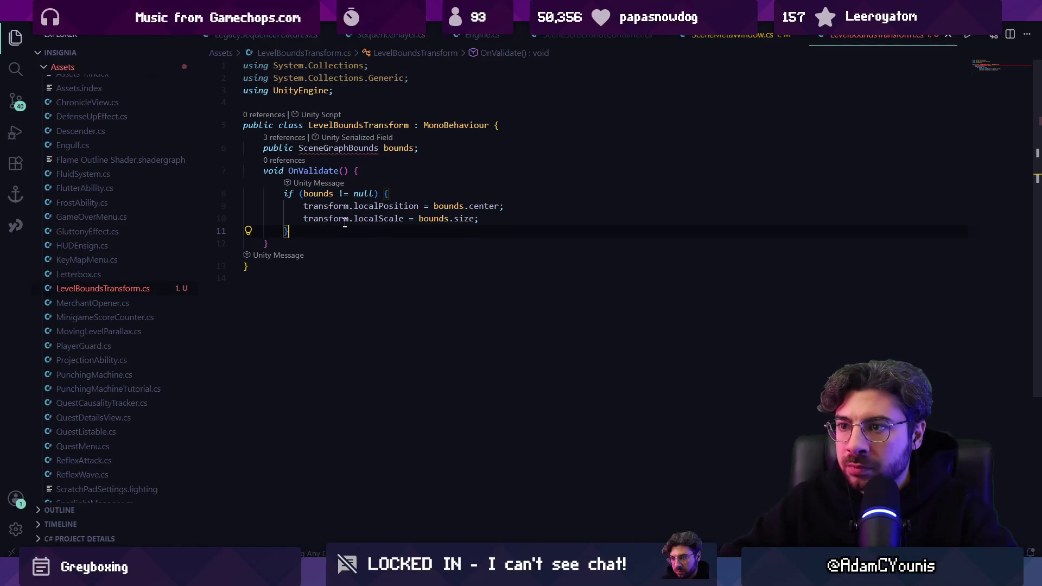
Add a 'using IndieTales.SceneGraph' directive so the SceneGraphBounds type resolves.
click(384, 148)
click(353, 148)
key(Down)
text(using IndieTales.SceneGraph;)
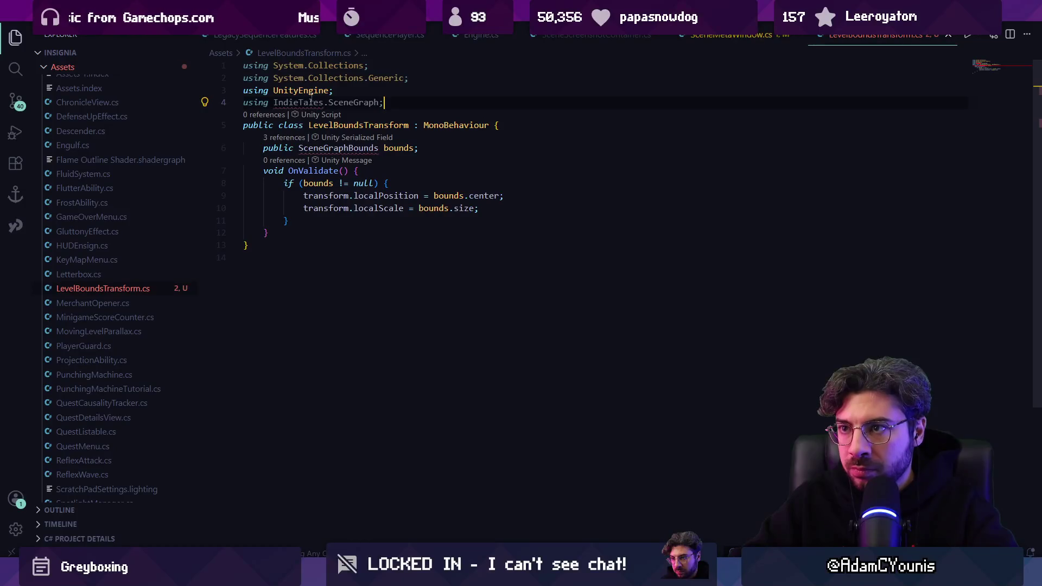
double_click(303, 102)
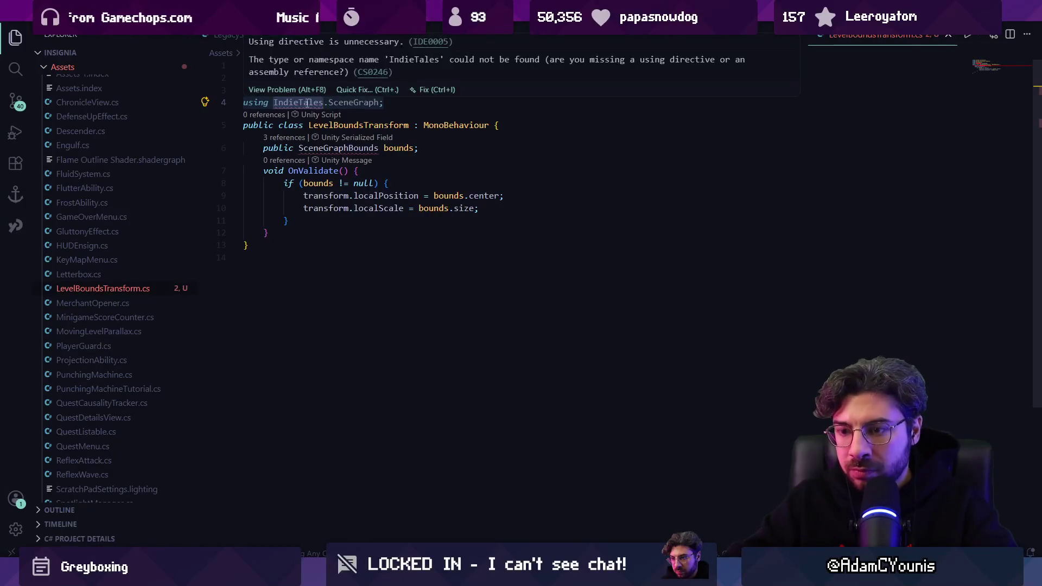
text(UpponHI)
key(ctrl+z)
click(324, 108)
Open ScrollingCameraBoundary.cs with the quick-open query 'scamerabound', then switch back to Unity.
key(ctrl+p)
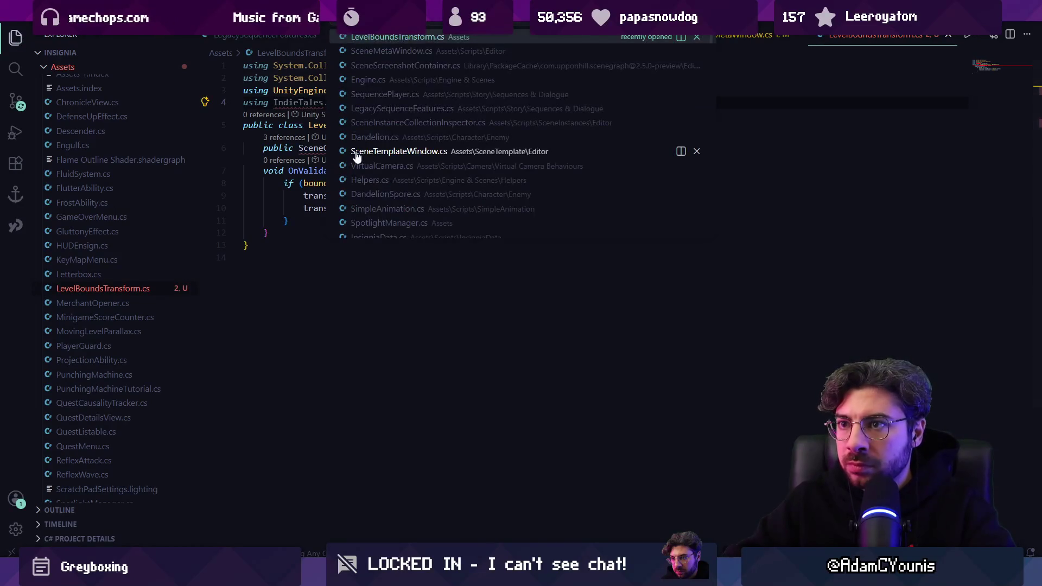
text(scenegraph)
key(Escape)
key(ctrl+p)
text(levels)
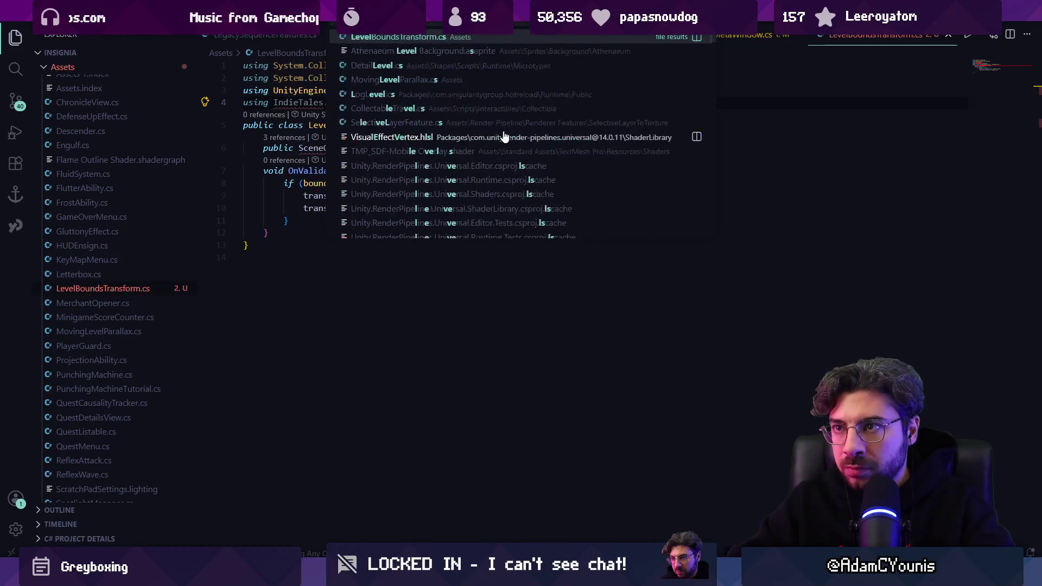
key(BackSpace)
key(BackSpace)
key(BackSpace)
text(scamerabound)
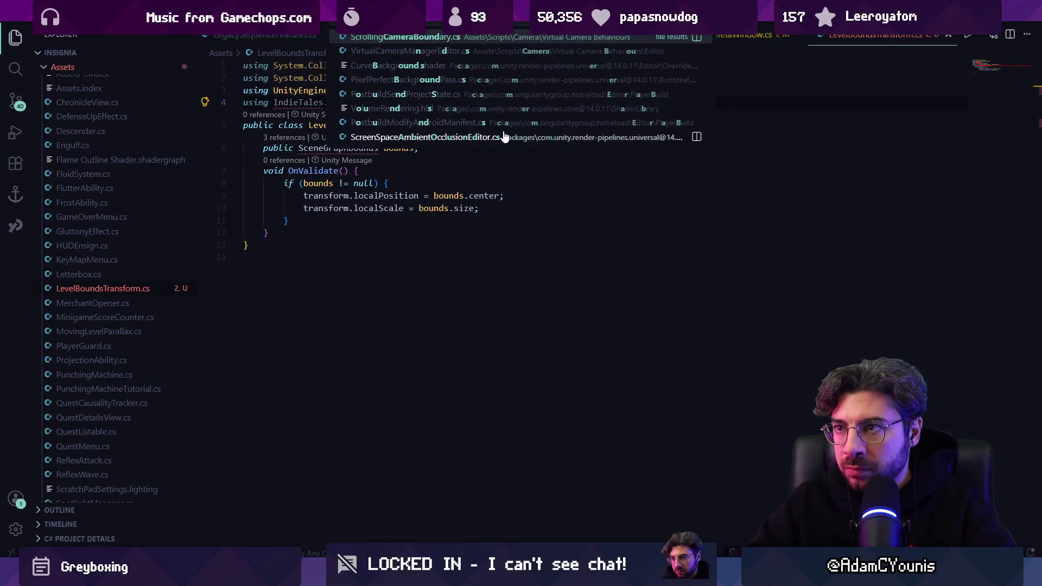
key(Return)
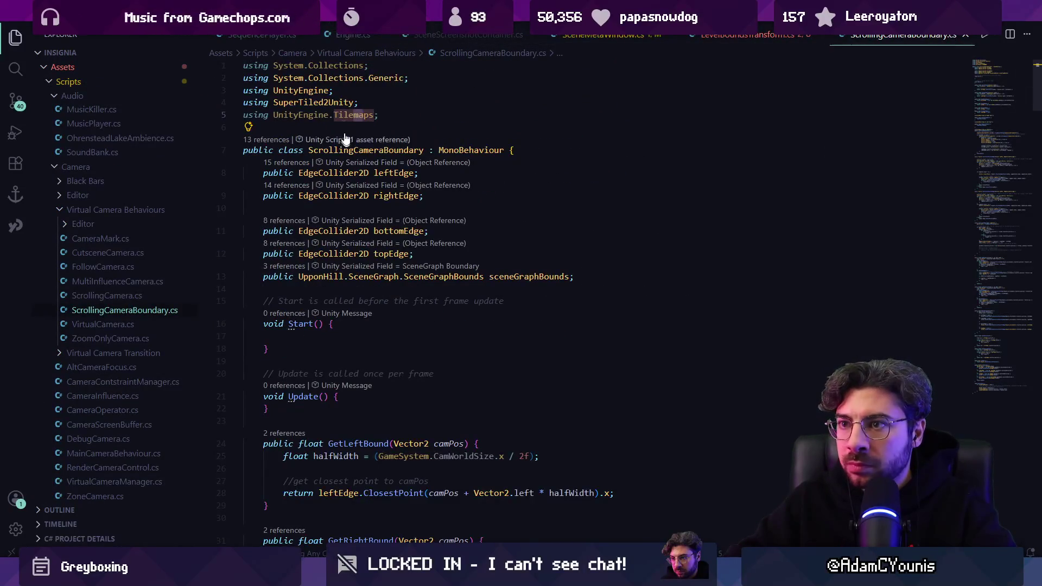
key(Up)
key(Up)
key(ctrl+f)
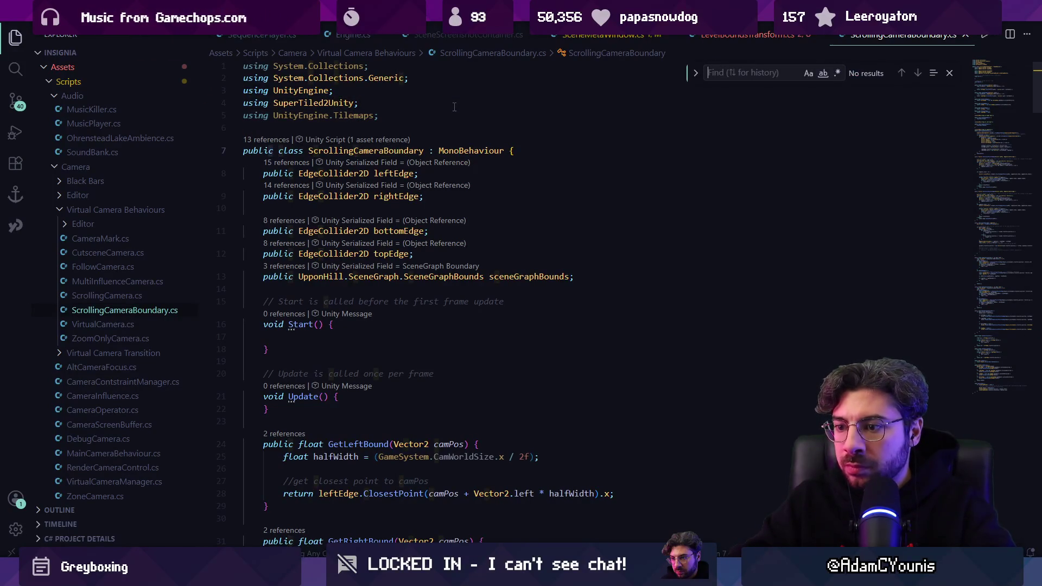
key(alt+Tab)
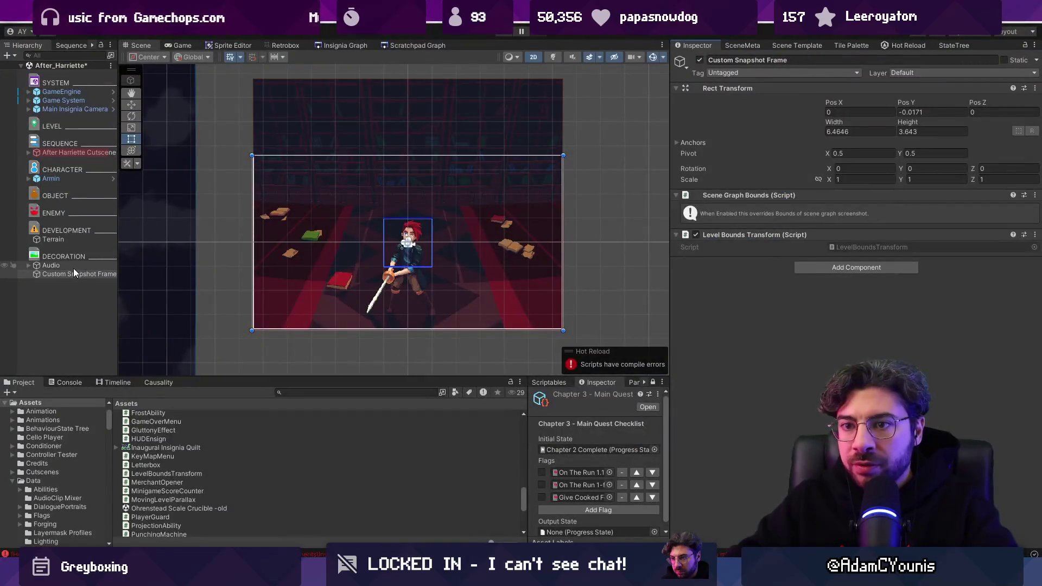
Drag Level Scrolling Bounds from the Project search into the Hierarchy and open ScrollingCameraBoundary.cs from its Script field.
click(306, 392)
text(level scrolling)
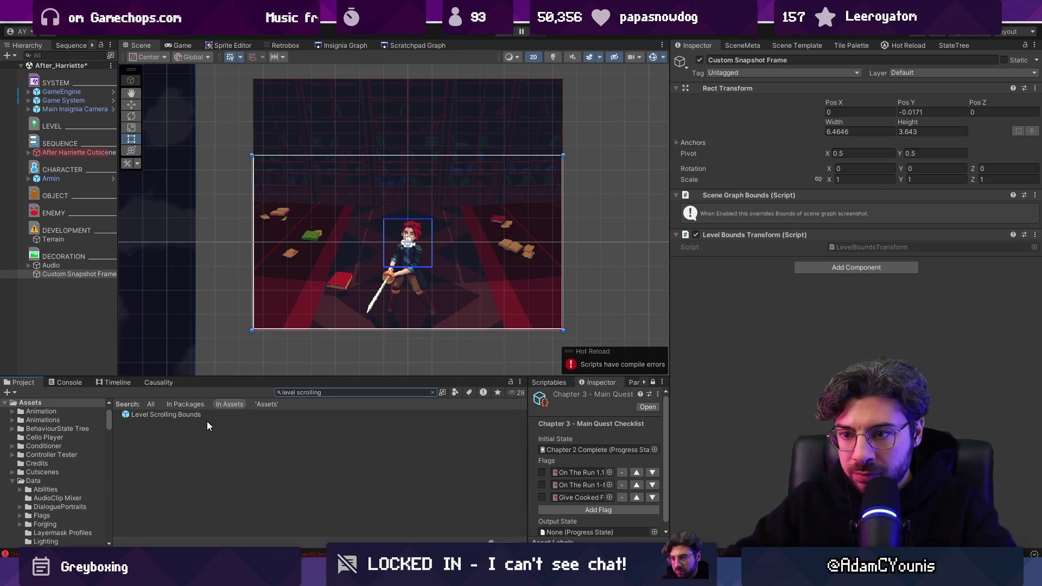
mouse_move(165, 414)
mouse_down()
mouse_move(66, 280)
mouse_move(68, 288)
mouse_up()
double_click(849, 177)
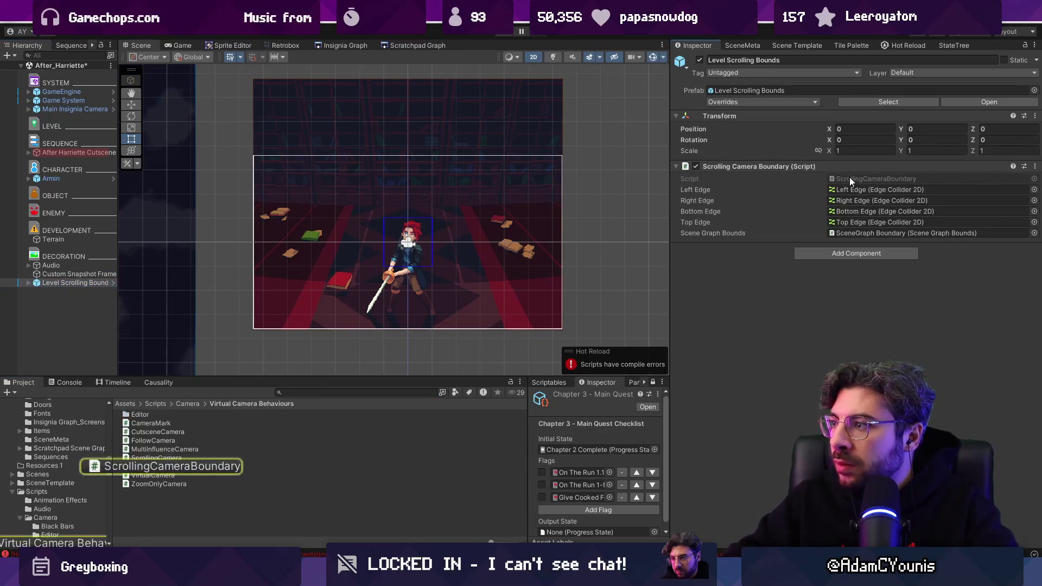
key(alt+Tab)
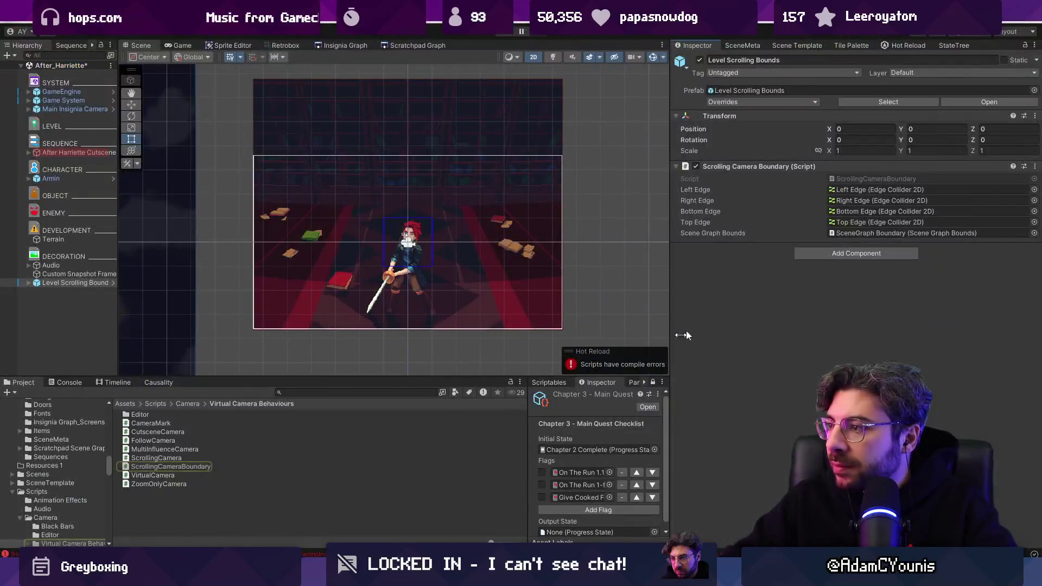
click(852, 234)
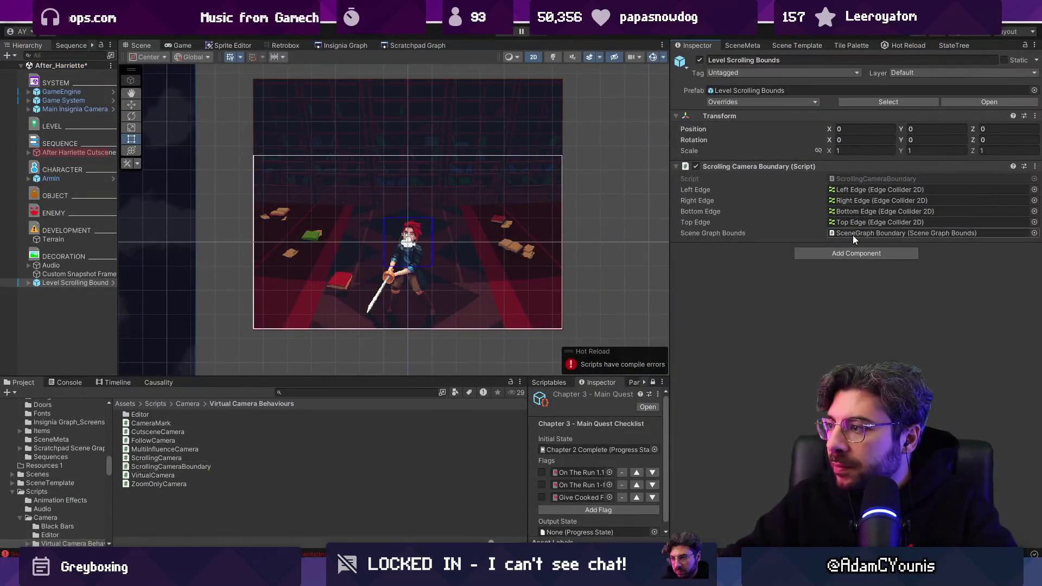
click(858, 178)
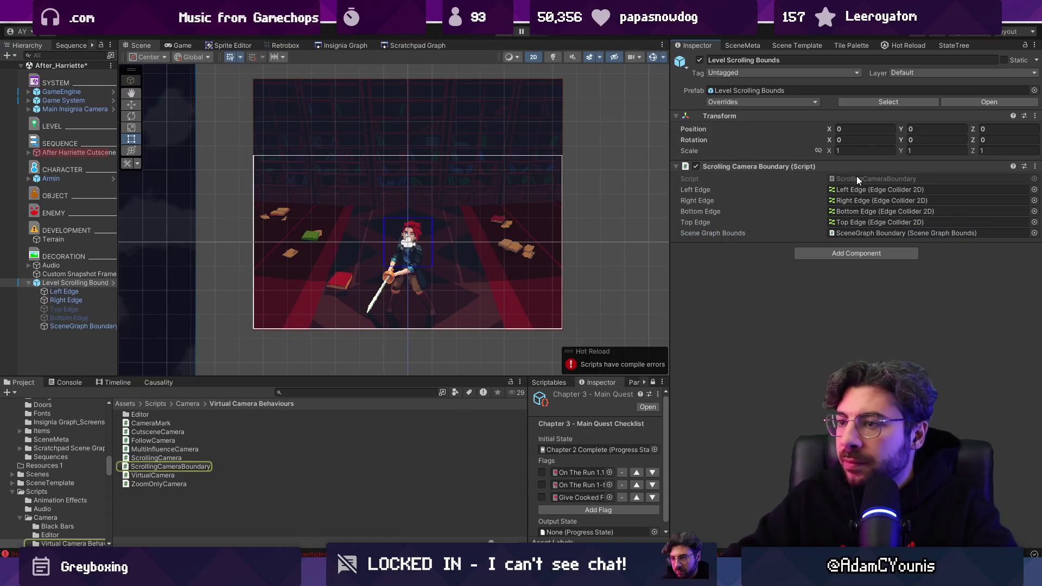
double_click(856, 175)
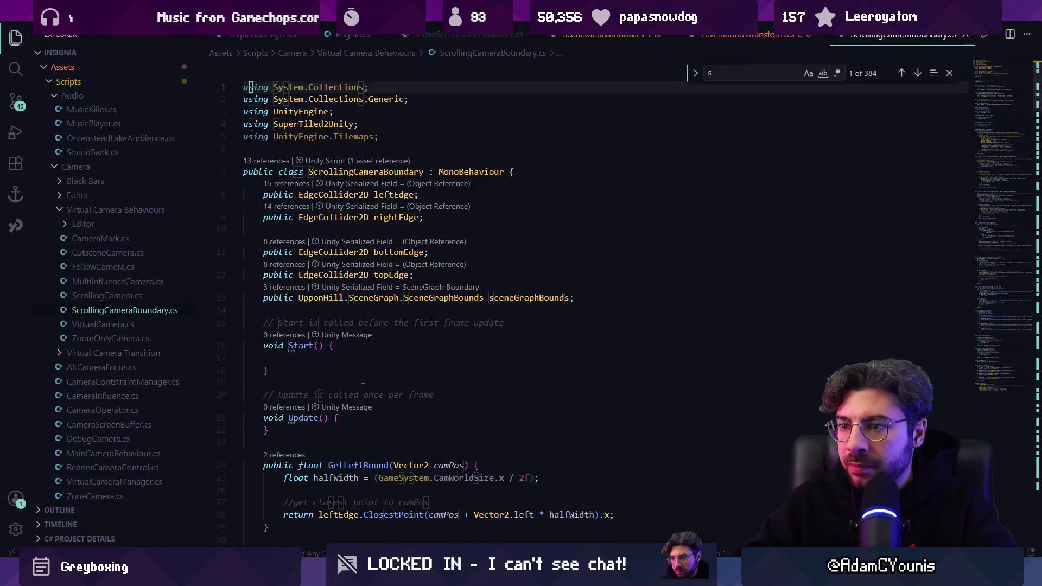
Replace the IndieTales using on line 4 with UpponHill.SceneGraph copied from line 13.
click(300, 277)
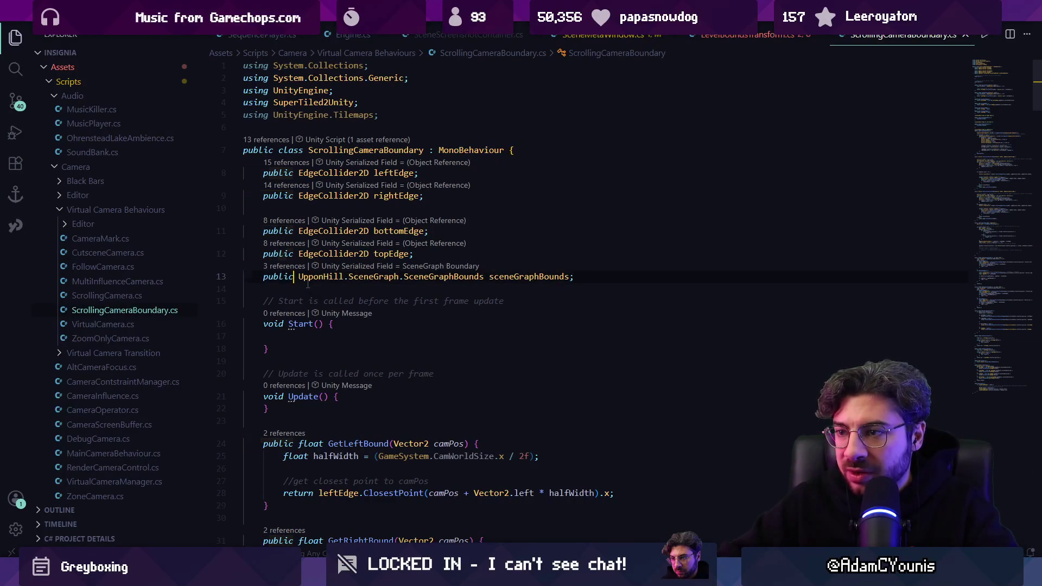
key(ctrl+shift+Right)
key(ctrl+shift+Right)
key(ctrl+c)
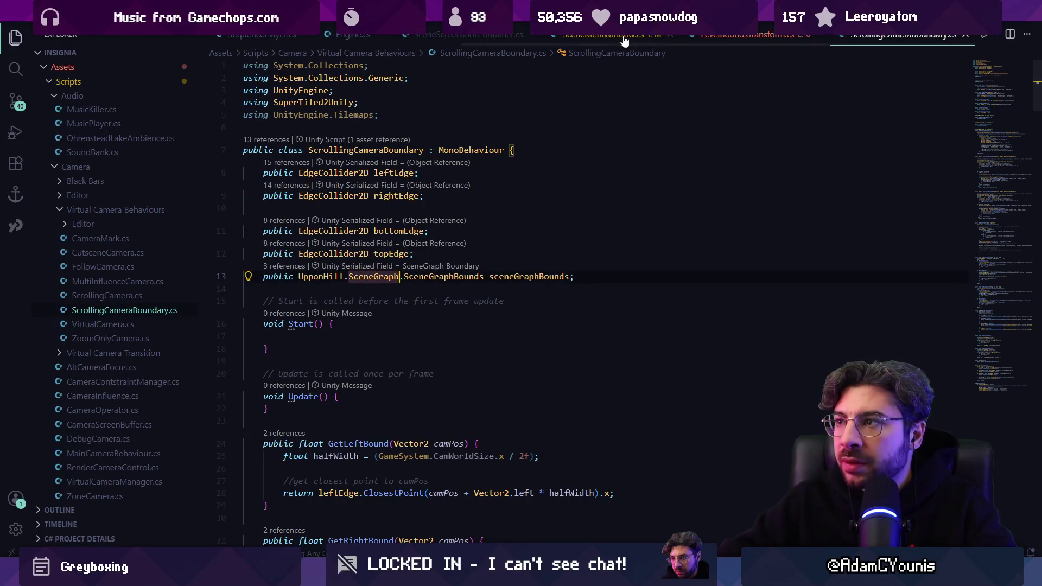
click(725, 38)
double_click(320, 102)
key(ctrl+v)
key(ctrl+shift+Right)
key(BackSpace)
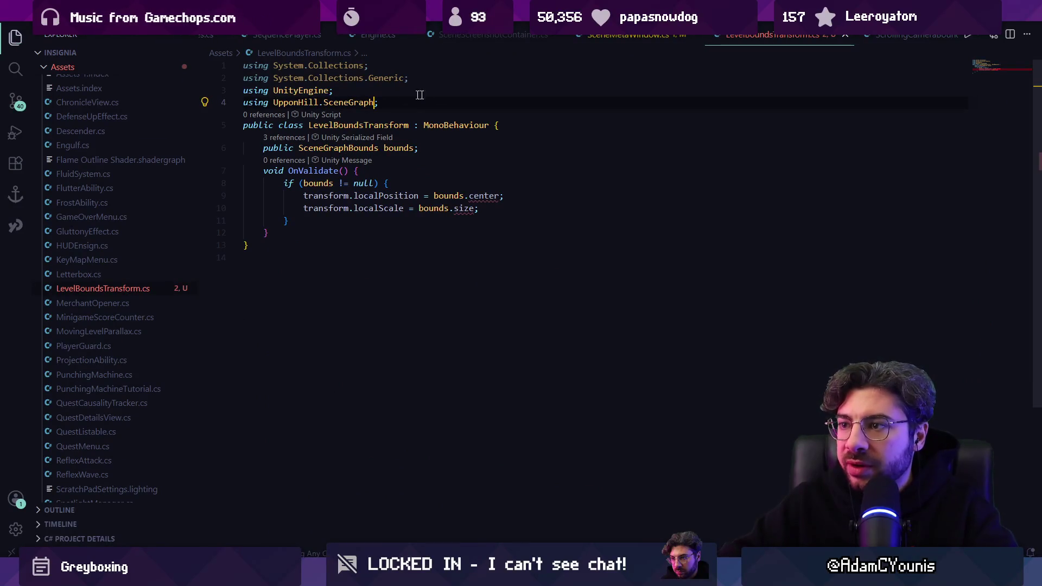
Replace OnValidate's two transform assignments with a new line starting 'bounds.set'.
click(489, 212)
drag(505, 209, 501, 187)
key(BackSpace)
key(Return)
text(bounds.)
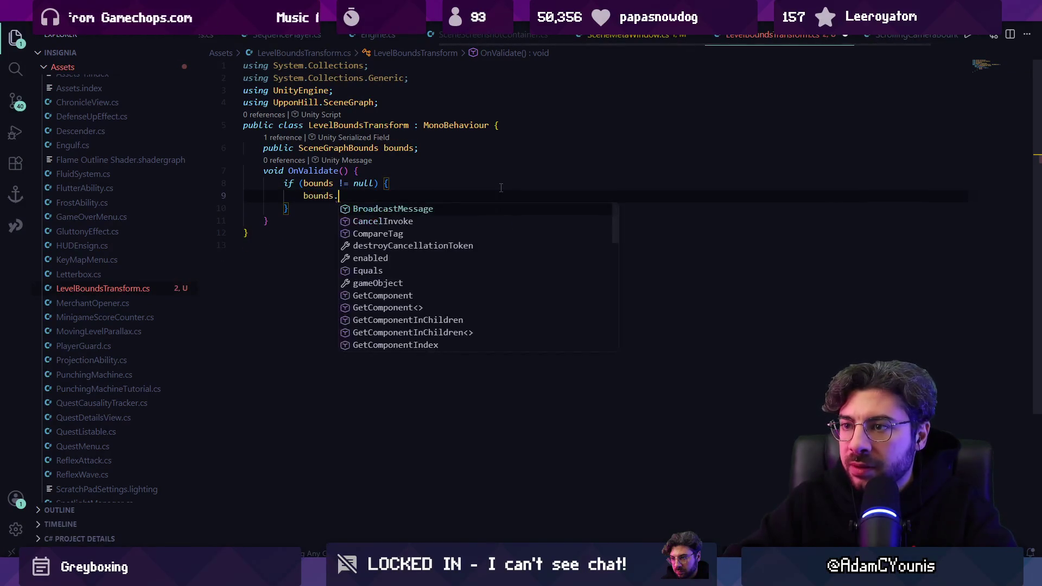
text(set)
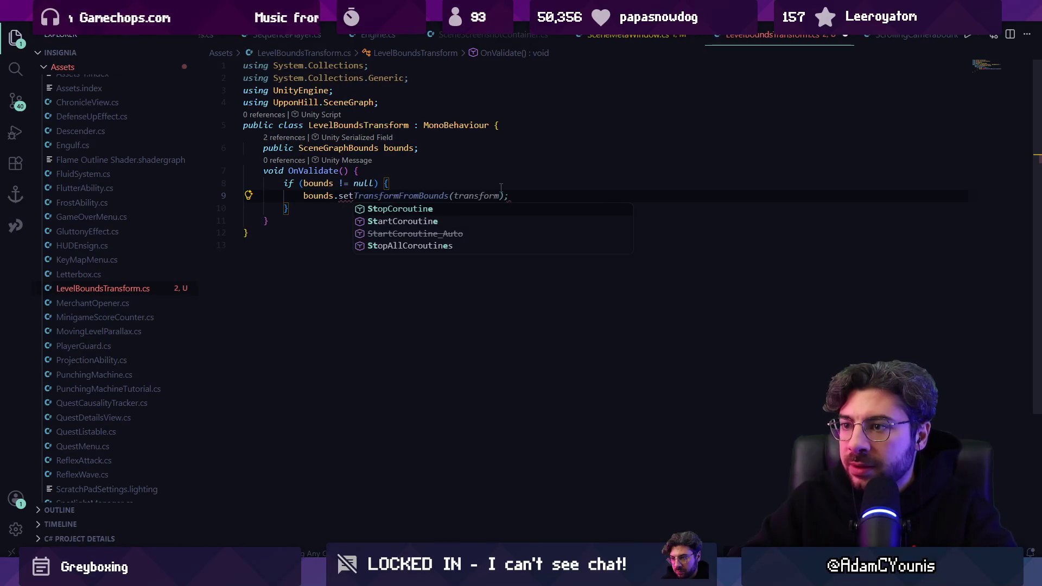
Search SceneMetaWindow.cs for existing 'bounds.' usages as a reference.
click(609, 37)
key(ctrl+f)
text(bounds.)
key(Escape)
click(891, 39)
Find the sceneGraphBounds usage in ScrollingCameraBoundary.cs's OnValidate.
key(ctrl+f)
text(bounds.)
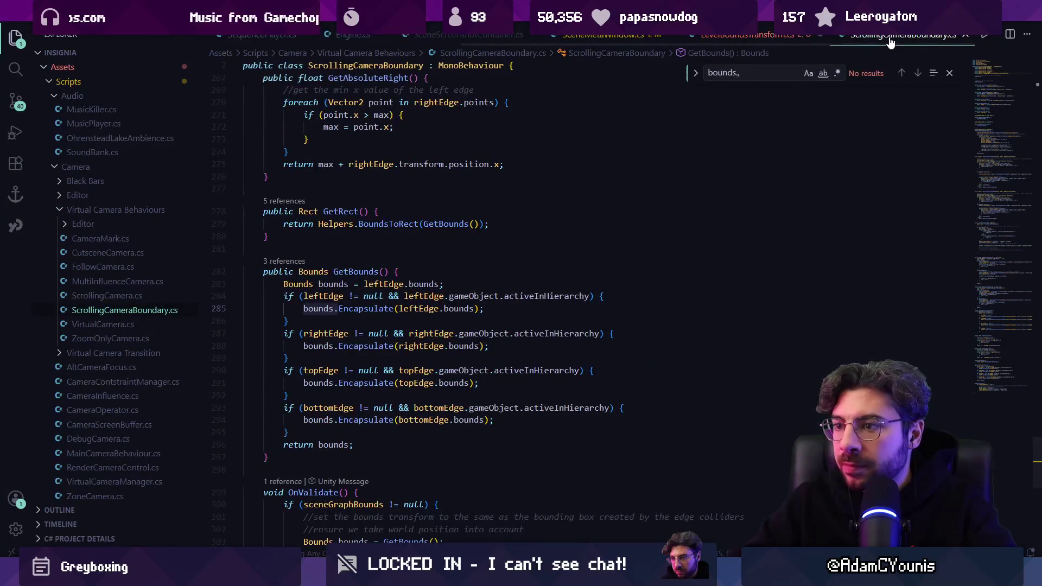
key(ctrl+a)
text(scenegraphbou)
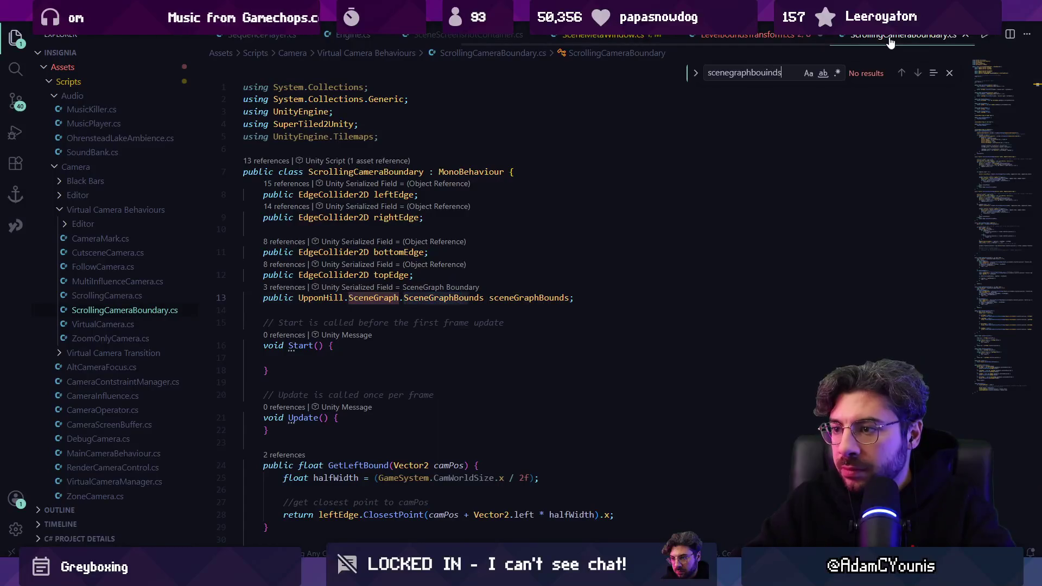
text(unds.)
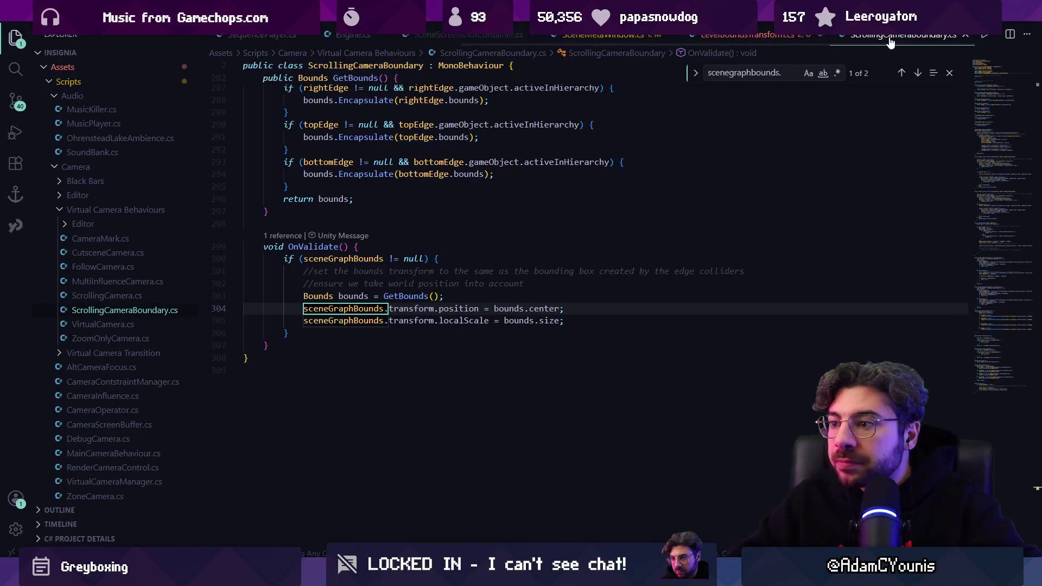
key(Return)
key(Escape)
key(Right)
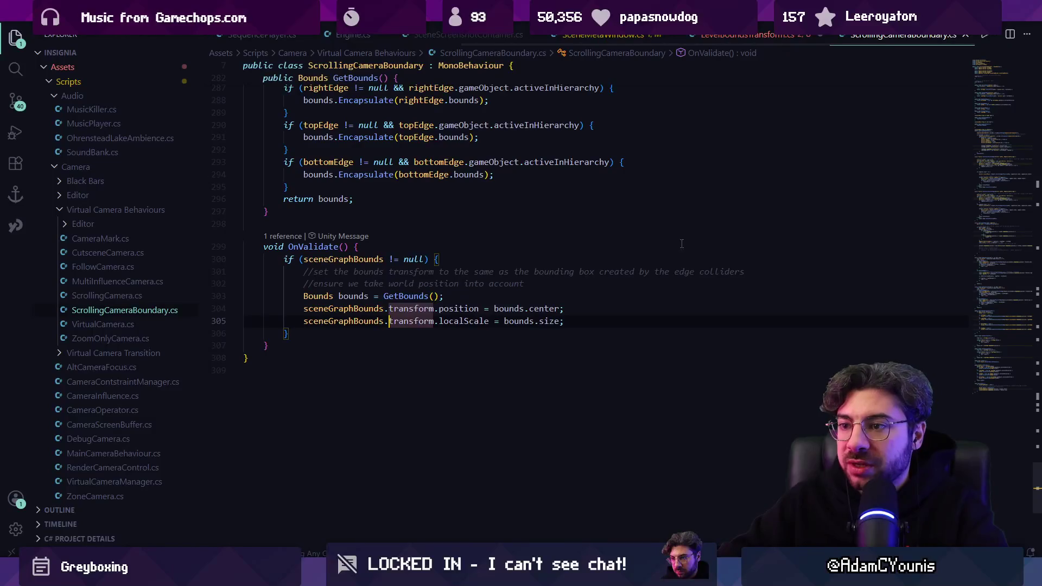
Copy the null-checked sceneGraphBounds block over the old if-block in LevelBoundsTransform.cs.
drag(600, 318, 249, 295)
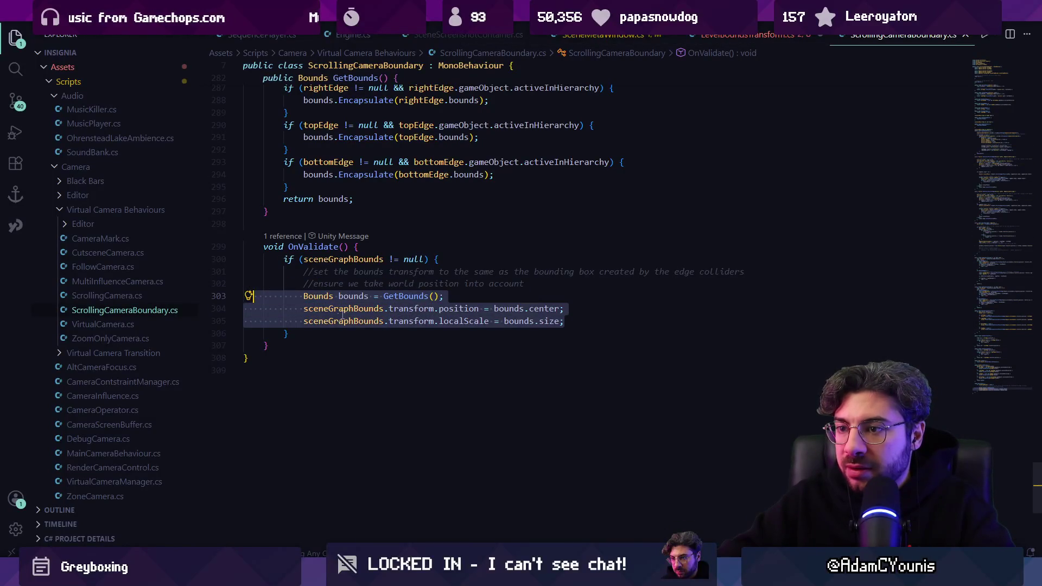
click(308, 331)
drag(316, 333, 248, 262)
key(ctrl+c)
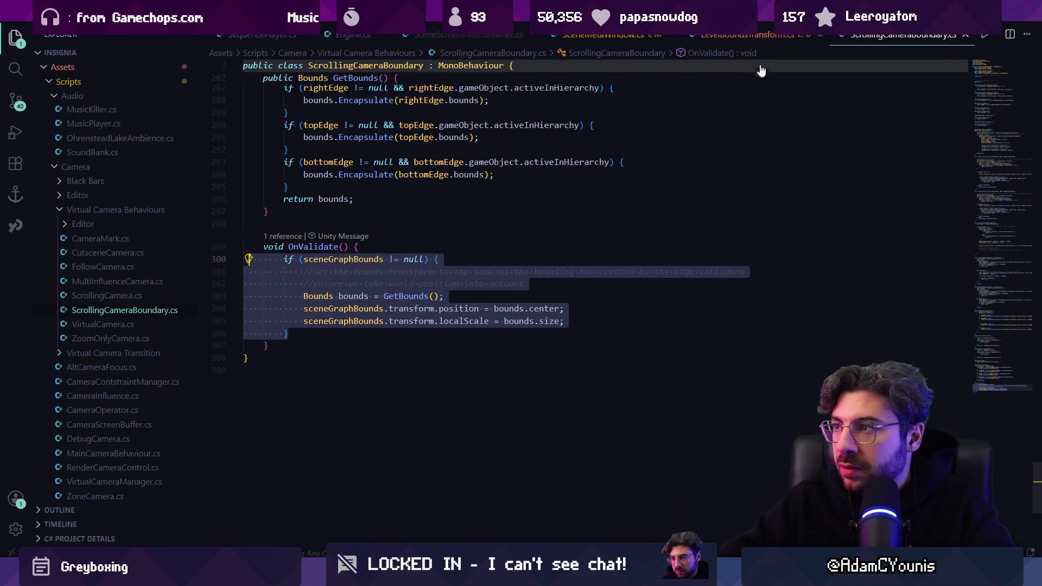
click(748, 34)
drag(338, 219, 244, 183)
key(ctrl+v)
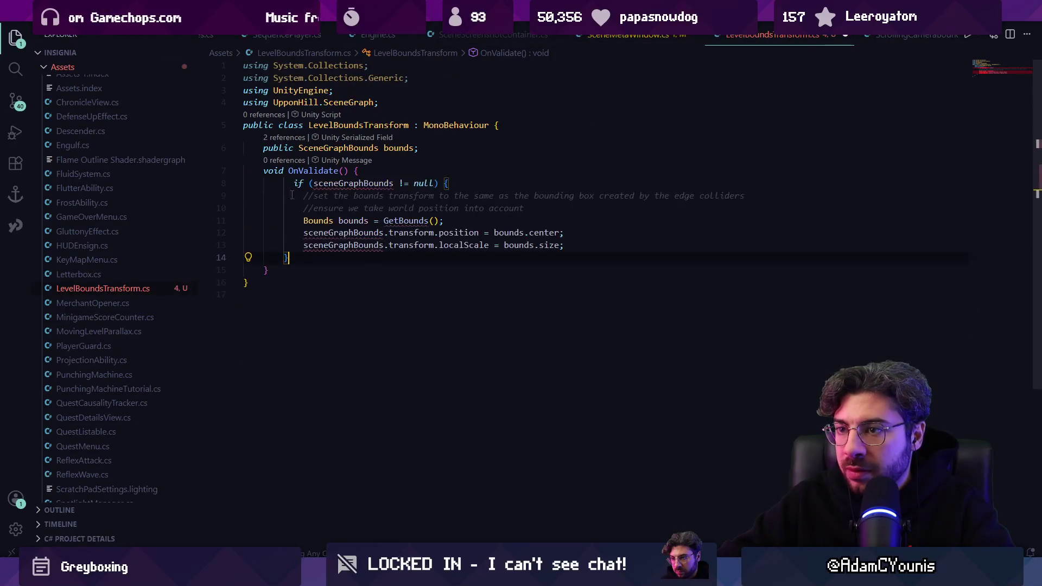
Rename sceneGraphBounds to bounds and replace GetBounds() with GetComponent<RectTransform>().rect.
double_click(337, 184)
text(bol)
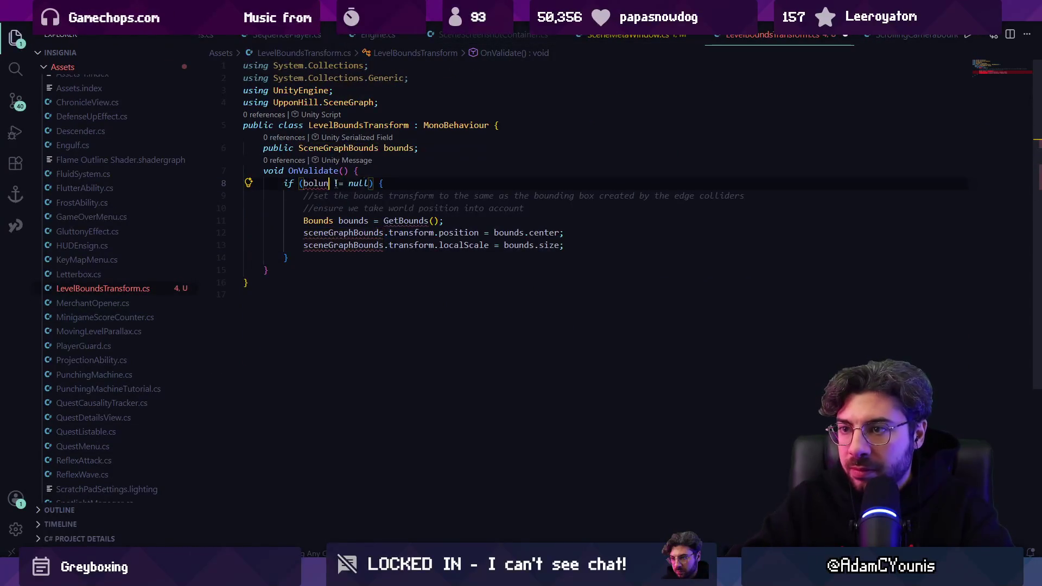
key(Tab)
key(Tab)
key(Tab)
key(ctrl+Right)
key(ctrl+Right)
key(ctrl+shift+Left)
key(ctrl+shift+Left)
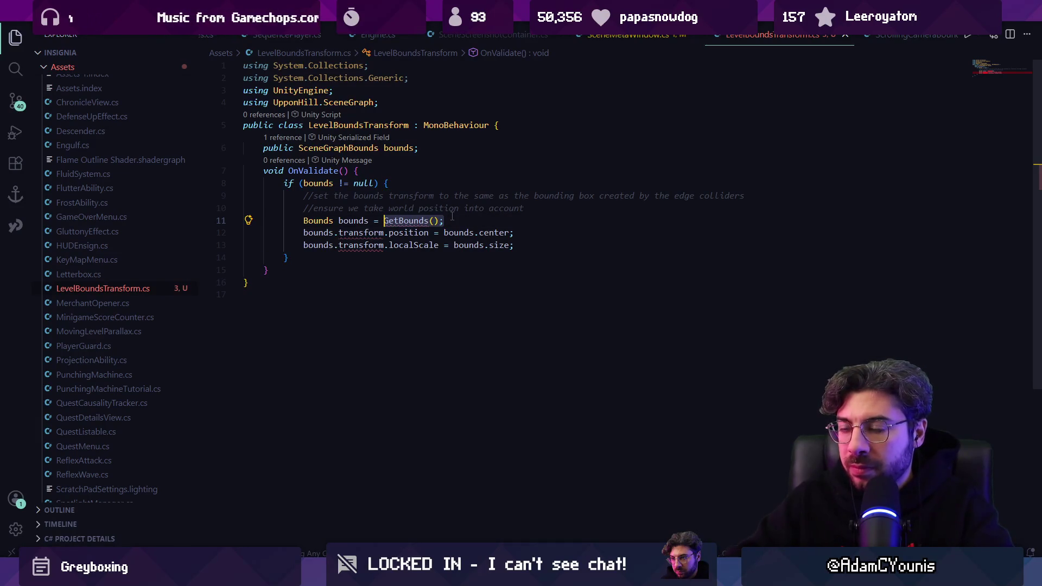
text(Gte)
key(BackSpace)
key(BackSpace)
key(BackSpace)
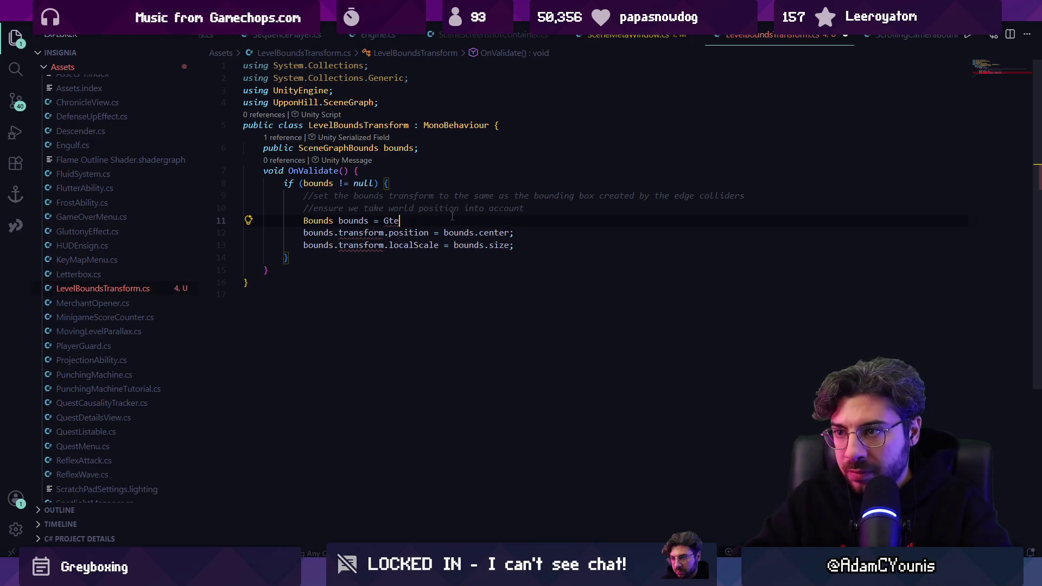
key(BackSpace)
key(BackSpace)
key(BackSpace)
text(etComponent<)
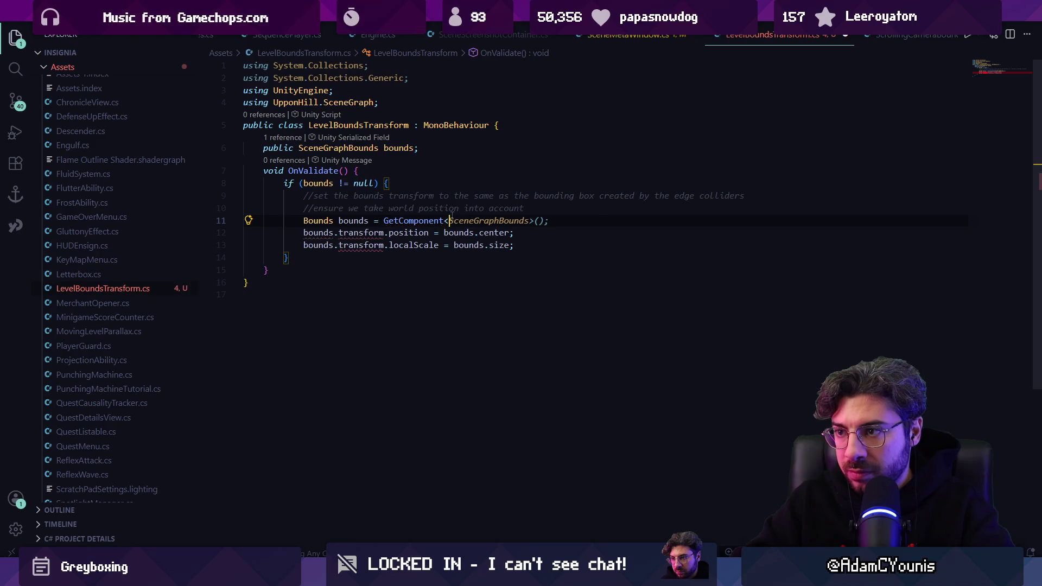
text(RectTr)
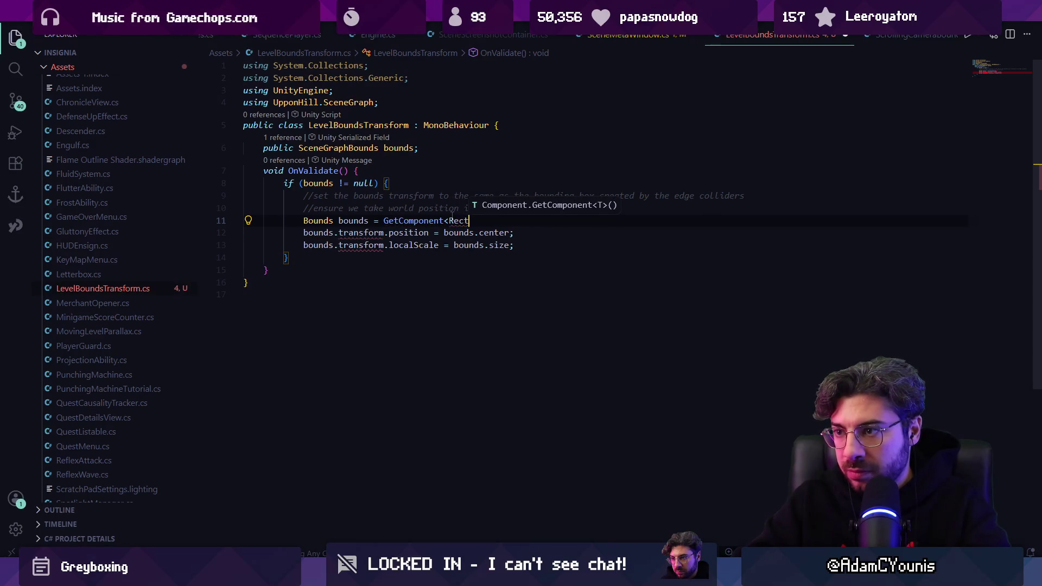
key(Tab)
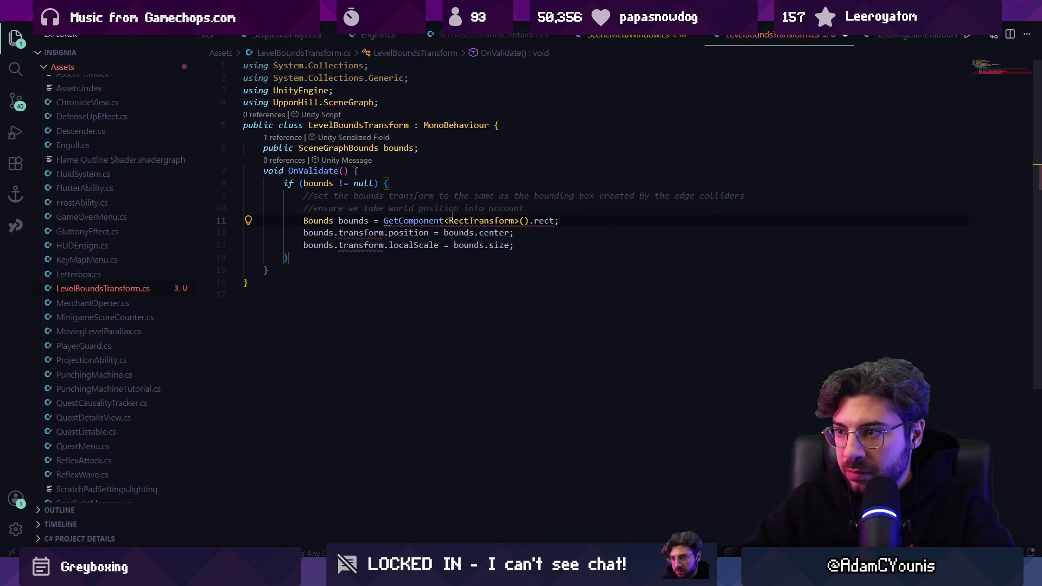
Wrap the RectTransform rect in a Helpers.RectToBounds(...) call.
key(ctrl+Left)
key(ctrl+Left)
key(ctrl+Left)
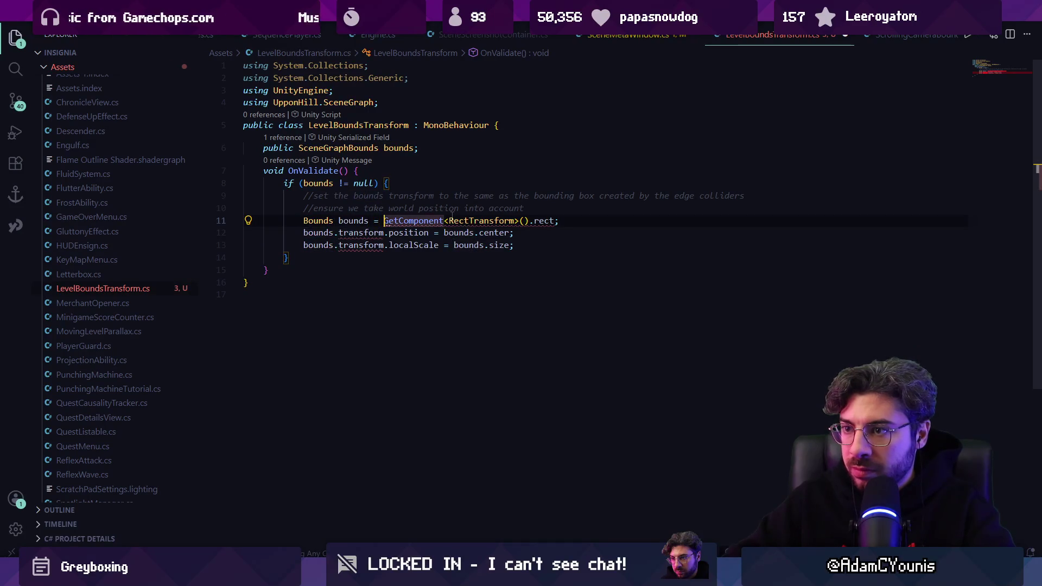
text(Helpers.Bounds)
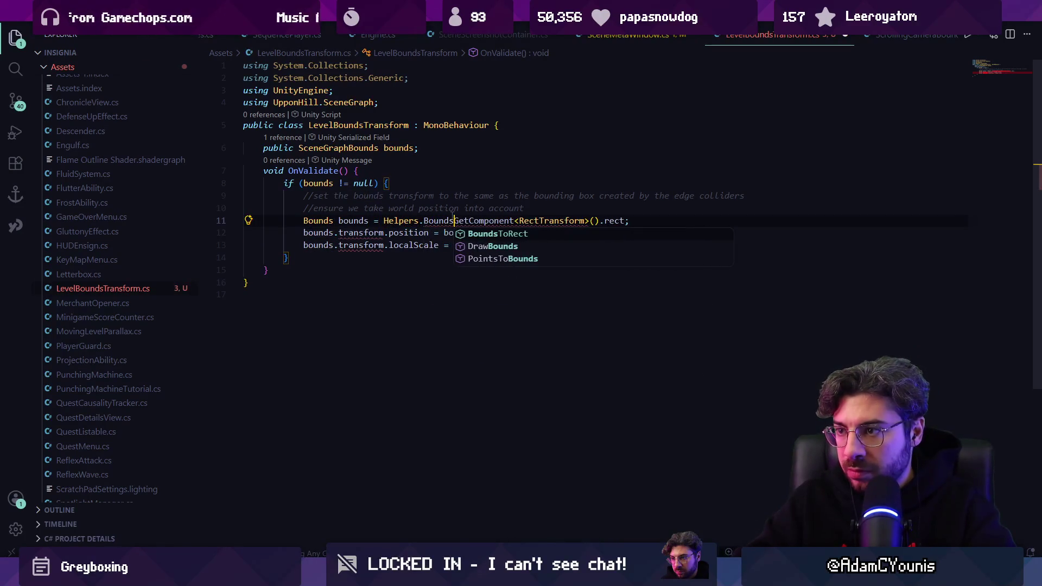
key(BackSpace)
key(BackSpace)
key(BackSpace)
text(RE)
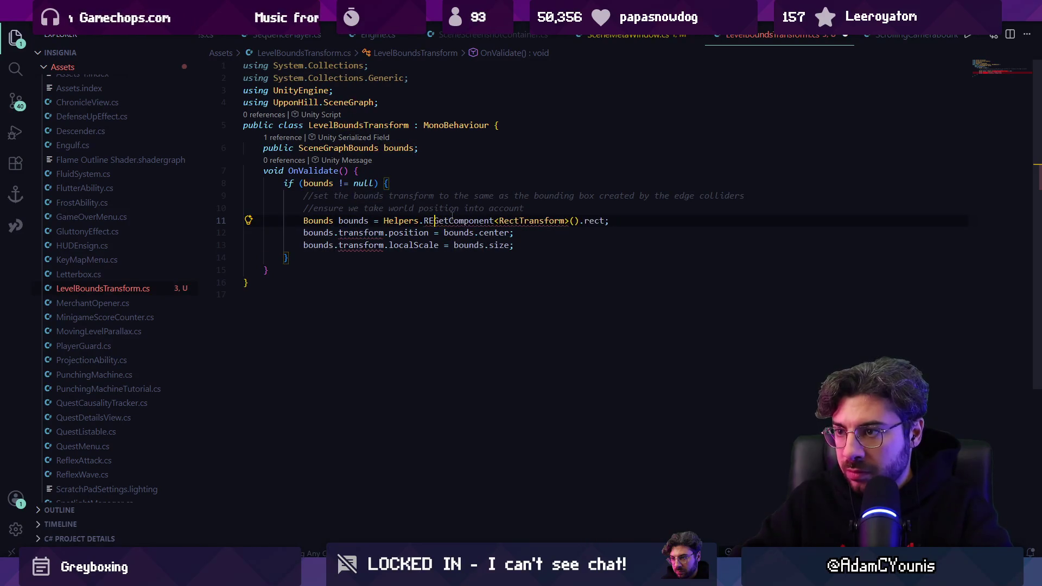
text(ctToBounds()
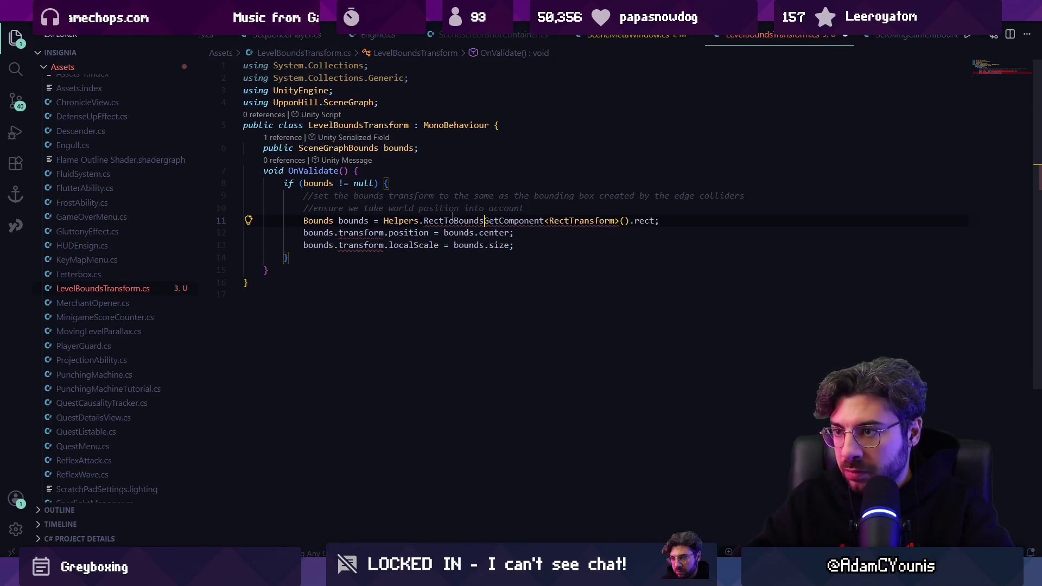
key(ctrl+Right)
key(ctrl+Right)
key(ctrl+Right)
text())
Drop 'transform.' from line 12 and make it use the center property.
key(Down)
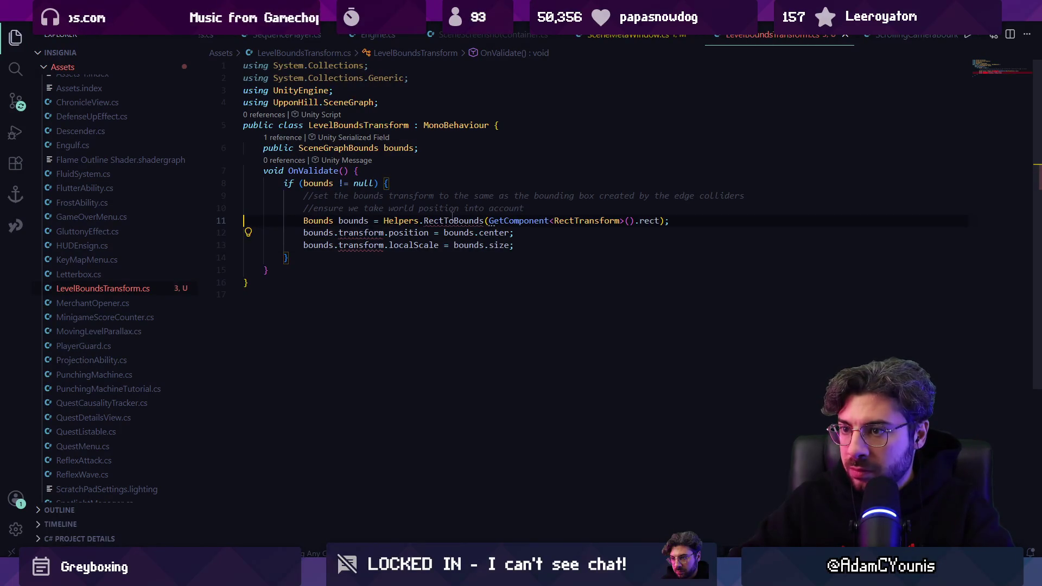
key(ctrl+Right)
key(ctrl+Right)
key(ctrl+Delete)
key(ctrl+Delete)
key(Down)
key(Down)
key(Up)
key(Up)
key(ctrl+shift+Right)
text(cve)
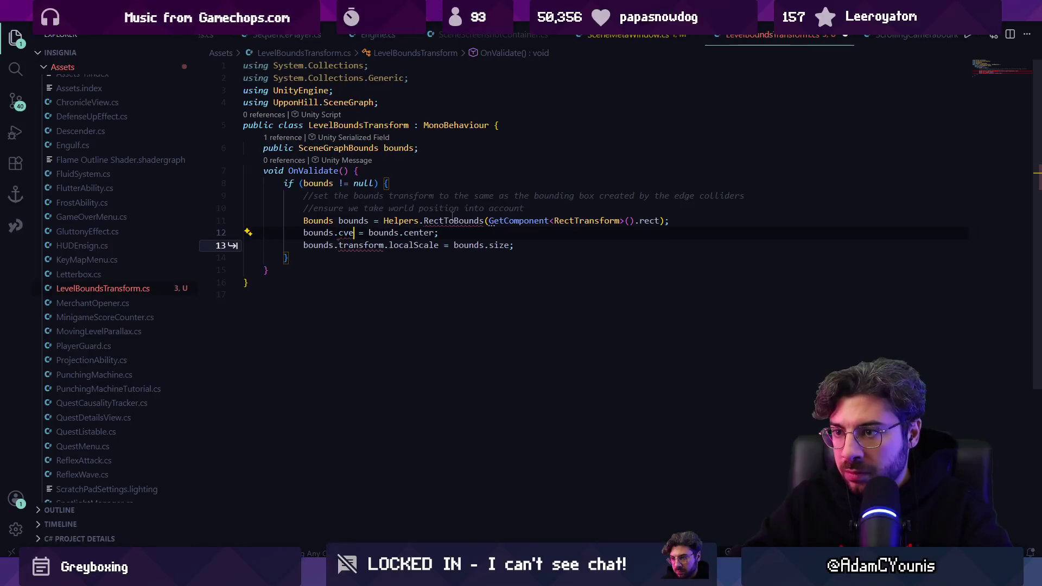
key(ctrl+BackSpace)
key(Tab)
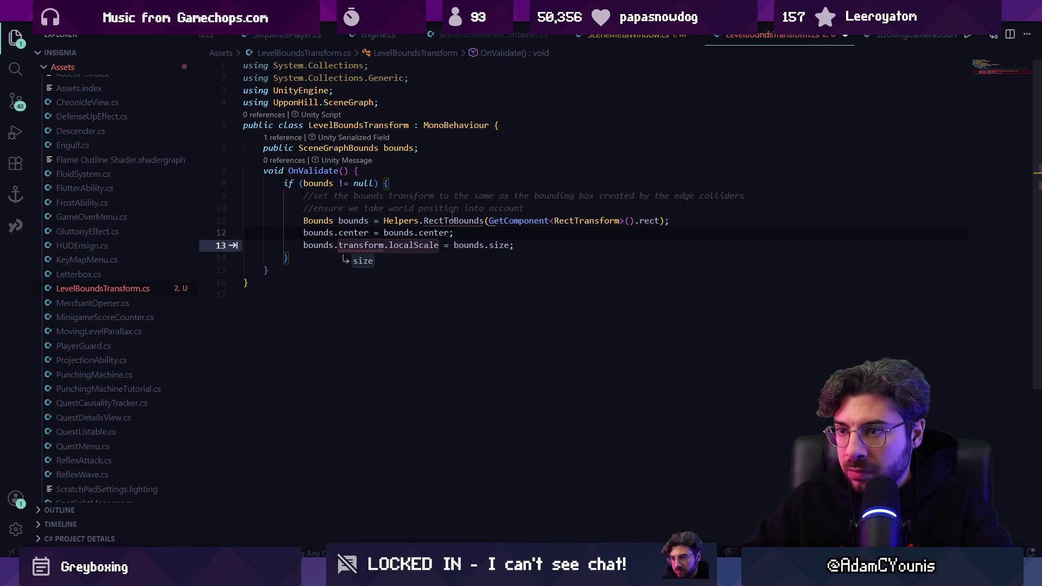
Rename the Bounds local to b and make line 12 assign transform.position.
key(Up)
key(ctrl+shift+Left)
text(b)
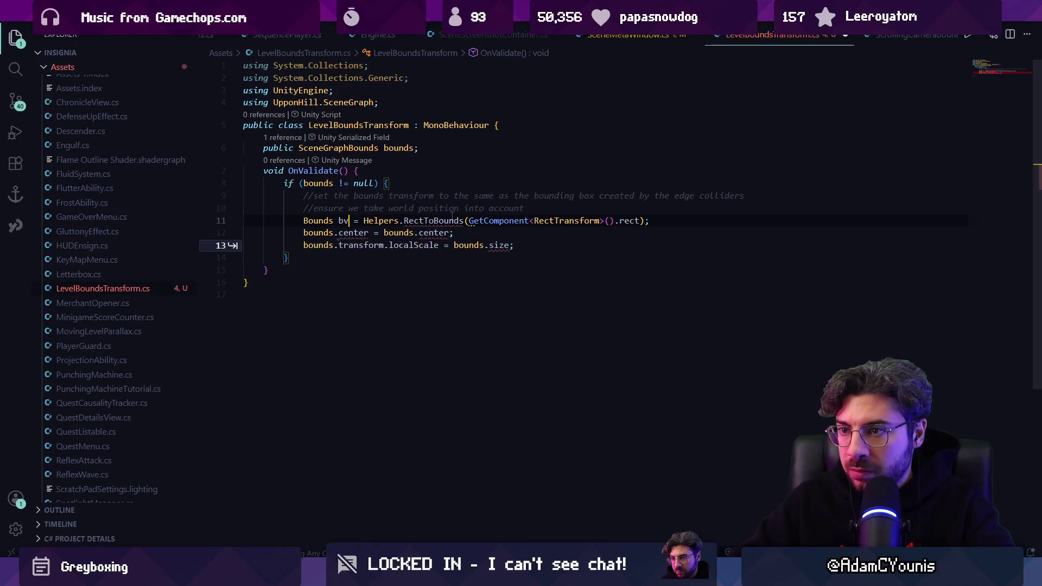
key(Tab)
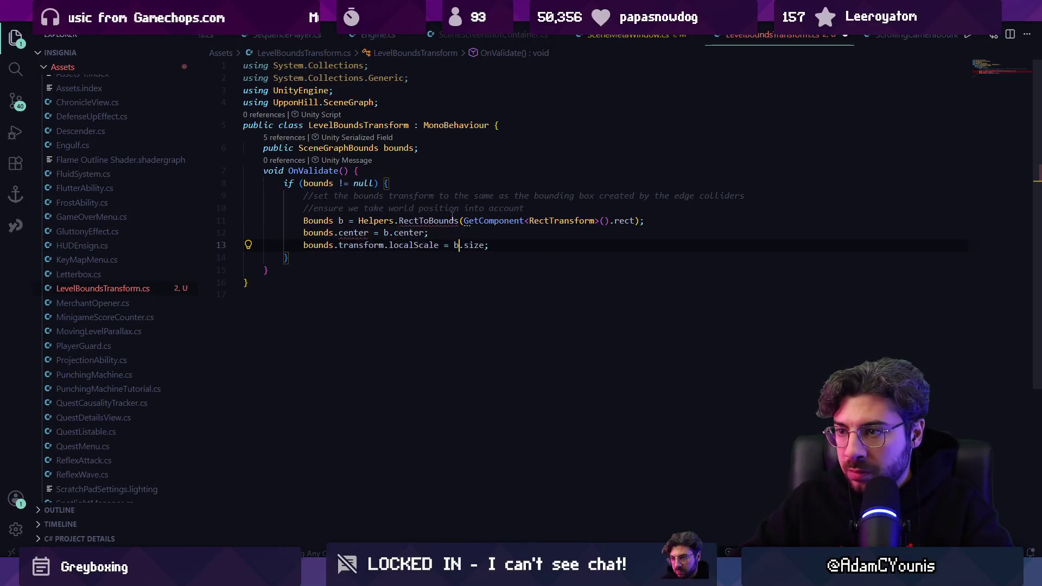
key(Up)
key(ctrl+Left)
key(ctrl+Left)
key(ctrl+Left)
key(ctrl+shift+Left)
text(tr)
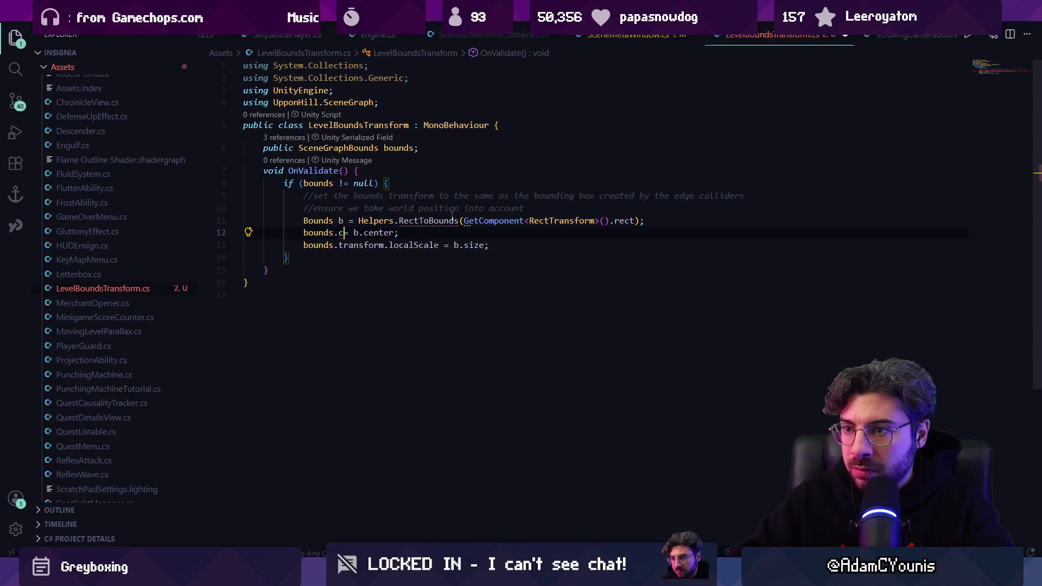
text(ansform.)
text(co)
key(BackSpace)
key(BackSpace)
text(position)
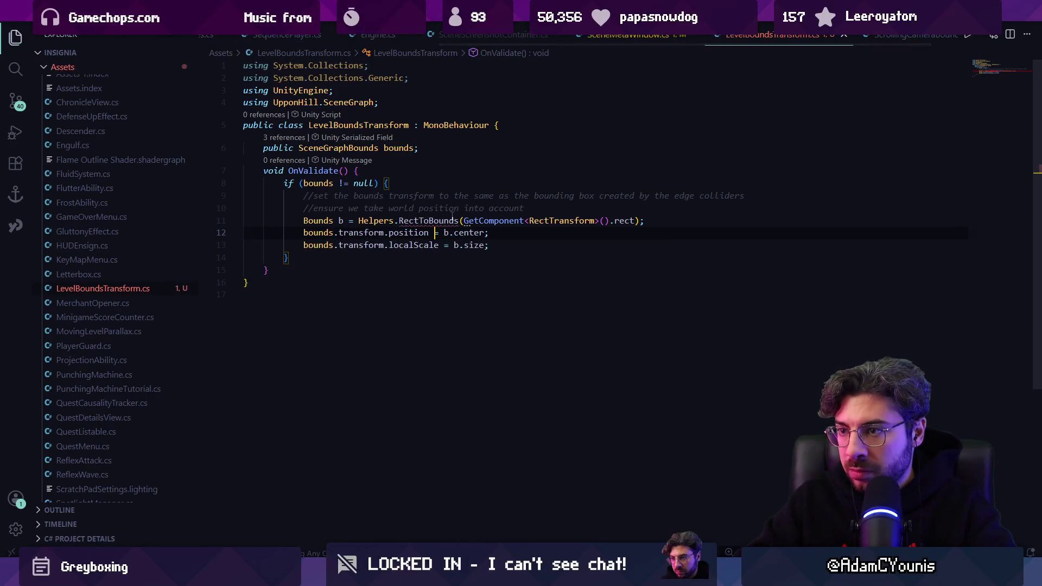
key(ctrl+p)
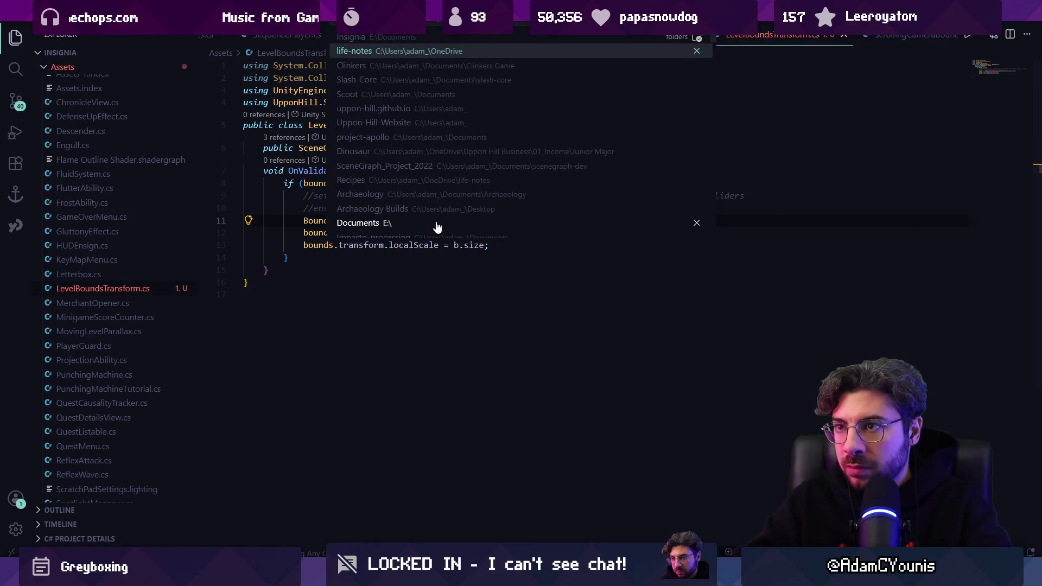
Look up the bounds helpers in Helpers.cs, searching for GetBounds.
key(Escape)
double_click(437, 223)
text(B)
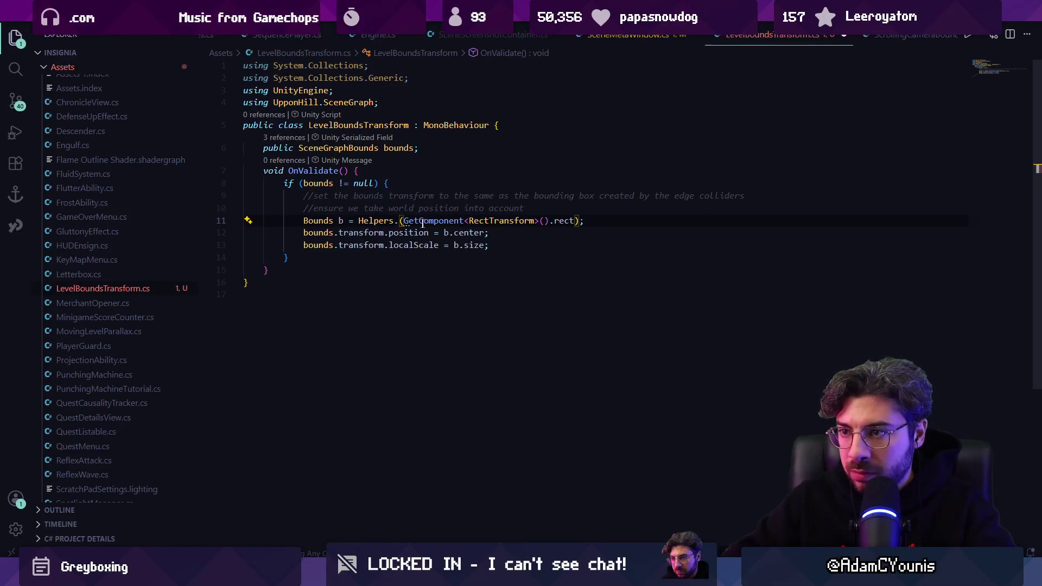
ctrl+click(388, 220)
key(ctrl+f)
text(bounds)
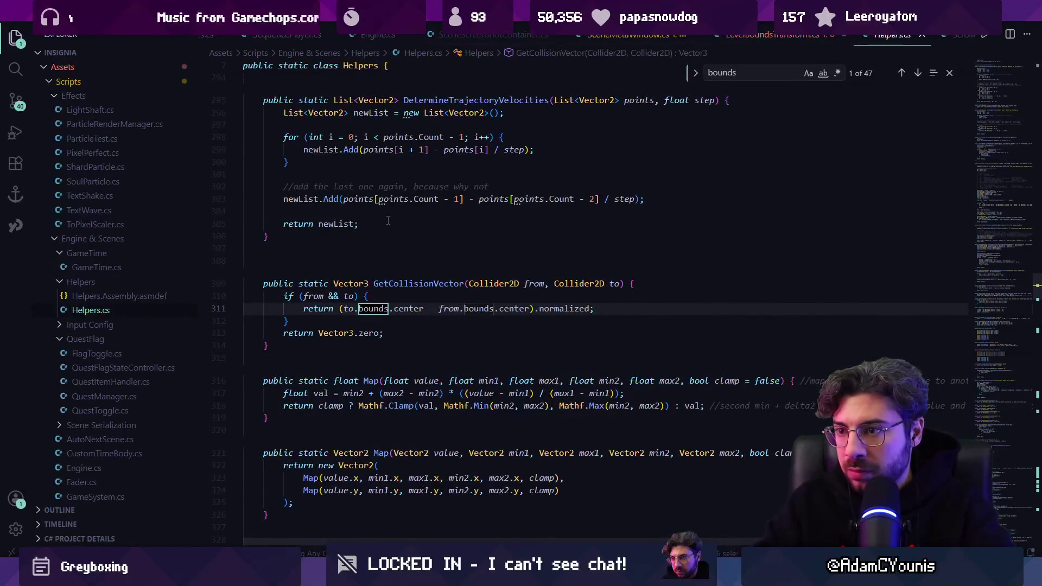
key(Return)
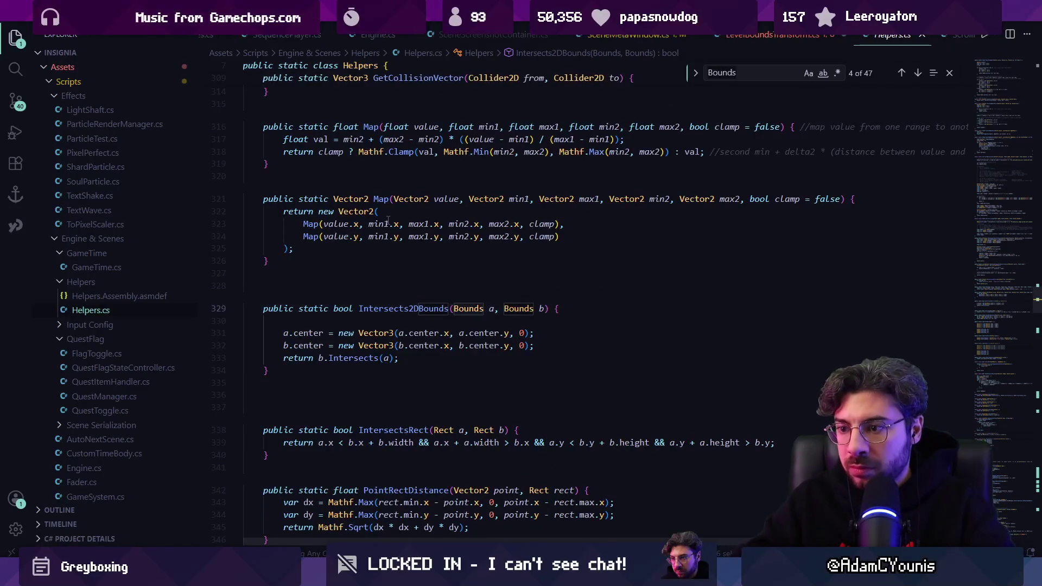
key(ctrl+a)
text(getv)
key(BackSpace)
key(BackSpace)
key(BackSpace)
text(bounds)
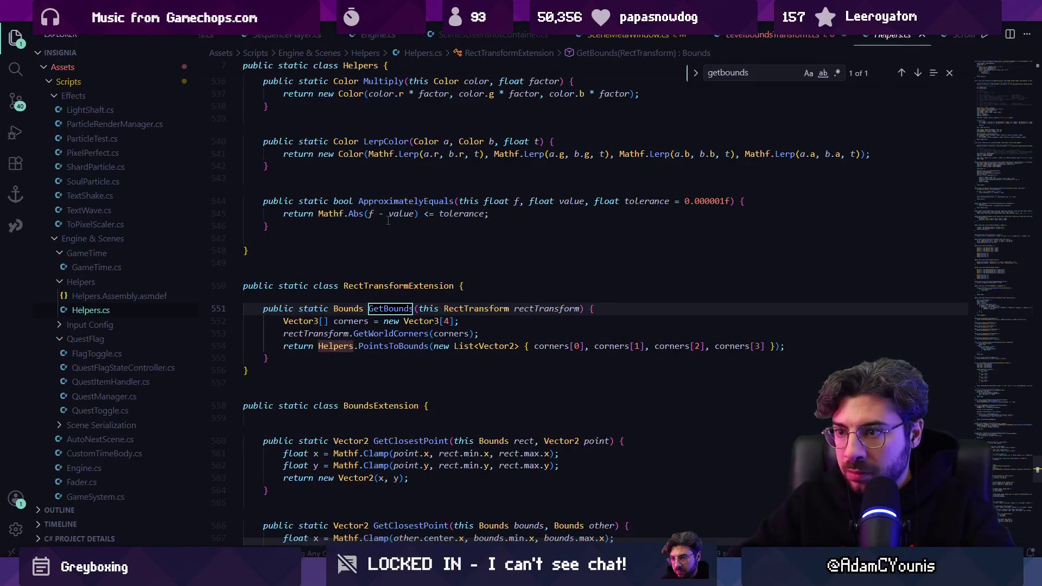
scroll(389, 220, up, 20)
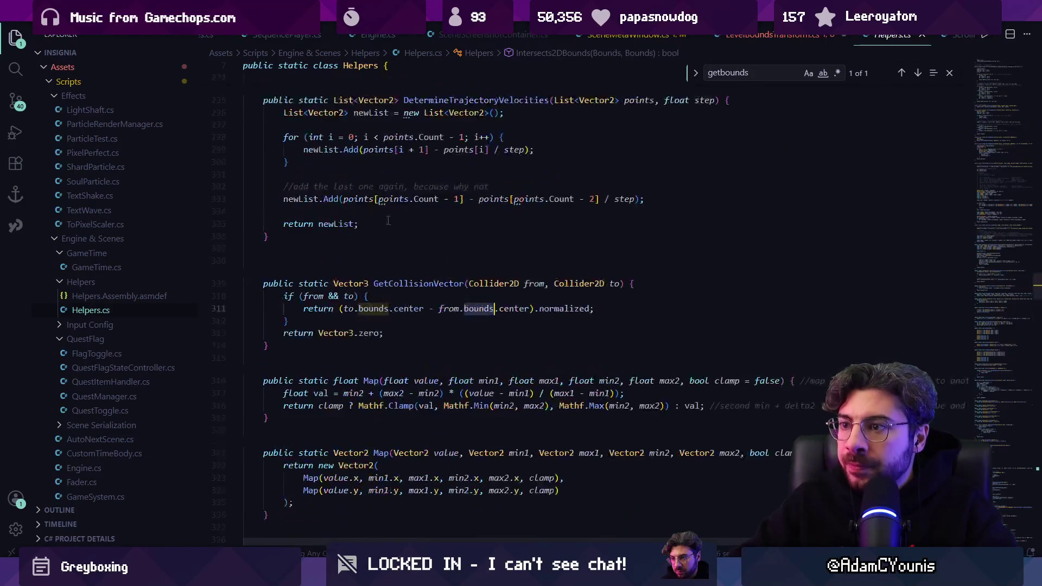
Change line 11 to GetComponent<RectTransform>().GetBounds() and save LevelBoundsTransform.cs.
key(ctrl+Tab)
key(ctrl+Right)
key(ctrl+shift+Left)
key(ctrl+shift+Left)
key(BackSpace)
key(ctrl+Right)
key(ctrl+Right)
key(ctrl+Right)
key(ctrl+shift+Right)
text(He)
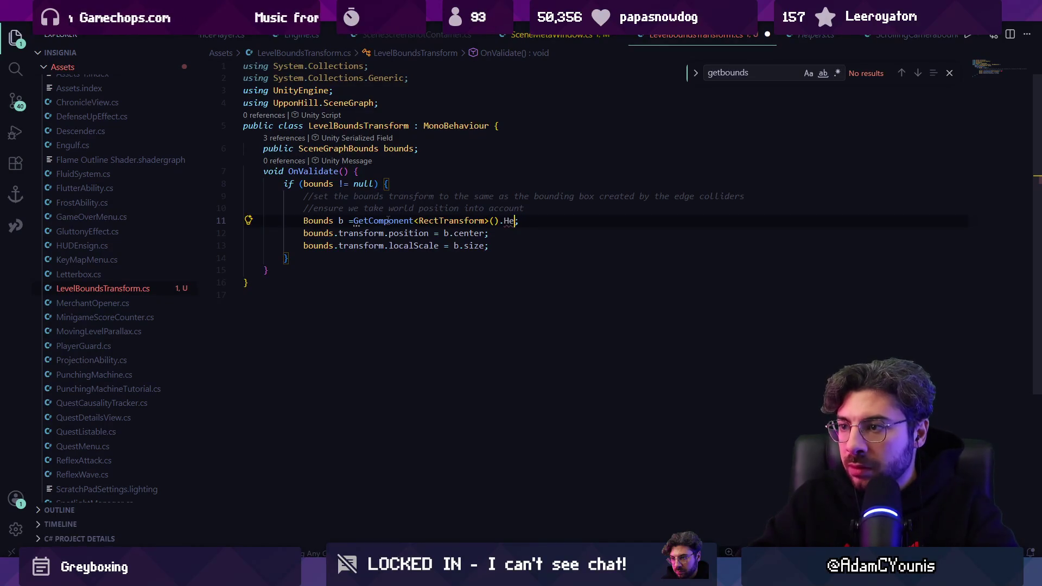
key(BackSpace)
key(BackSpace)
key(BackSpace)
text(GetBo)
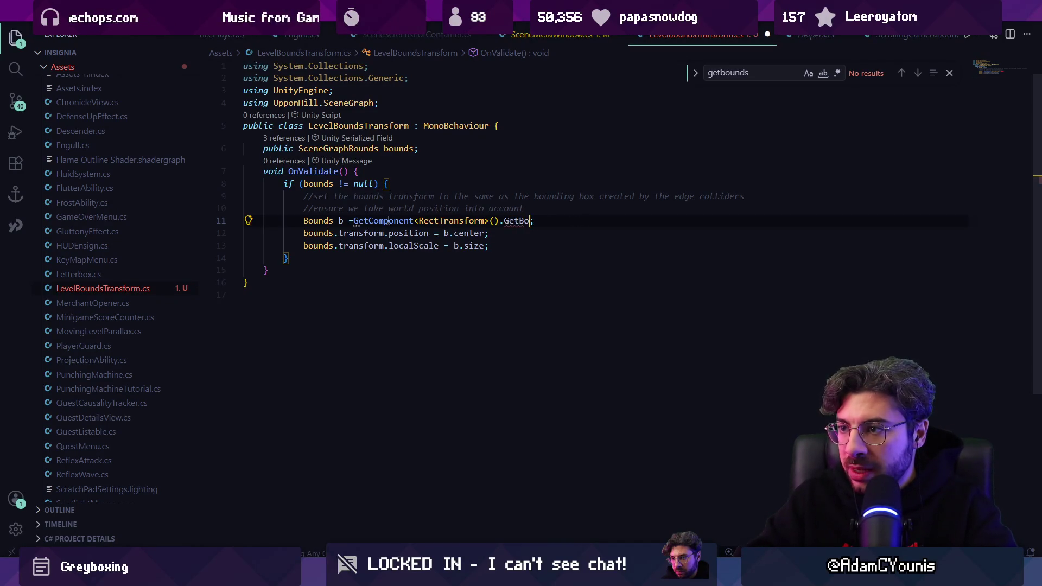
text(unds())
key(ctrl+s)
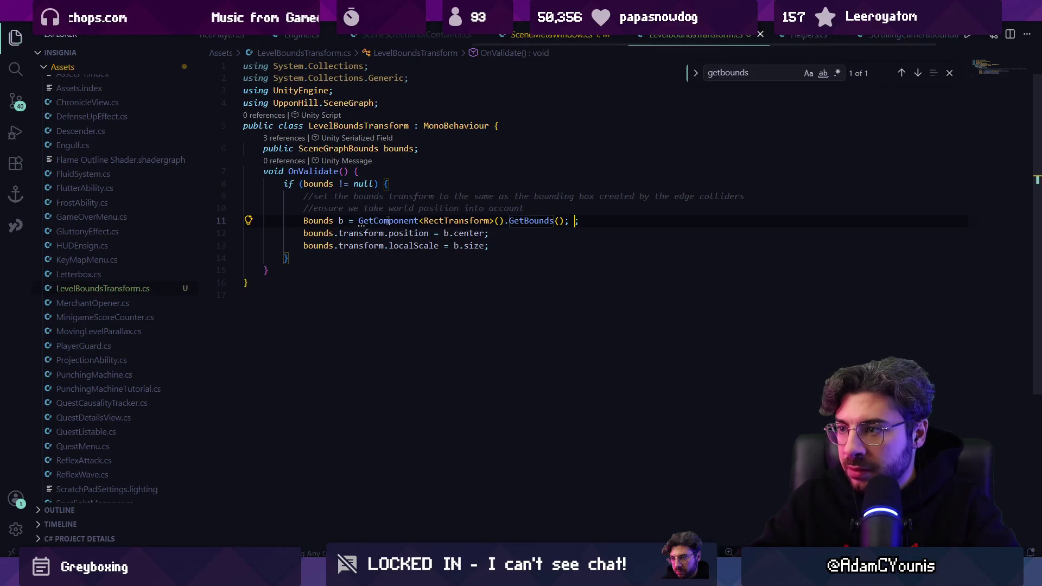
key(Escape)
click(529, 240)
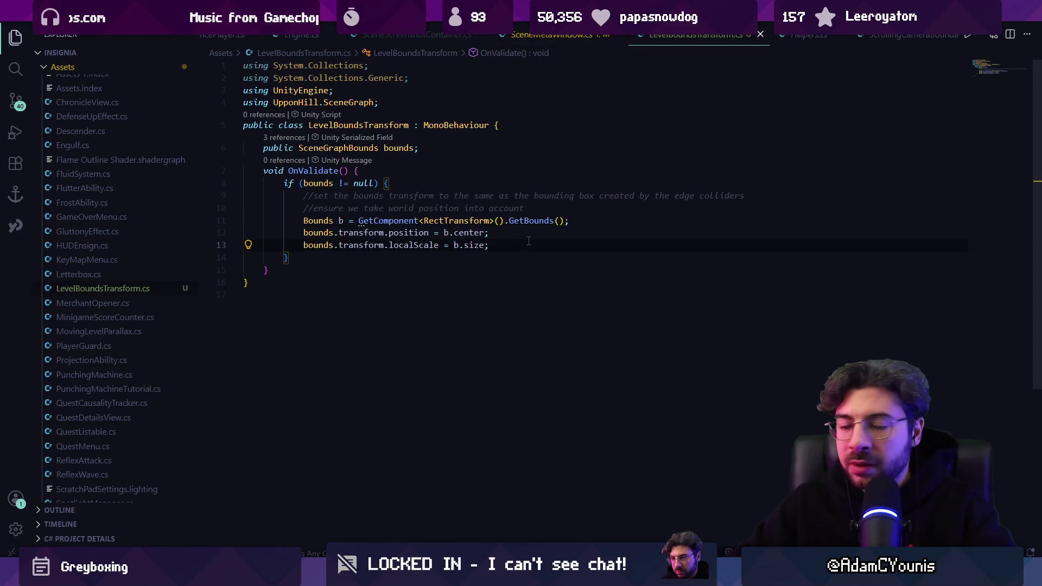
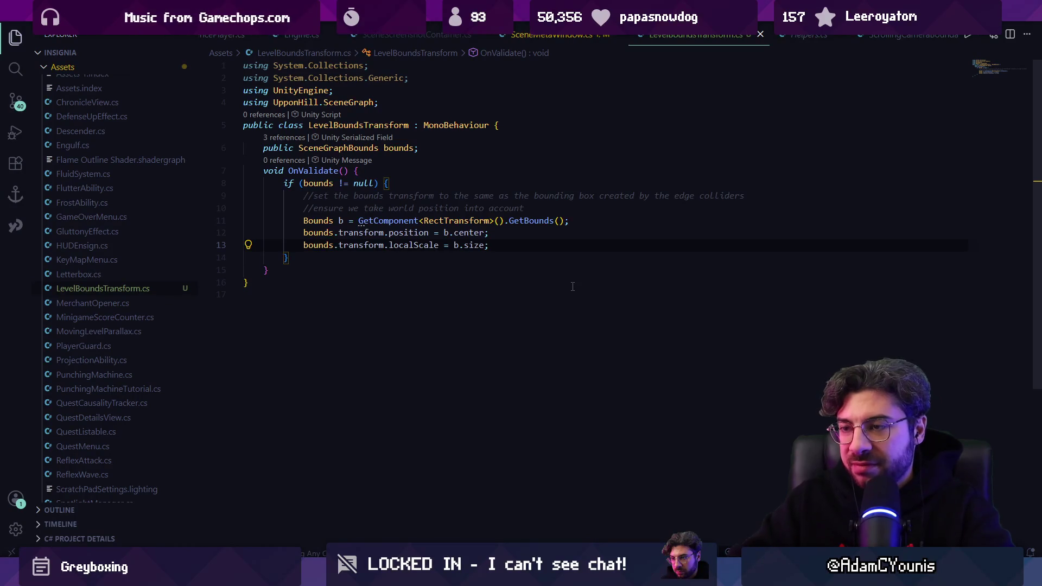
Leave the edited LevelBoundsTransform.cs in VS Code and return to the Unity editor.
key(alt+Tab)
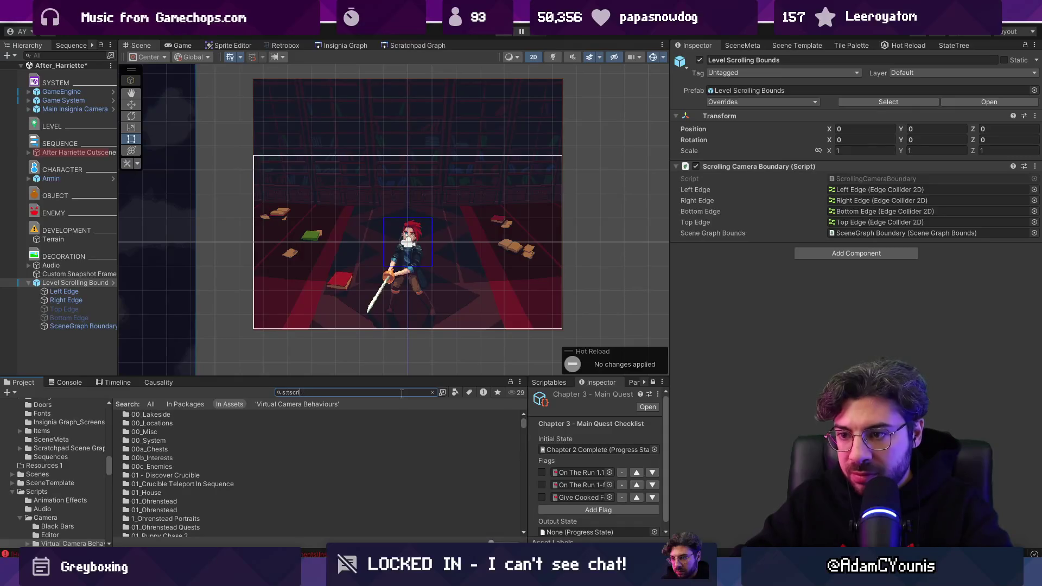
Filter the Project window to scripts with a t:script search and select all results.
text(pt)
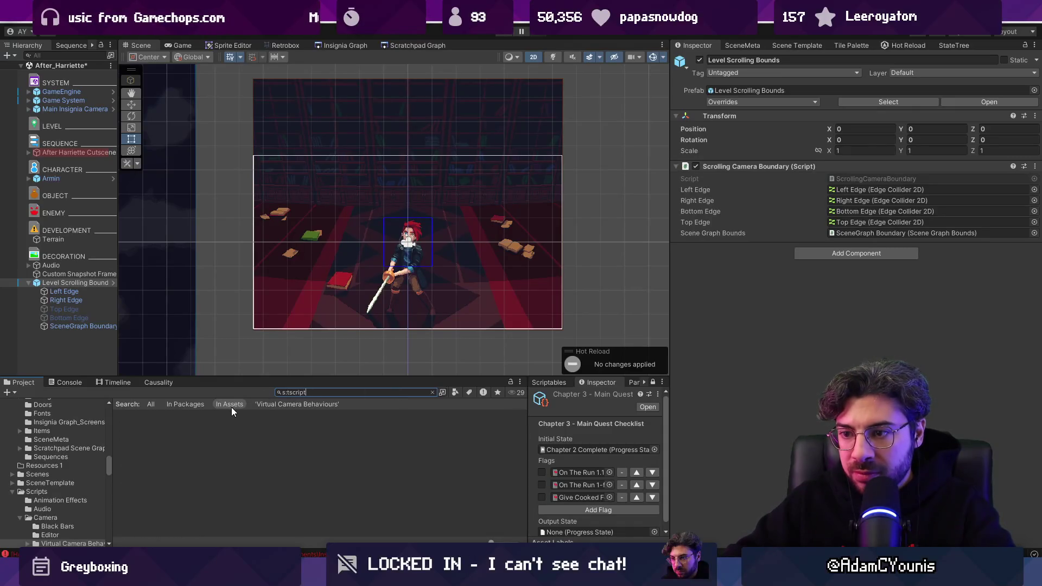
key(BackSpace)
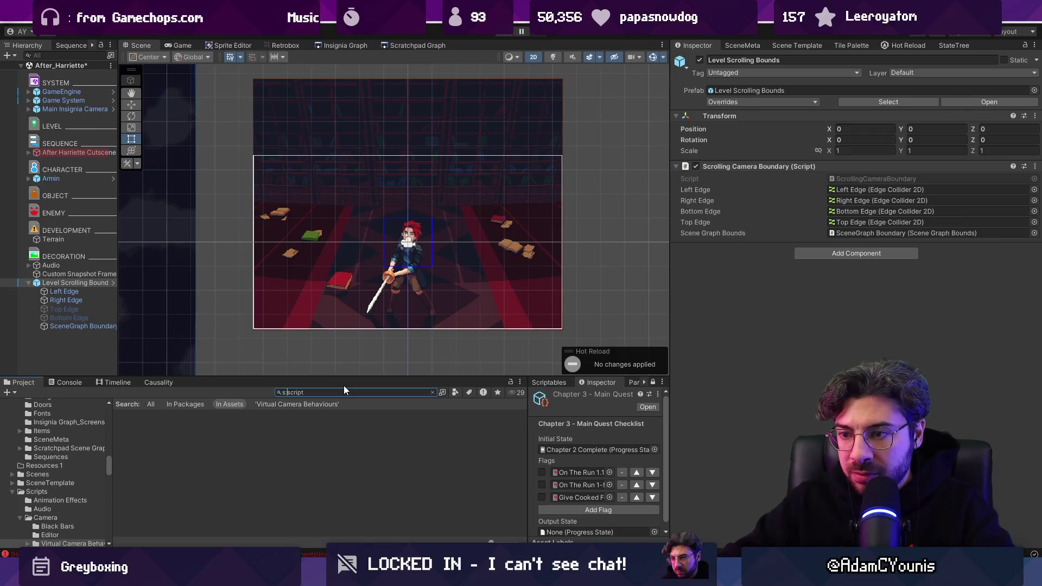
key(Delete)
text(t)
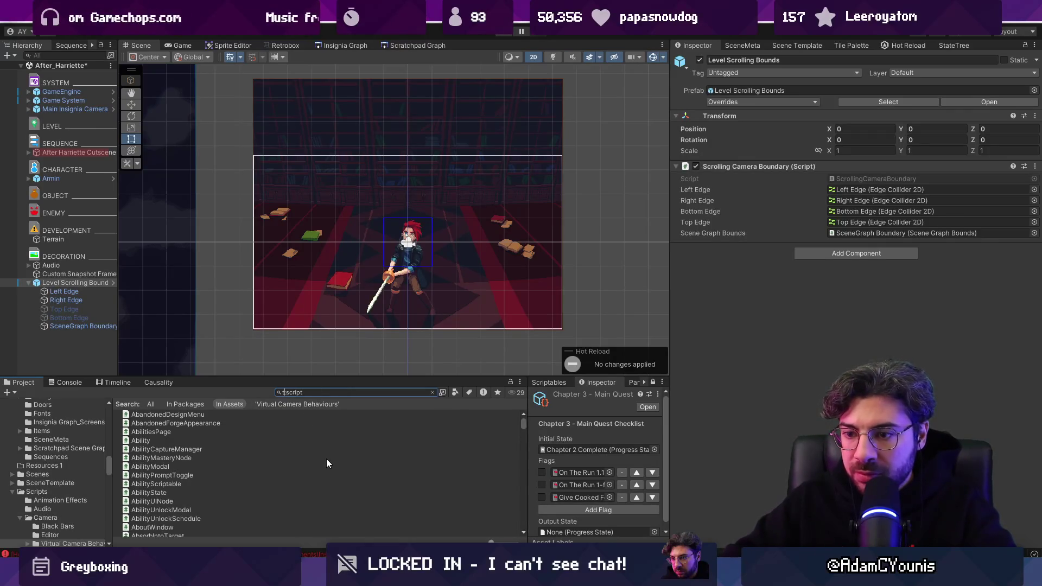
click(335, 432)
key(ctrl+a)
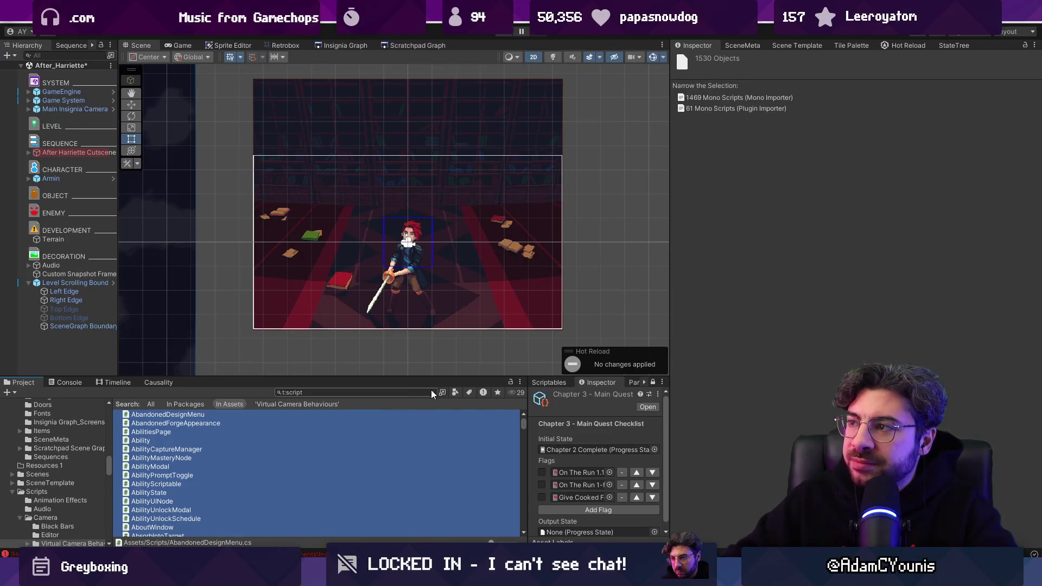
key(alt+Tab)
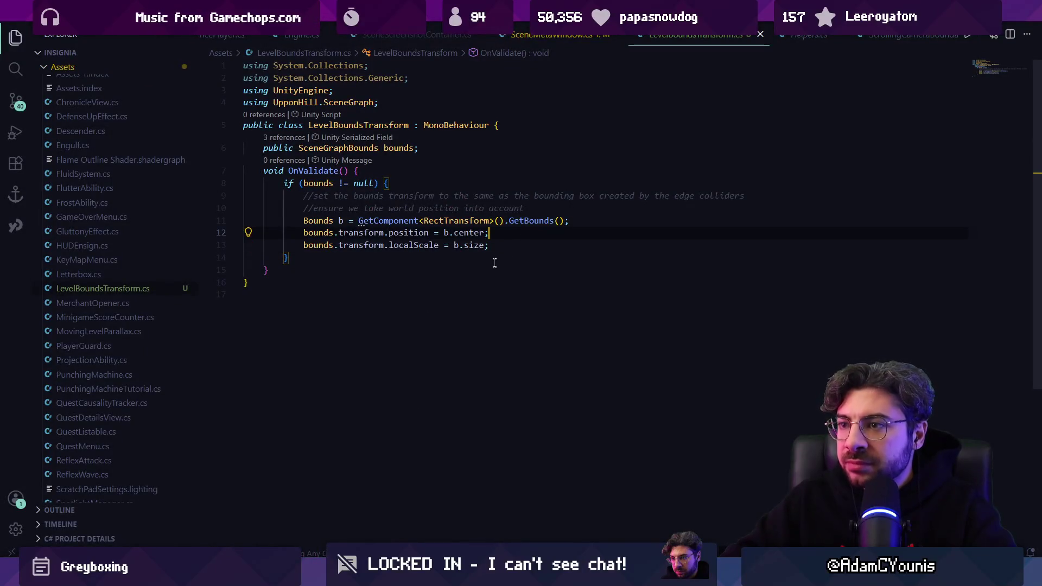
key(alt+Tab)
Delete Level Scrolling Bounds and enable Level Bounds Transform on Custom Snapshot Frame.
click(80, 284)
key(Delete)
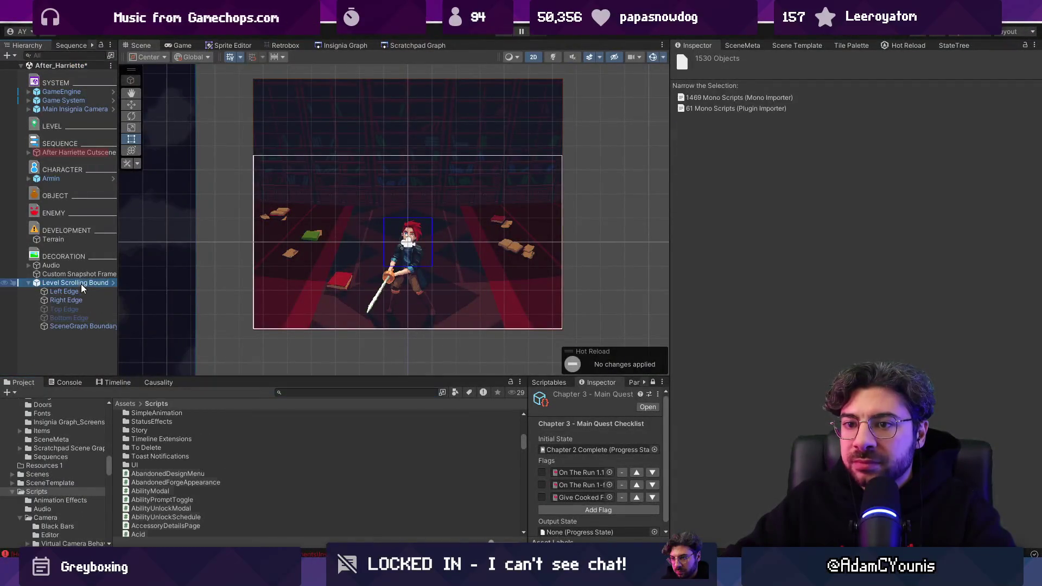
click(93, 274)
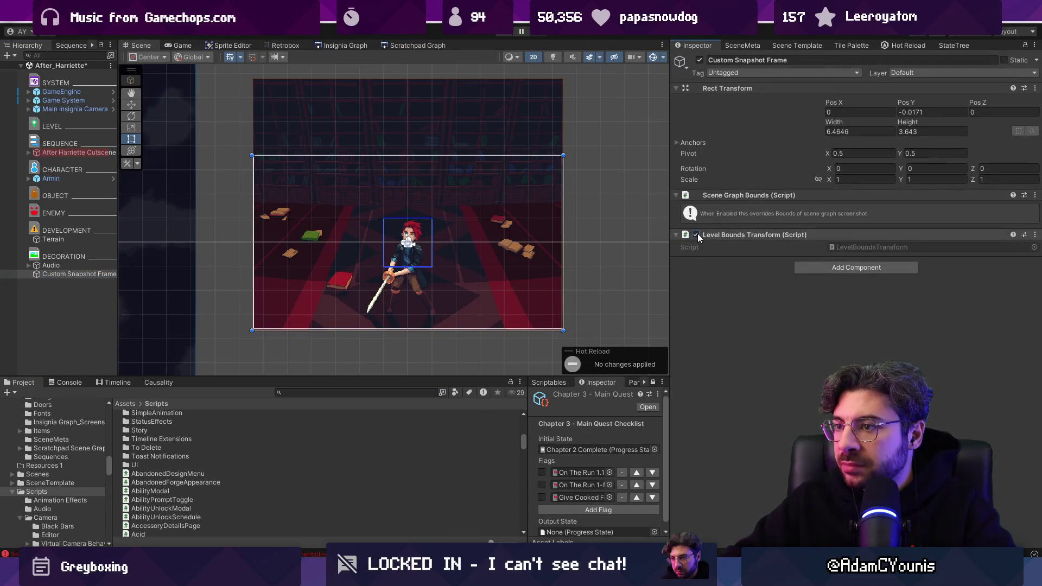
click(697, 236)
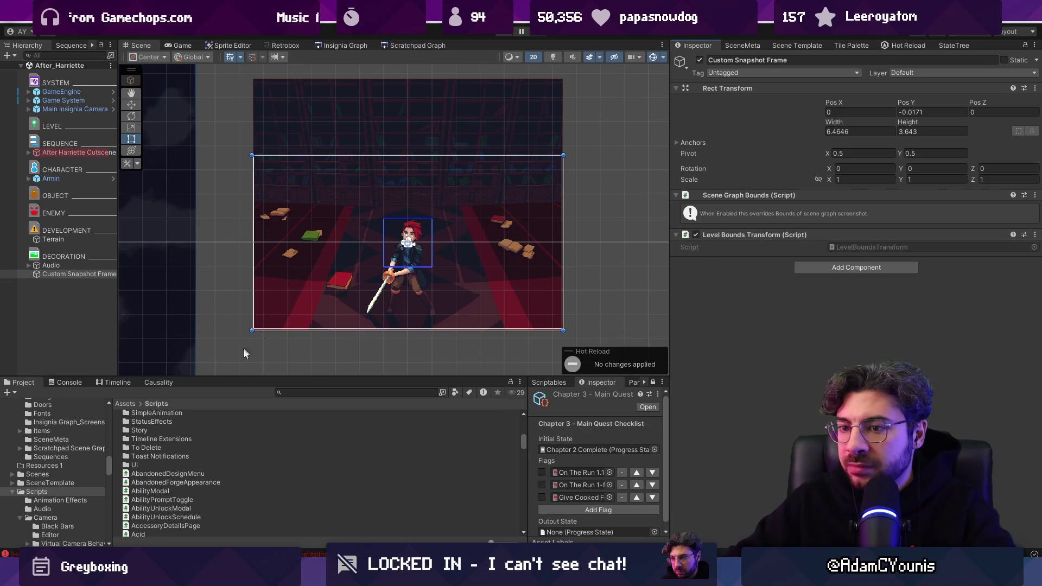
Clear the Console messages and bring up the Insignia Graph.
click(62, 384)
click(18, 394)
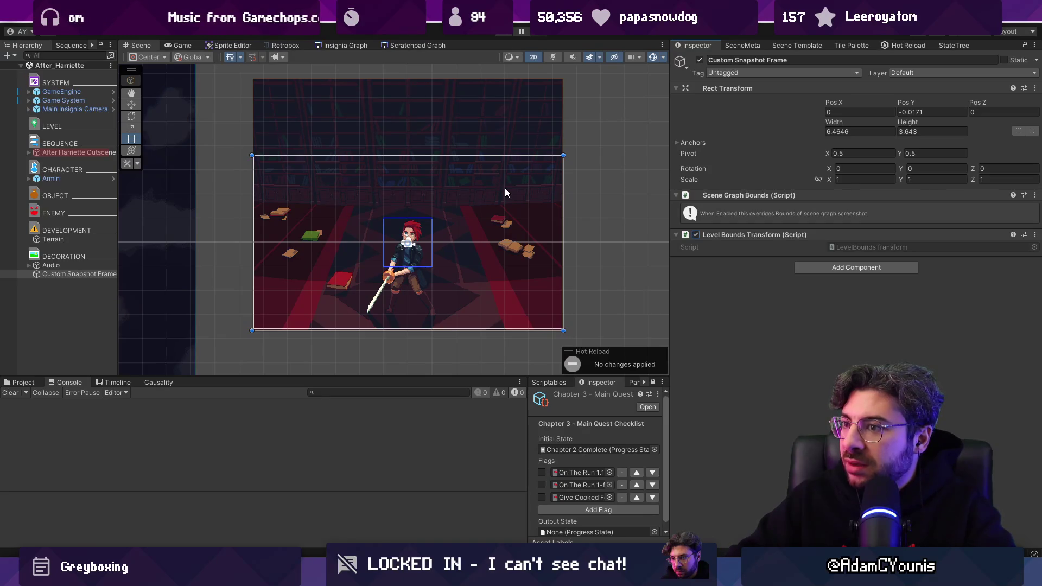
click(345, 45)
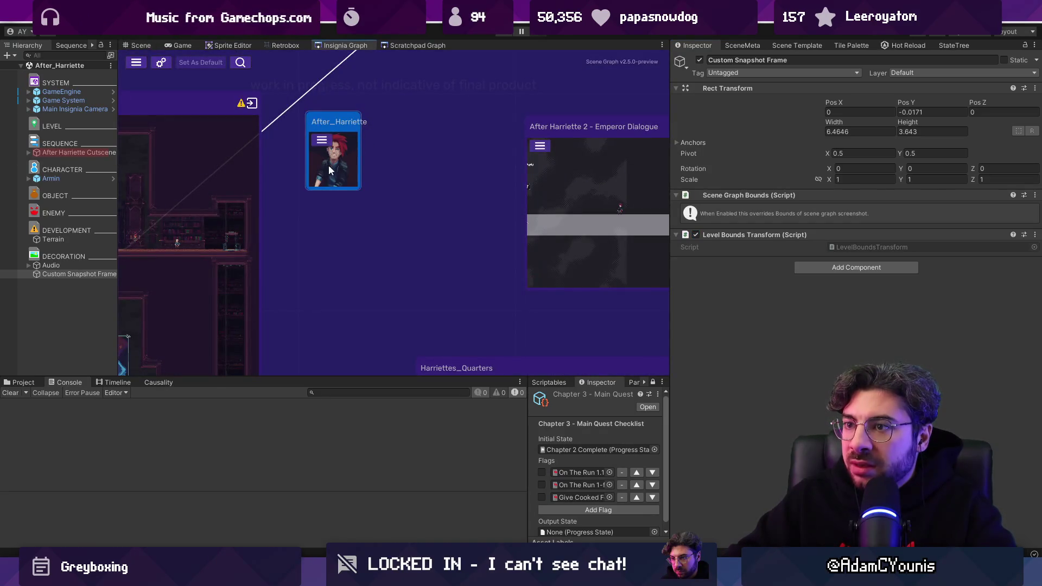
Move the After_Harriette node in the graph and glance at the graph settings.
drag(342, 163, 363, 191)
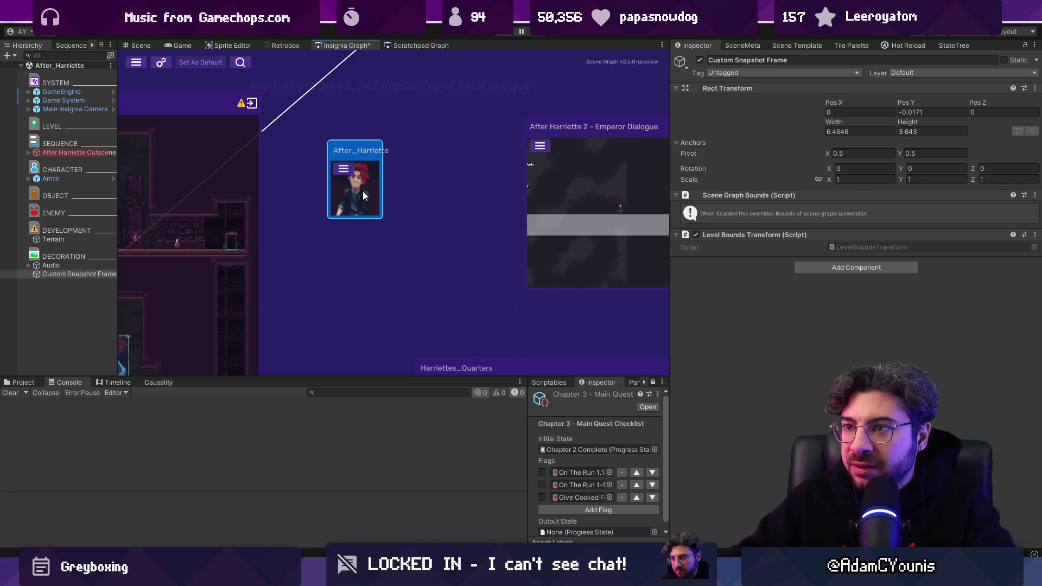
click(161, 63)
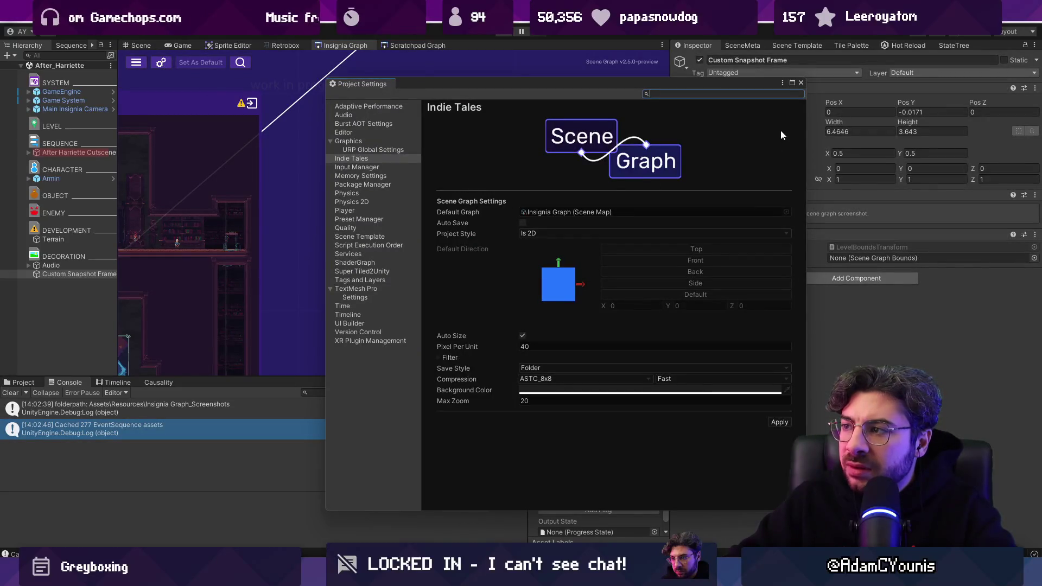
click(801, 83)
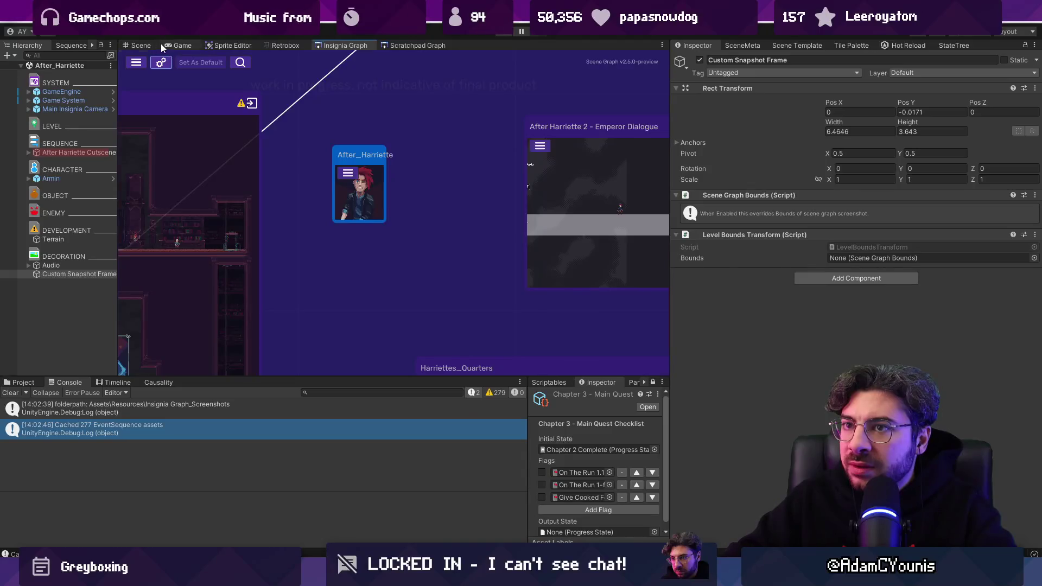
click(157, 43)
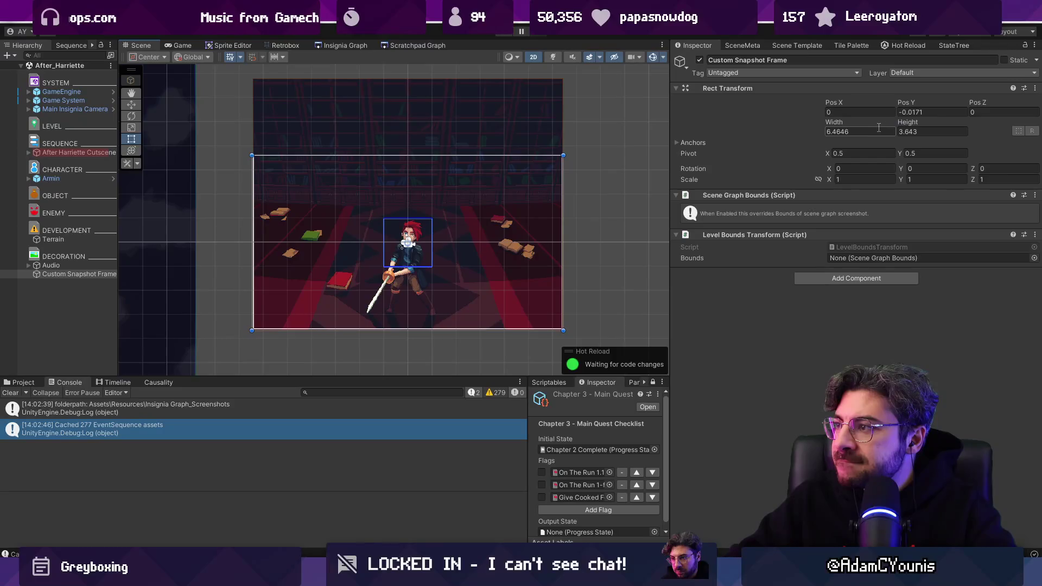
Set the frame's Pos Y to 0, assign Custom Snapshot Frame as its own Bounds, and save.
click(926, 113)
text(0)
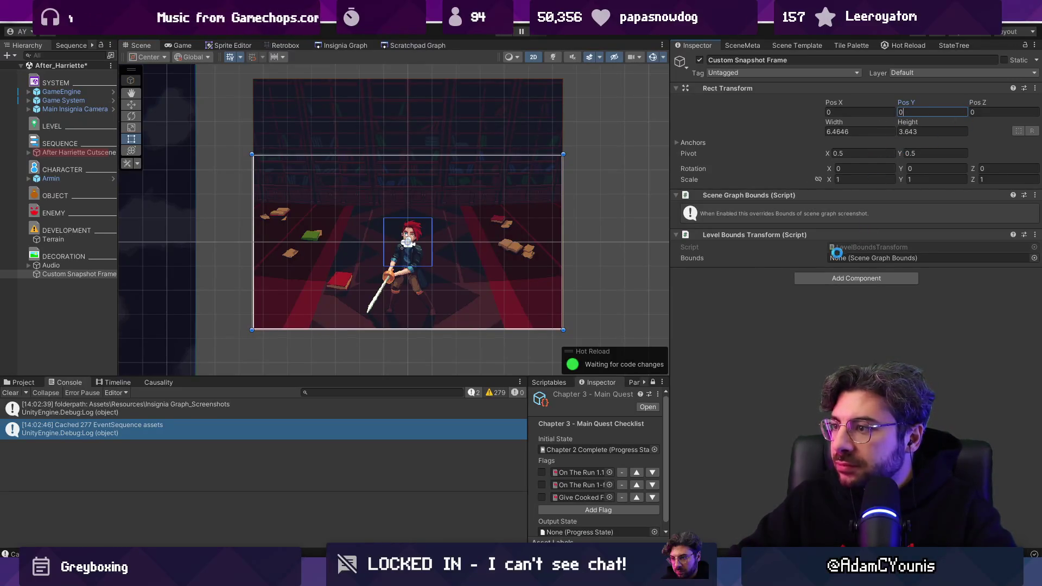
key(ctrl+s)
drag(854, 224, 858, 259)
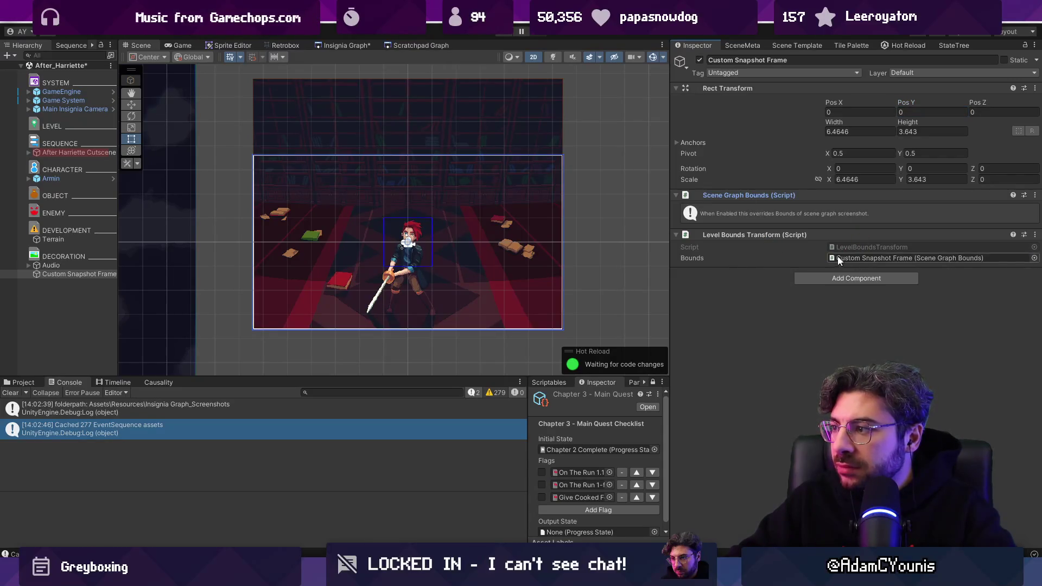
key(alt+Tab)
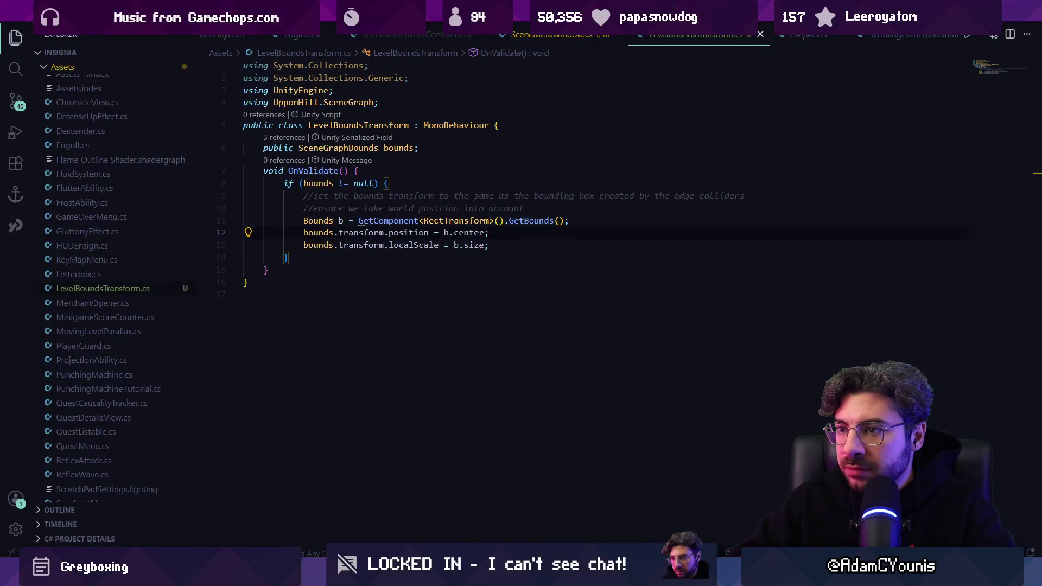
key(alt+Tab)
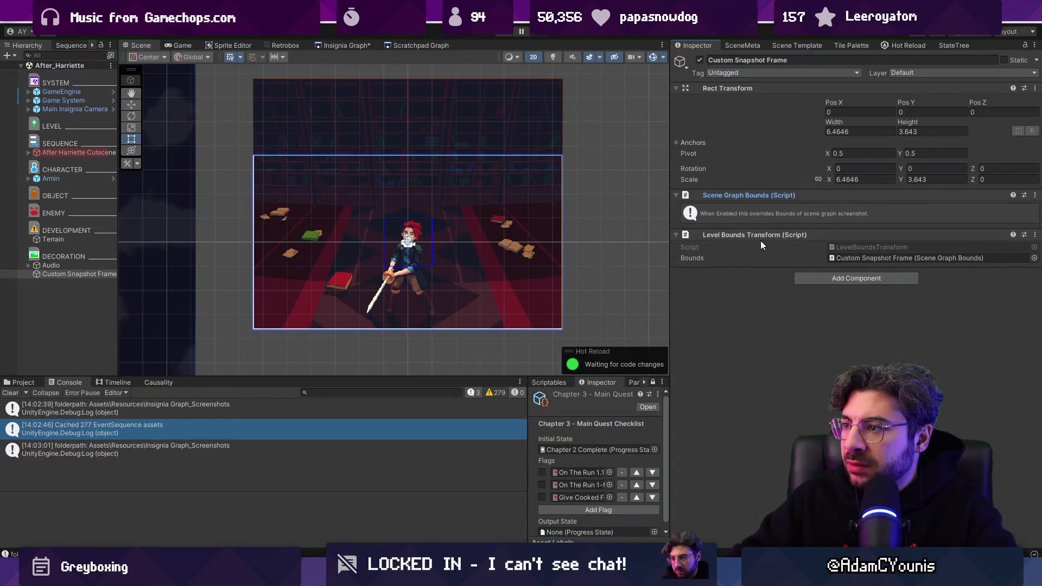
key(ctrl+s)
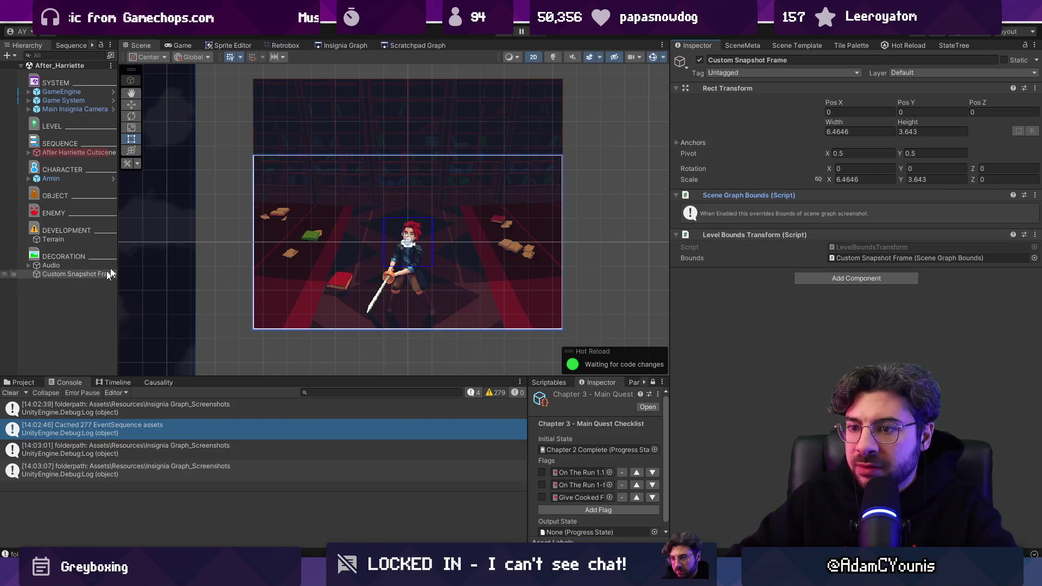
click(328, 43)
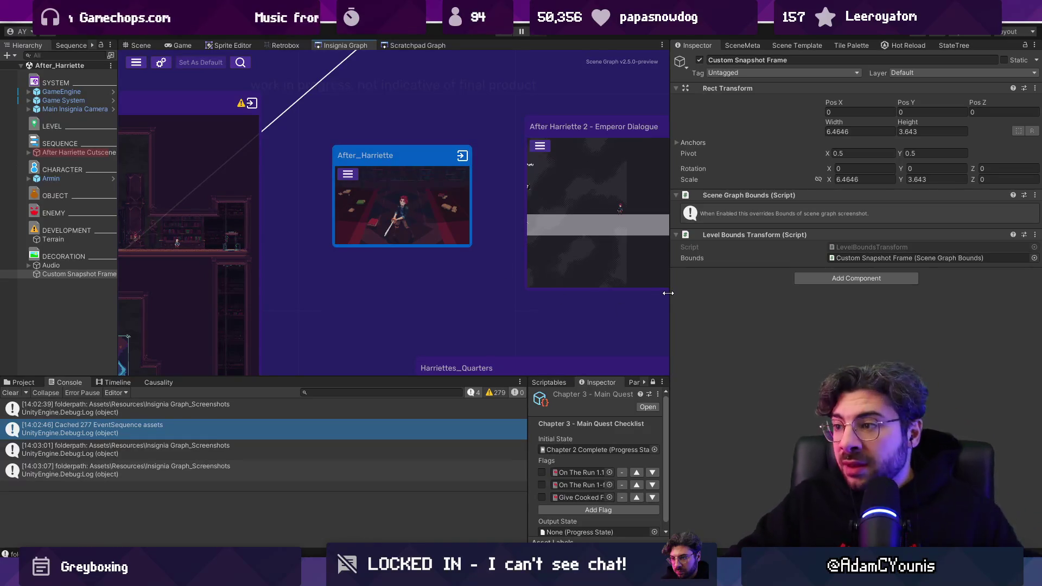
Save Custom Snapshot Frame as a prefab in the Prefabs/Camera folder.
drag(671, 297, 797, 298)
scroll(582, 220, down, 5)
scroll(582, 220, down, 5)
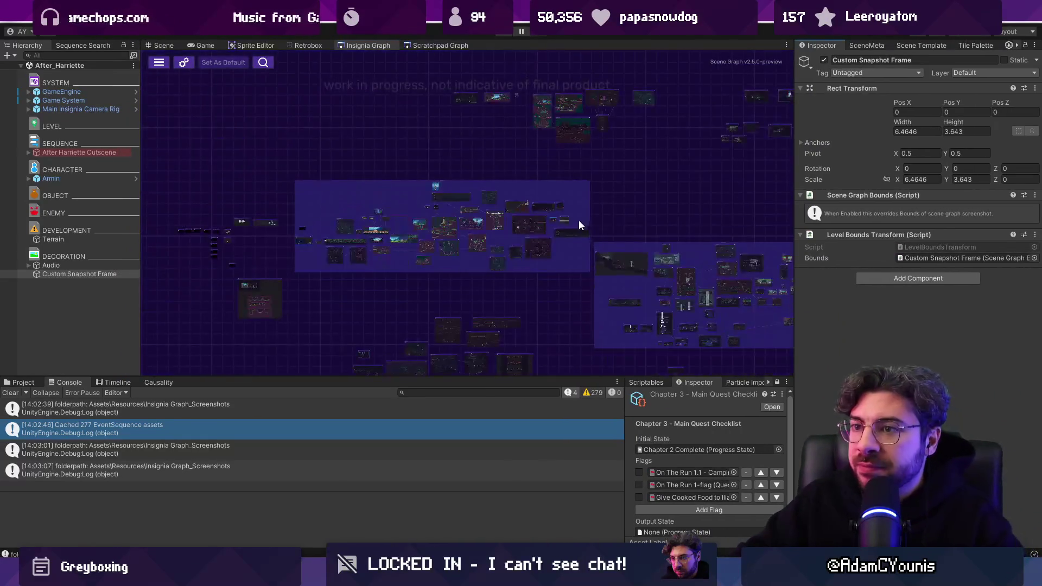
scroll(331, 229, up, 8)
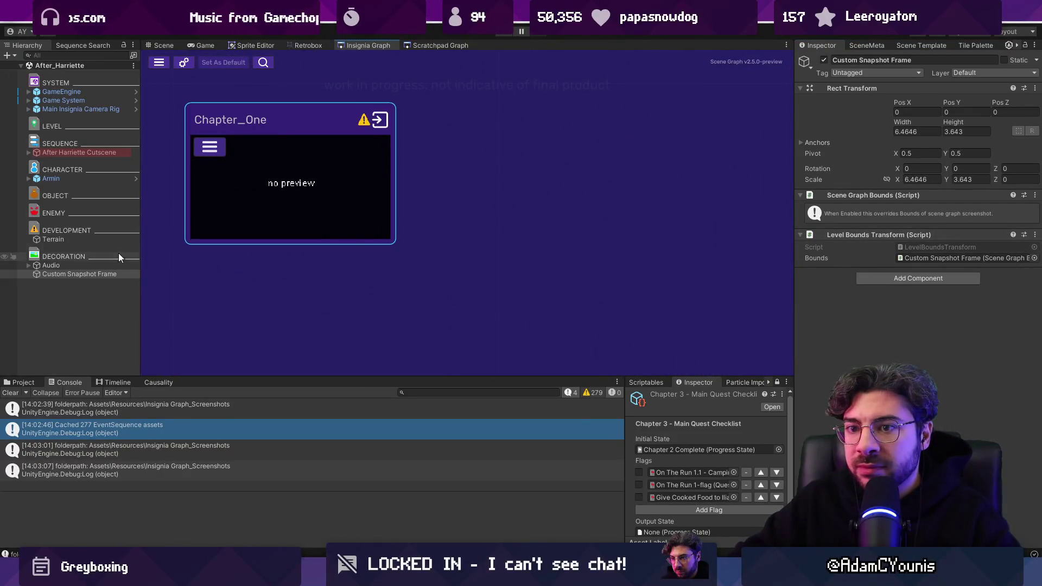
click(101, 275)
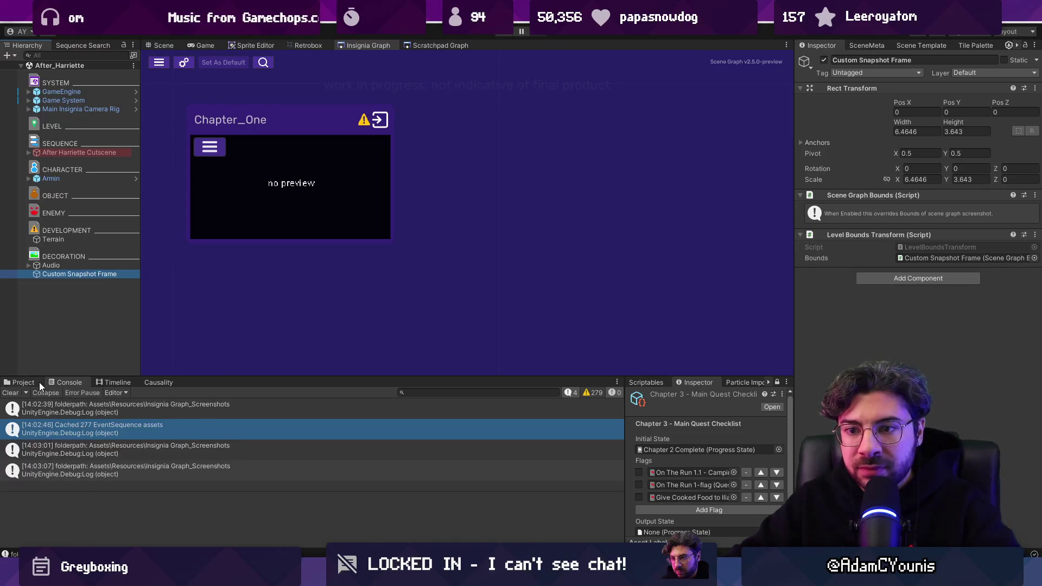
click(23, 383)
click(435, 392)
text(level scroll)
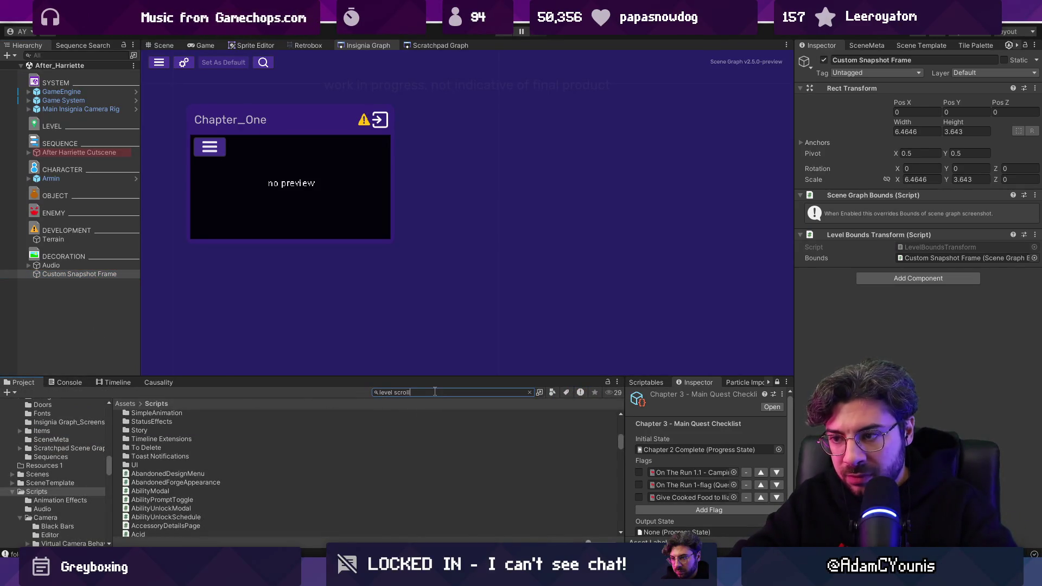
text(ing)
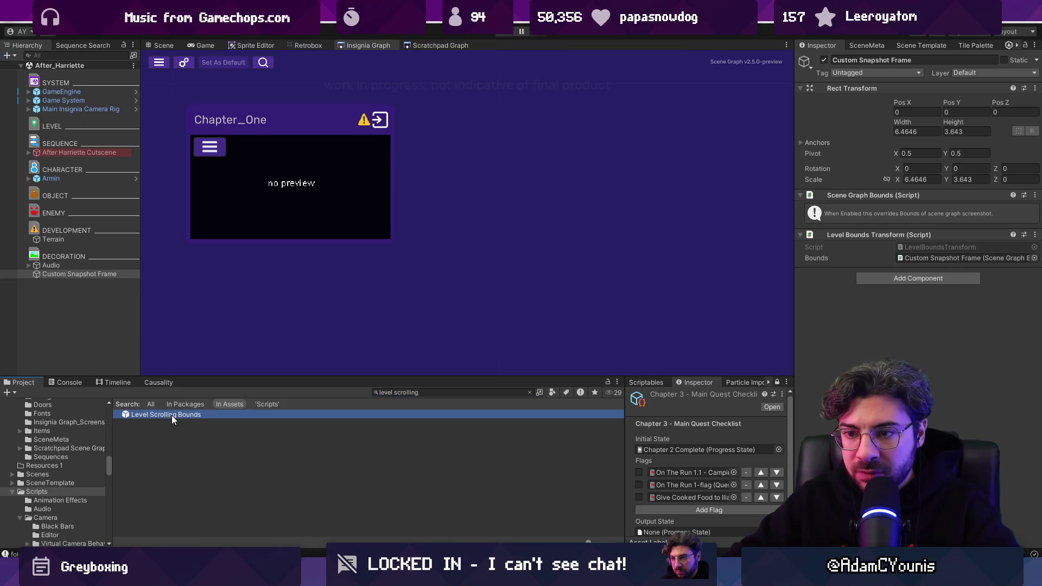
key(Down)
click(530, 392)
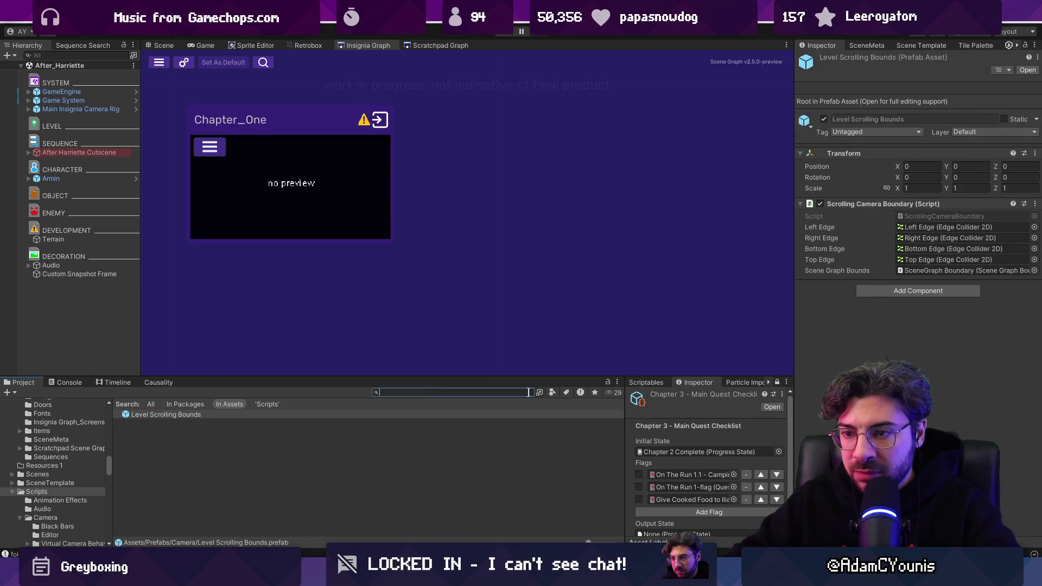
drag(198, 525, 200, 524)
Open the Chapter_One scene, saving the After_Harriette changes first.
click(85, 274)
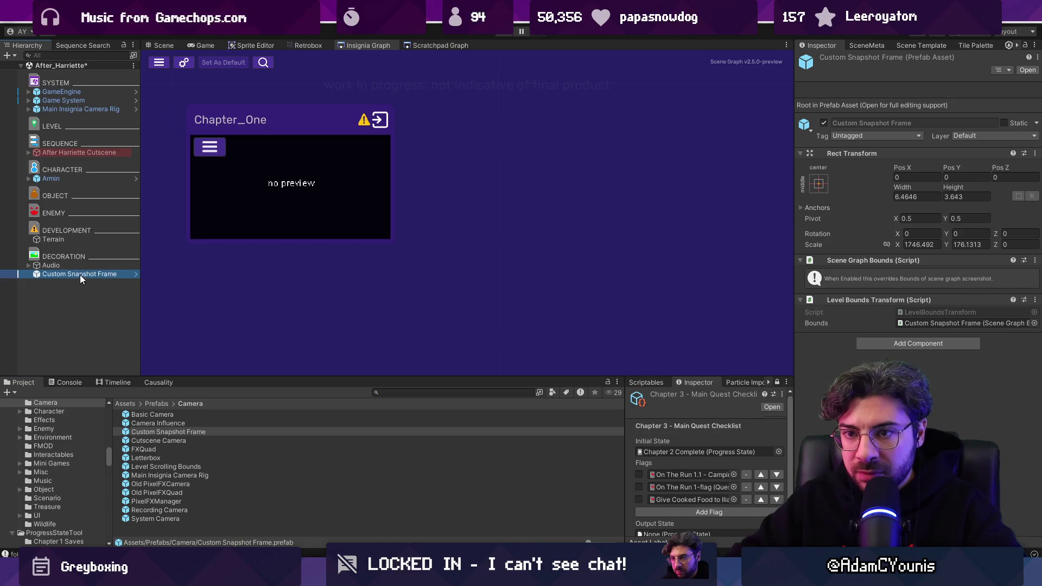
double_click(319, 170)
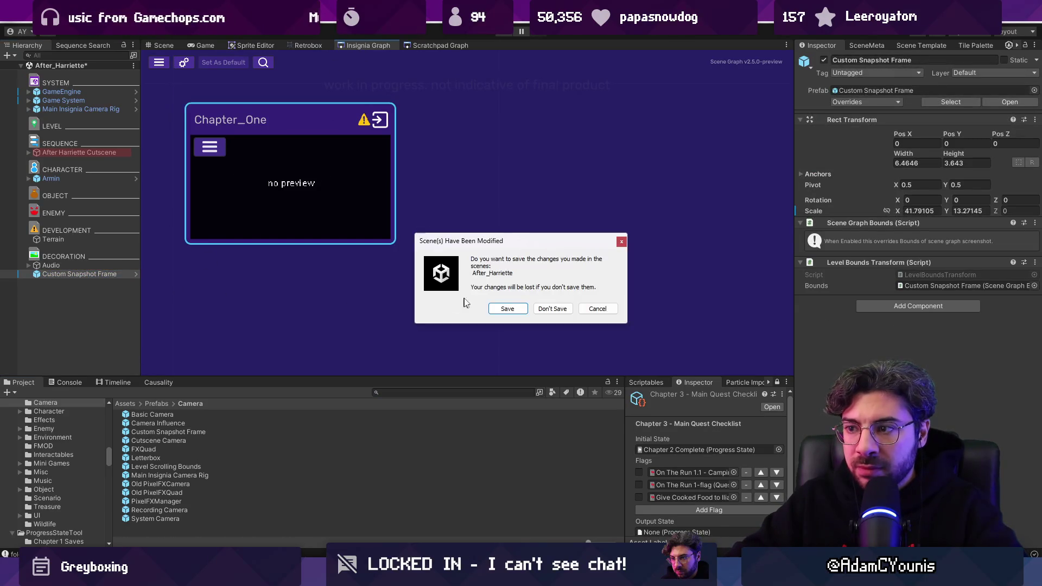
click(509, 309)
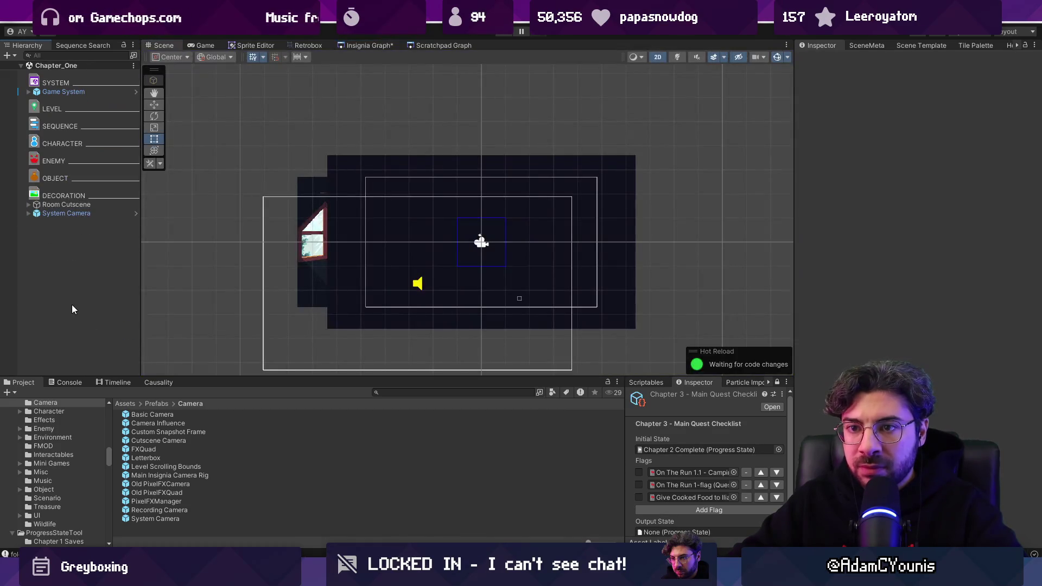
Frame Custom Snapshot Frame in the Scene view and reset its scale to 1.
click(83, 221)
double_click(83, 219)
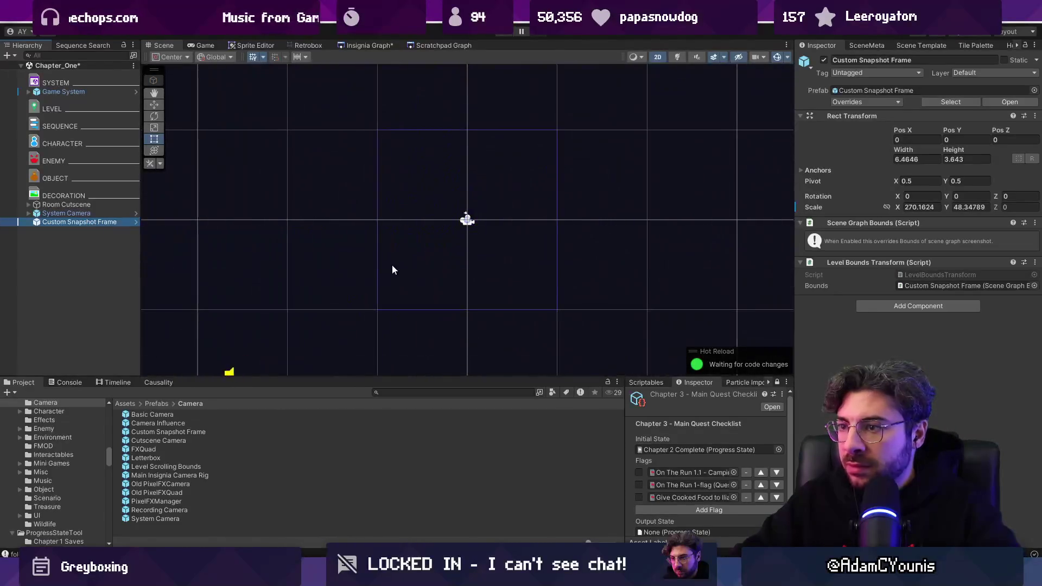
scroll(452, 251, down, 6)
click(914, 160)
text(1)
key(Tab)
text(1)
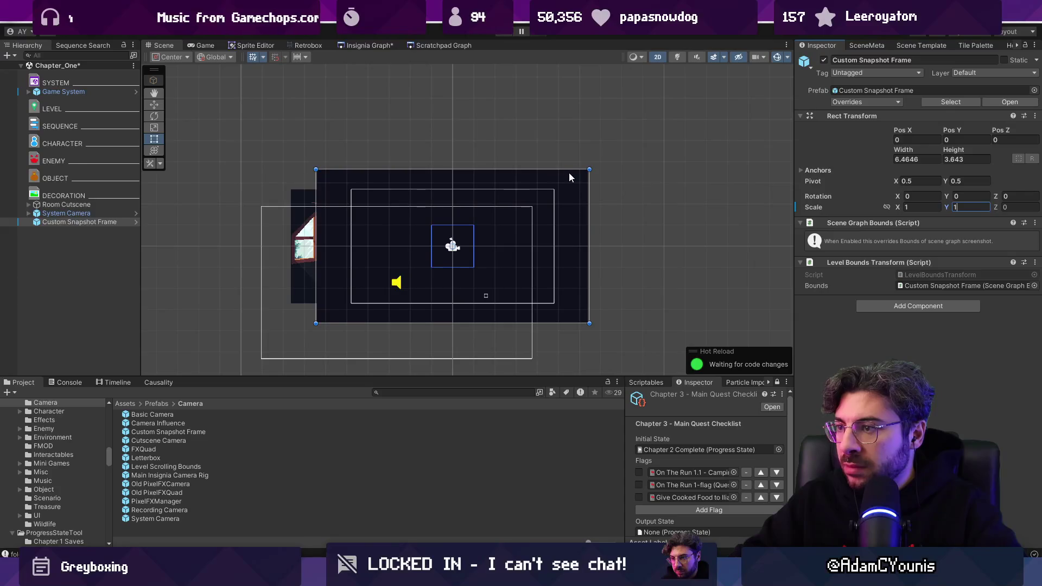
Shift Game System left and reposition Custom Snapshot Frame under Room Cutscene.
click(63, 91)
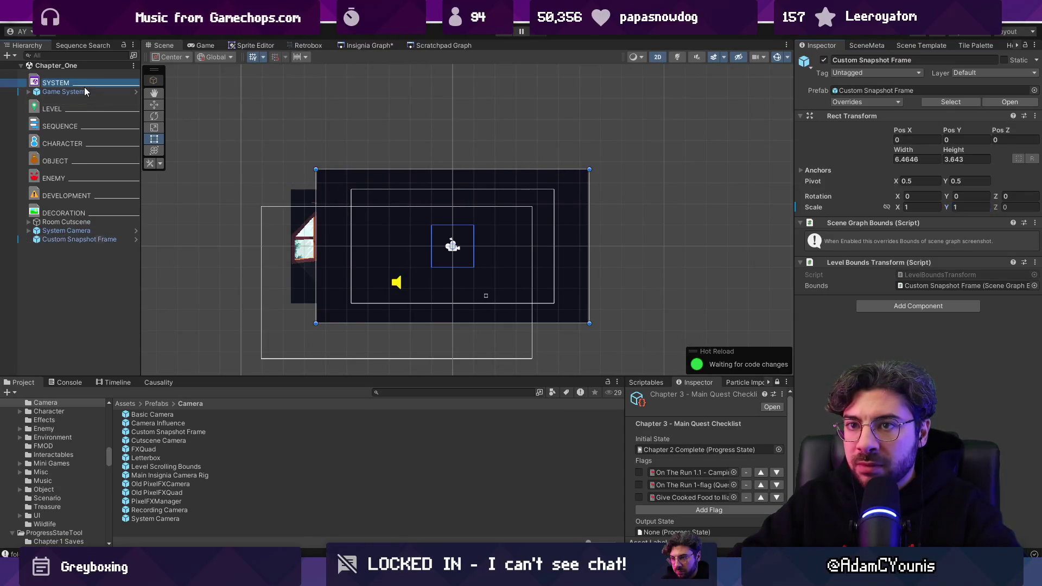
key(w)
scroll(500, 242, down, 2)
drag(461, 275, 233, 275)
click(394, 196)
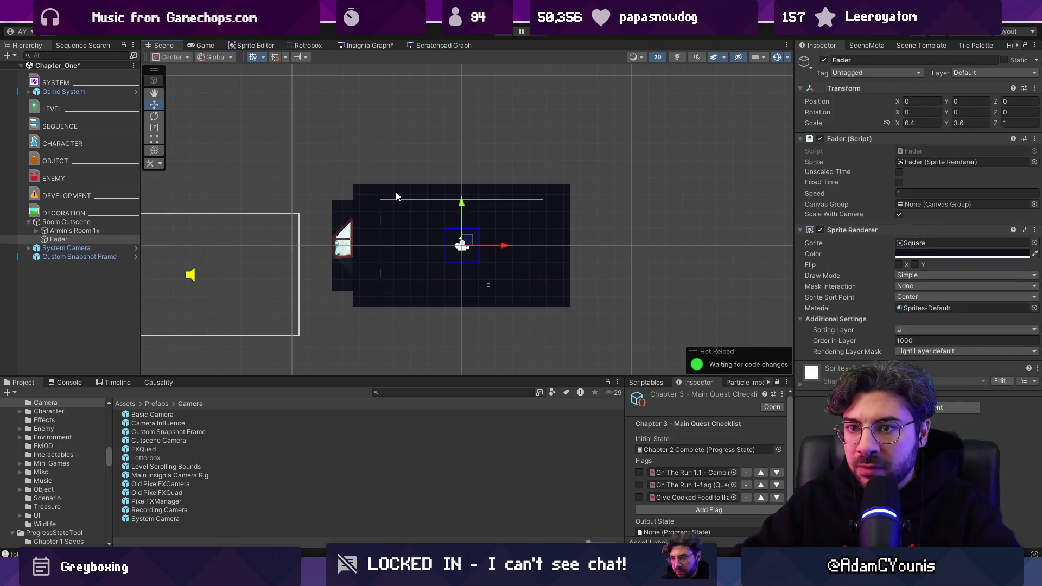
click(29, 222)
click(90, 238)
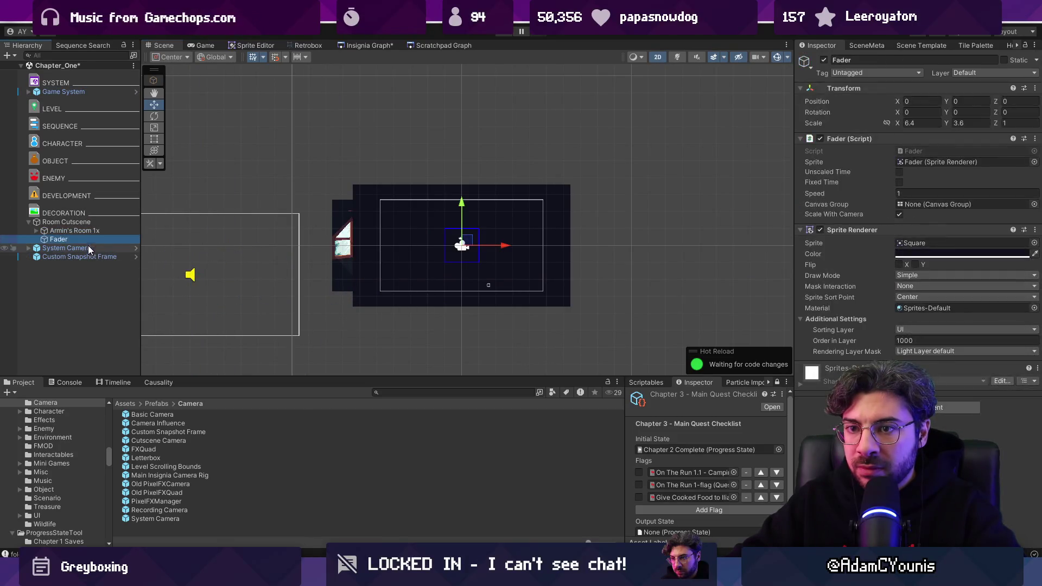
click(90, 248)
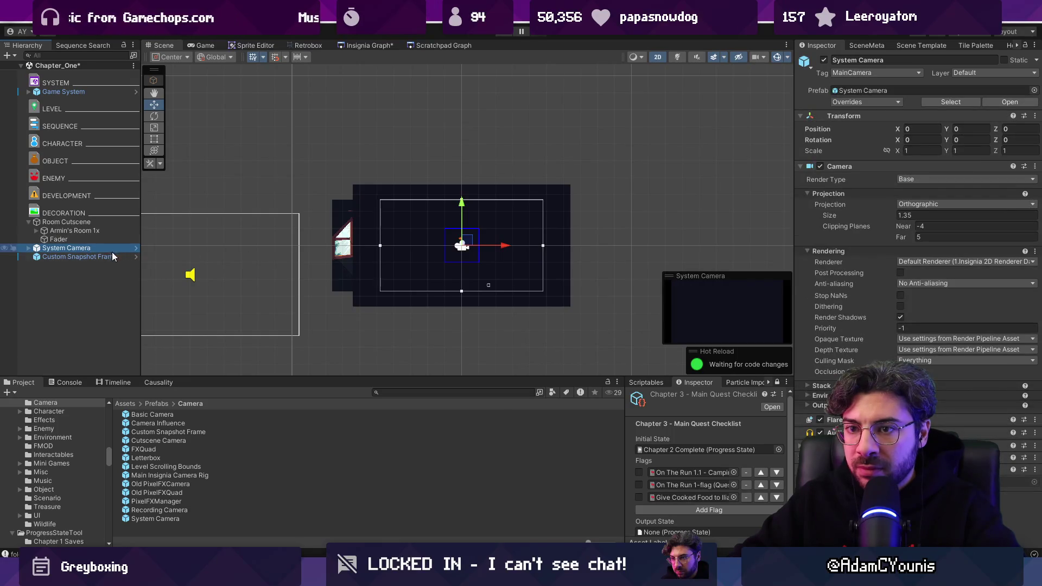
click(111, 257)
mouse_move(448, 242)
mouse_down()
mouse_move(418, 202)
mouse_move(449, 212)
mouse_up()
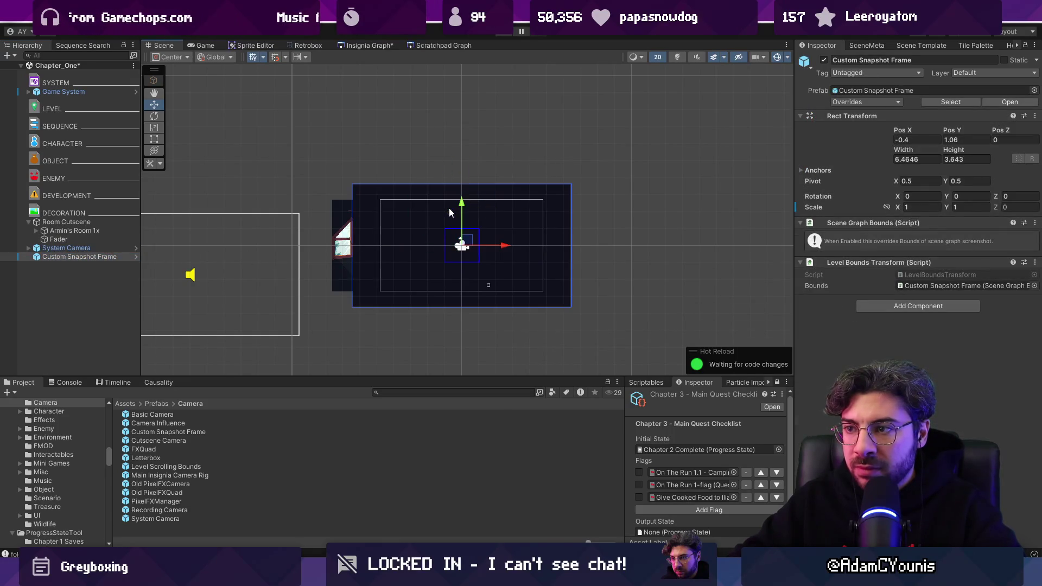
Hide the Fader overlay so the bedroom appears in the Chapter_One snapshot.
click(376, 43)
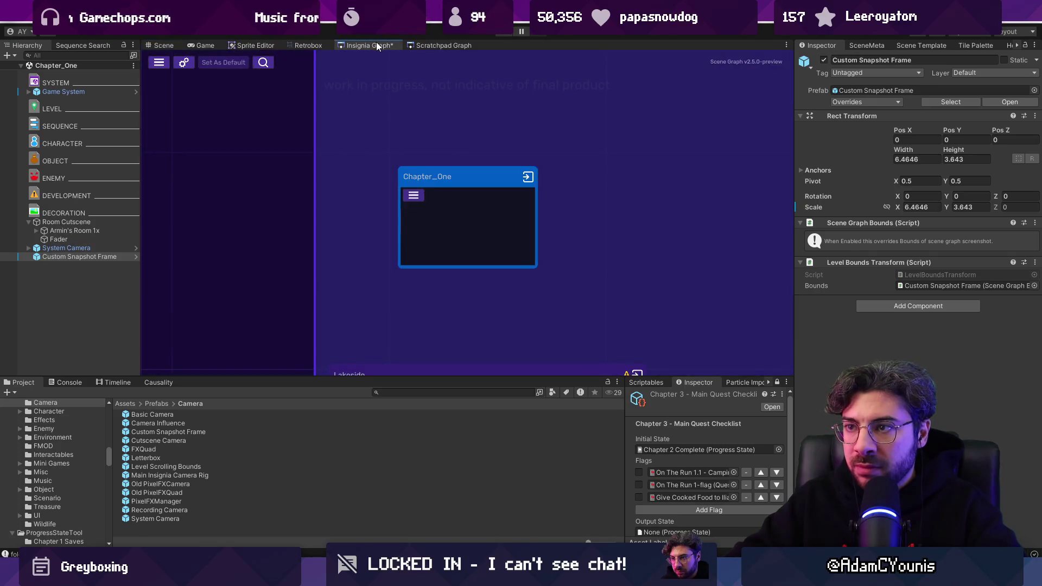
click(162, 47)
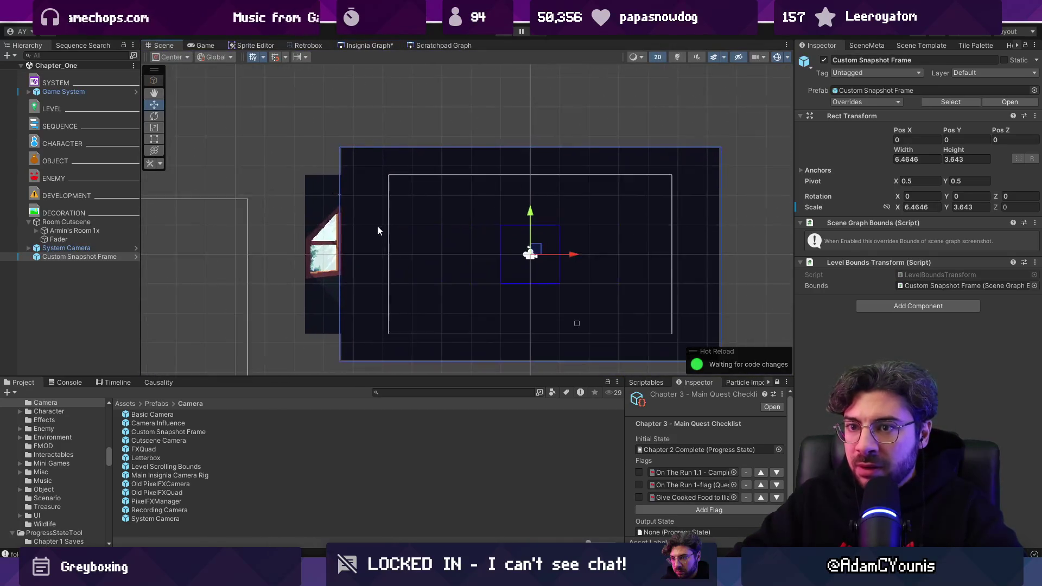
click(59, 239)
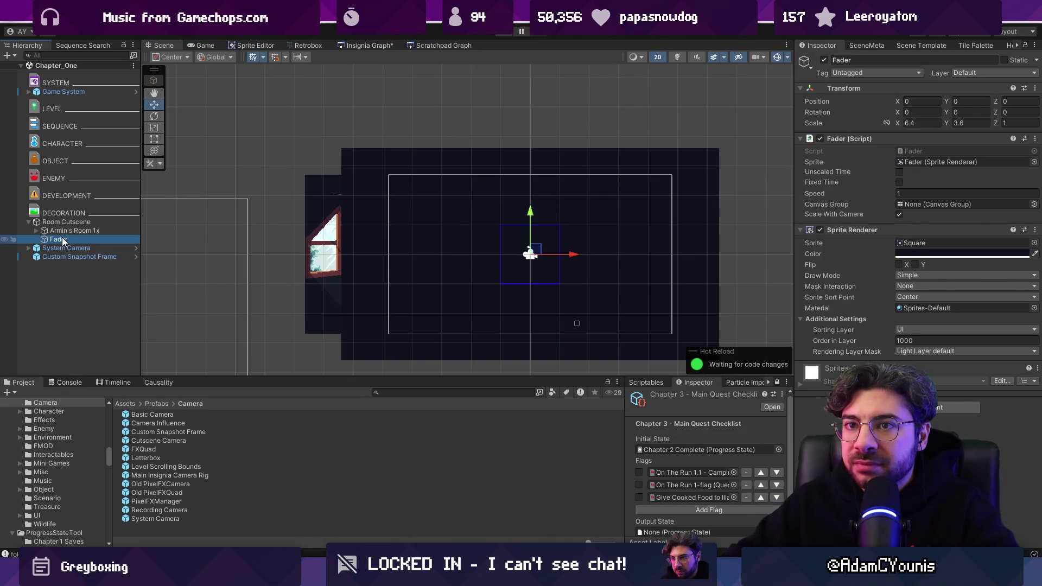
click(4, 240)
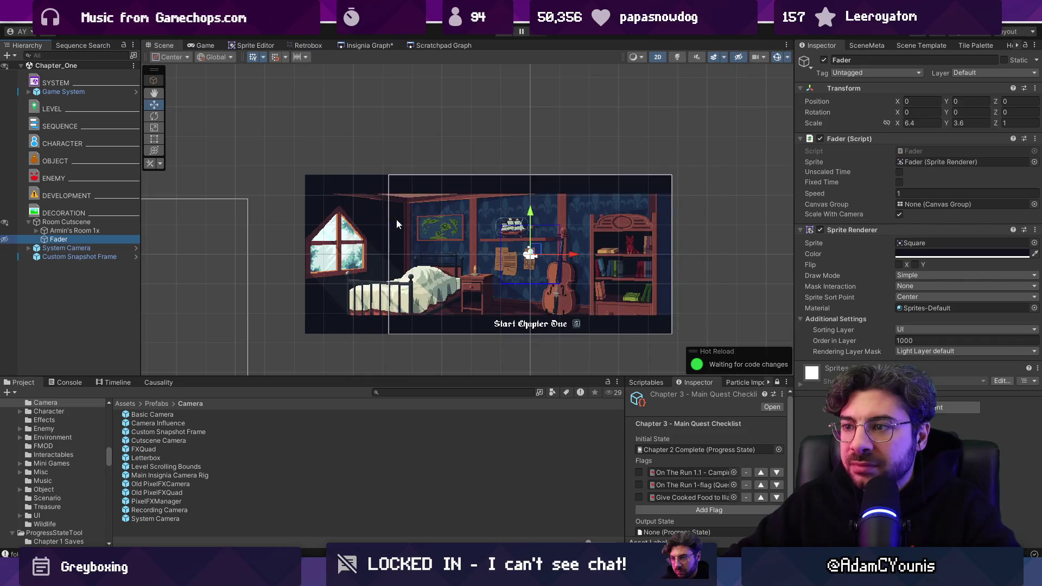
click(380, 45)
scroll(456, 217, up, 2)
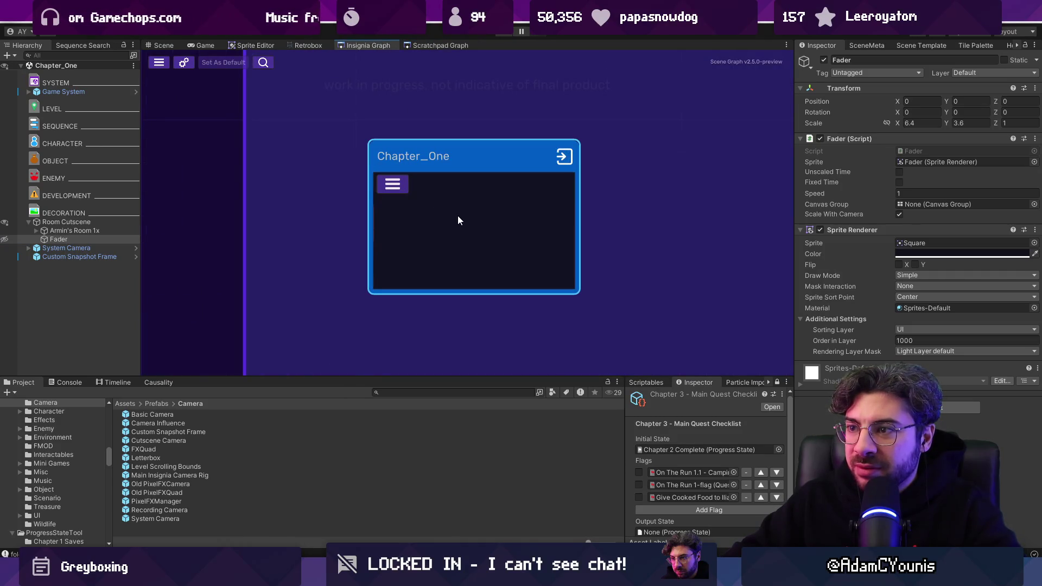
Review Custom Snapshot Frame's Level Bounds Transform against the Insignia Graph snapshot.
click(110, 249)
click(110, 256)
click(825, 61)
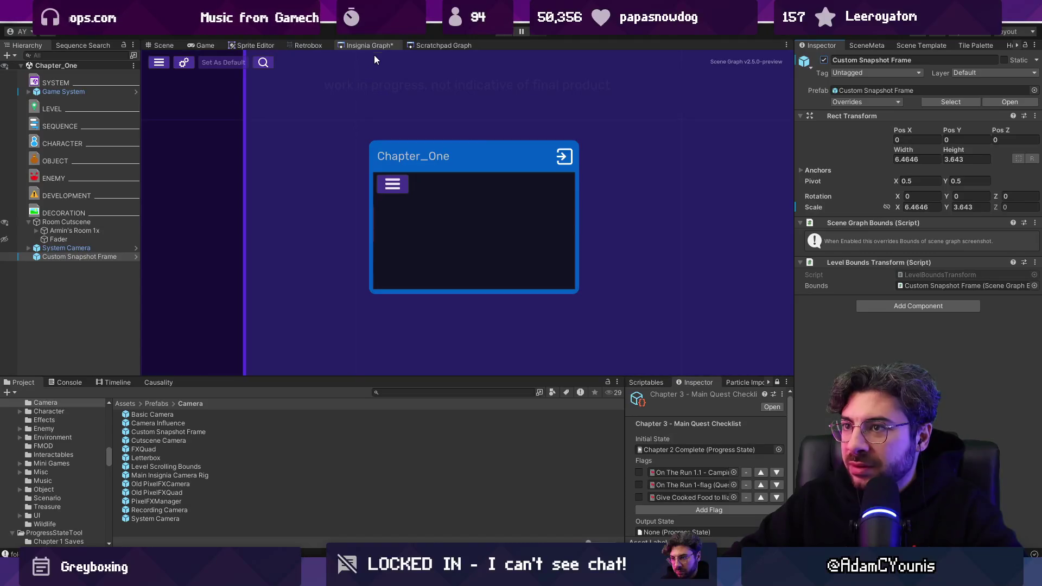
click(162, 45)
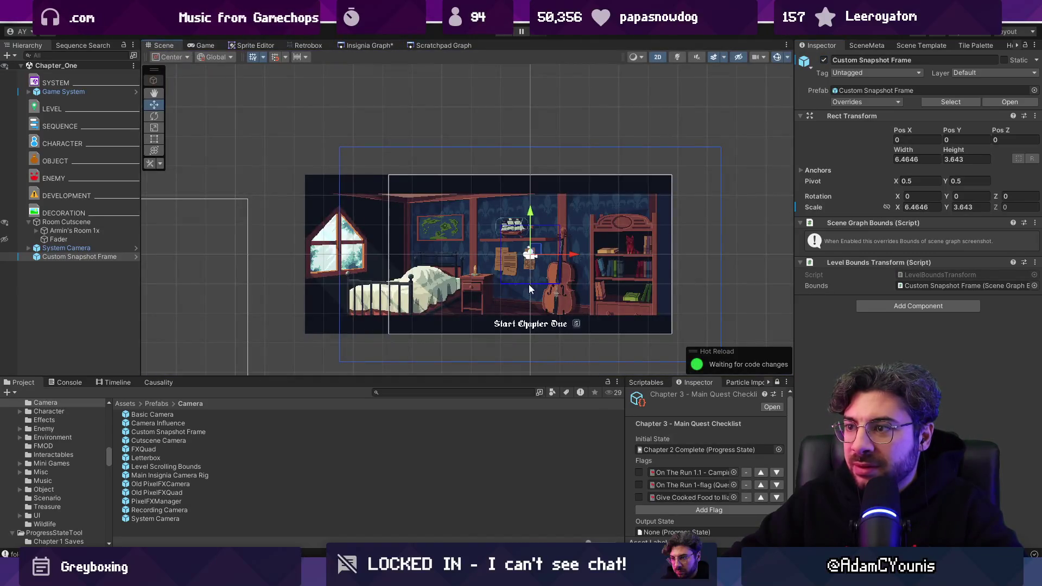
click(364, 46)
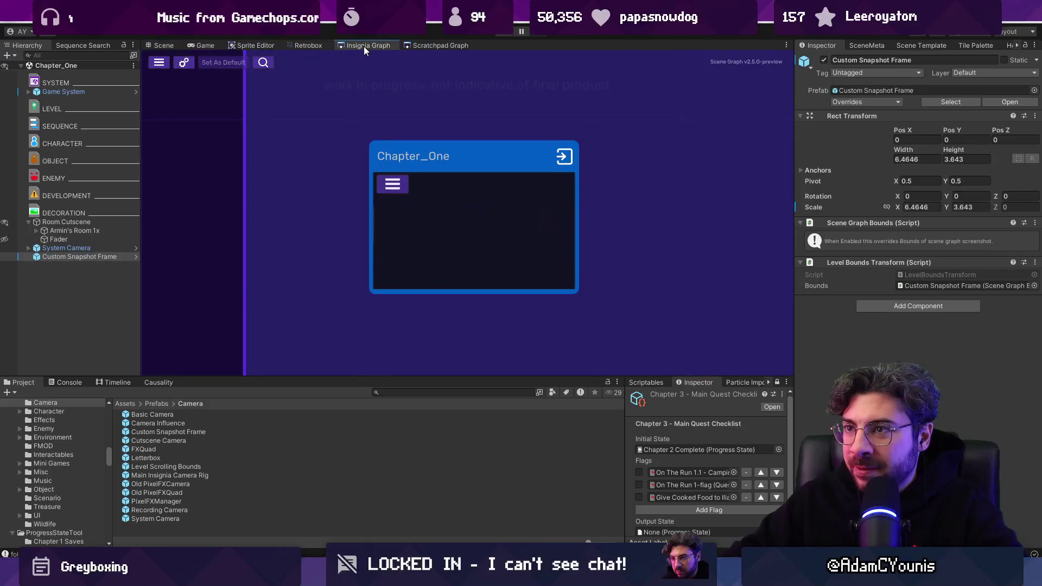
click(866, 264)
click(866, 262)
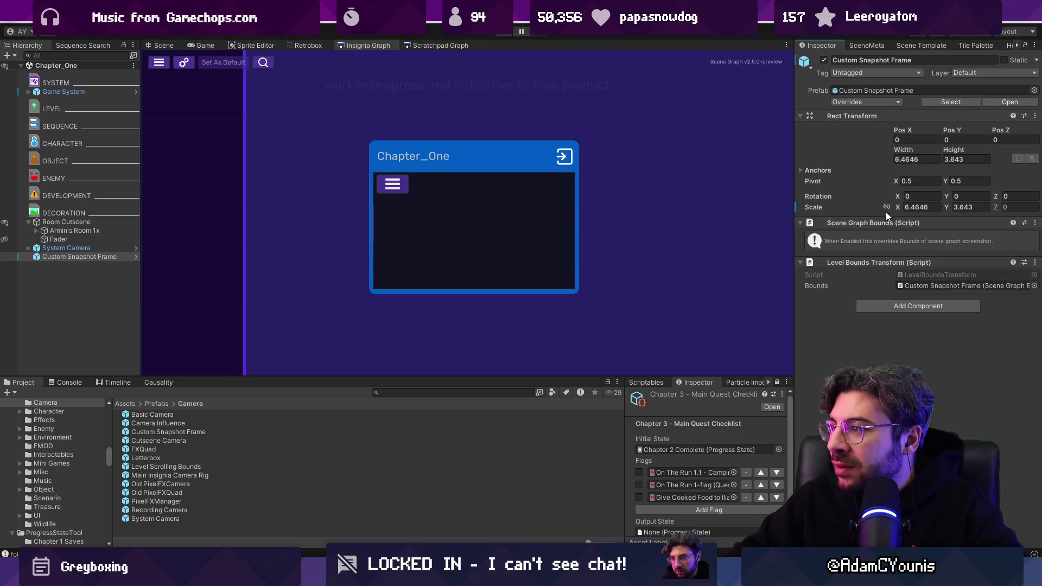
Set Custom Snapshot Frame's scale to X 6.4 and Y 3.6.
click(920, 207)
text(6.4)
key(Tab)
key(BackSpace)
key(BackSpace)
click(162, 43)
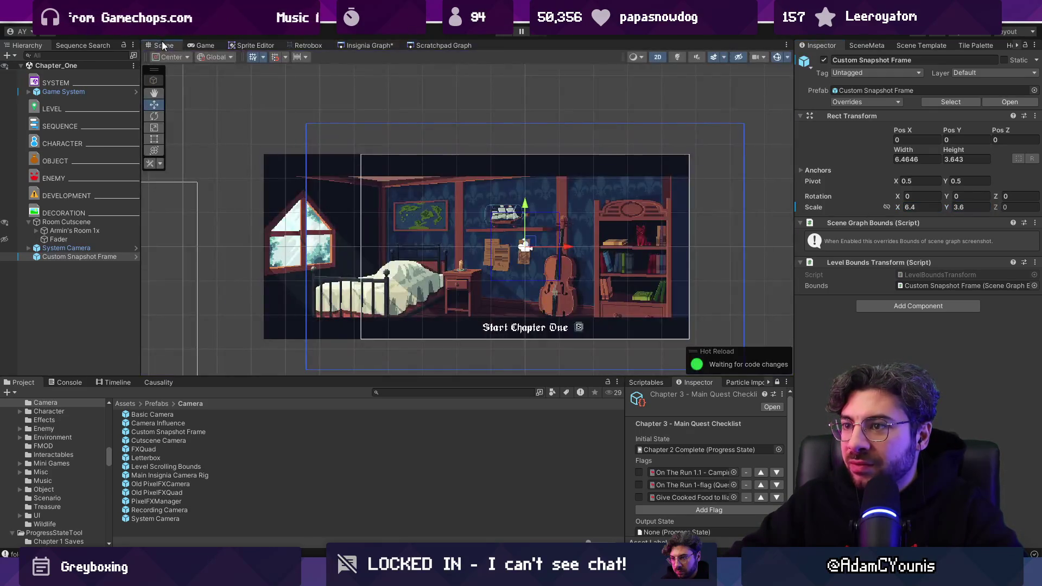
Toggle the Fader's Sprite Renderer off and on, comparing the graph snapshot each time.
click(104, 237)
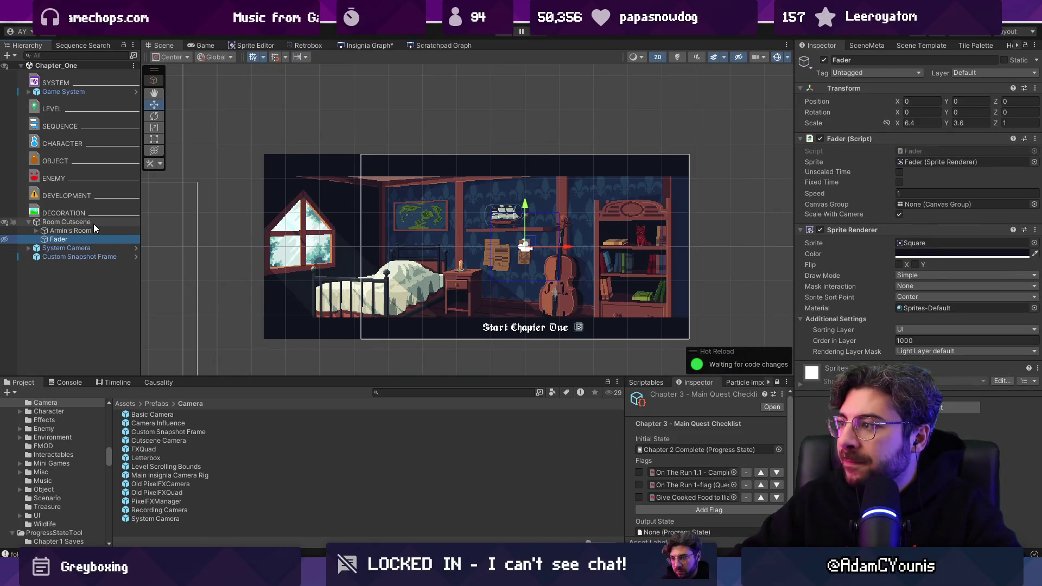
click(821, 230)
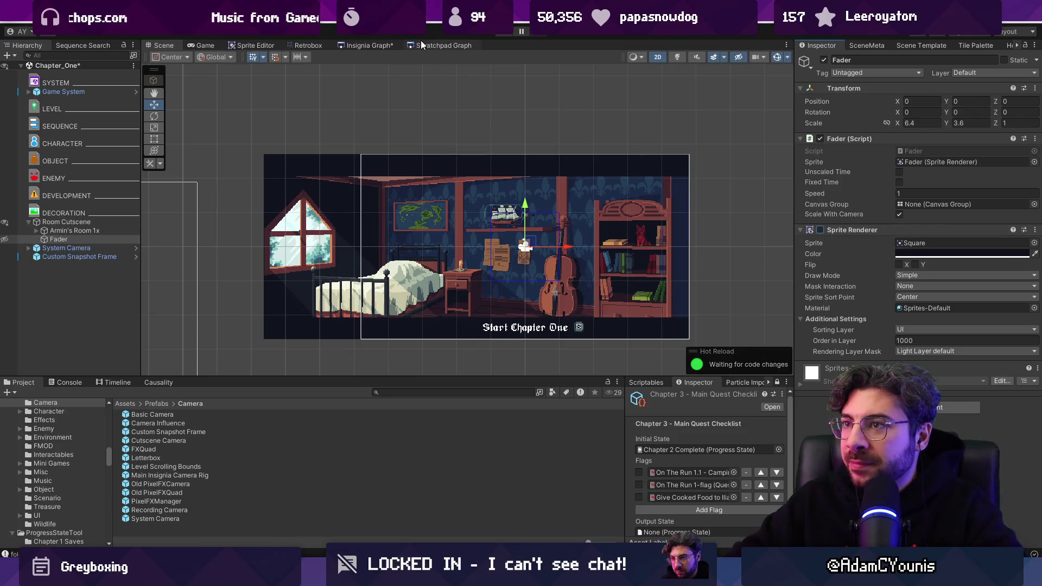
click(369, 45)
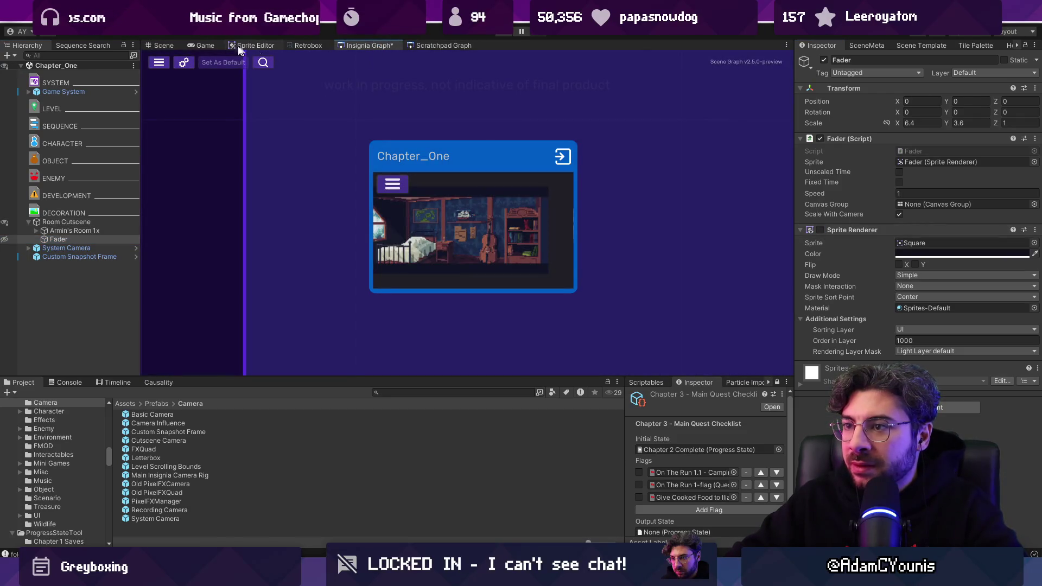
click(163, 45)
click(821, 230)
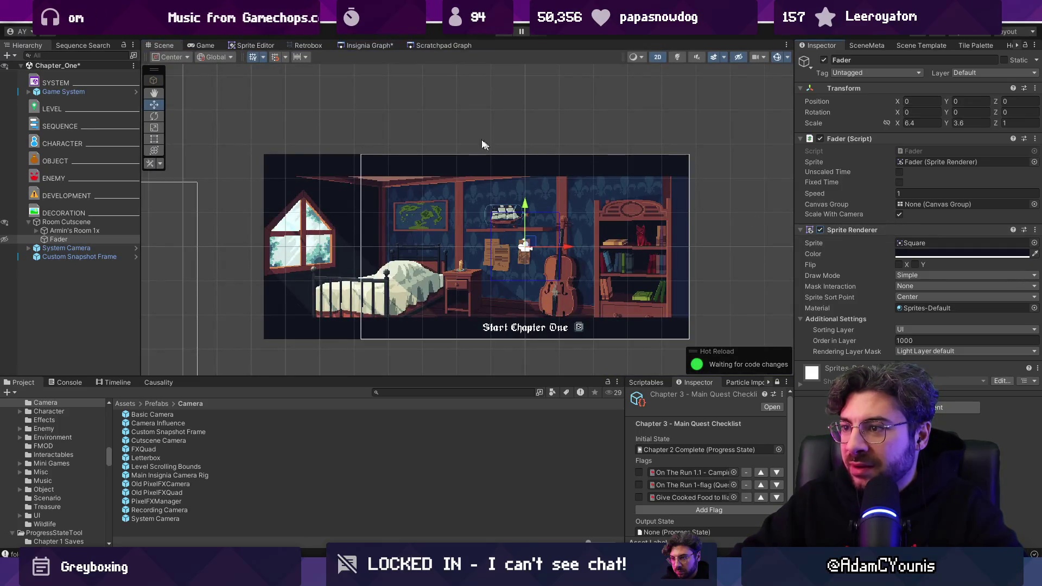
click(376, 47)
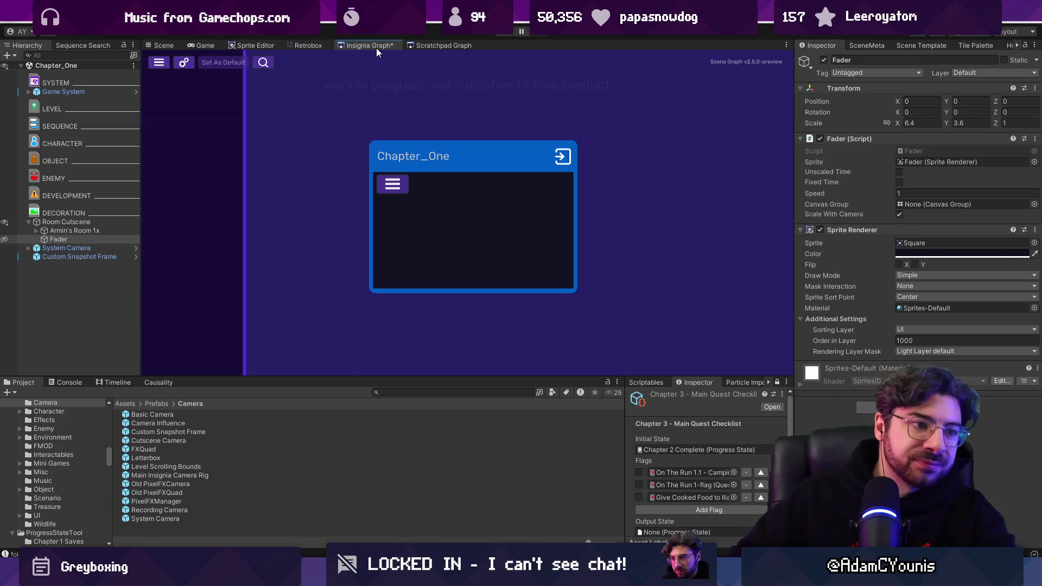
click(166, 45)
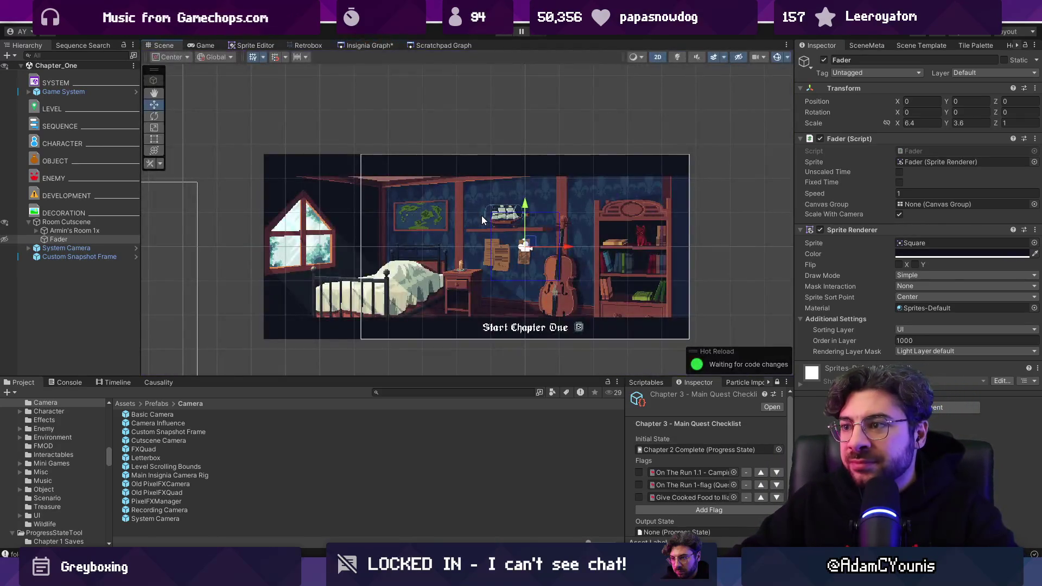
Unhide the Fader in the Hierarchy and open its Fader script in VS Code.
click(81, 239)
click(6, 241)
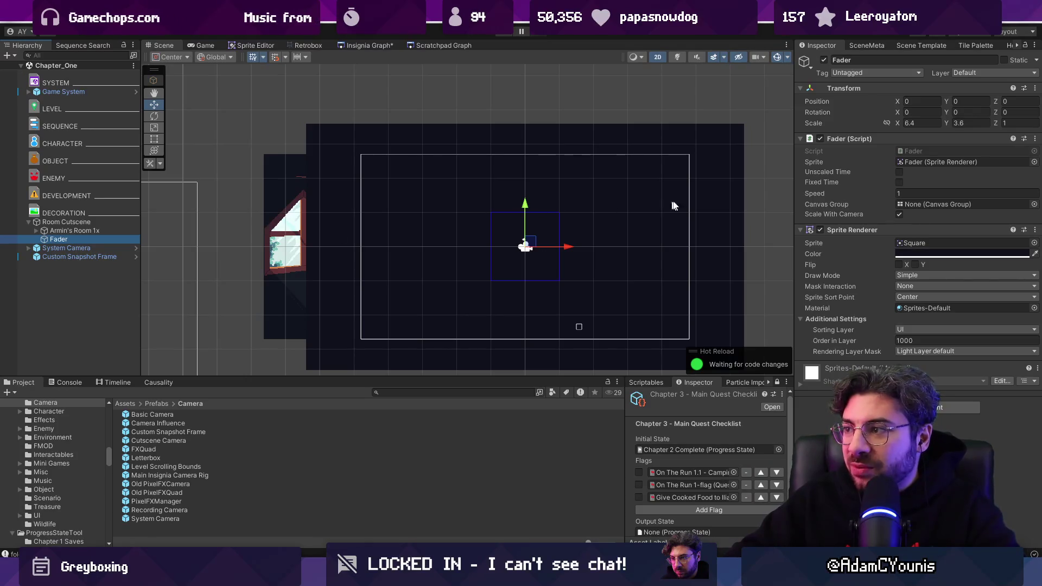
click(956, 160)
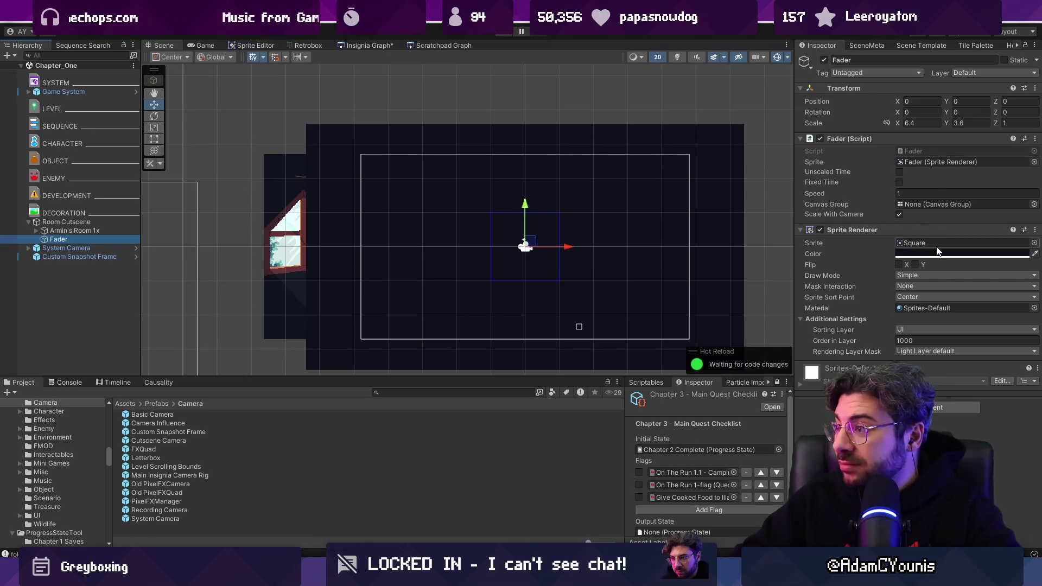
click(936, 152)
double_click(935, 152)
Search Fader.cs for 'color' and step between the matches.
key(ctrl+f)
text(opacity)
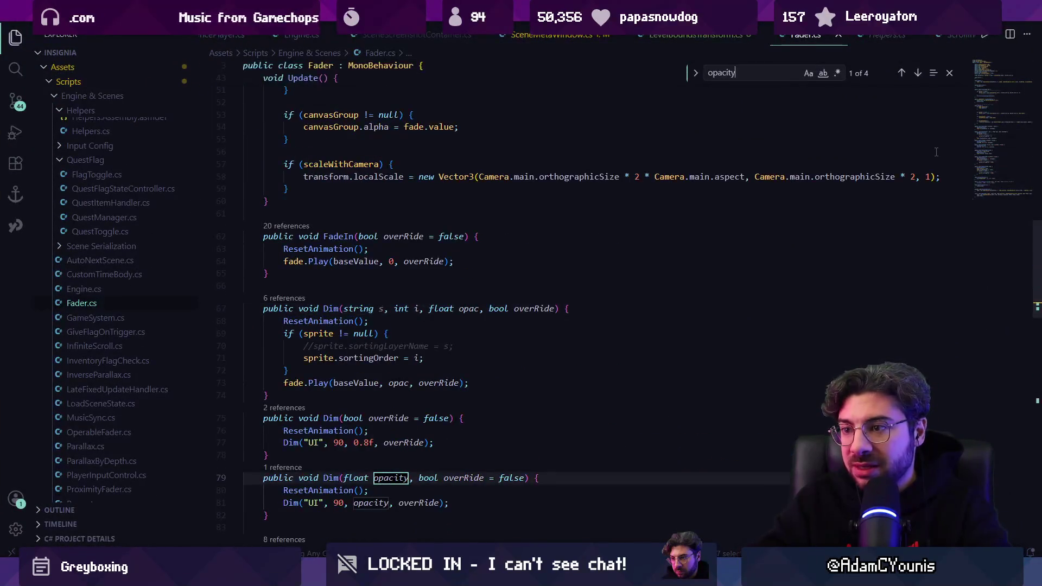
key(BackSpace)
click(988, 73)
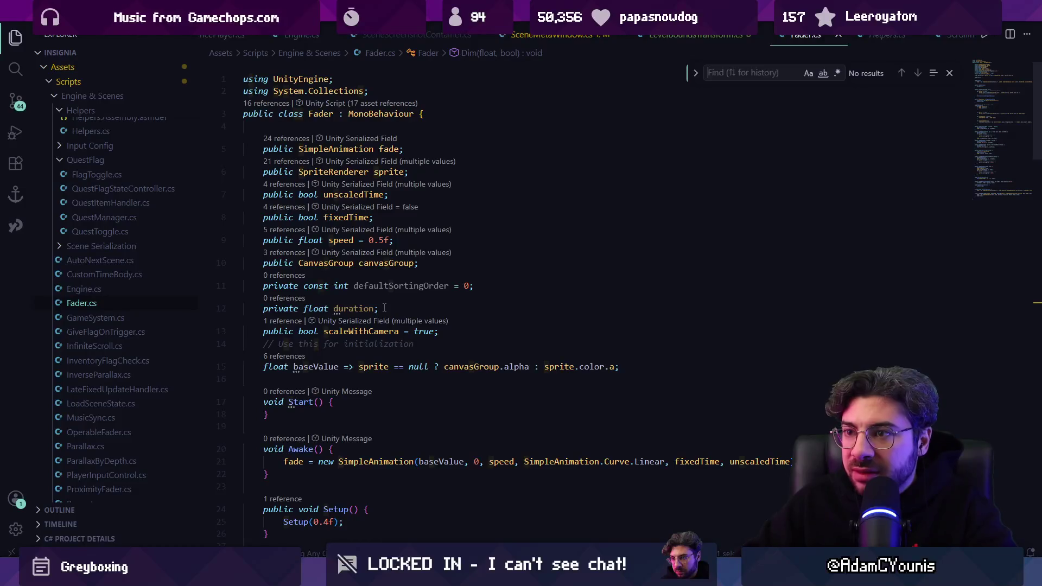
text(colop)
key(BackSpace)
text(u)
key(BackSpace)
text(u)
key(BackSpace)
text(r)
key(Return)
key(shift+Return)
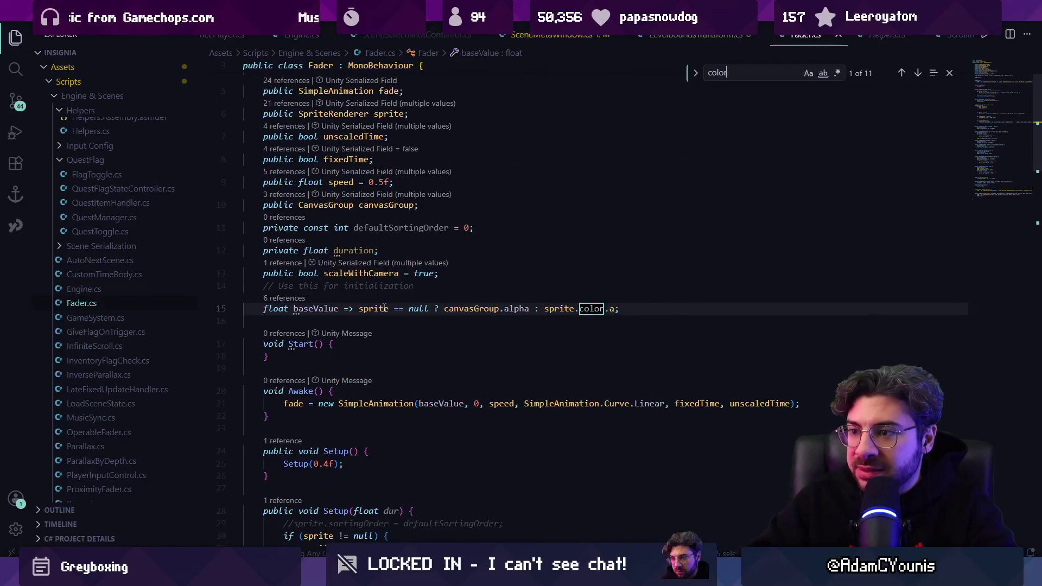
Examine the baseValue color and alpha terms on line 15, briefly checking Unity.
click(296, 309)
click(373, 309)
click(467, 309)
click(517, 308)
click(594, 308)
key(alt+Tab)
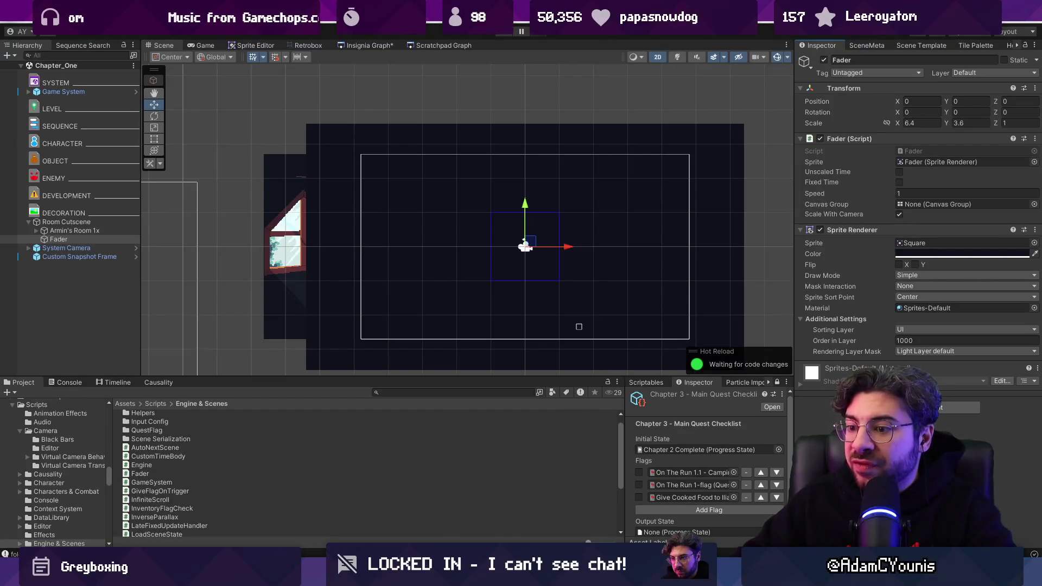
key(alt+Tab)
Read through Start, FadeIn and the other fade methods, then return to Unity.
scroll(392, 513, down, 5)
click(359, 206)
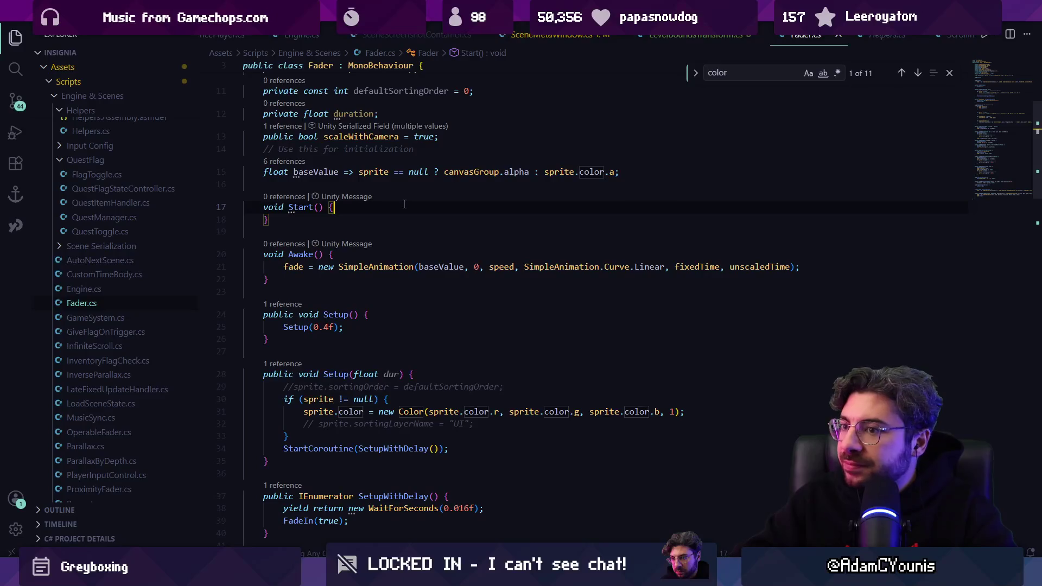
scroll(406, 204, down, 2)
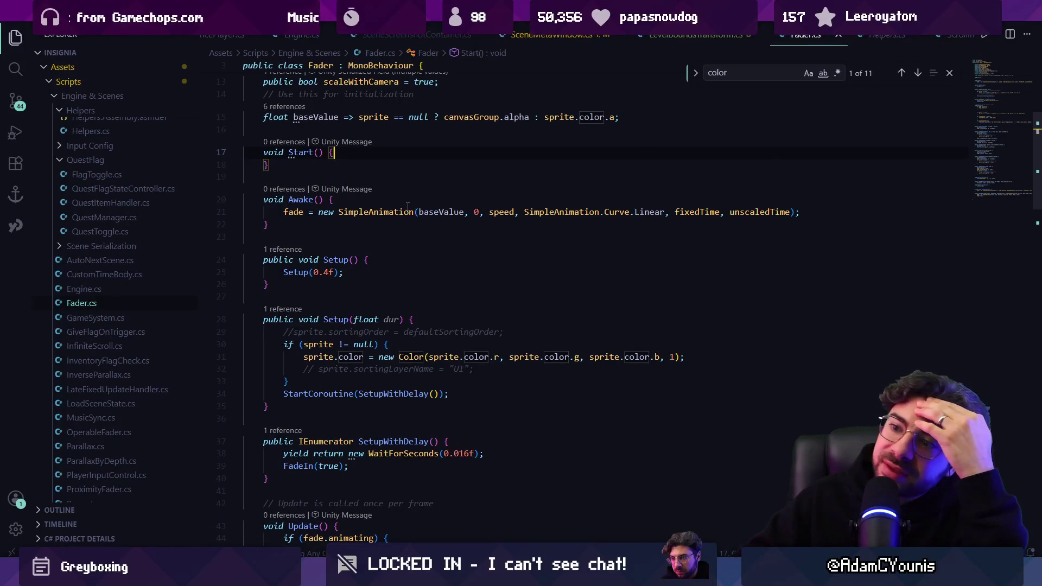
scroll(408, 206, down, 3)
scroll(408, 210, down, 9)
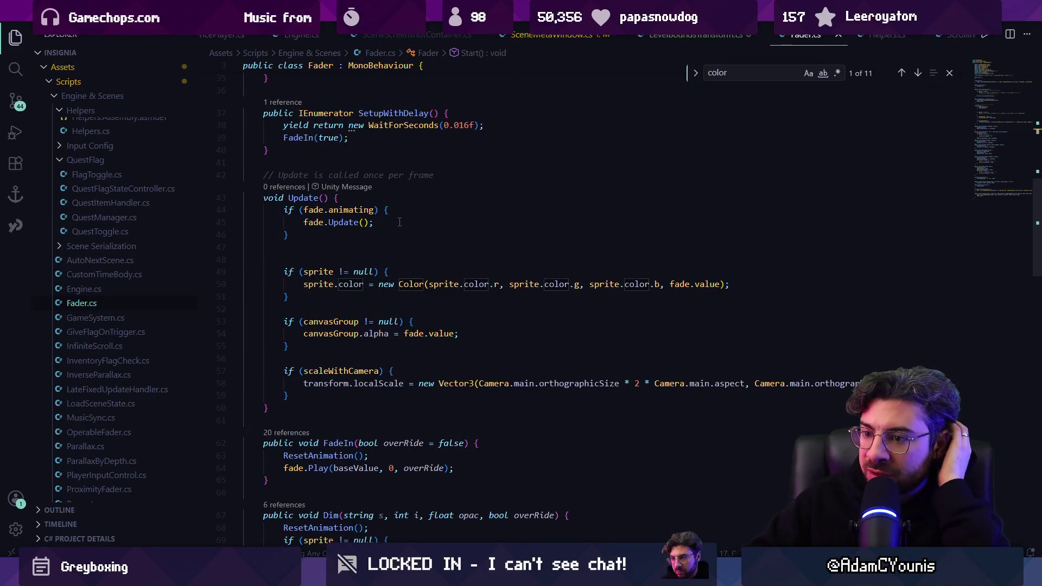
scroll(400, 223, down, 8)
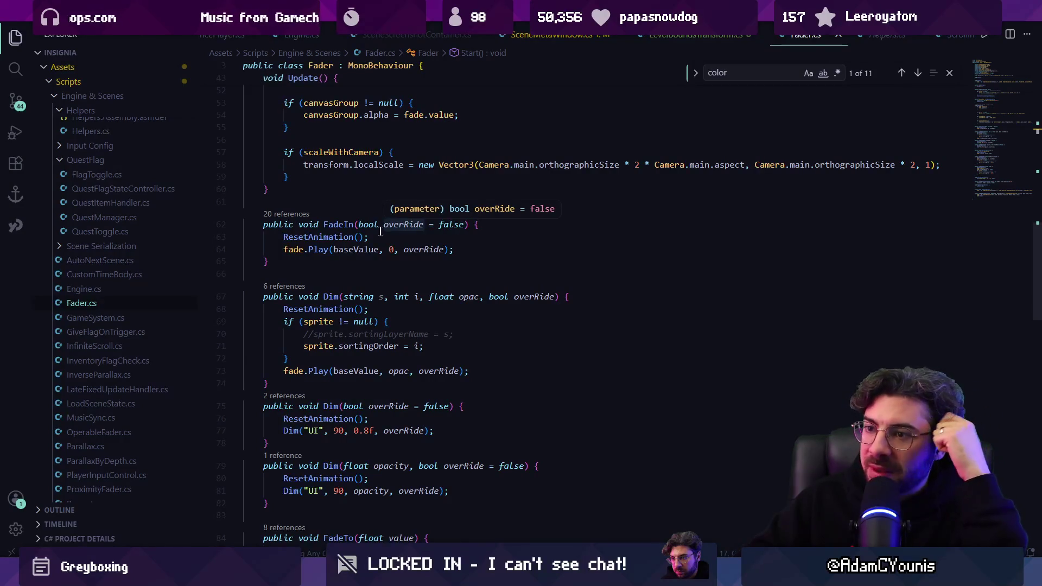
click(336, 224)
click(492, 226)
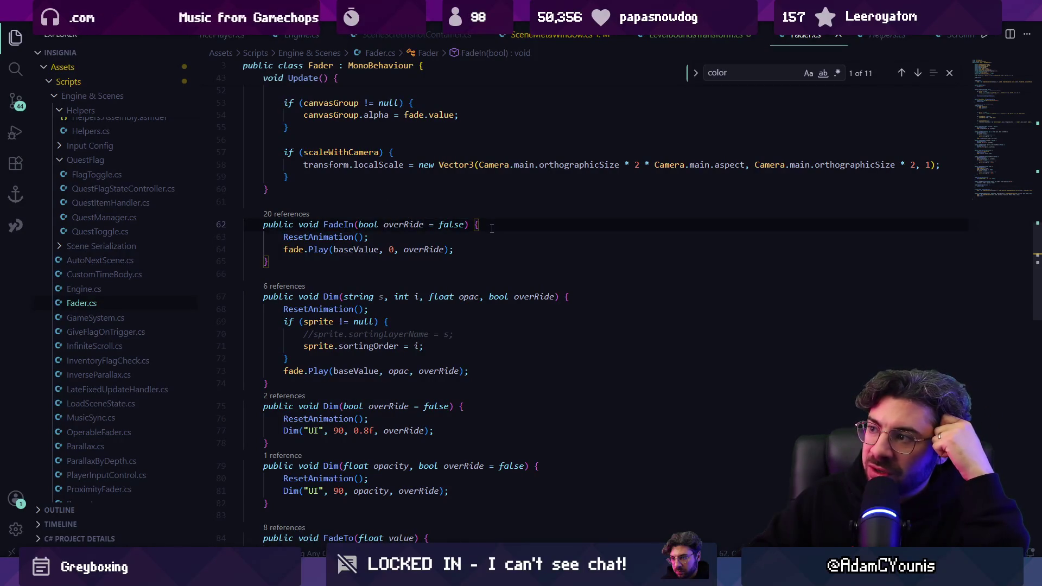
scroll(492, 228, up, 4)
scroll(490, 233, down, 8)
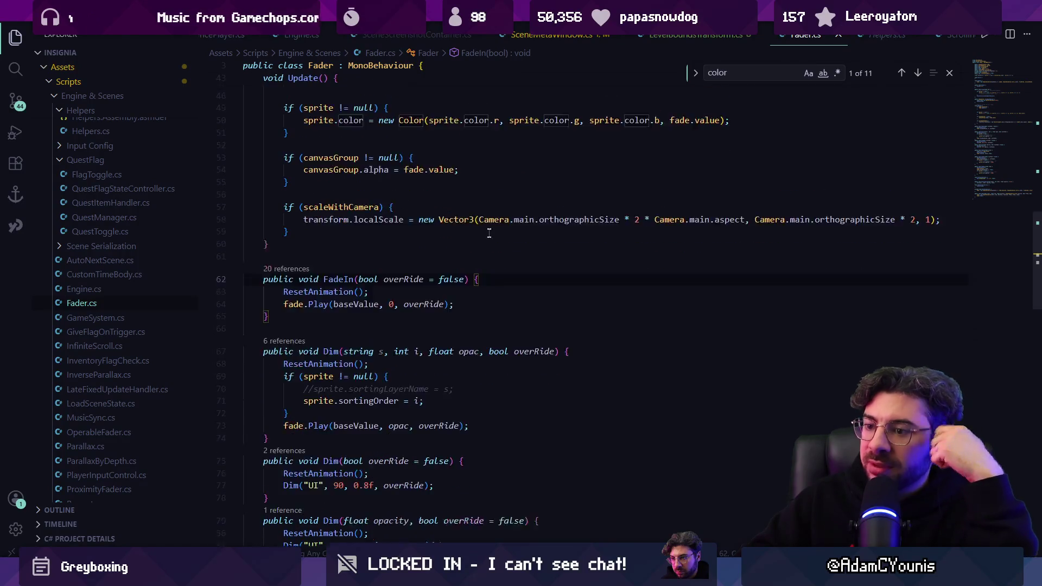
scroll(490, 234, down, 2)
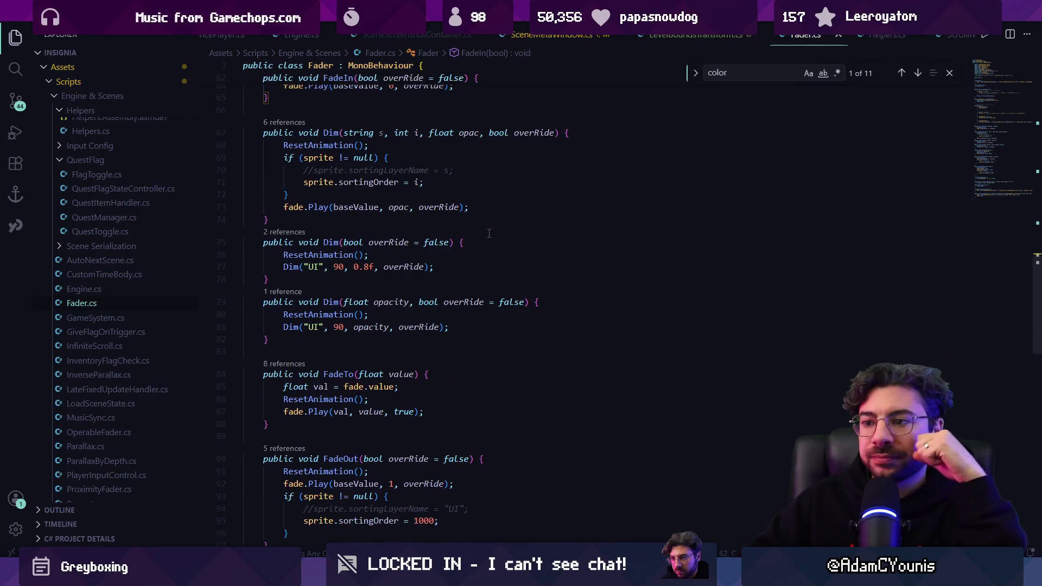
scroll(489, 233, down, 10)
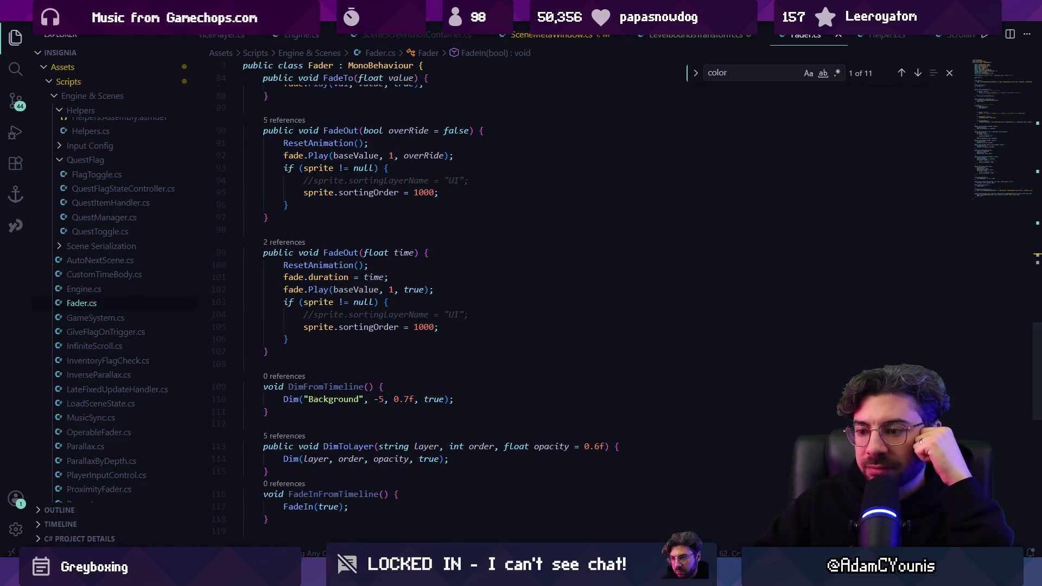
key(alt+Tab)
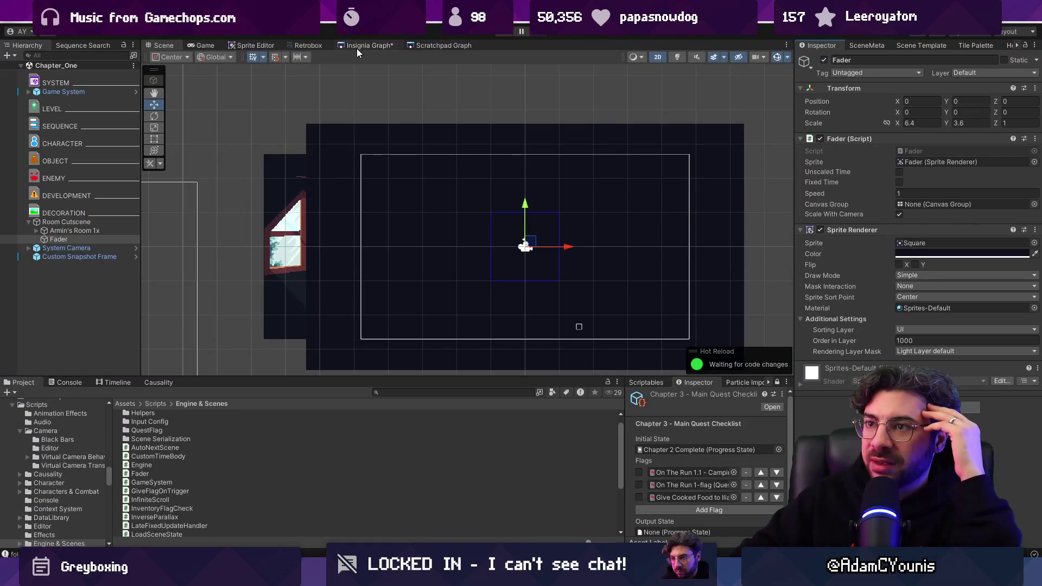
Load the Cheverton Naso Road scene from the Insignia Graph and toggle Play mode.
click(358, 46)
scroll(359, 195, down, 5)
scroll(632, 229, down, 5)
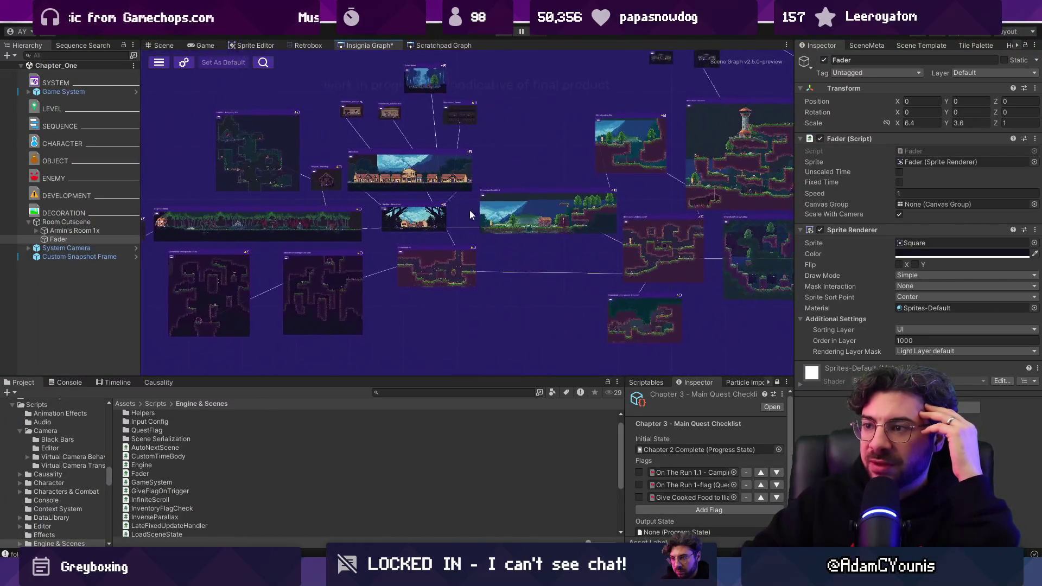
scroll(486, 267, up, 10)
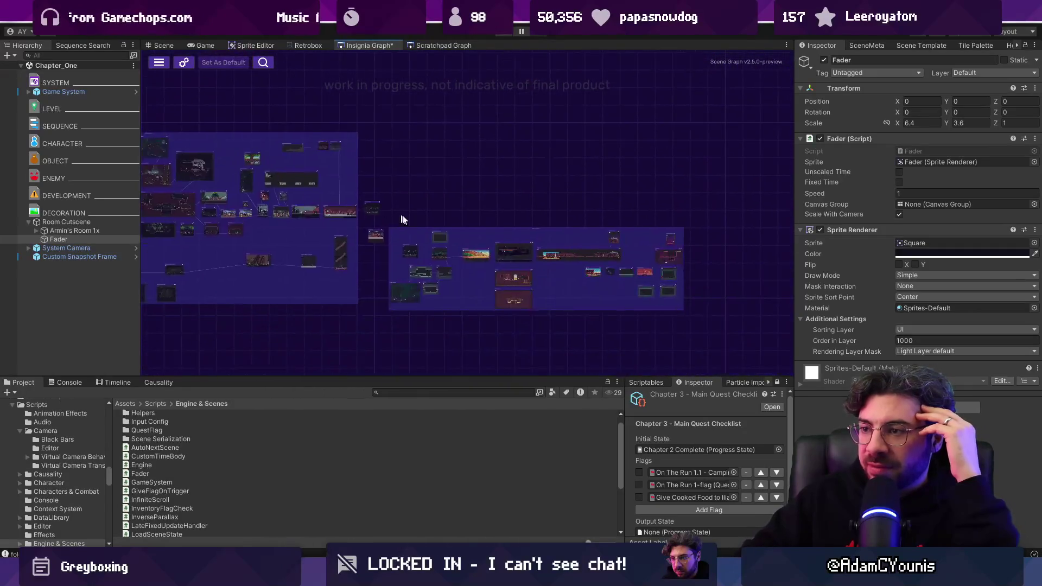
scroll(389, 294, down, 8)
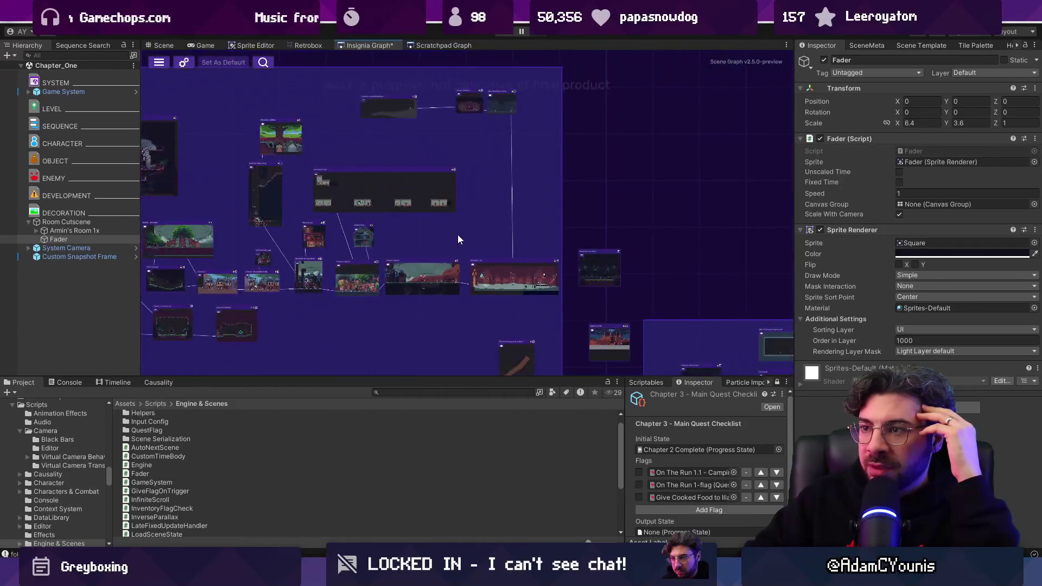
scroll(339, 175, up, 2)
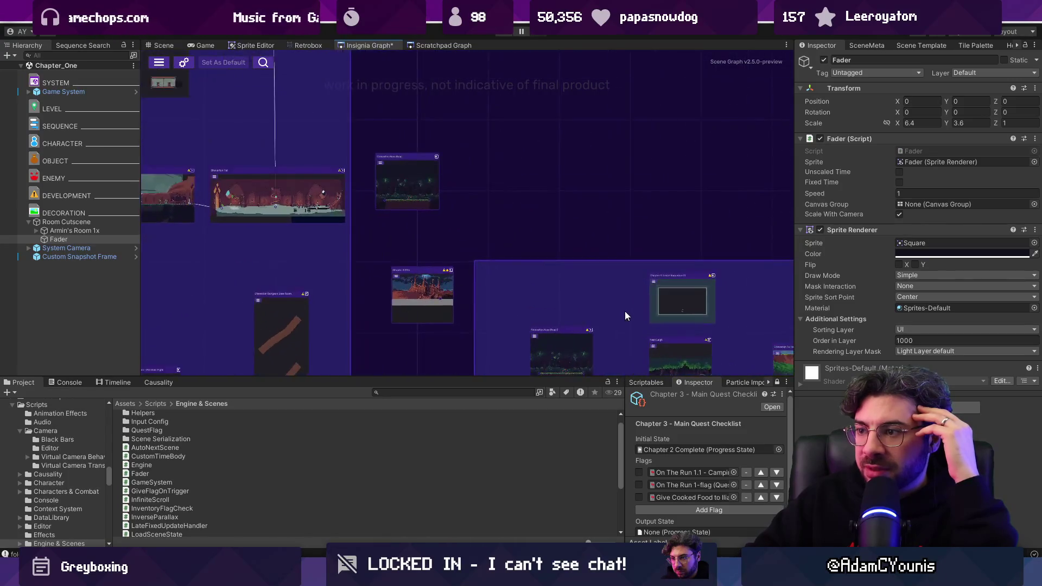
scroll(623, 311, up, 6)
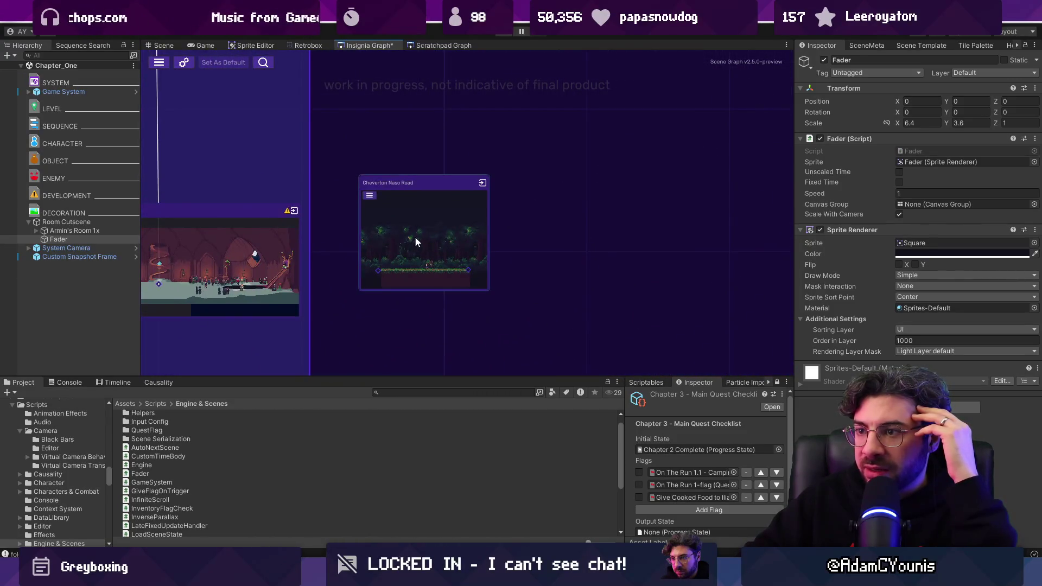
scroll(413, 238, down, 6)
scroll(467, 243, up, 3)
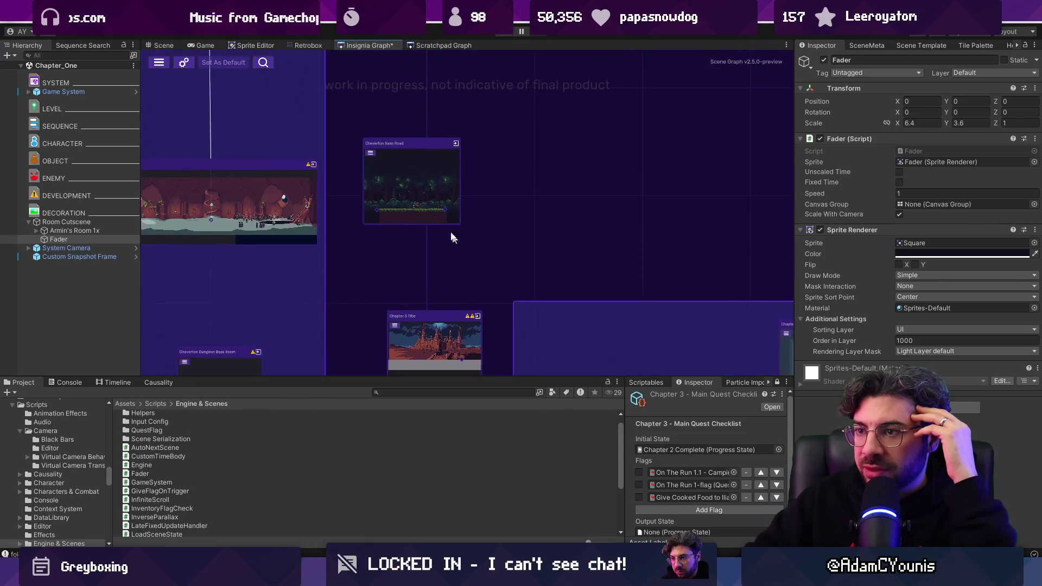
scroll(474, 256, up, 4)
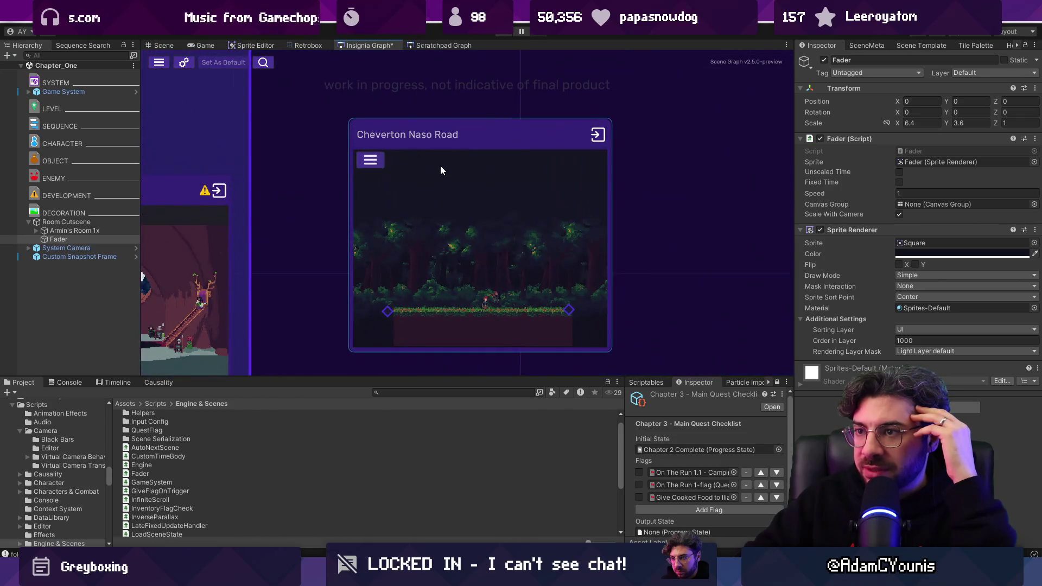
double_click(439, 212)
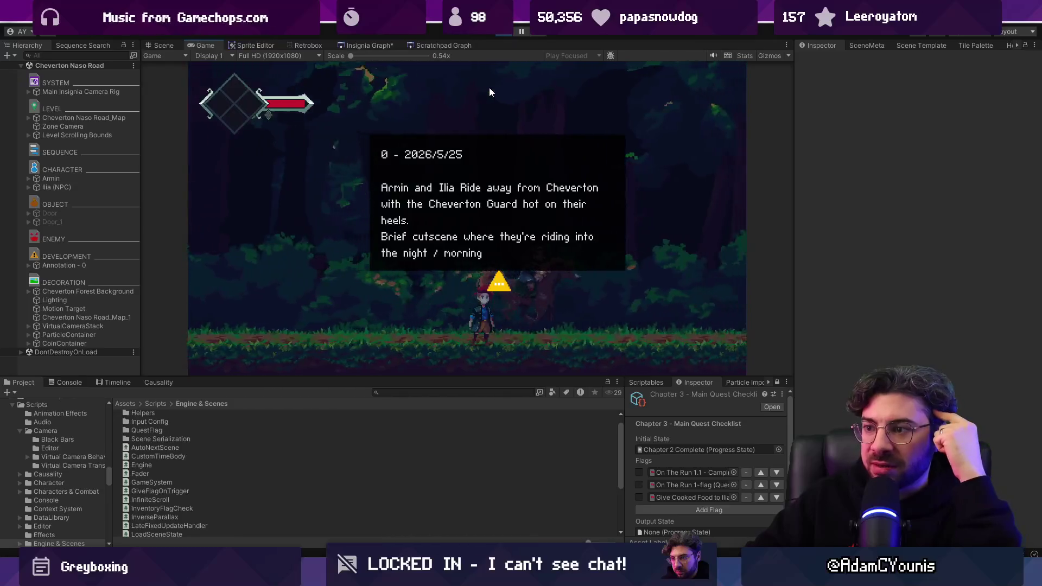
click(504, 32)
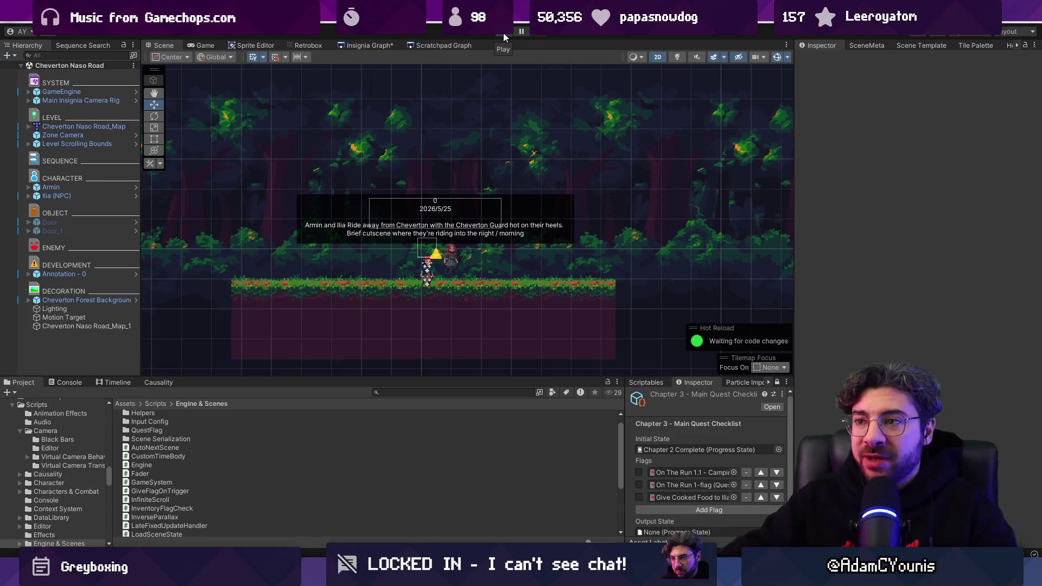
Glance at the Insignia Graph, then return to the Cheverton Naso Road Scene view.
scroll(449, 158, down, 2)
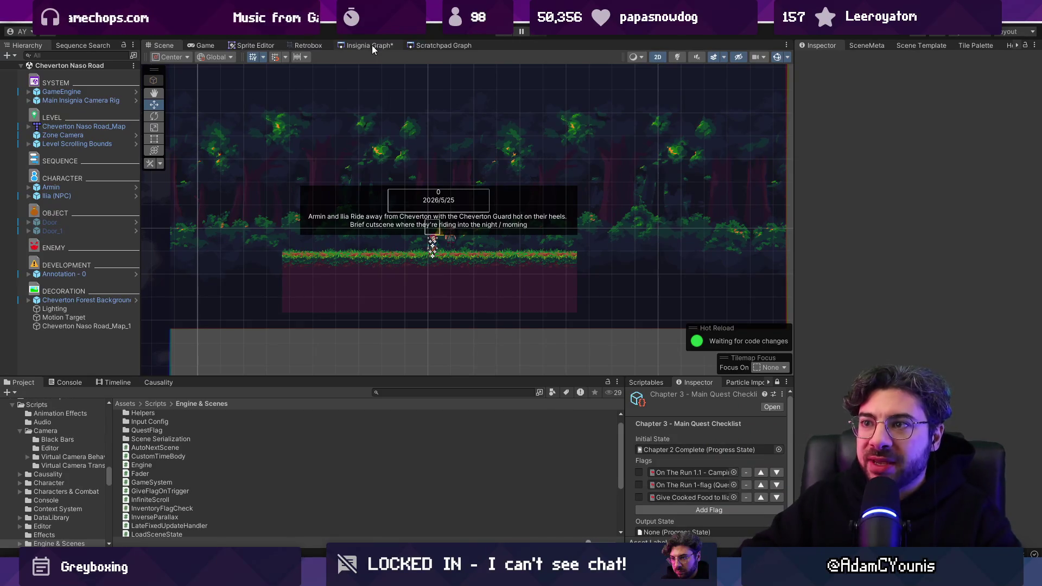
click(373, 44)
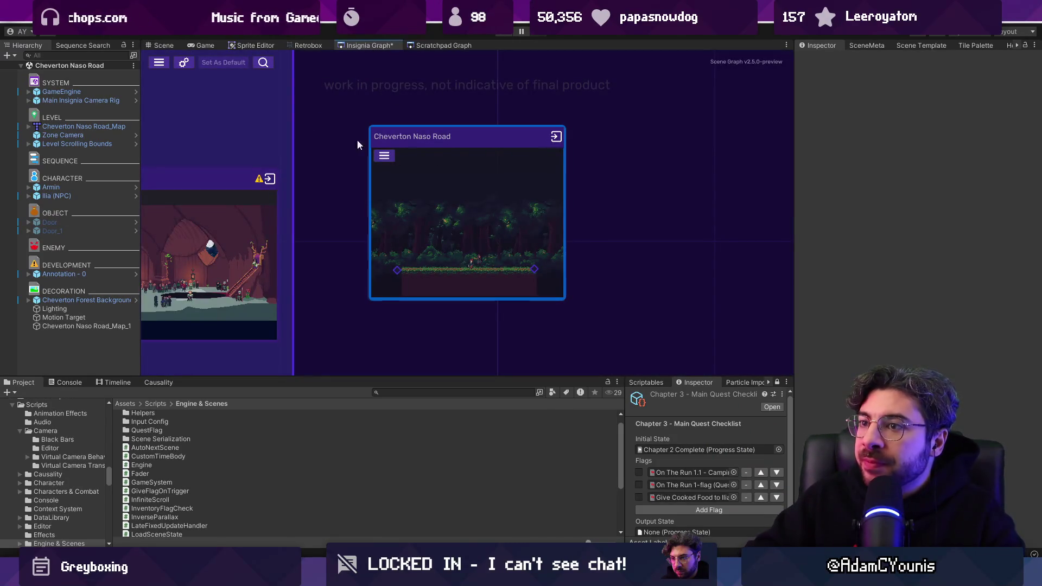
click(160, 45)
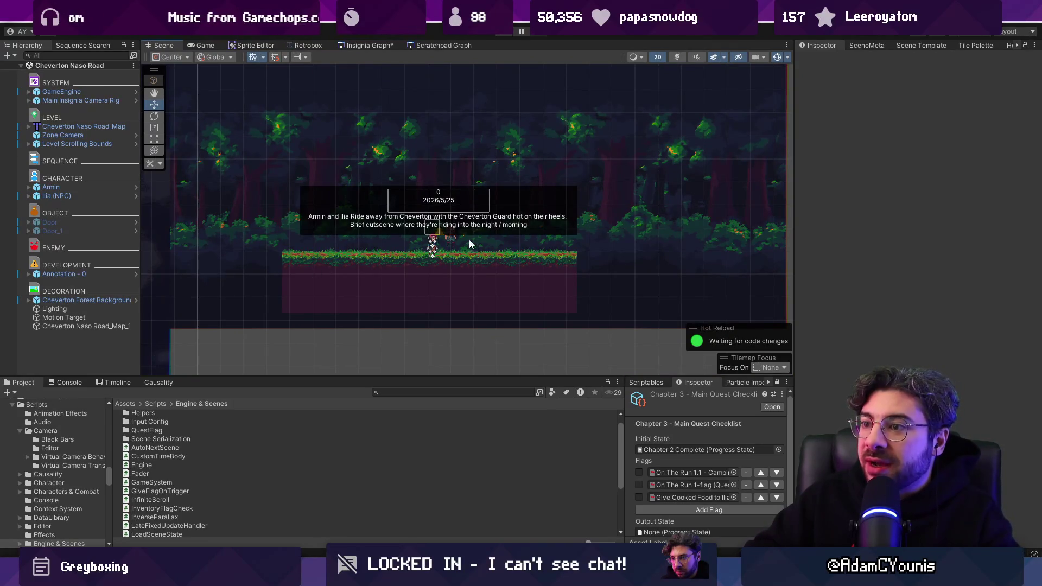
scroll(402, 247, up, 3)
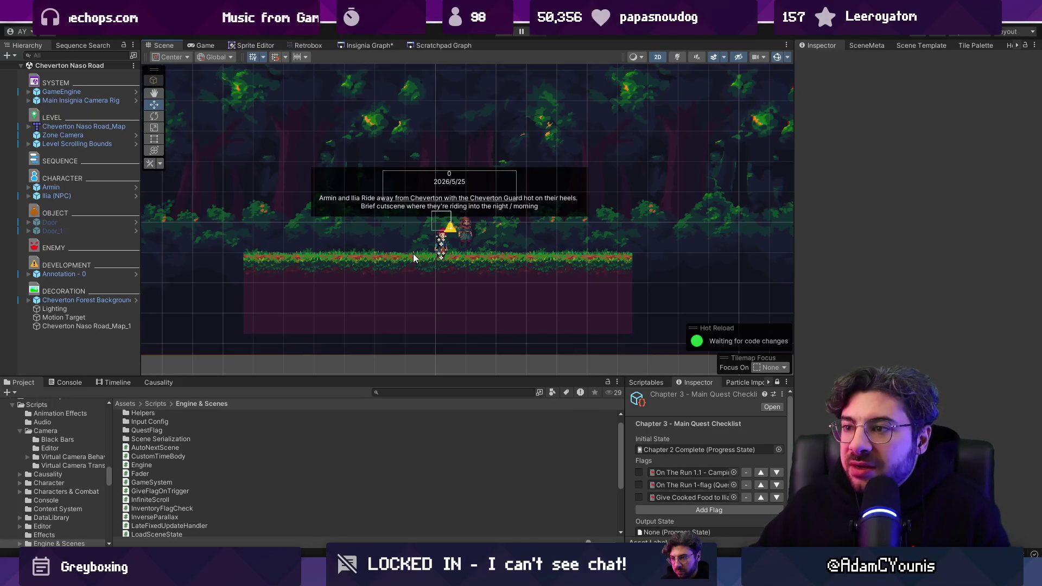
Move Armin down to Y -4.15 and centre the view on him.
double_click(112, 187)
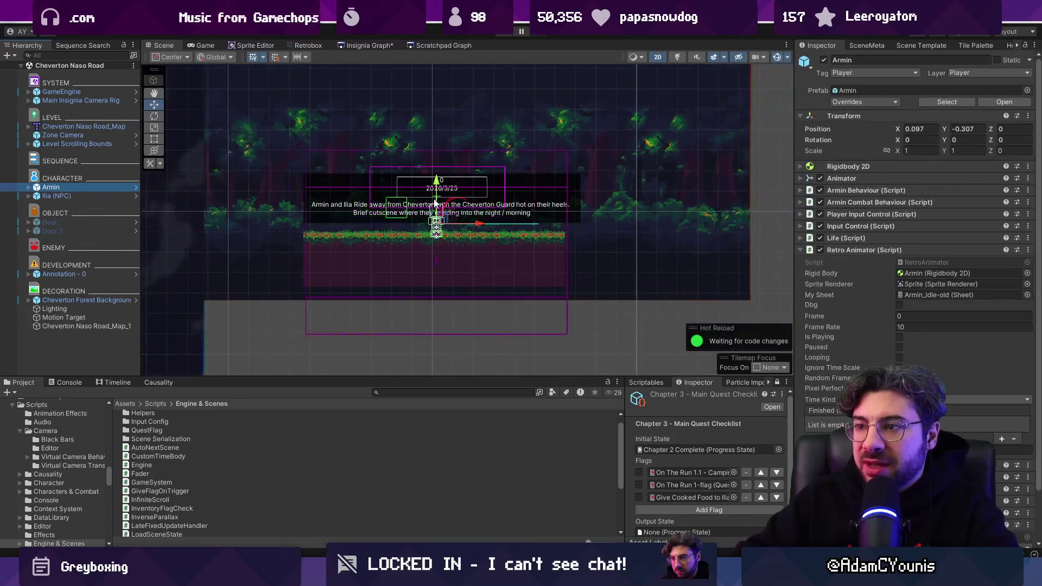
drag(437, 182, 438, 346)
key(f)
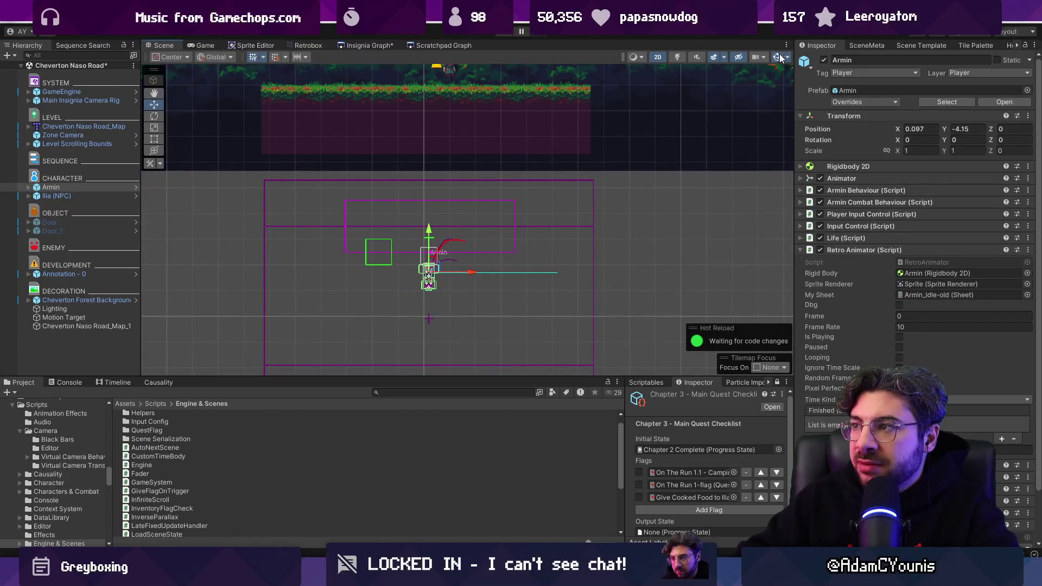
click(788, 58)
click(789, 58)
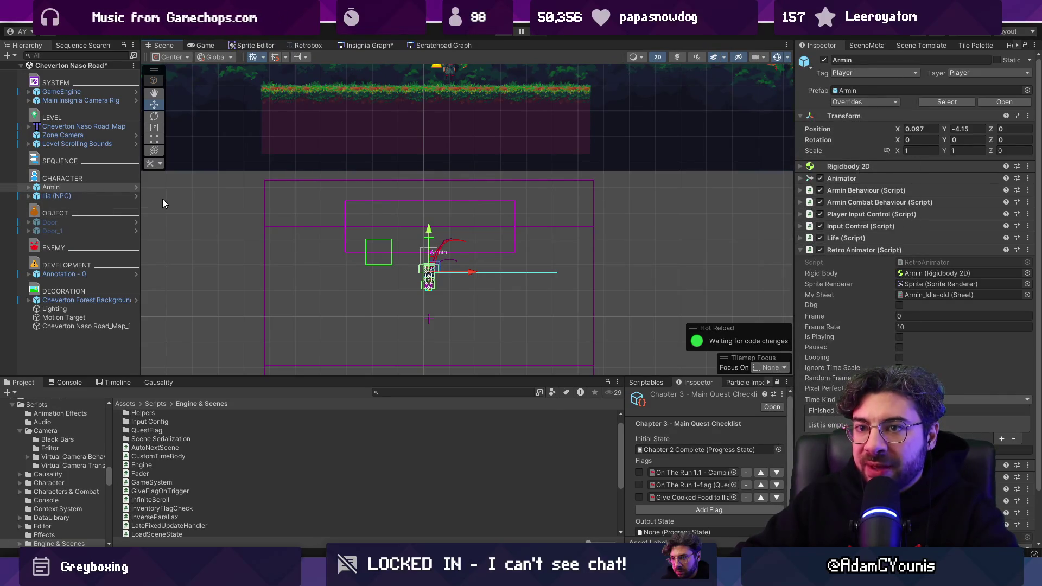
Create an empty object named Terrain under the DEVELOPMENT group and save the scene.
right_click(81, 348)
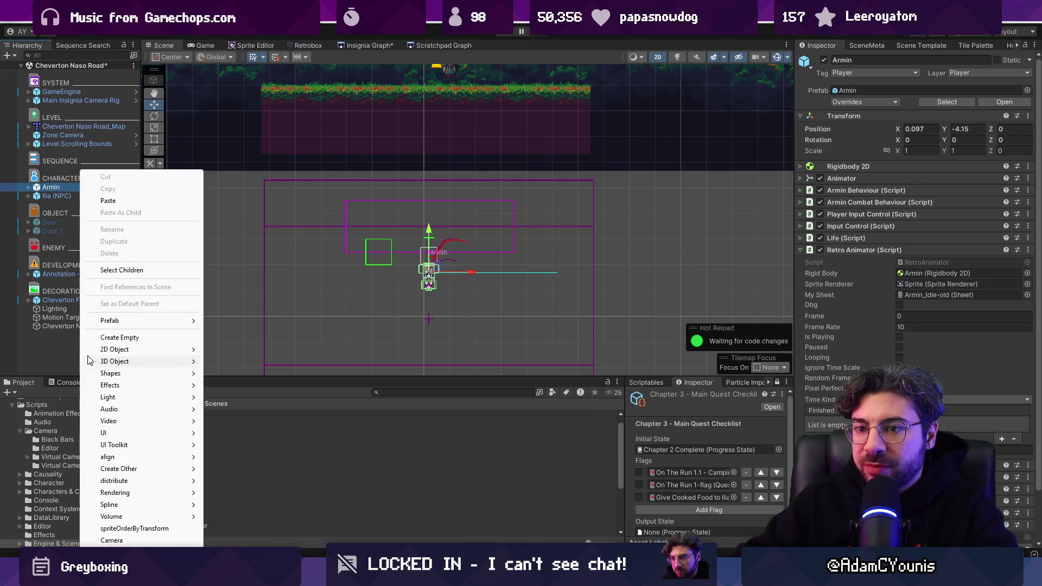
click(126, 338)
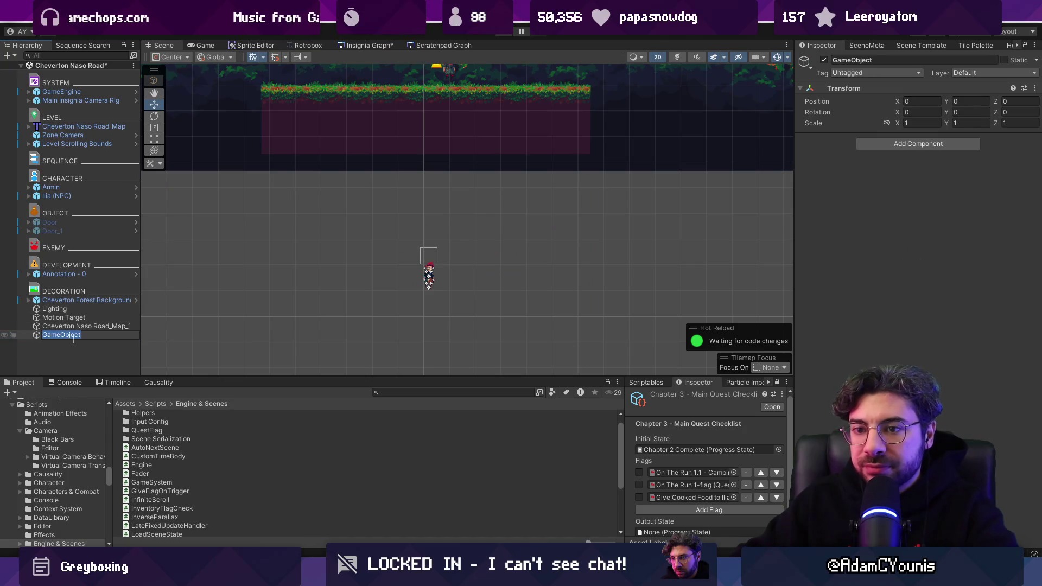
text(Terrain)
key(Return)
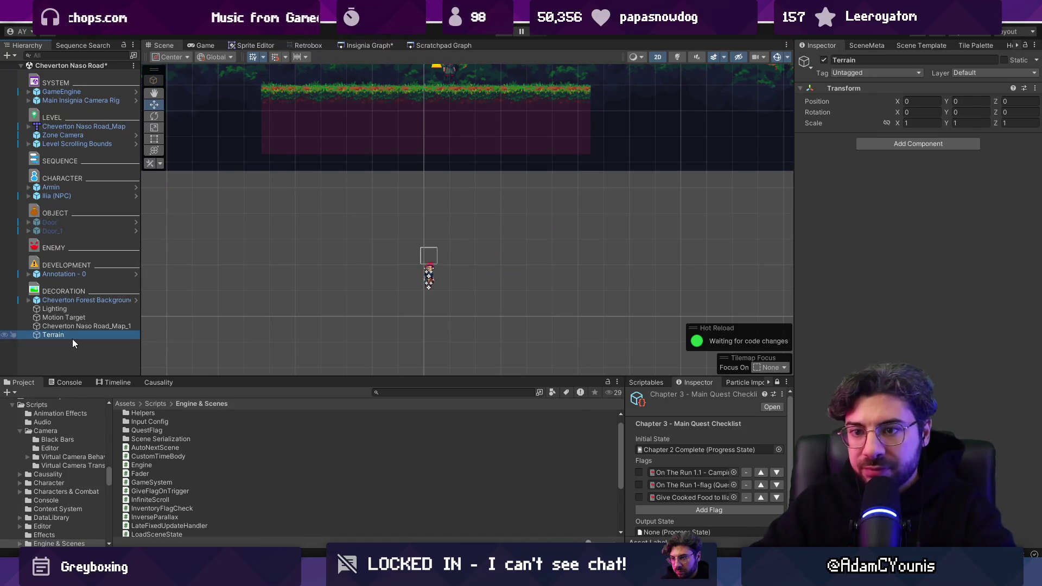
mouse_move(66, 334)
mouse_down()
mouse_move(100, 193)
mouse_move(98, 283)
mouse_move(96, 146)
mouse_move(97, 282)
mouse_up()
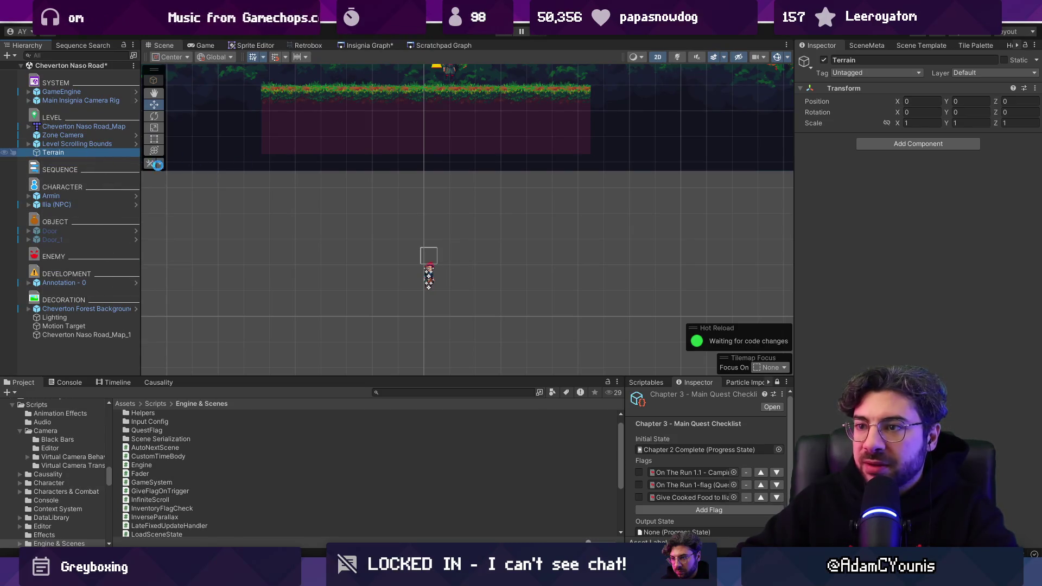
click(94, 291)
key(ctrl+s)
Put Terrain on the Ground layer and give it a Box Collider 2D.
key(Up)
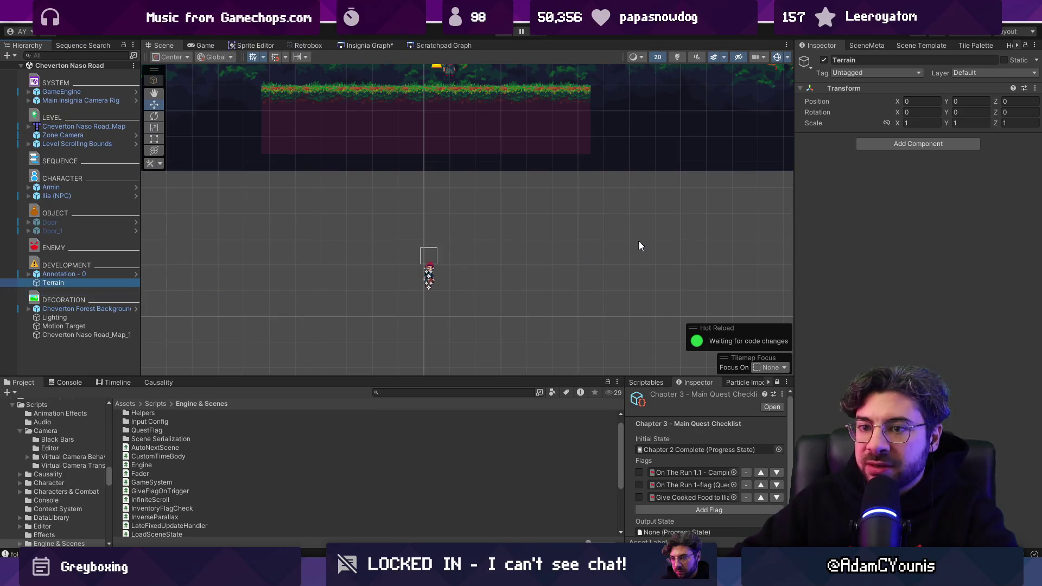
click(969, 73)
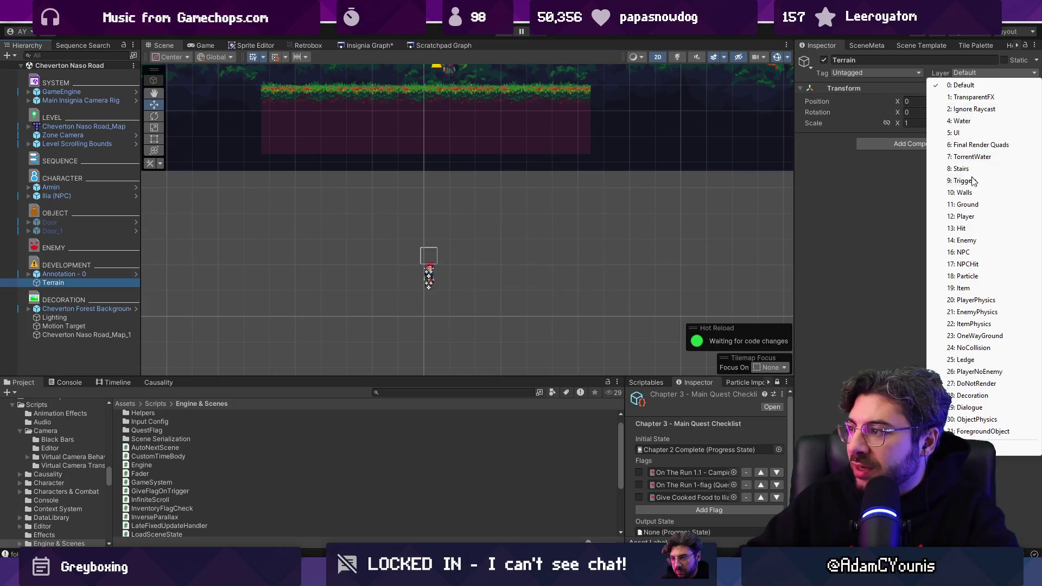
click(974, 204)
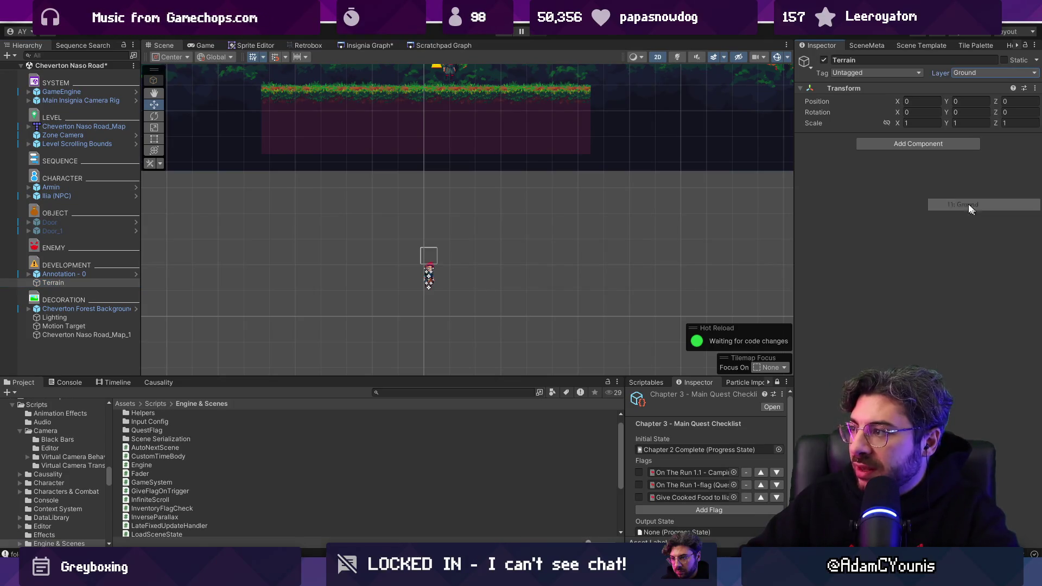
click(885, 144)
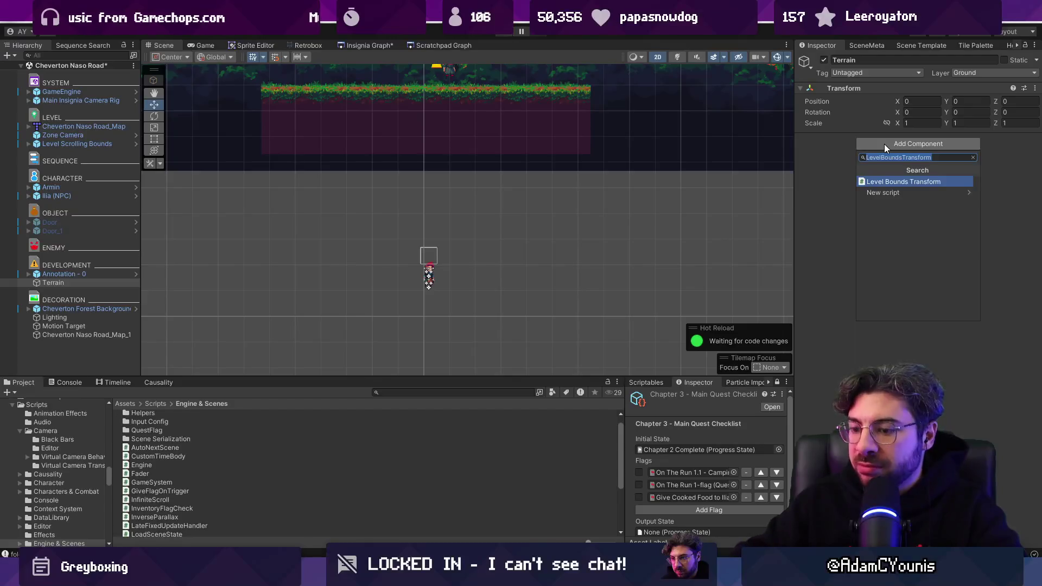
key(BackSpace)
key(Escape)
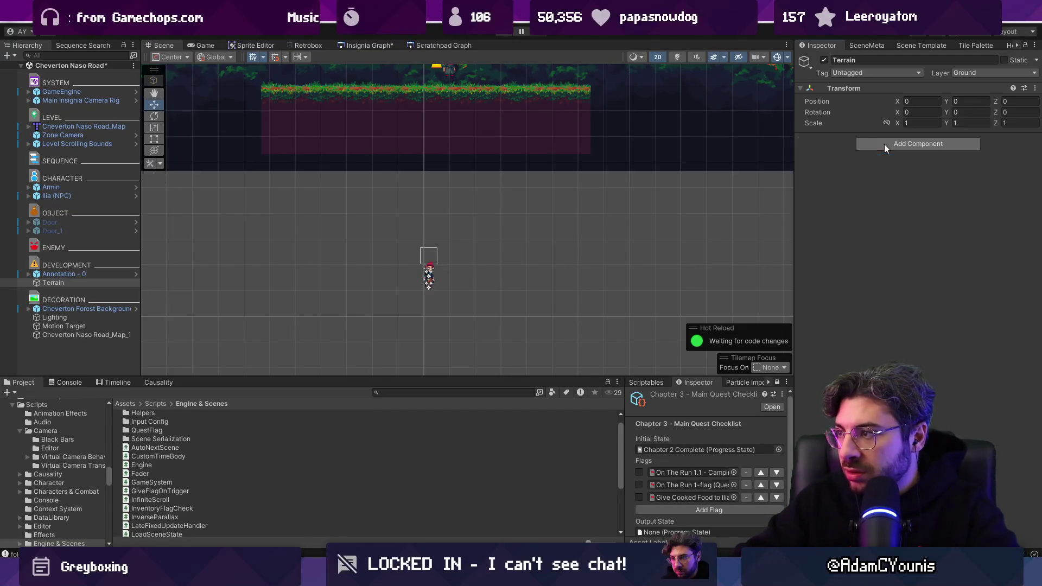
Position Terrain just below Armin at Y -4.977 and save the scene.
scroll(473, 86, down, 2)
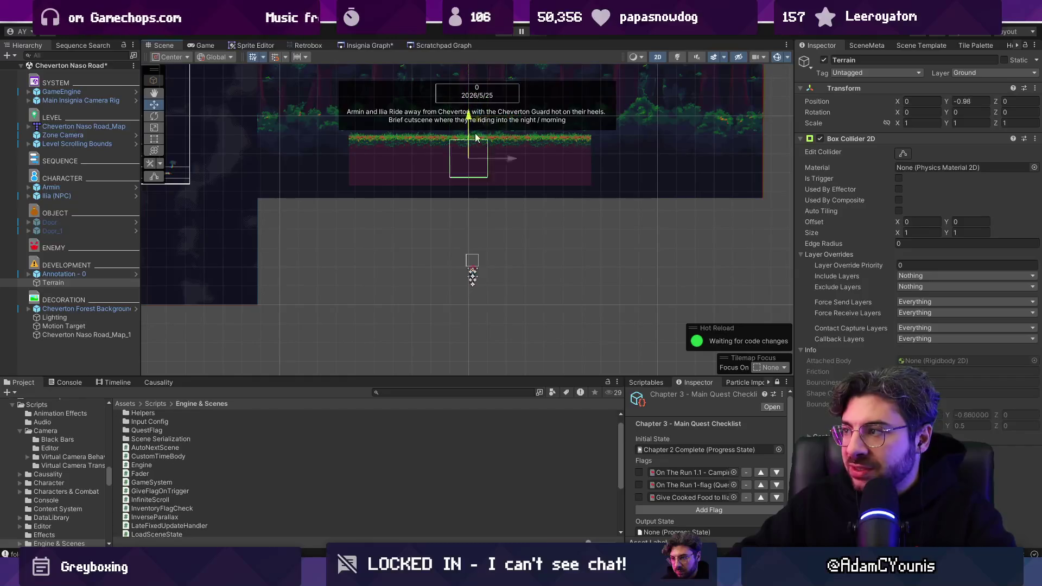
scroll(493, 301, up, 4)
drag(482, 314, 487, 317)
drag(444, 277, 444, 275)
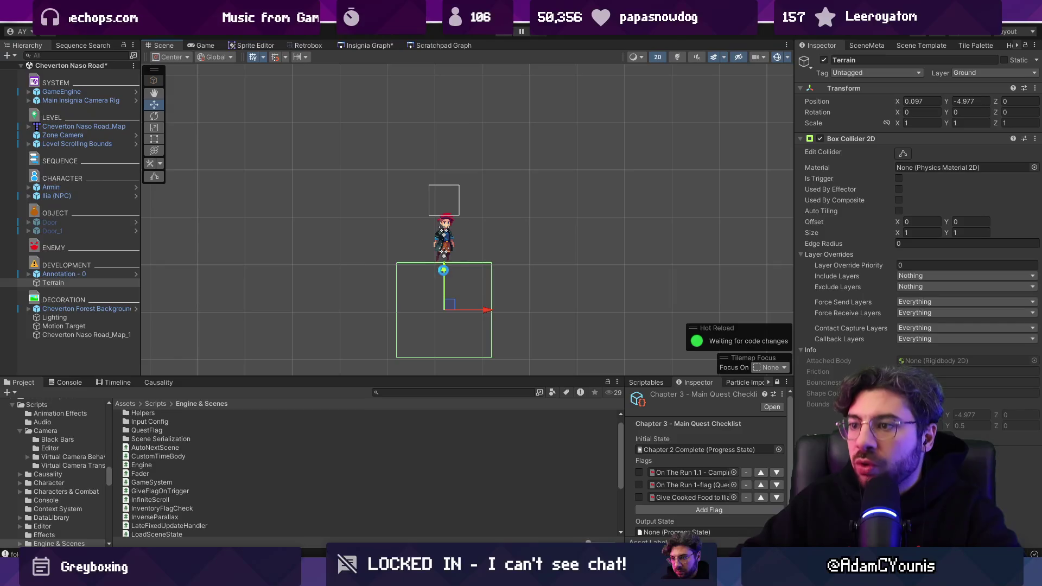
key(ctrl+s)
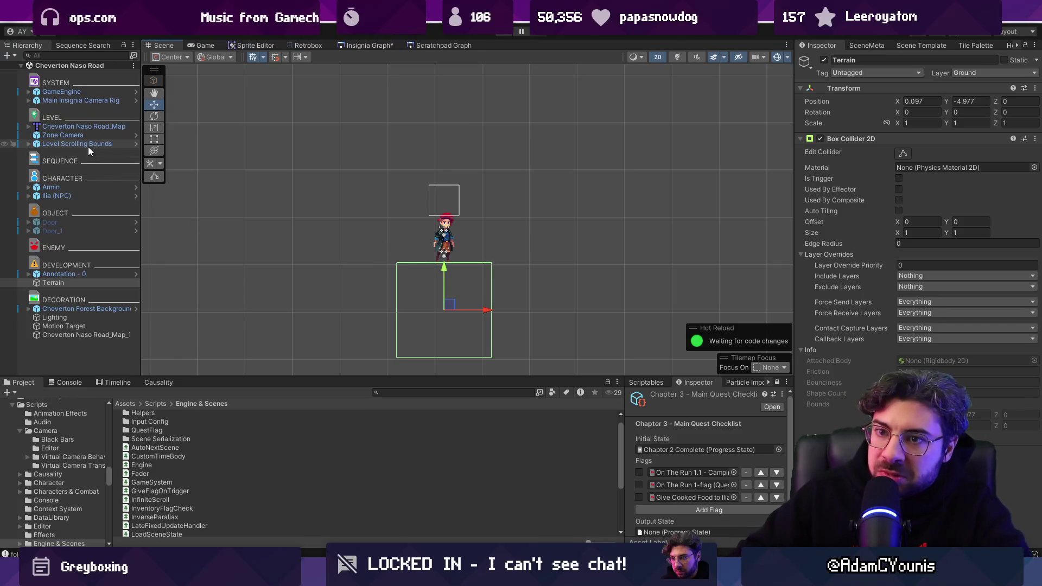
scroll(297, 246, down, 3)
scroll(350, 295, down, 2)
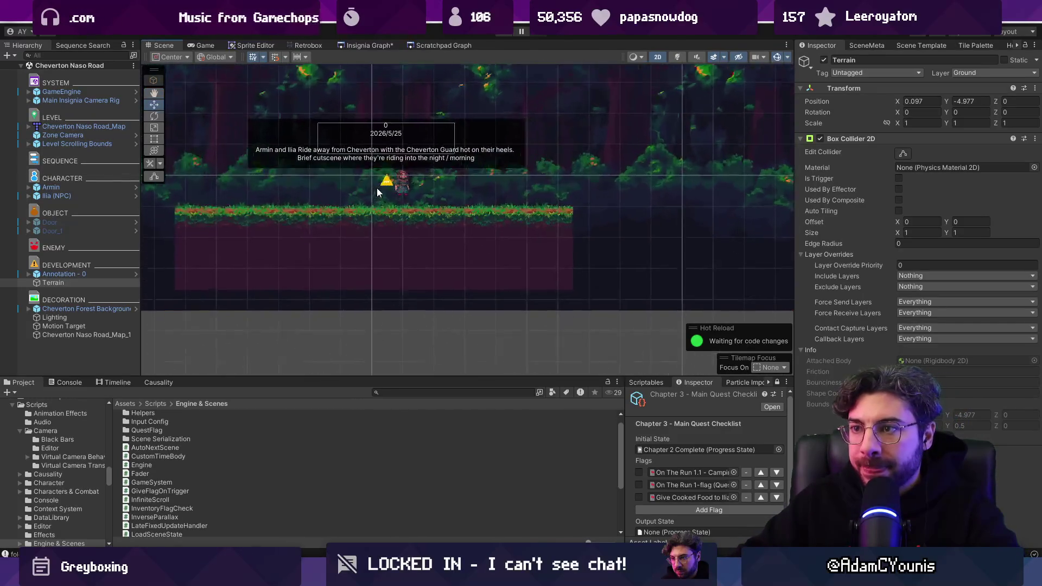
click(387, 182)
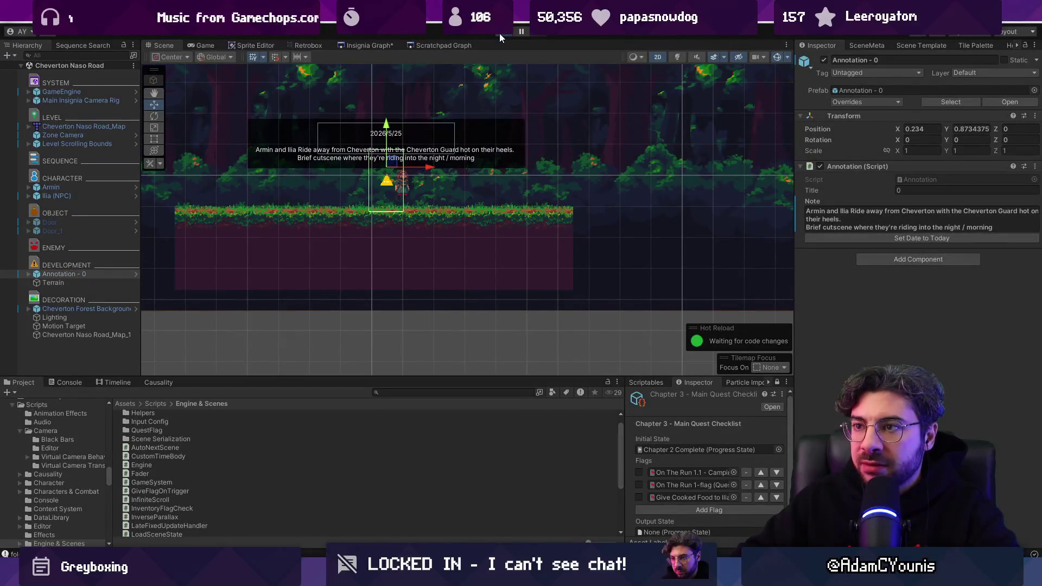
click(500, 33)
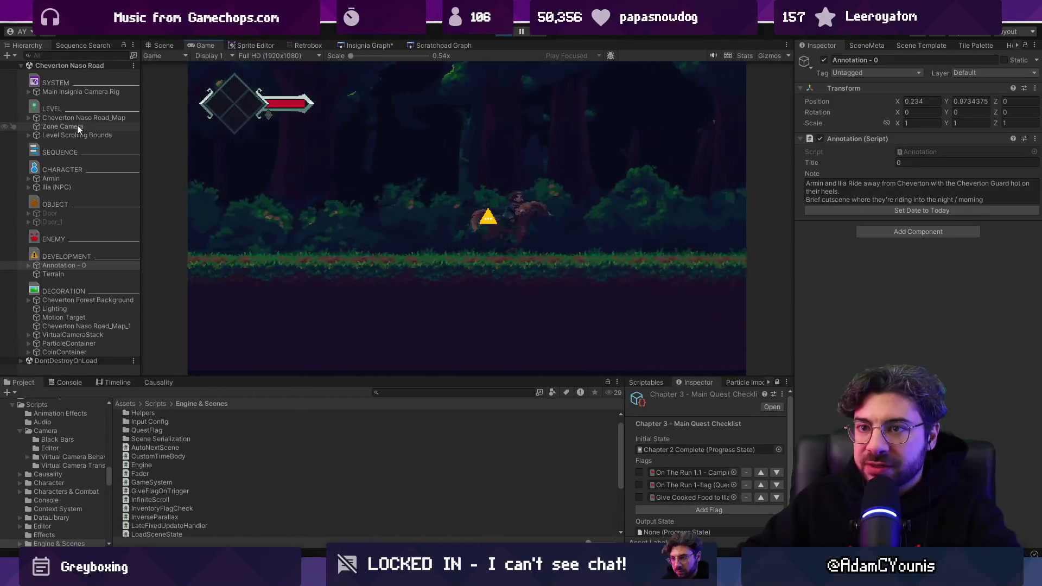
click(500, 36)
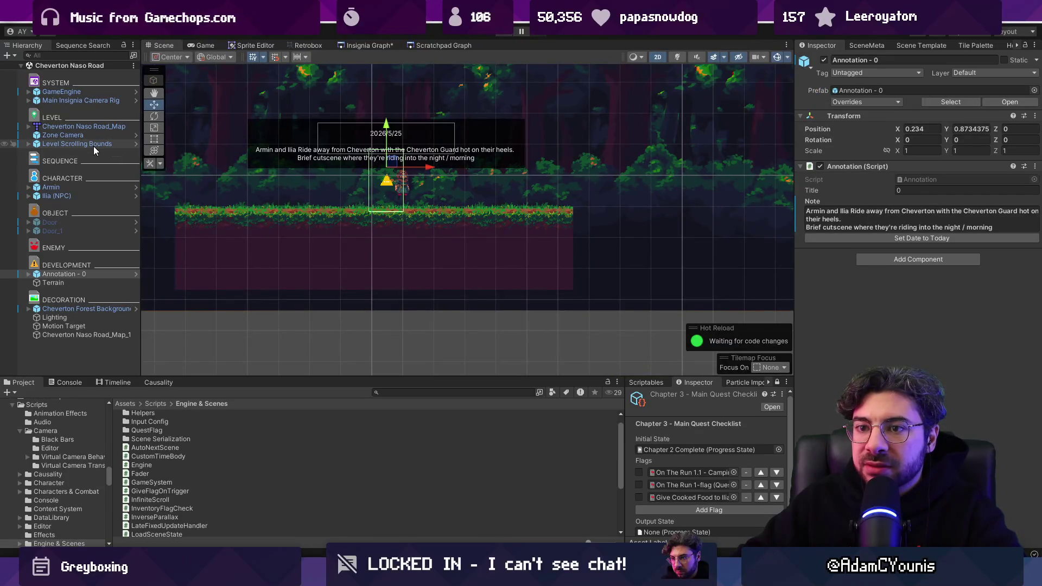
click(92, 335)
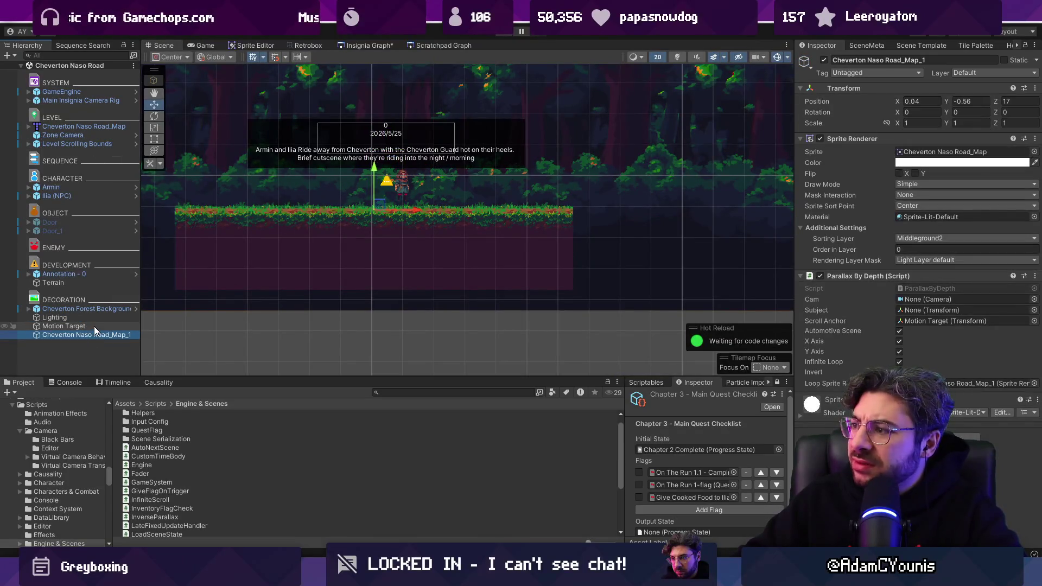
click(113, 136)
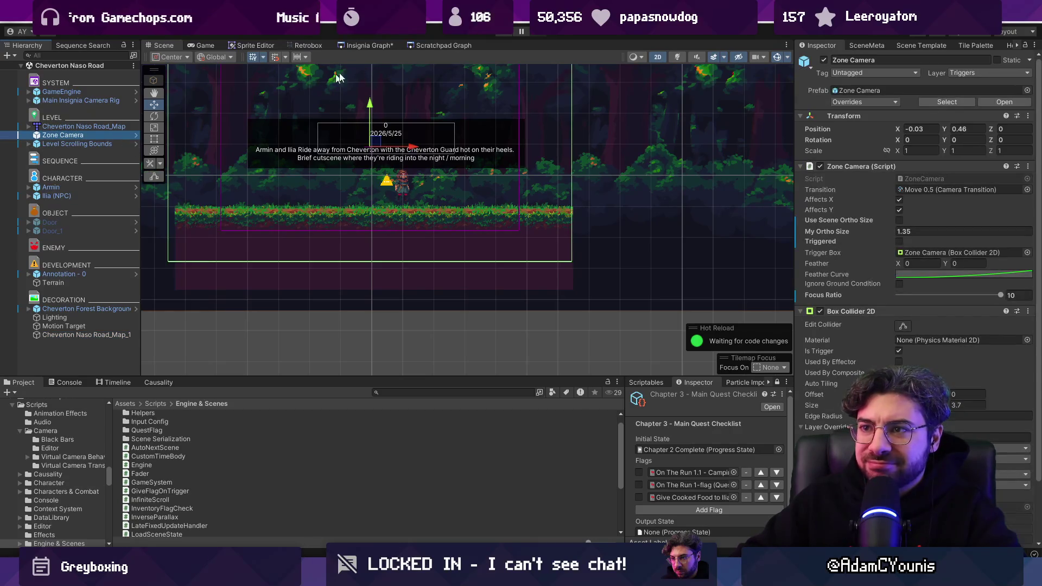
click(520, 31)
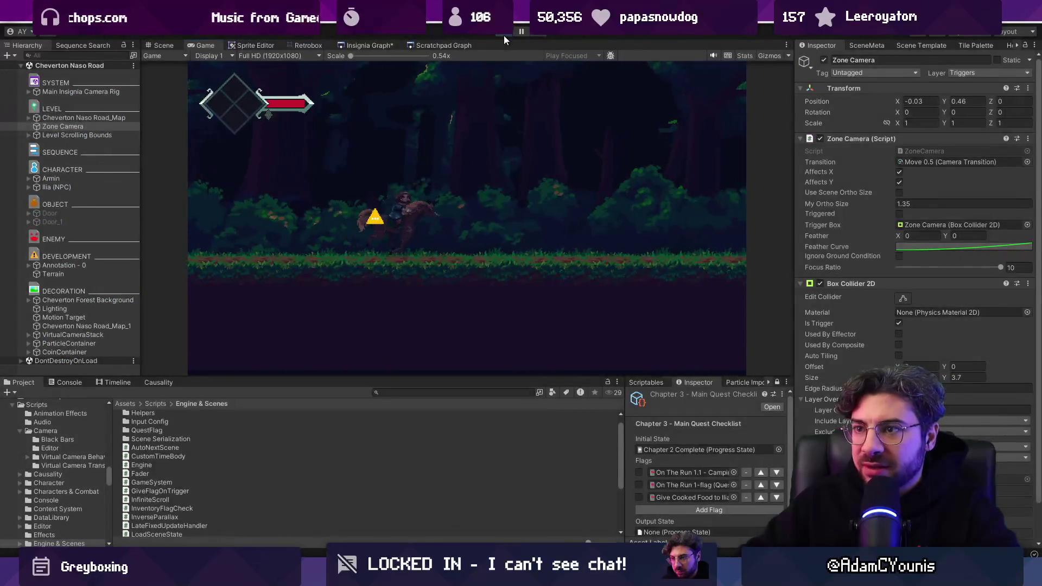
click(503, 34)
double_click(96, 144)
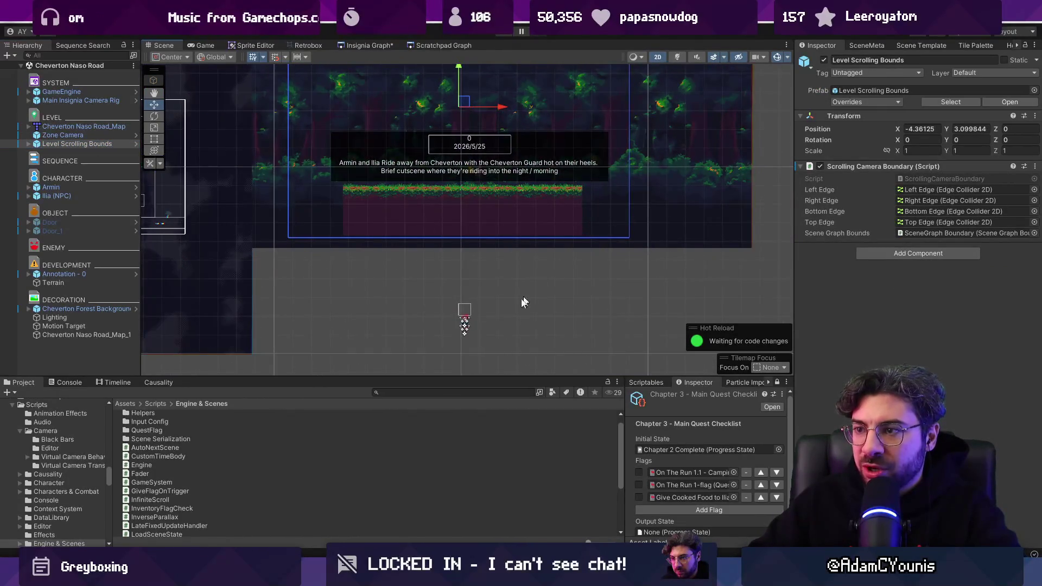
scroll(455, 209, up, 5)
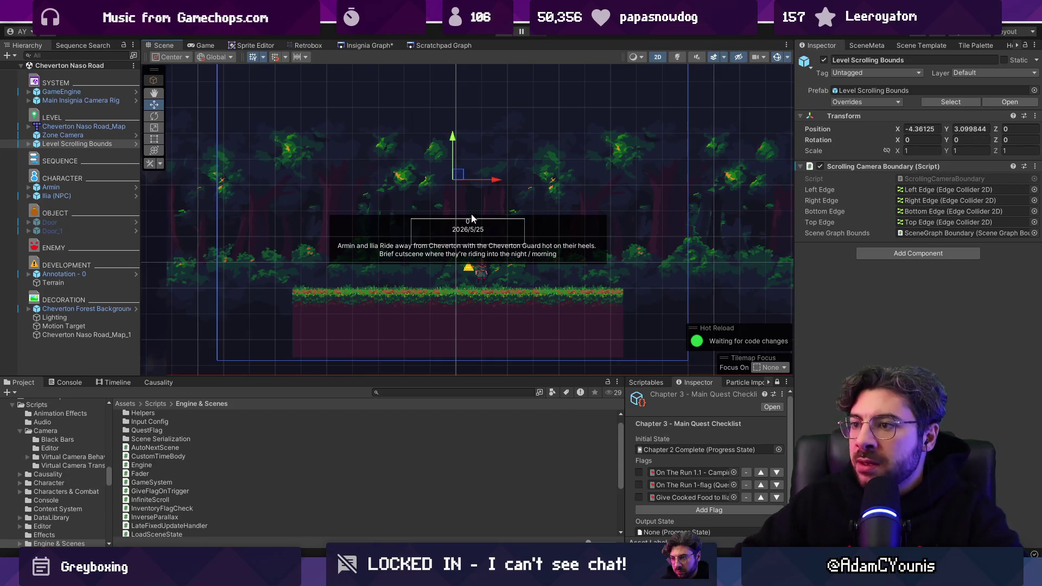
scroll(474, 217, down, 2)
click(96, 135)
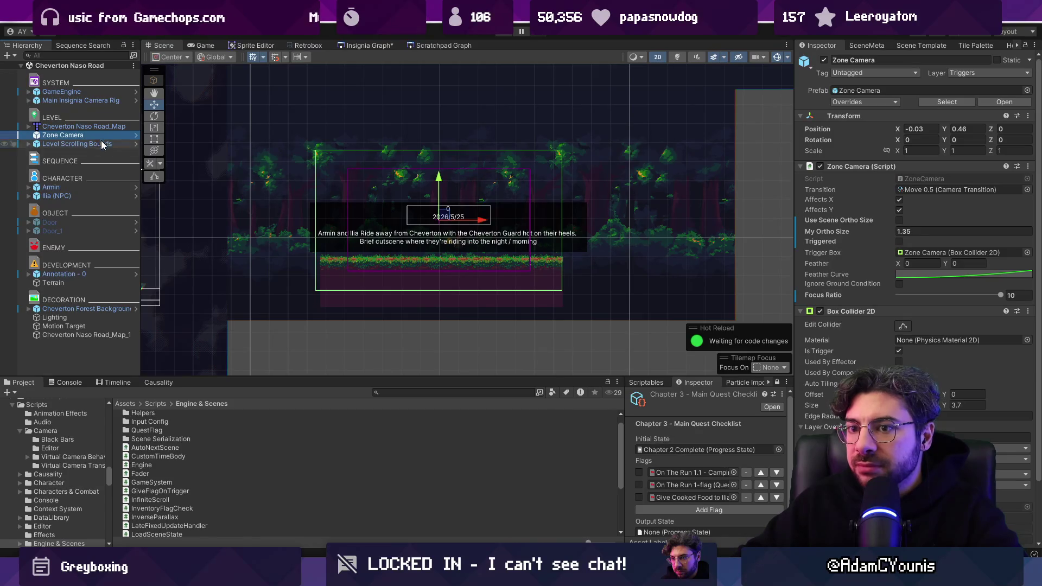
scroll(326, 210, down, 3)
drag(142, 337, 184, 345)
click(131, 358)
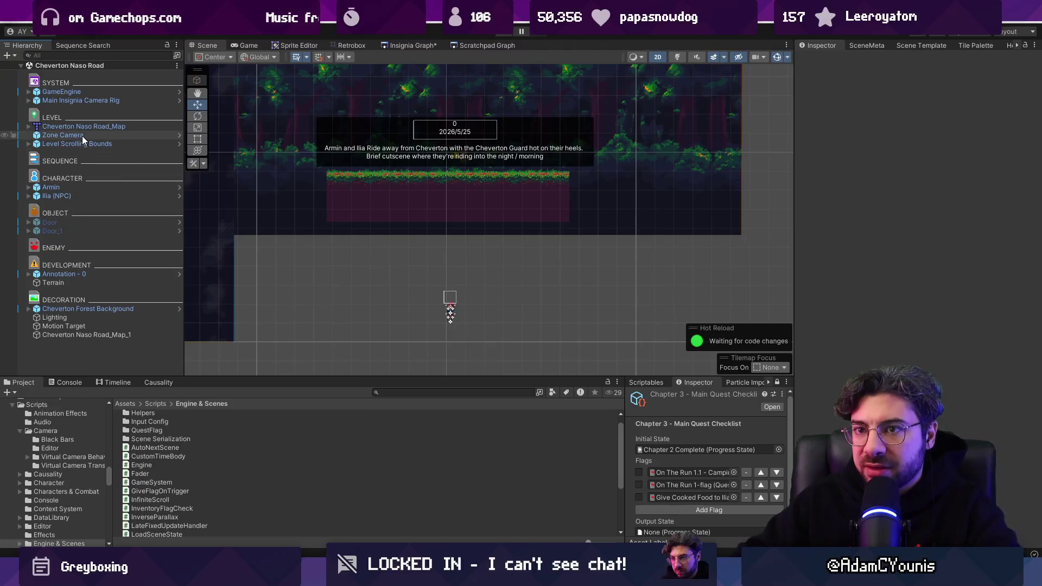
Search the cutscene sequences for 'Ilia'.
click(63, 45)
click(66, 58)
text(on the run)
key(ctrl+shift+Left)
key(ctrl+shift+Left)
key(ctrl+shift+Left)
key(BackSpace)
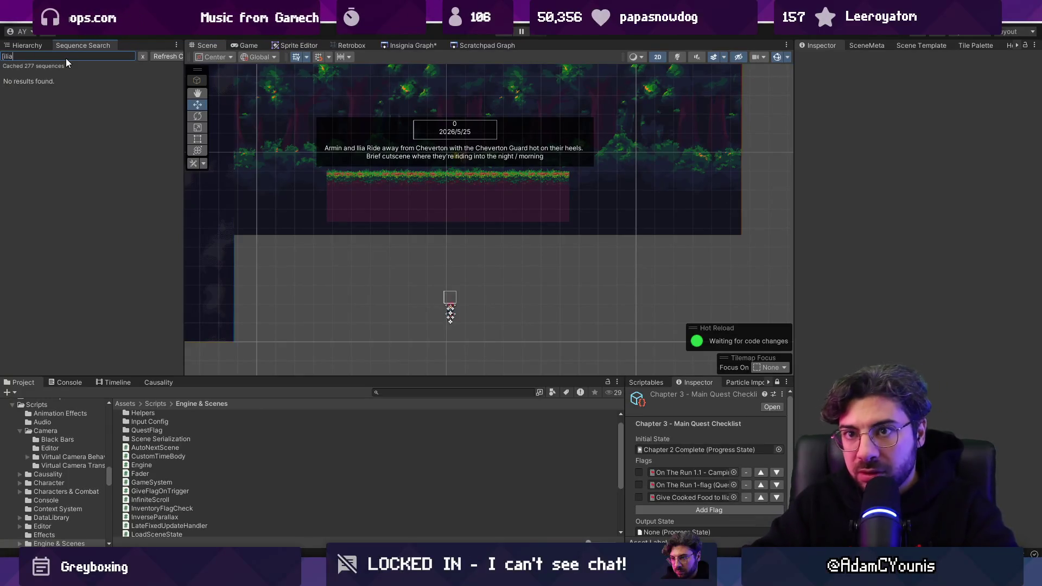
text(Ilia)
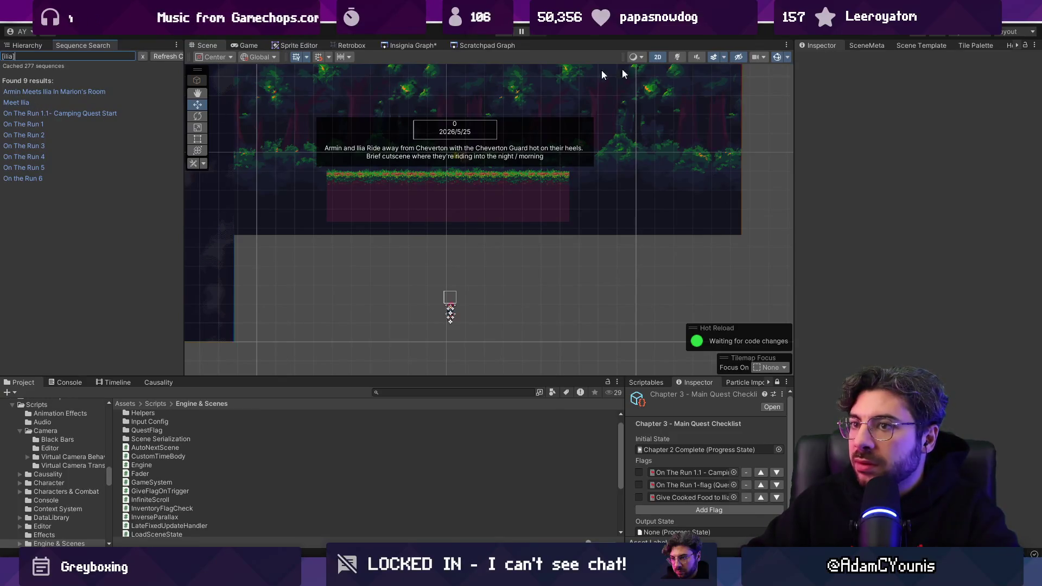
Open the Meet Ilia sequence and scroll through its dialogue entries in the Inspector.
click(16, 103)
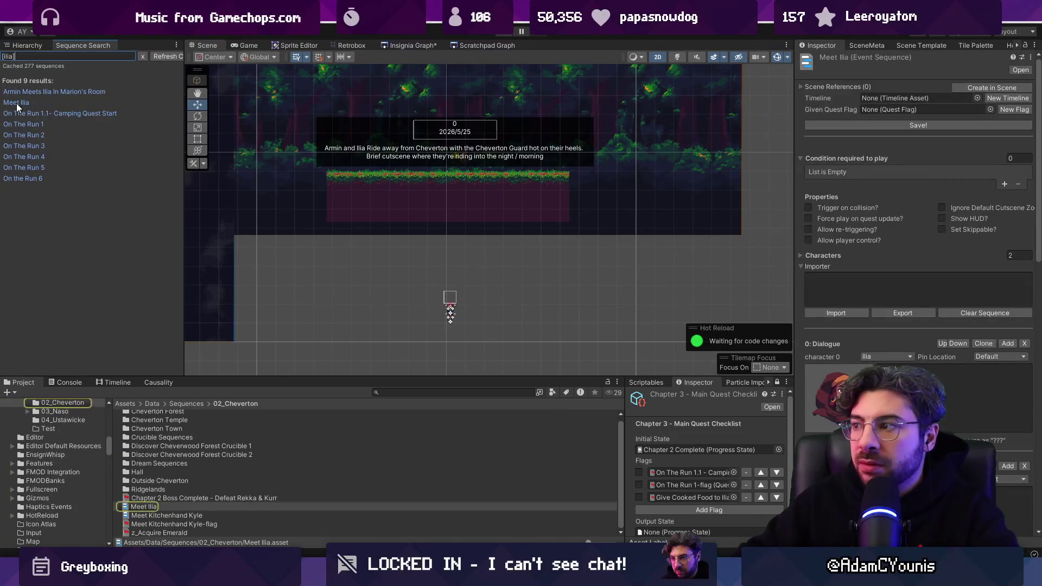
click(25, 113)
click(24, 102)
click(40, 92)
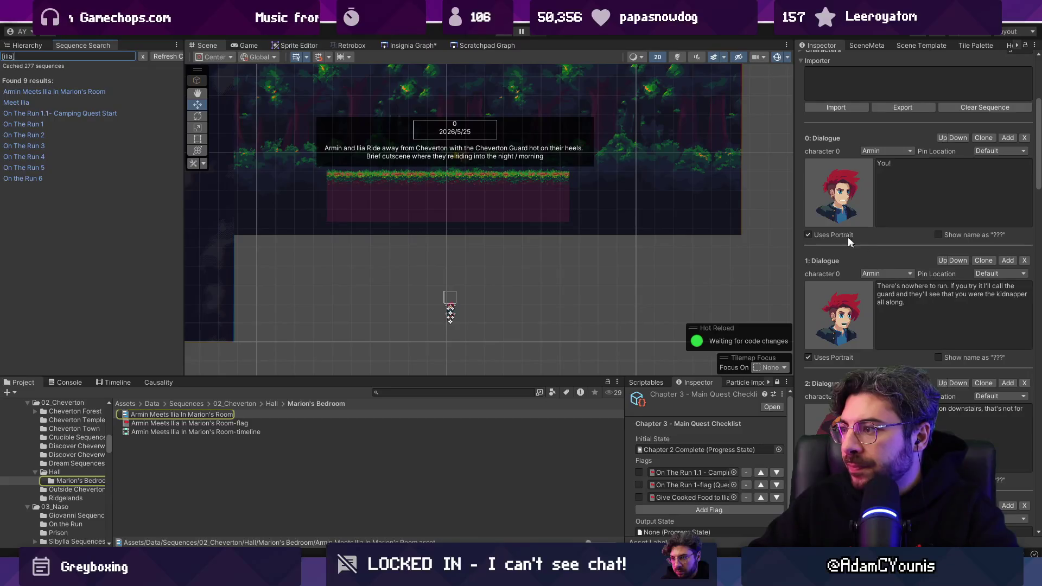
click(20, 103)
scroll(886, 277, down, 3)
scroll(885, 277, down, 3)
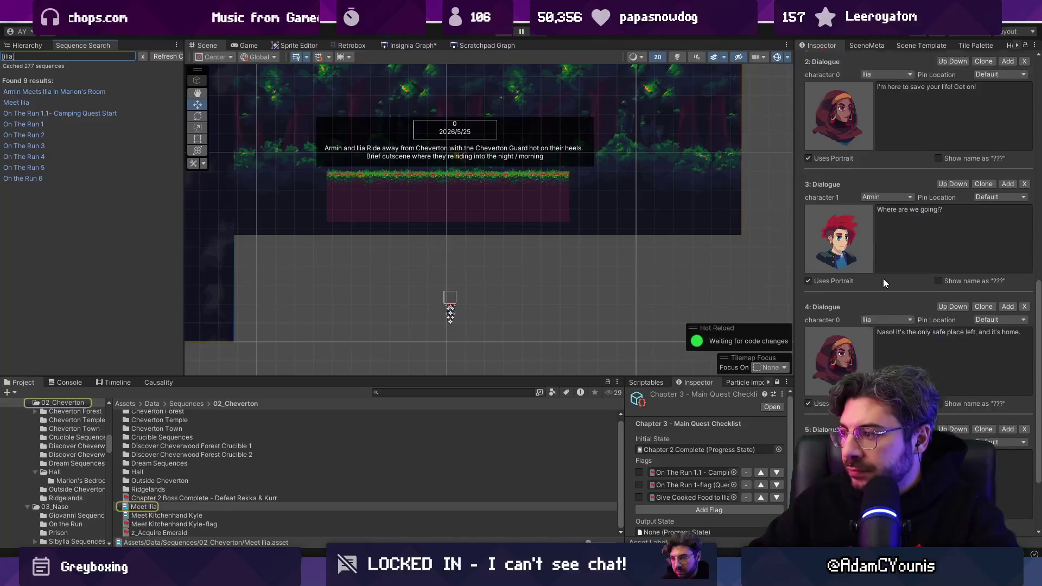
scroll(883, 279, down, 2)
scroll(882, 278, down, 1)
scroll(519, 229, down, 3)
scroll(480, 256, up, 3)
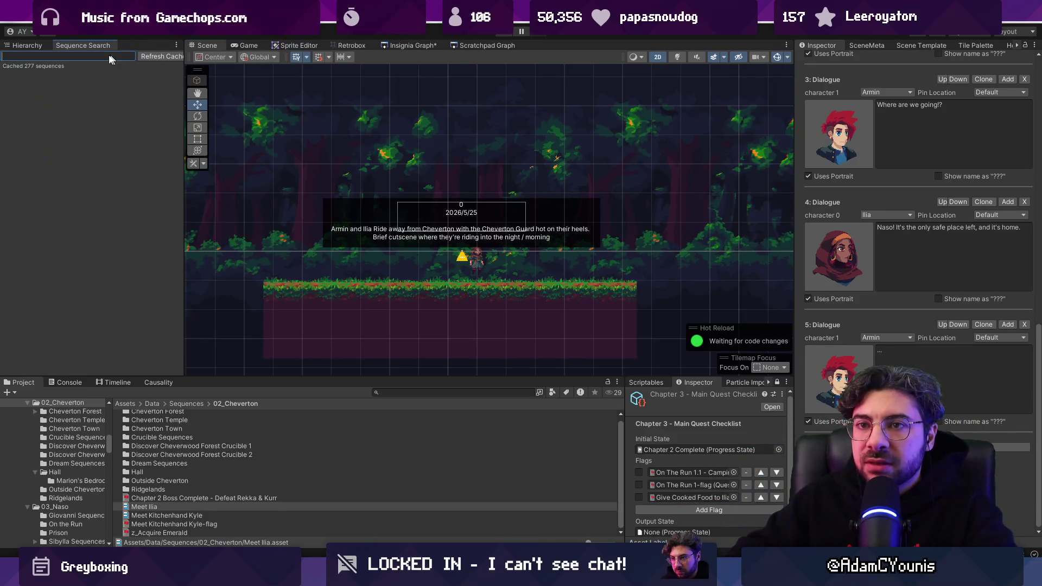
Back in the Hierarchy, enlarge the Project panel and select the Meet Ilia asset.
click(24, 46)
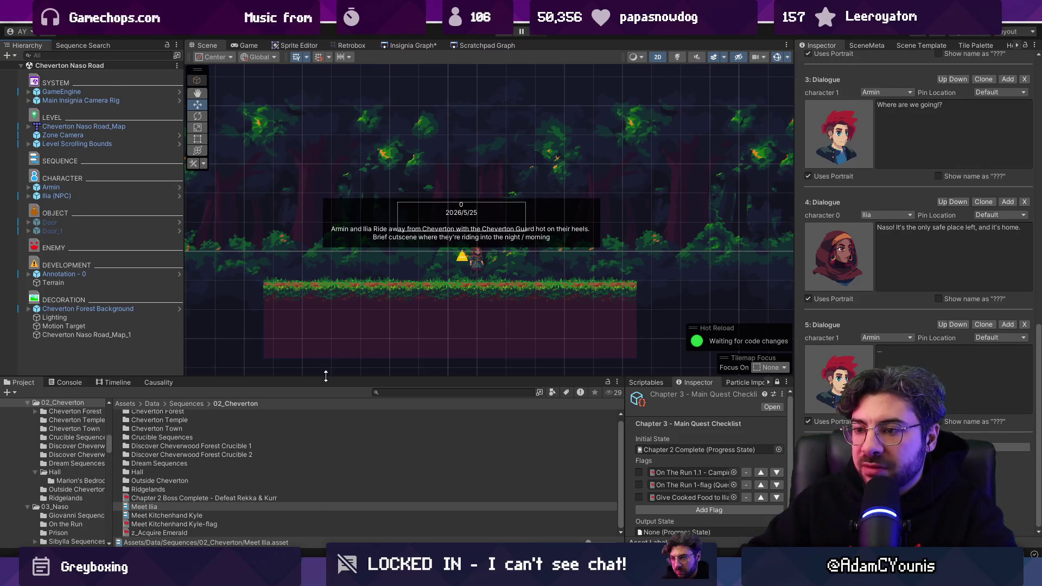
drag(326, 378, 326, 314)
click(409, 330)
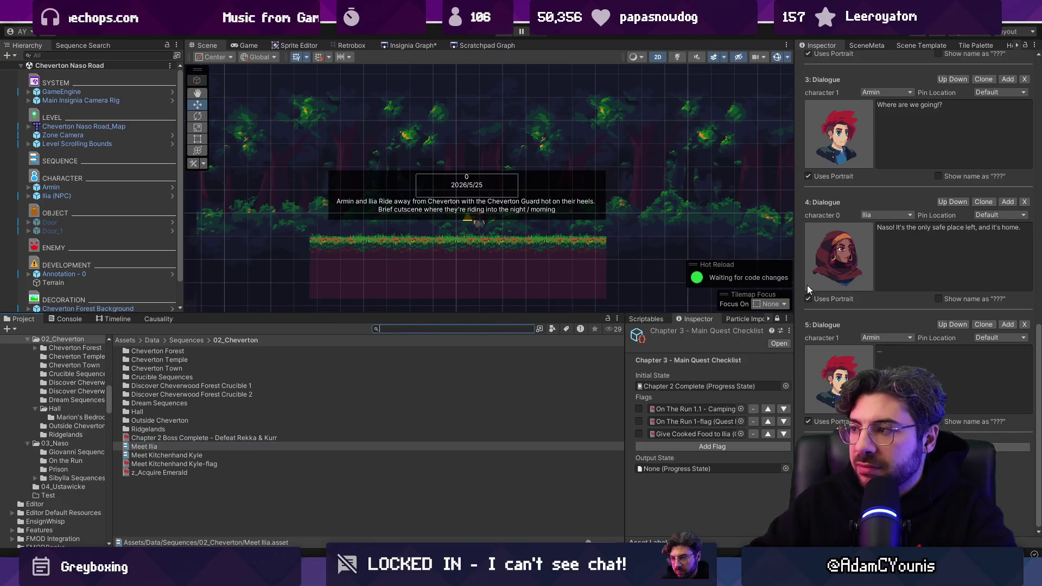
scroll(855, 276, up, 10)
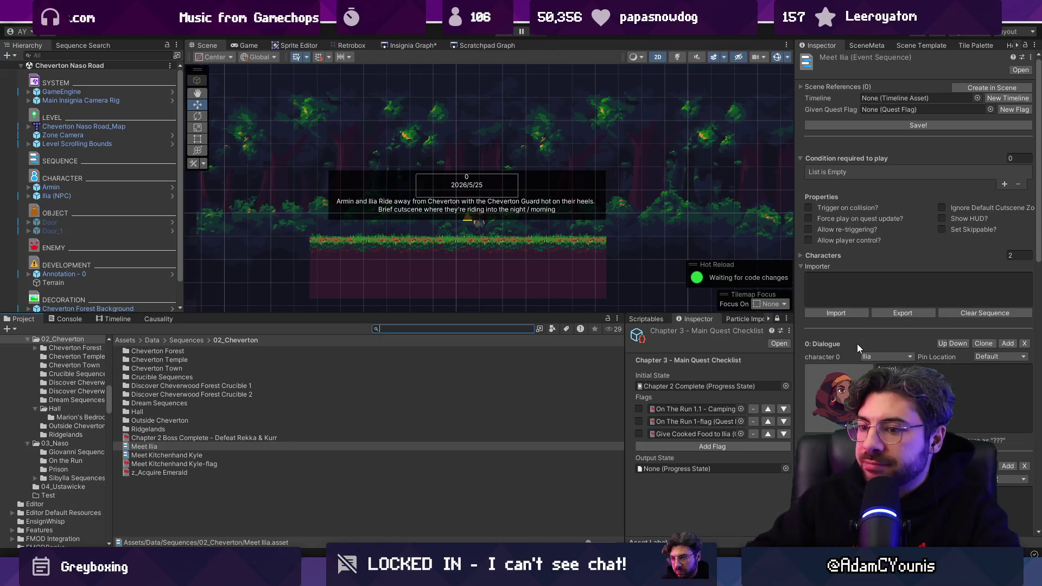
click(174, 445)
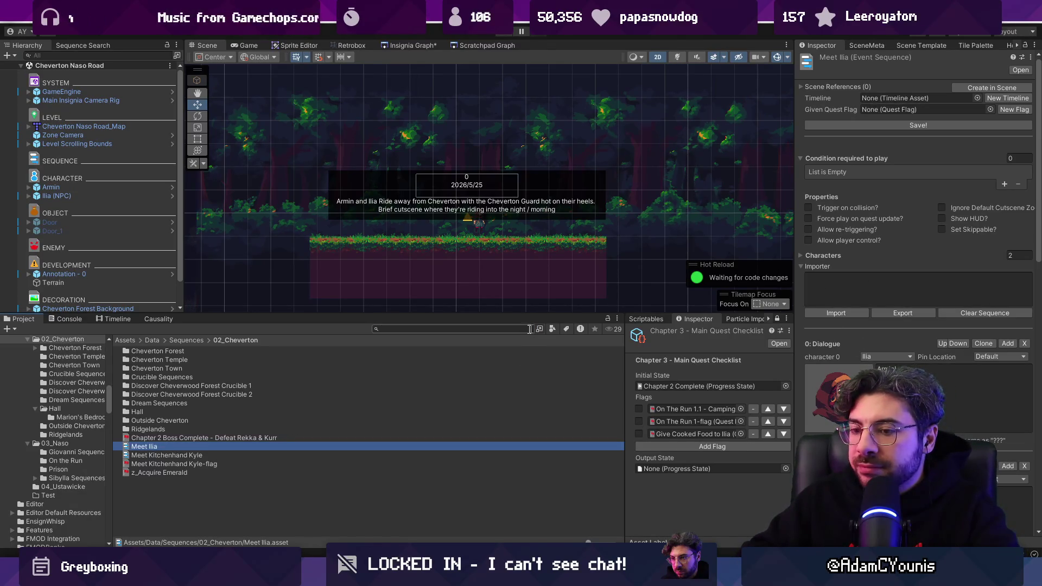
Create a folder named Chapter 2 End Sequence in 02_Cheverton and open it.
click(296, 496)
right_click(200, 490)
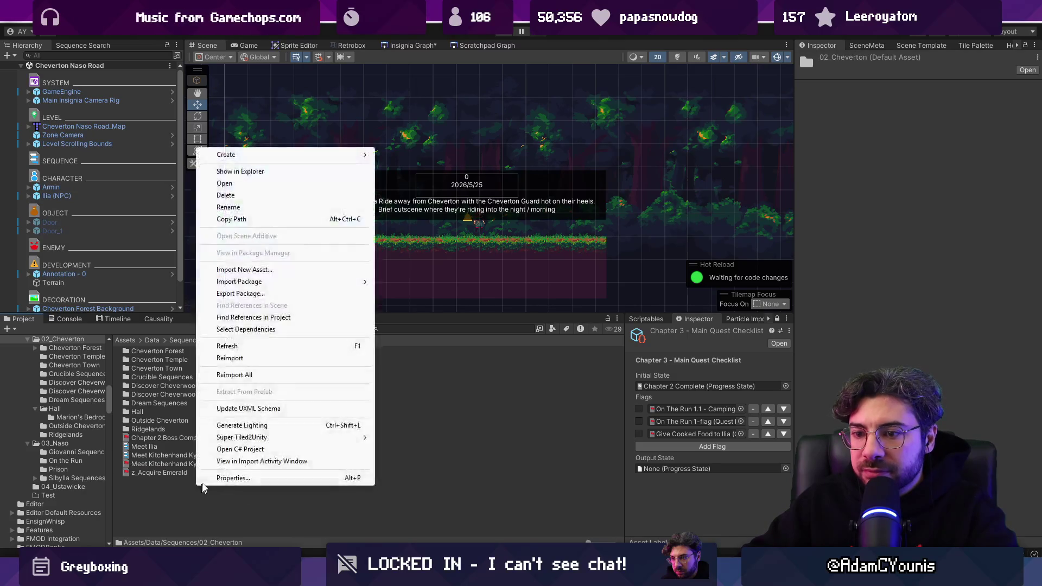
mouse_move(310, 156)
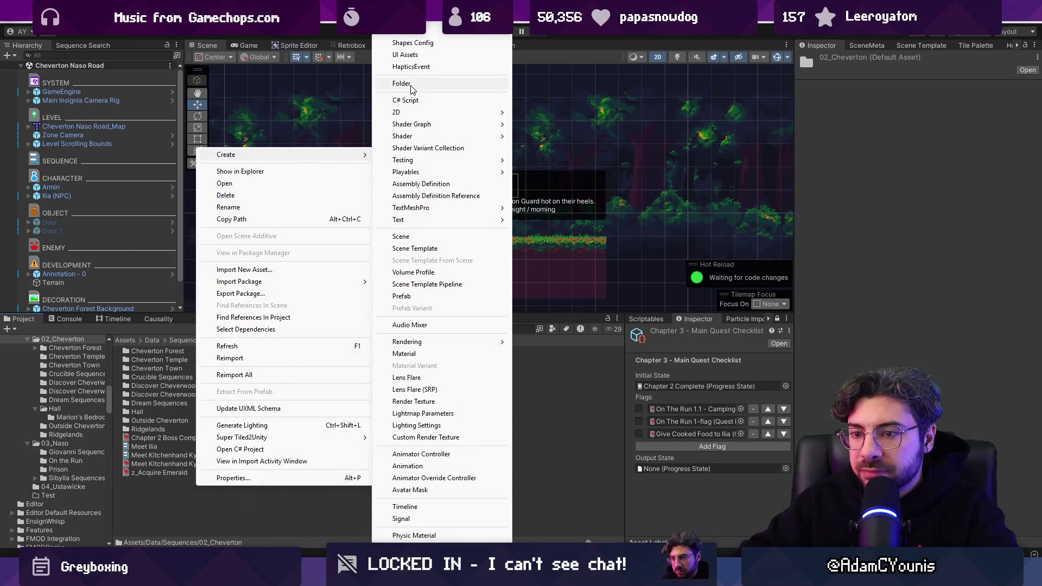
click(411, 85)
text(Chapter 2 )
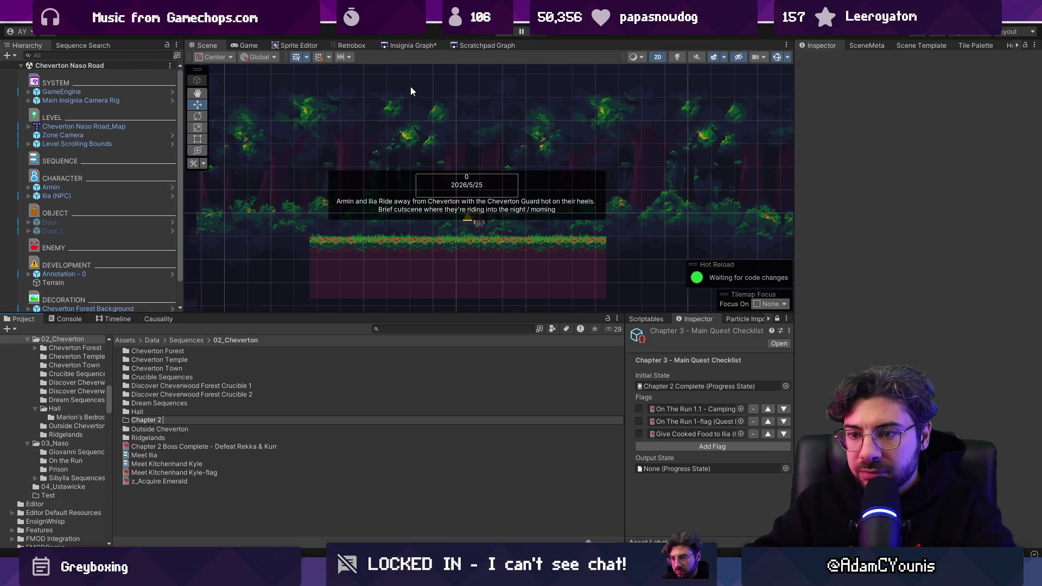
text(End Sequence)
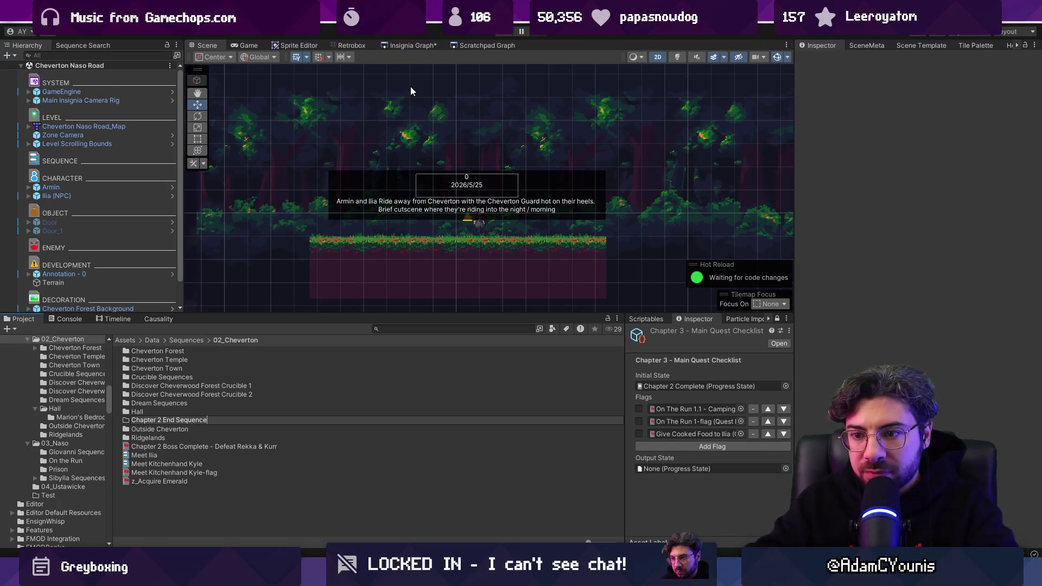
key(Return)
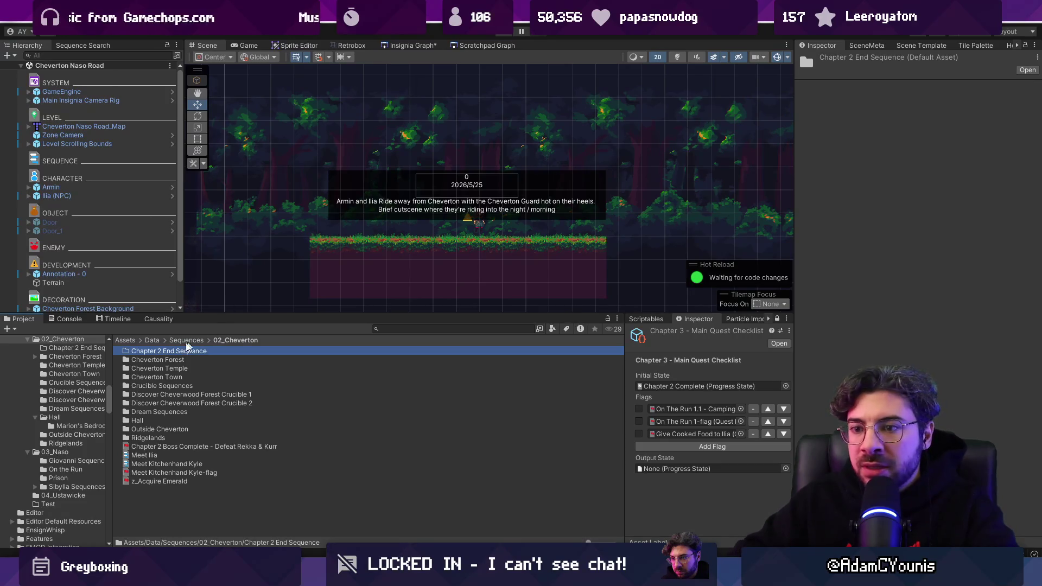
double_click(184, 351)
Create a new EventSequence asset inside the Chapter 2 End Sequence folder.
click(652, 320)
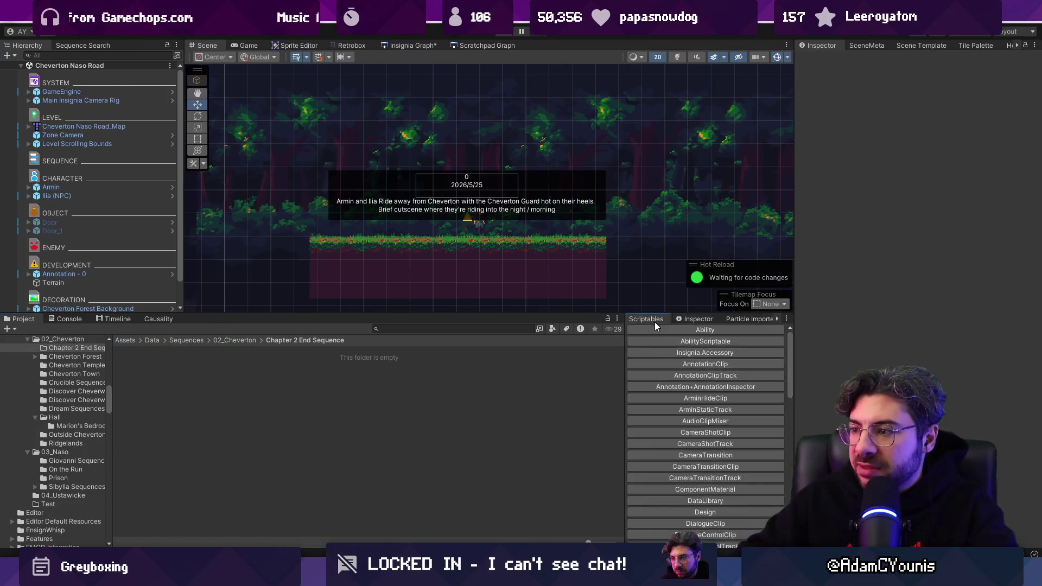
scroll(688, 404, down, 6)
scroll(689, 405, down, 10)
scroll(688, 407, up, 15)
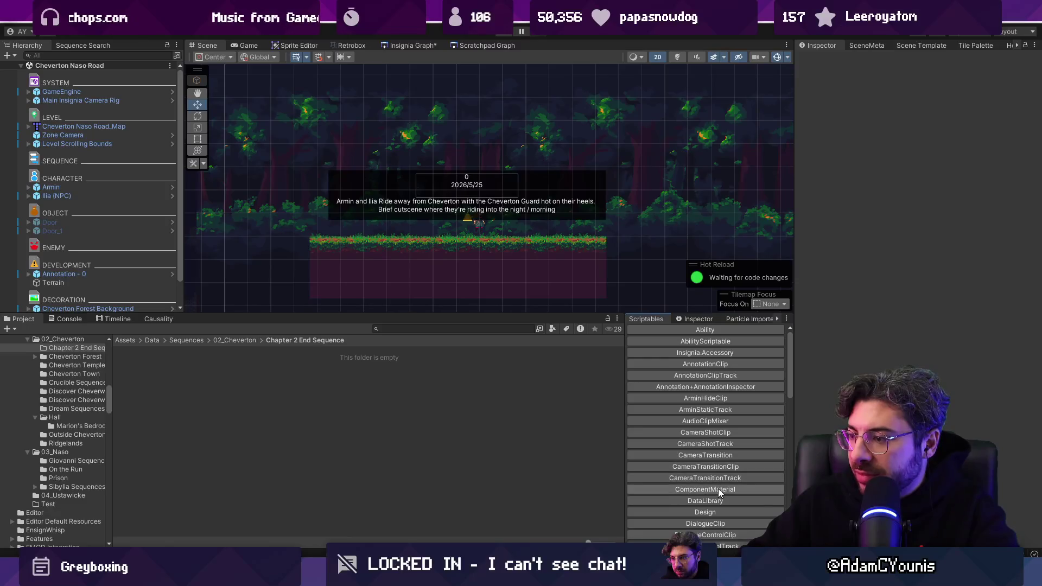
scroll(706, 477, down, 2)
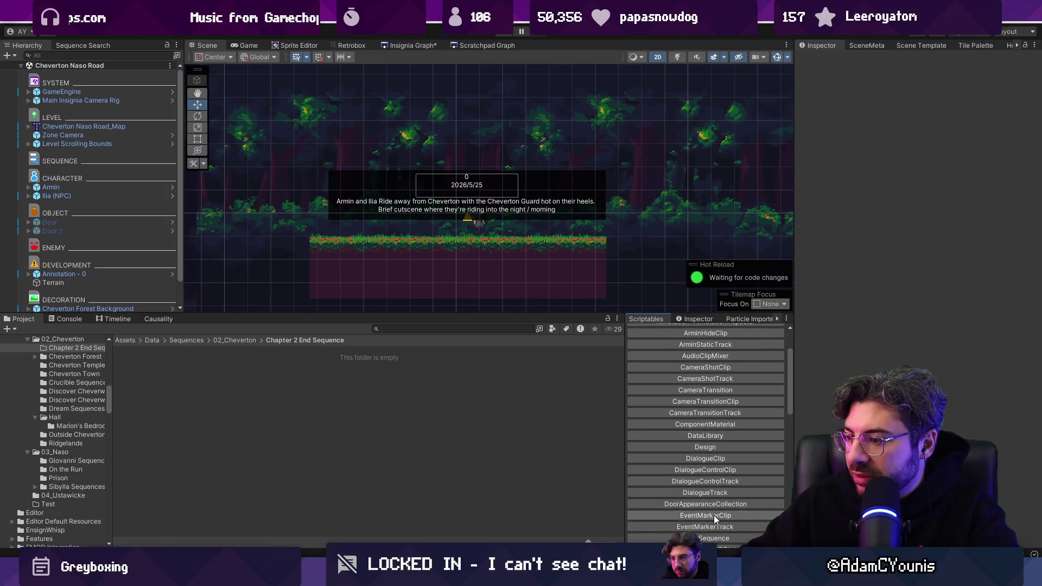
click(712, 538)
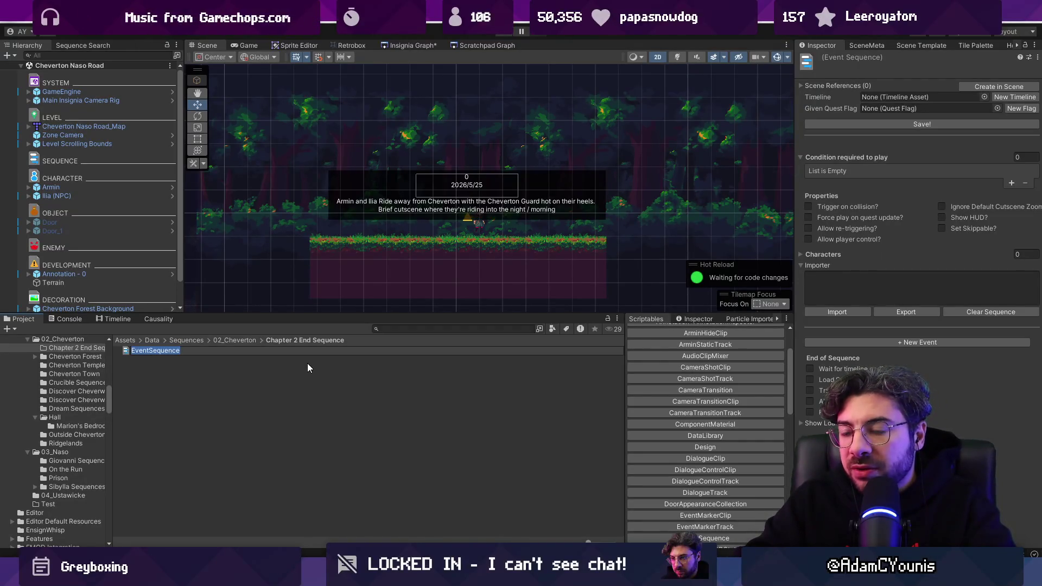
Name the new sequence asset Chapter 2 End Sequence.
key(BackSpace)
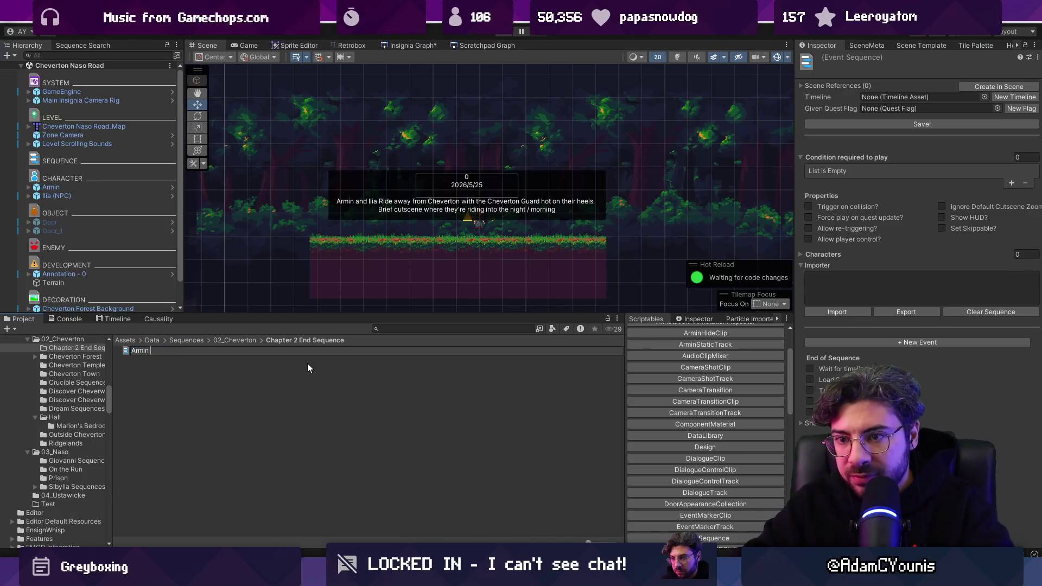
text(Chapter 2)
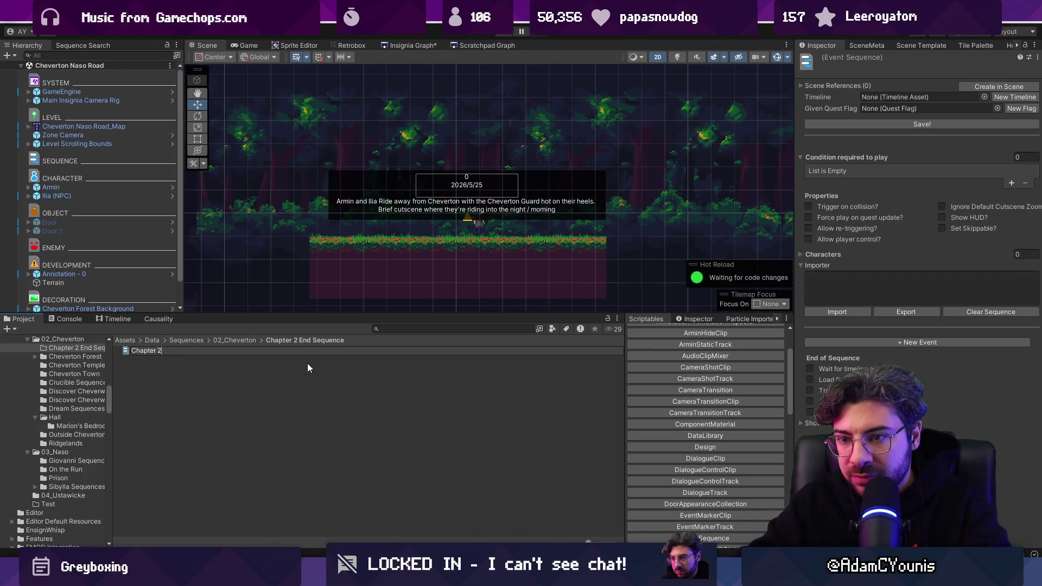
text( Endi Sequence)
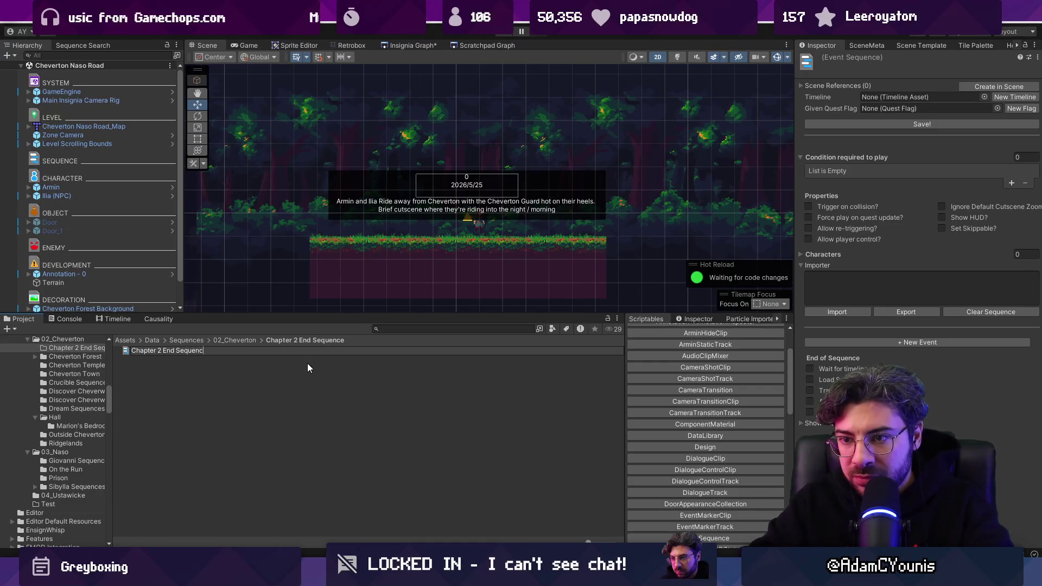
key(Return)
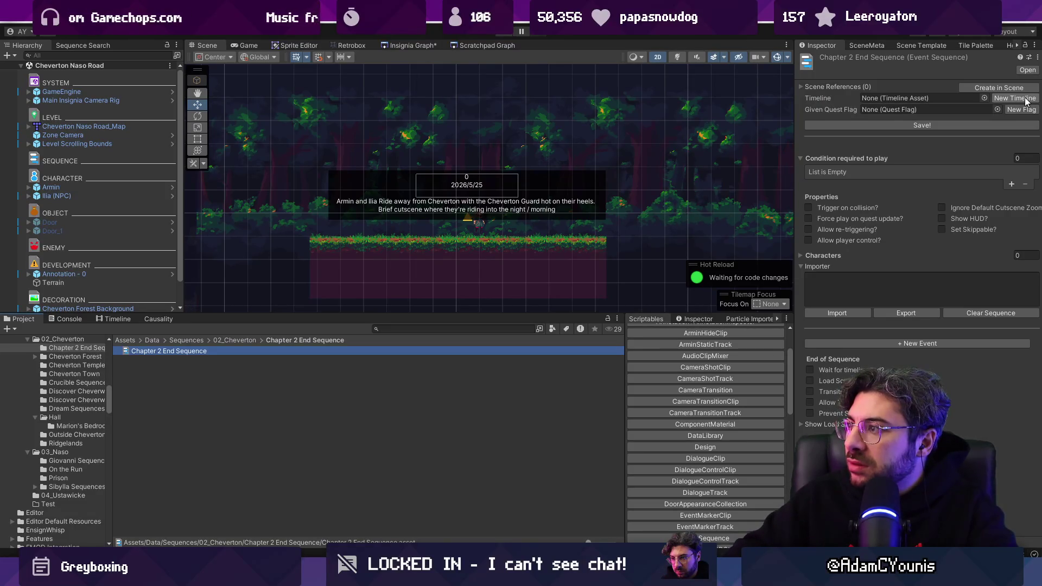
Give the sequence a new timeline and quest flag, save, and tick Wait for timeline end.
click(1025, 99)
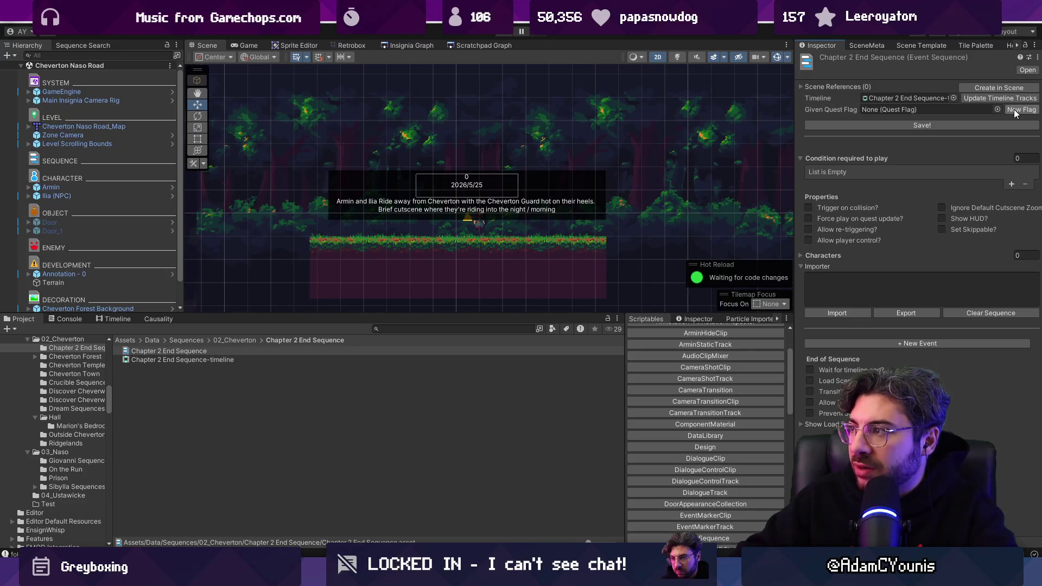
click(1014, 109)
click(949, 123)
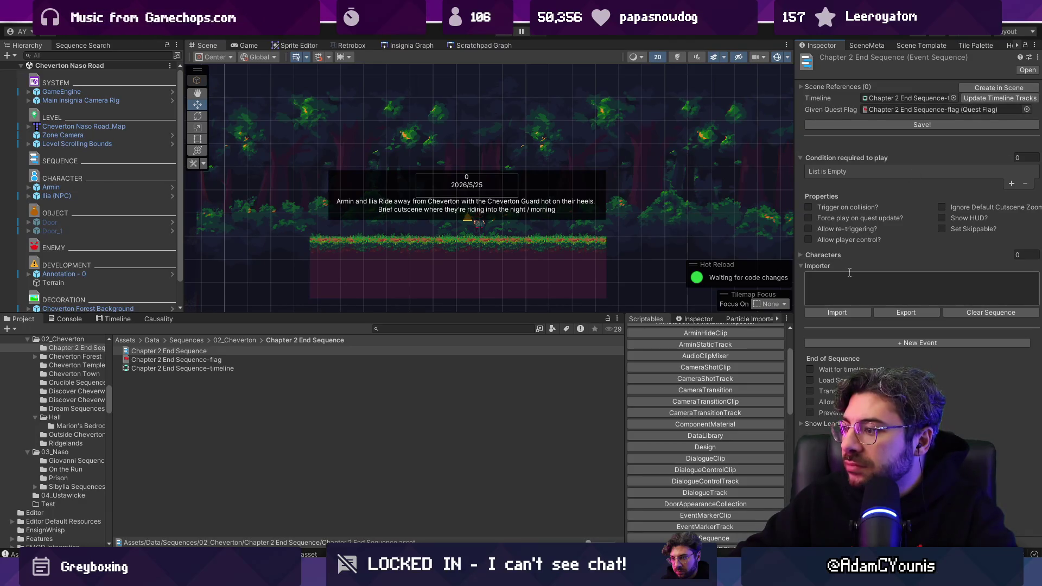
click(810, 369)
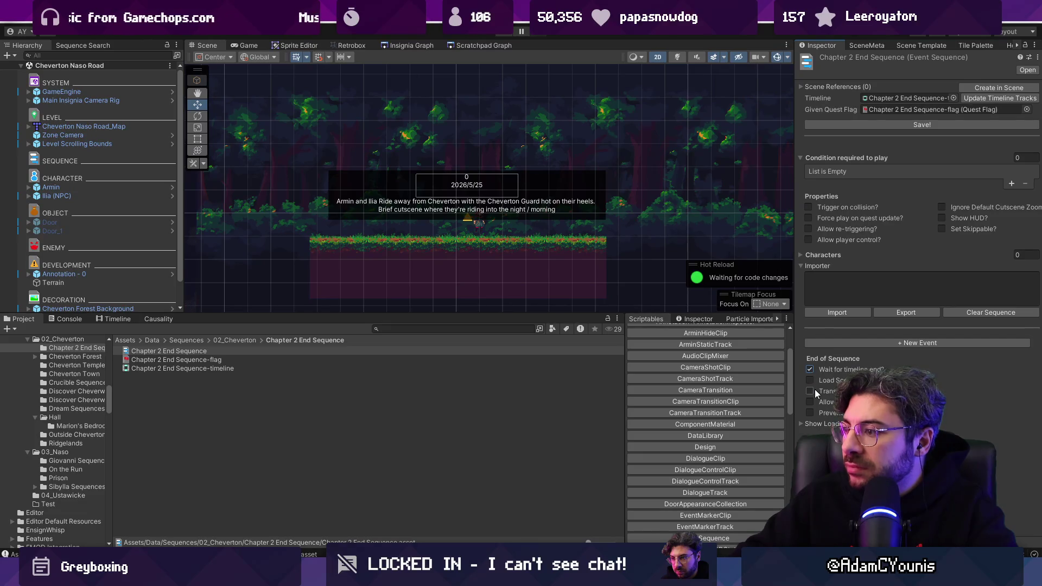
click(803, 424)
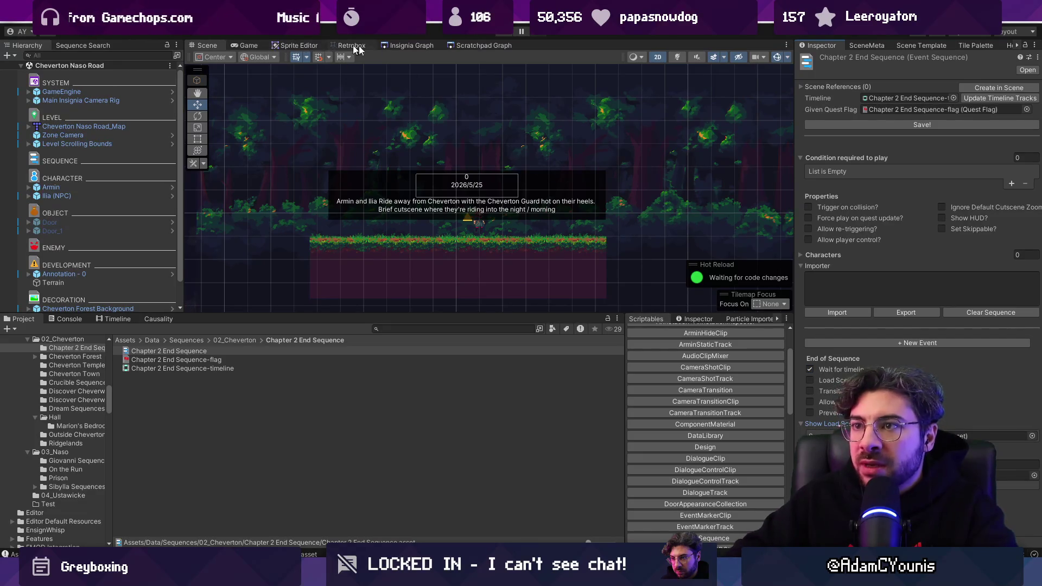
click(412, 45)
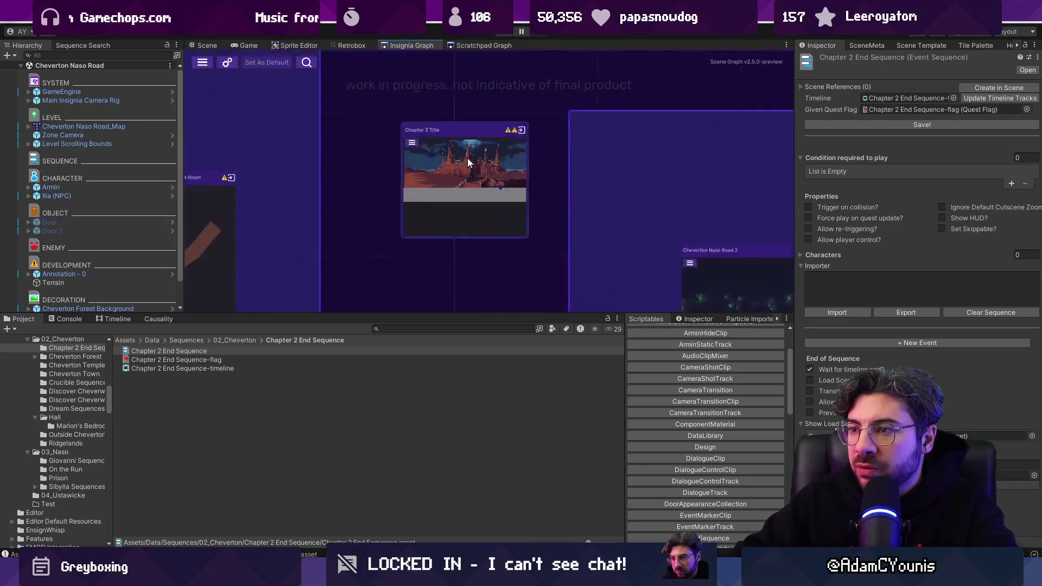
Choose Chapter 3 Title as the scene to load and add it to the build.
click(1032, 436)
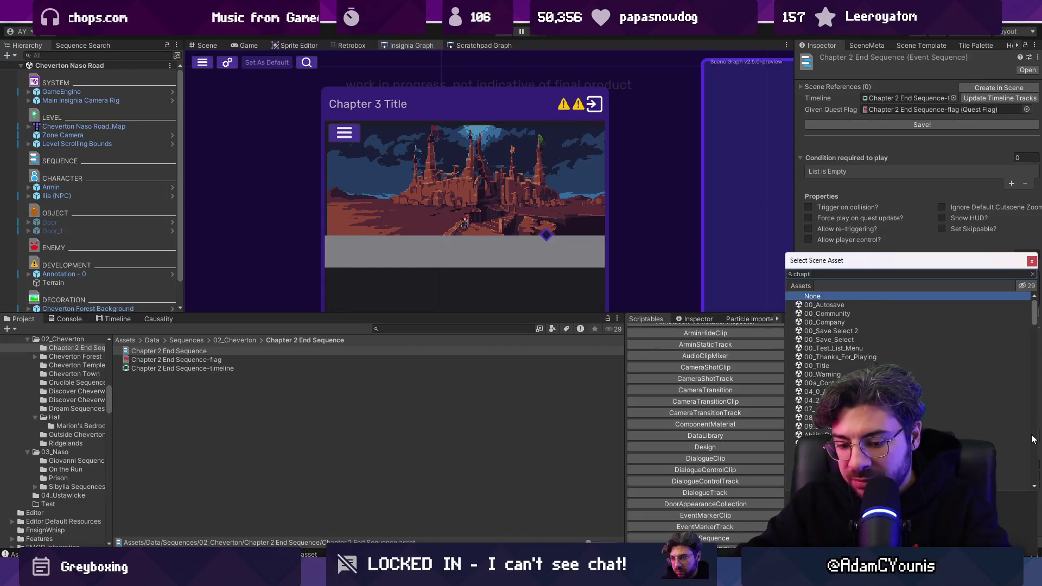
text(chapter 3 title)
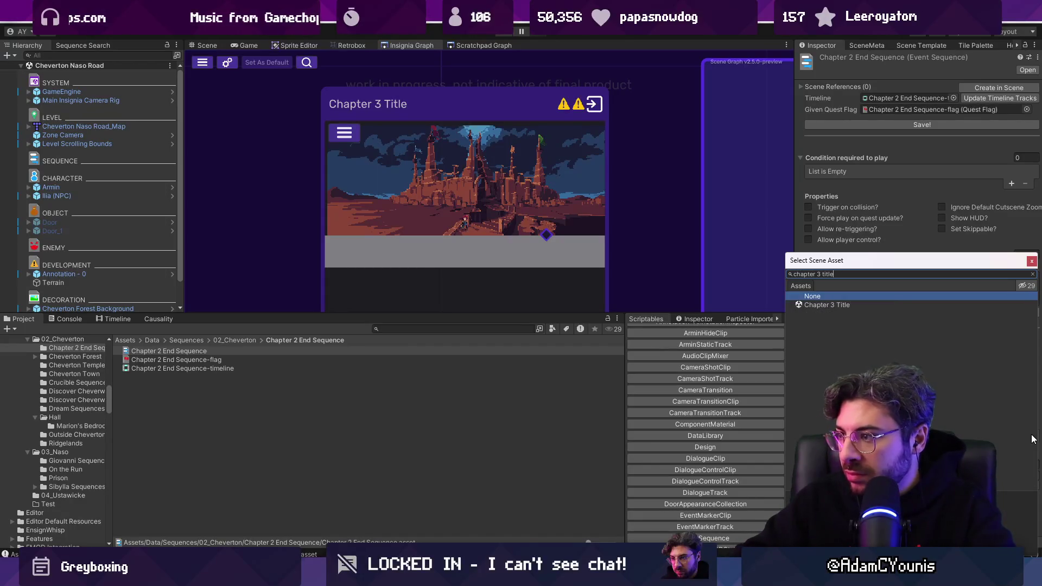
key(Return)
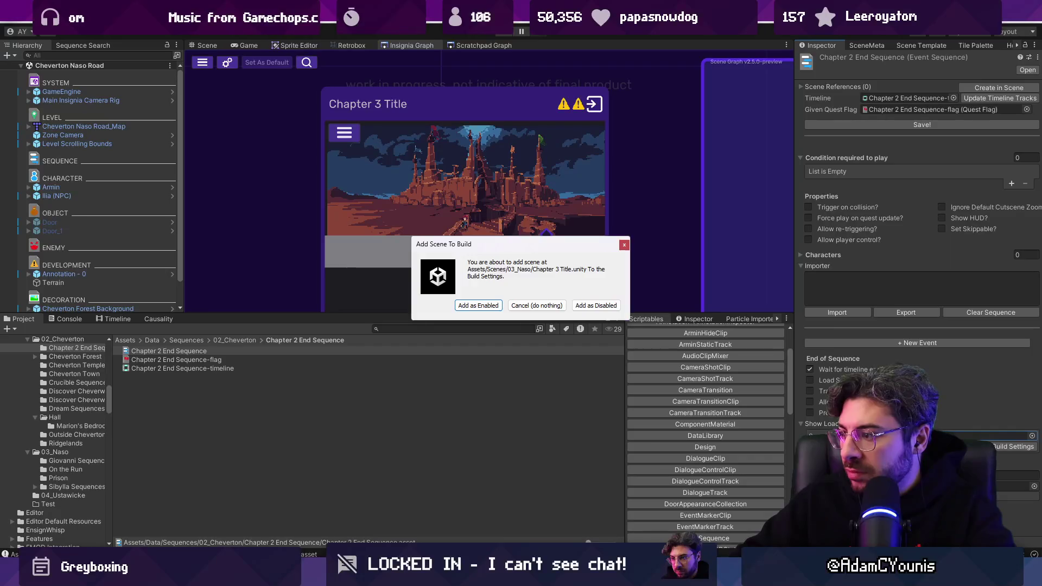
key(Return)
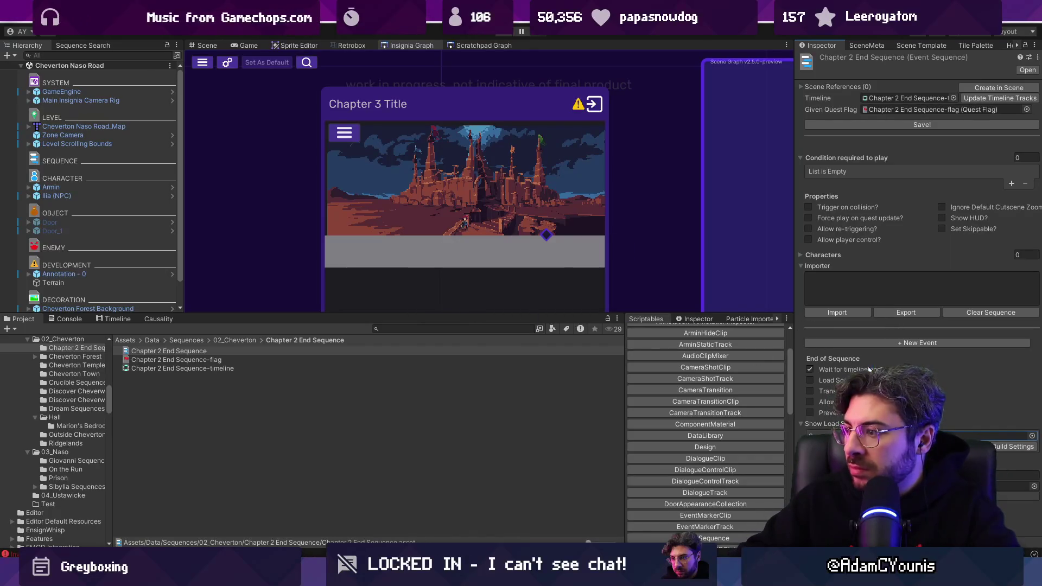
click(803, 422)
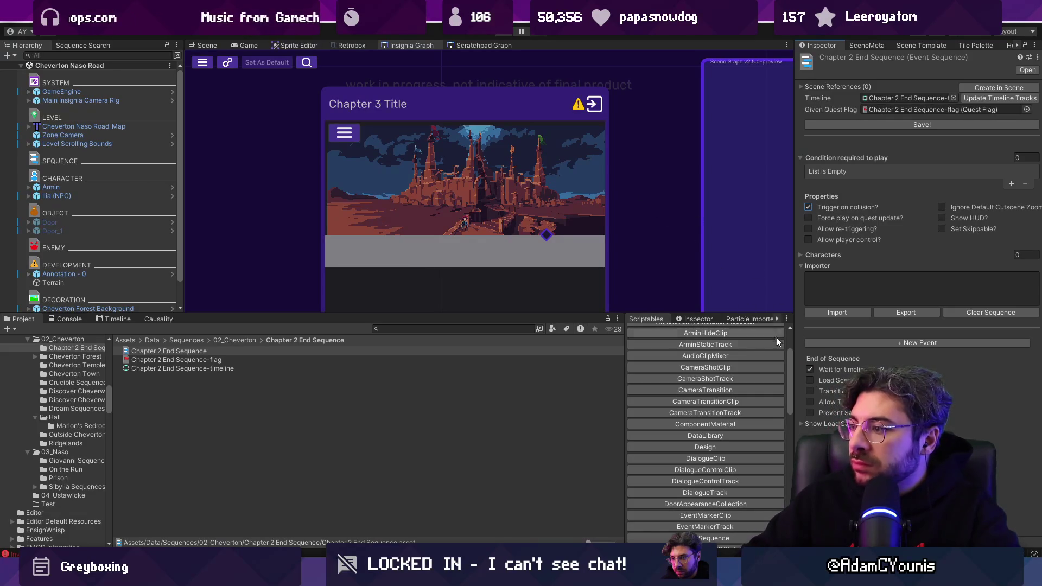
Tick Load Scene, Transition and the remaining Prevent options, keeping Wait for timeline end on.
click(810, 380)
click(810, 370)
click(810, 369)
click(809, 392)
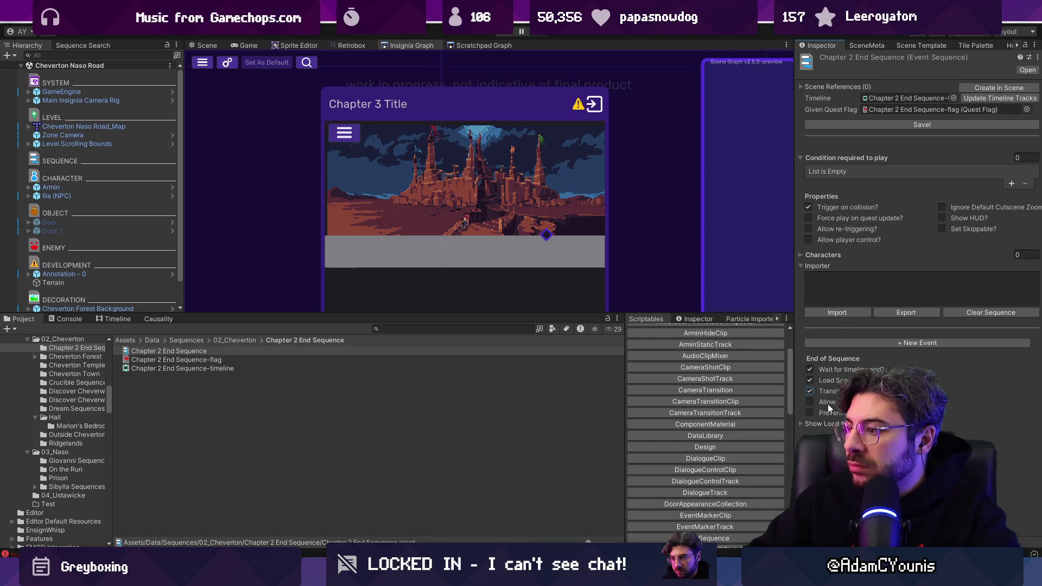
click(811, 402)
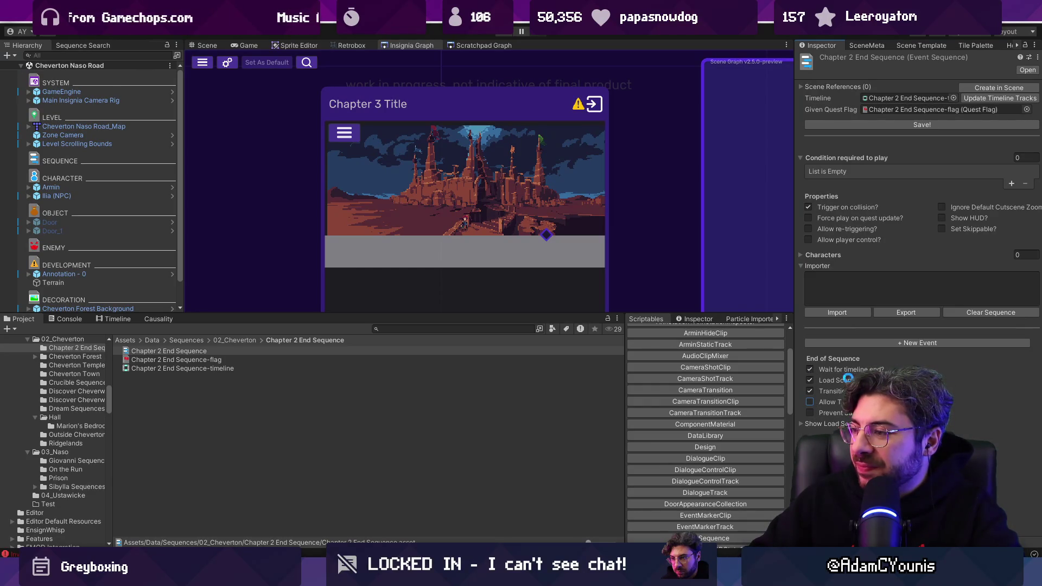
click(811, 414)
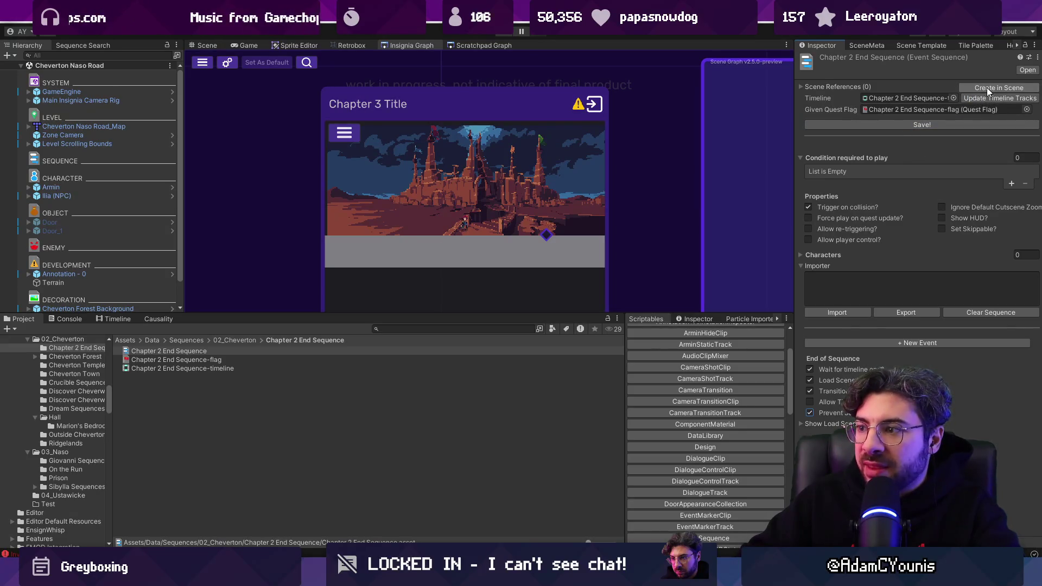
Frame the forest platform in Scene view and create the Chapter 2 End Sequence object there.
click(212, 44)
scroll(480, 190, up, 2)
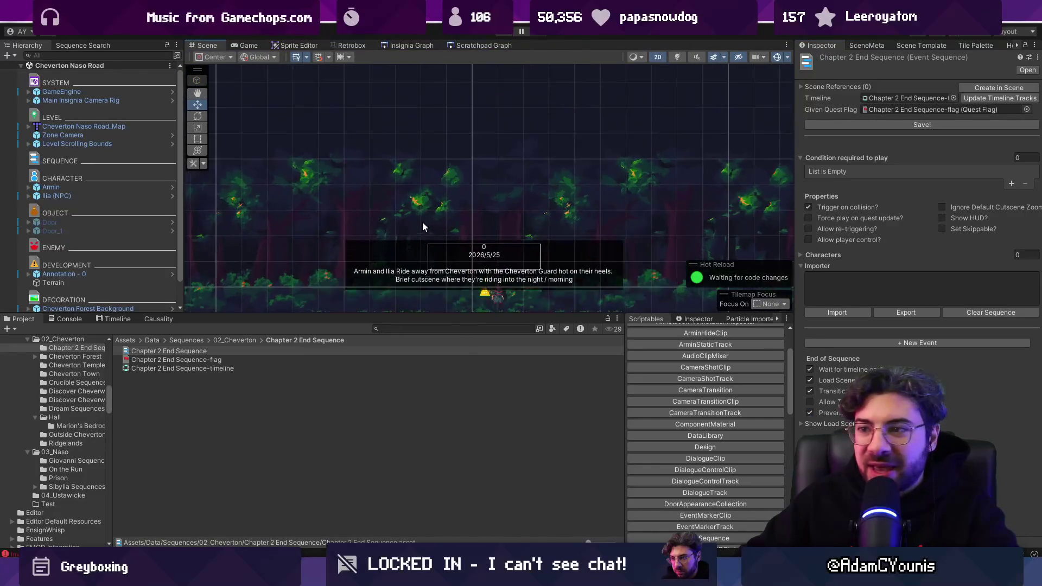
drag(480, 315, 478, 401)
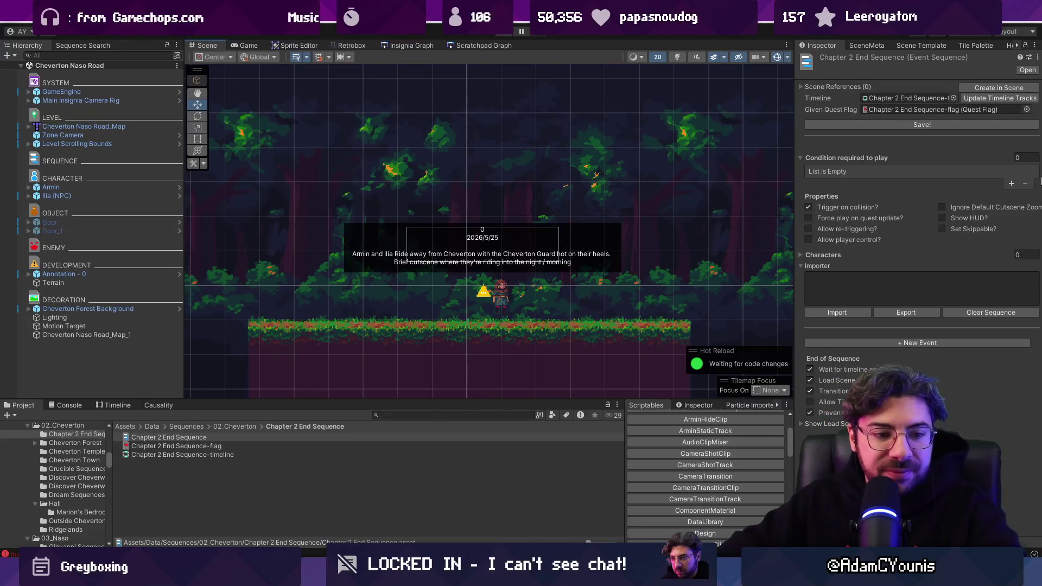
key(f)
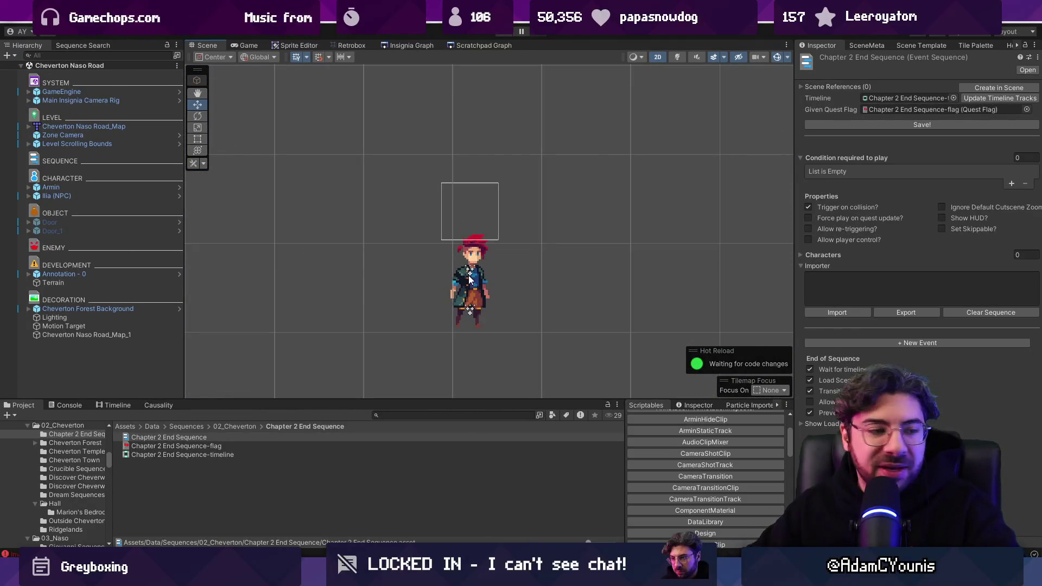
scroll(470, 276, down, 8)
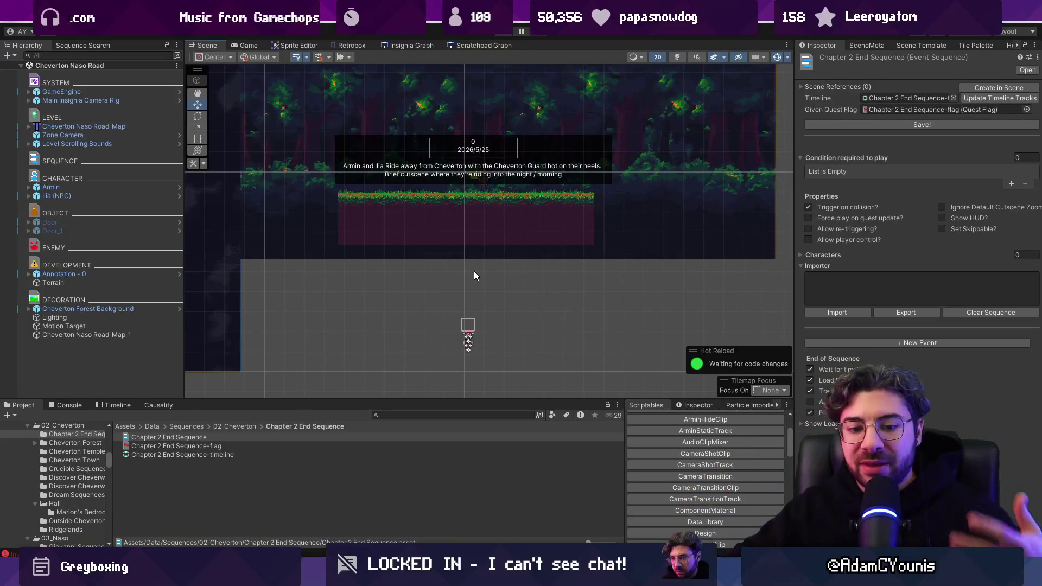
drag(474, 276, 469, 347)
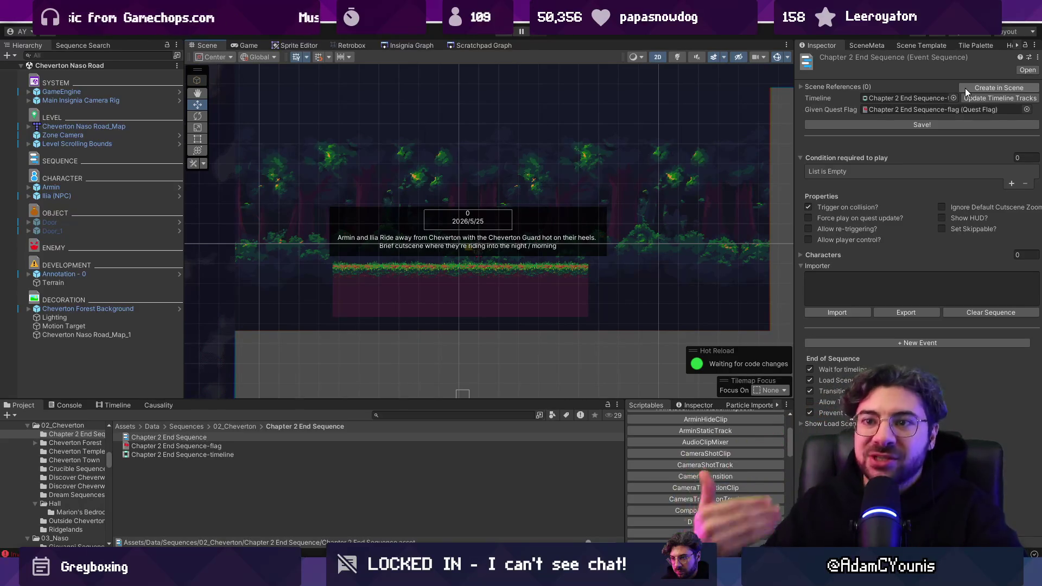
click(981, 87)
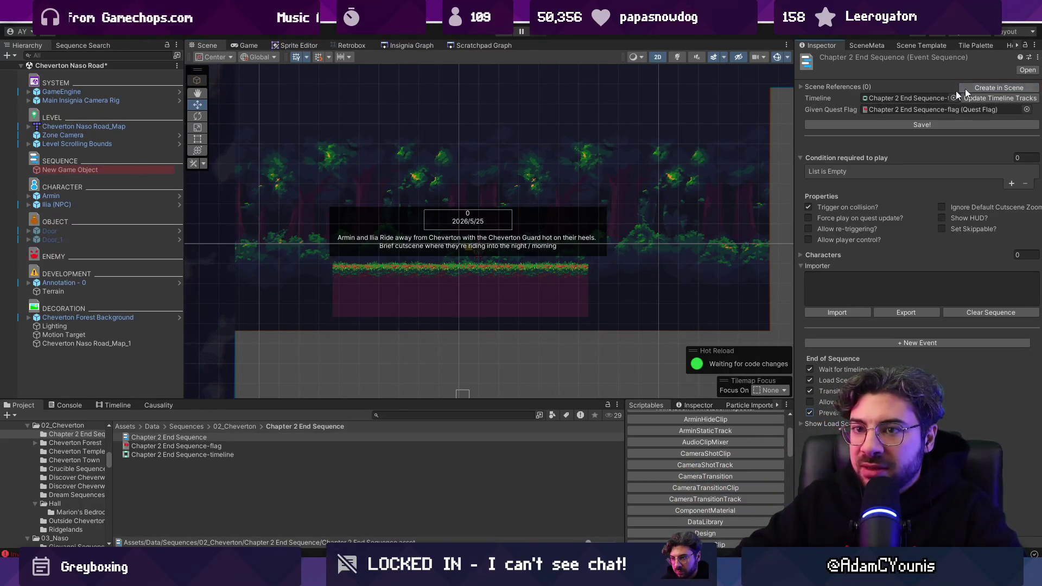
Drag the sequence object's trigger box below the forest platform, then bring up its timeline.
click(148, 171)
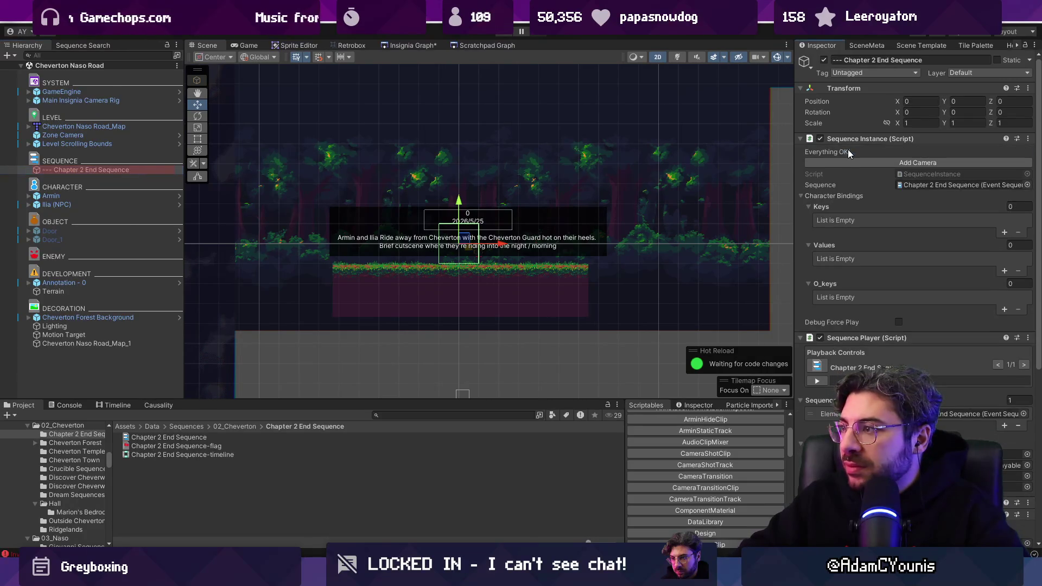
click(852, 163)
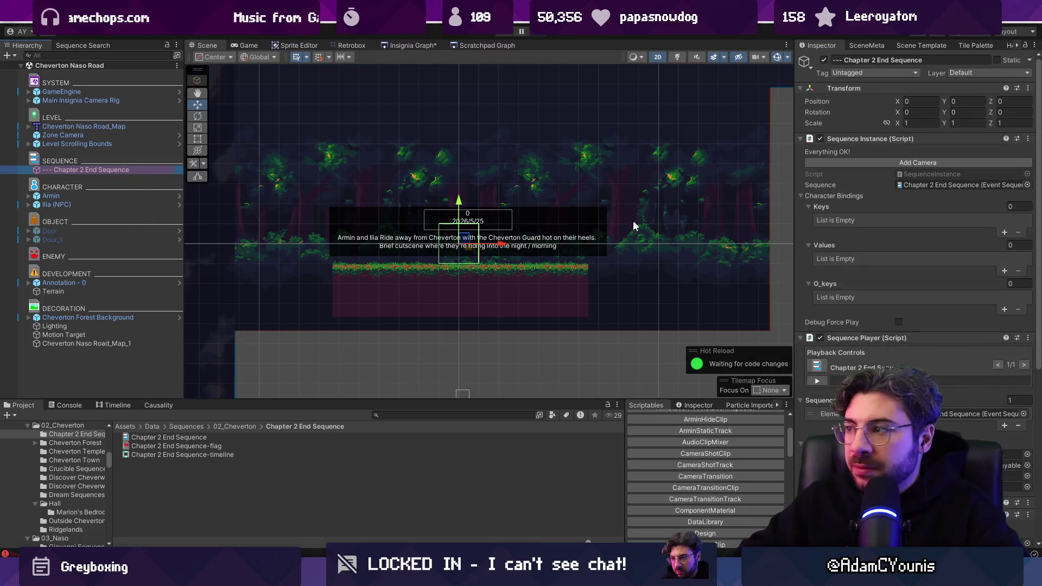
scroll(634, 192, down, 2)
scroll(876, 310, down, 4)
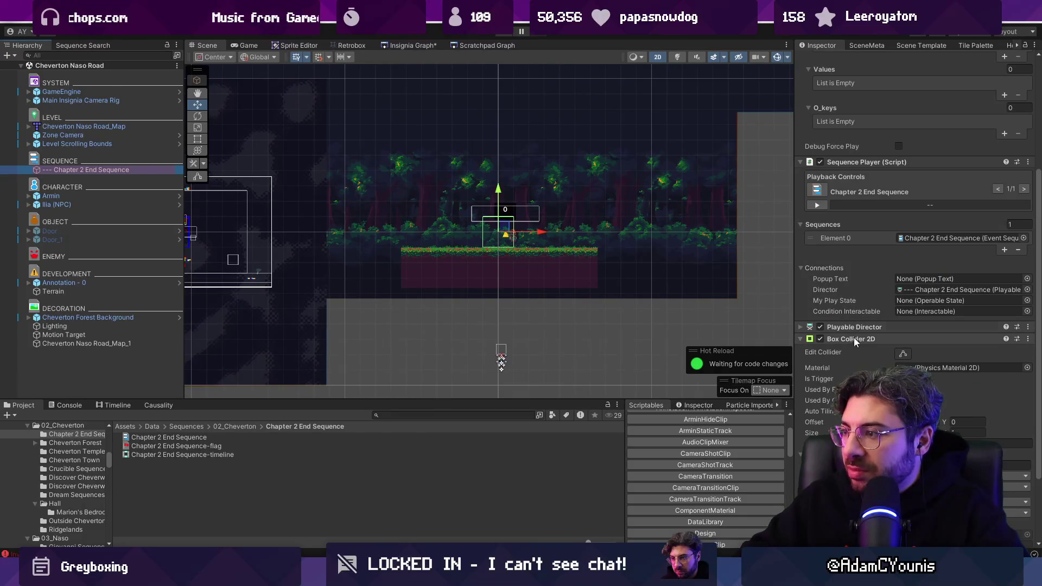
scroll(898, 299, down, 3)
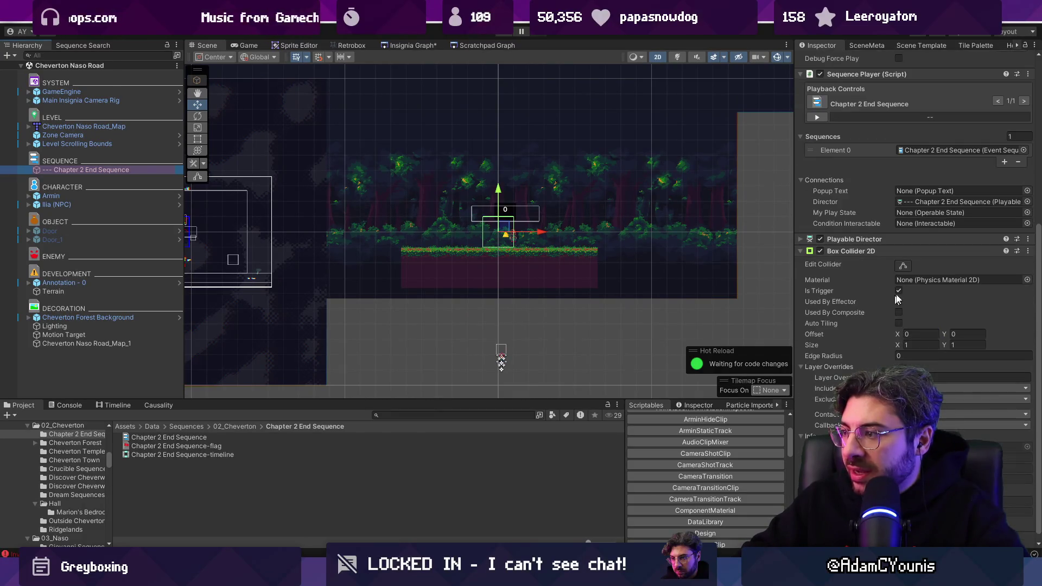
click(904, 267)
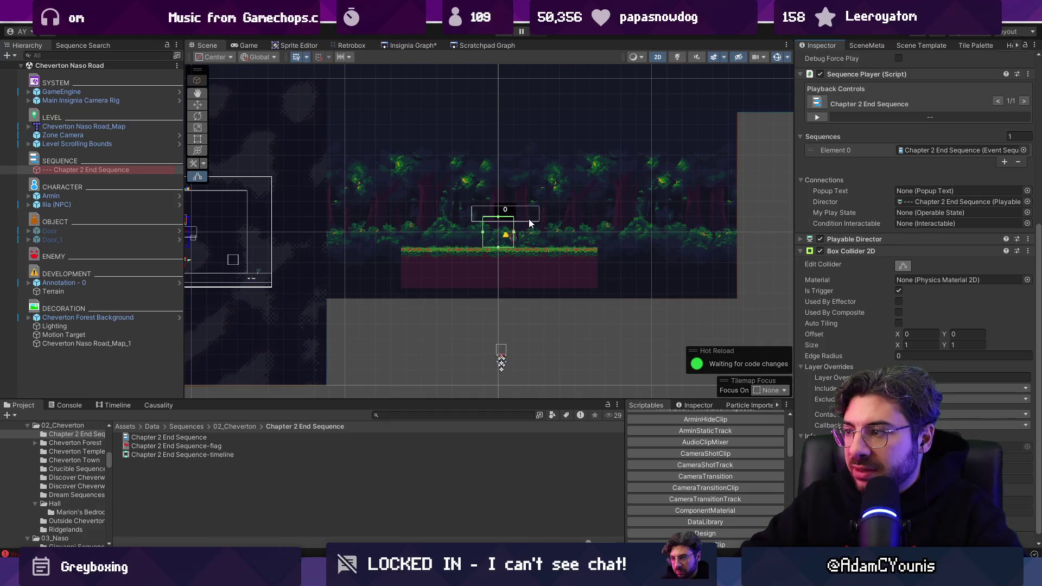
key(w)
drag(499, 196, 505, 321)
drag(542, 362, 545, 363)
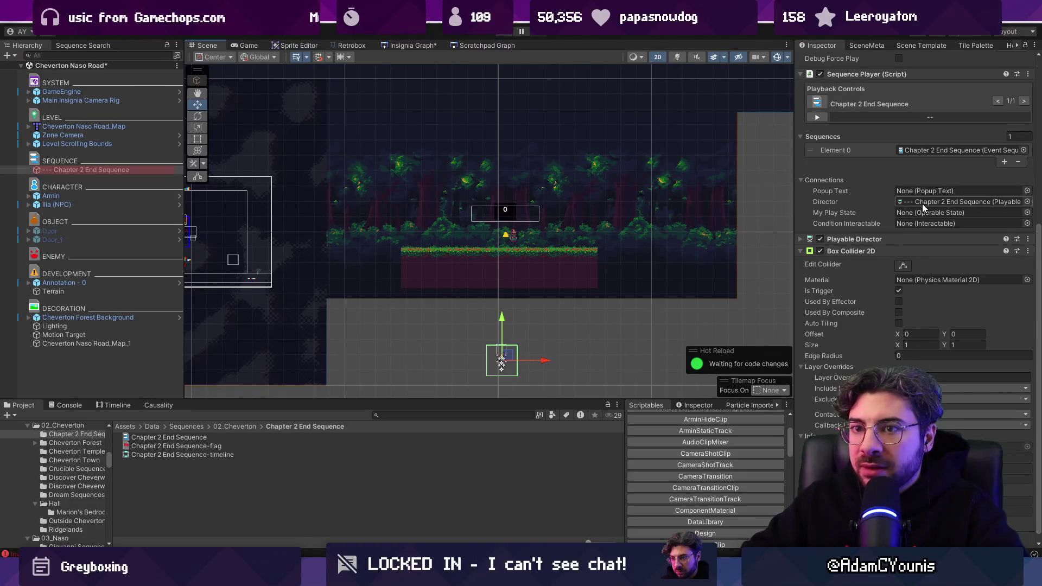
click(115, 405)
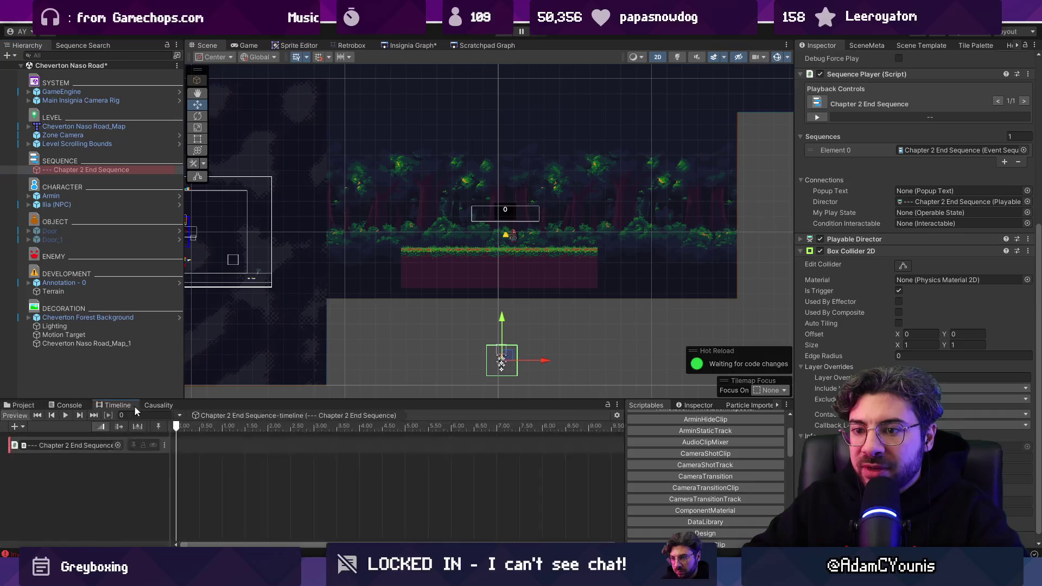
Add a camera transition track and a Cutscene Camera child to the sequence object.
drag(238, 400, 238, 324)
right_click(112, 394)
click(111, 172)
click(864, 164)
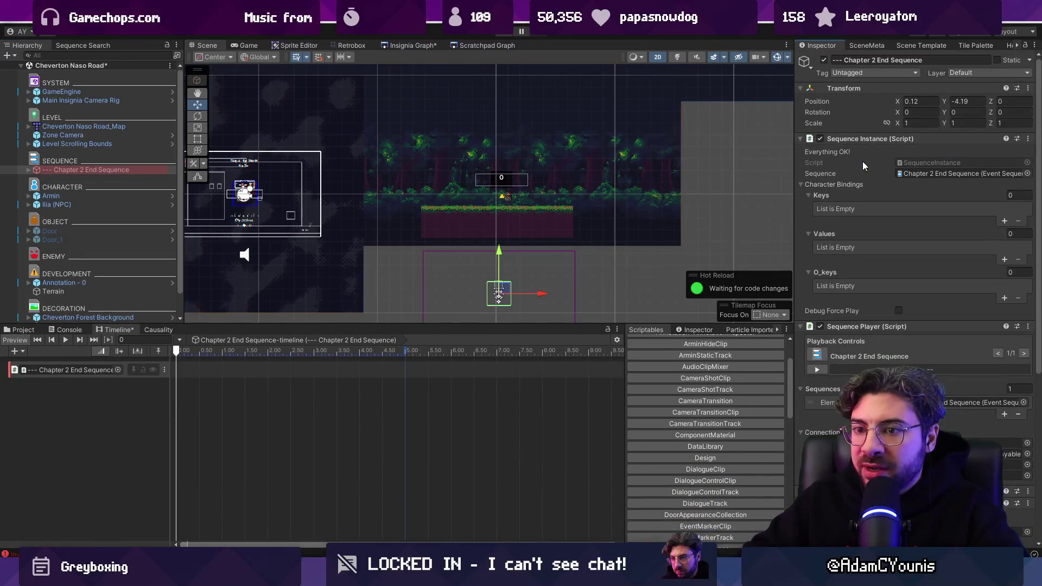
click(113, 170)
click(82, 388)
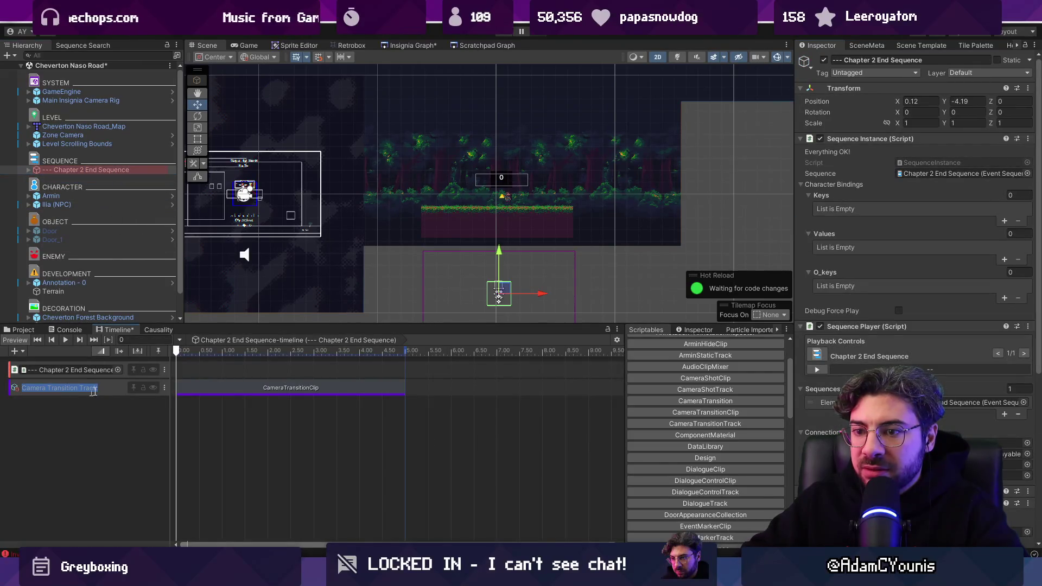
click(277, 389)
click(97, 170)
right_click(97, 173)
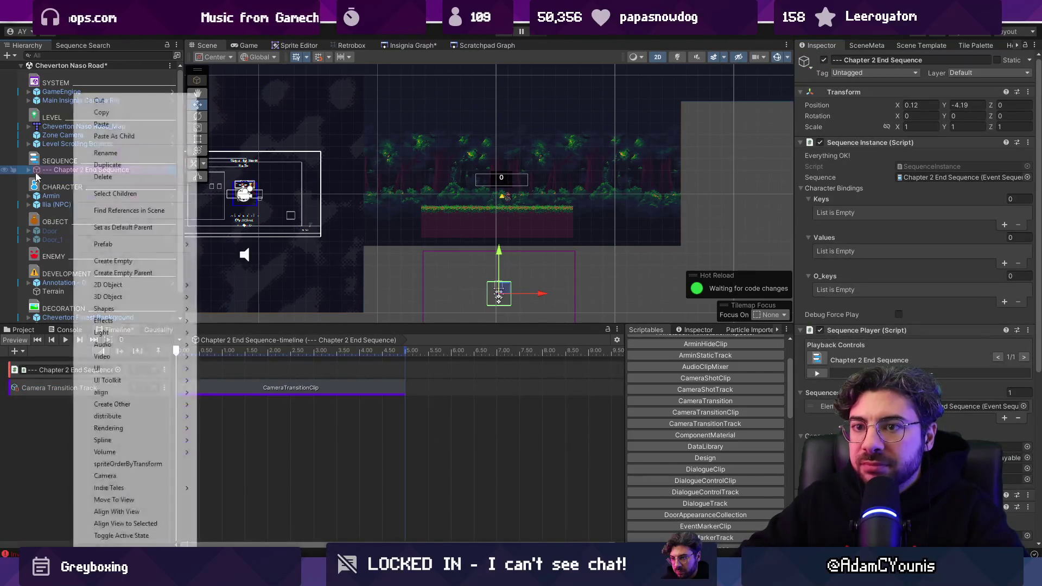
click(28, 170)
click(52, 179)
click(60, 170)
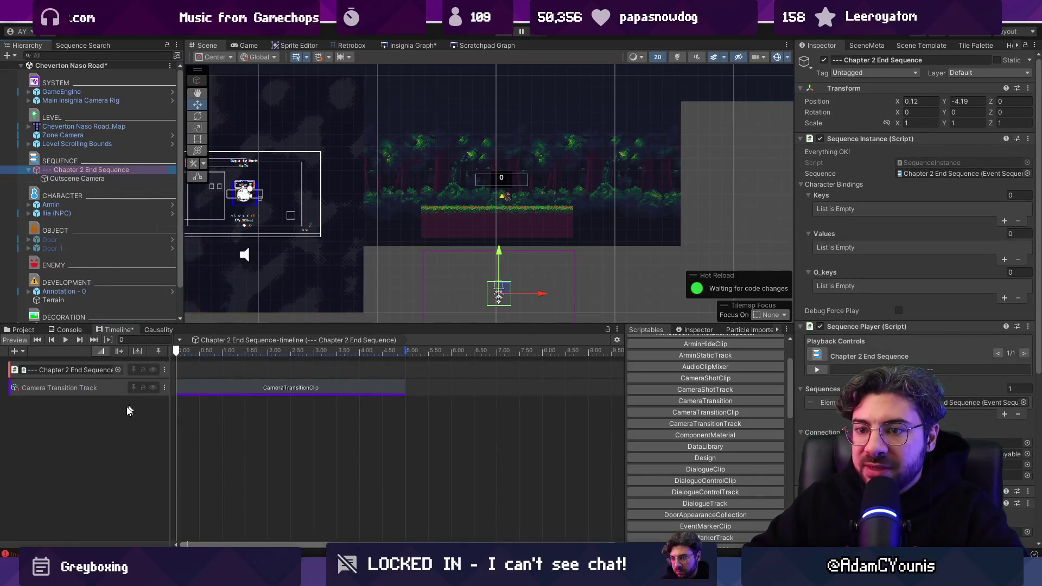
Add a camera shot track bound to Cutscene Camera, with a shot clip at the timeline start.
right_click(126, 417)
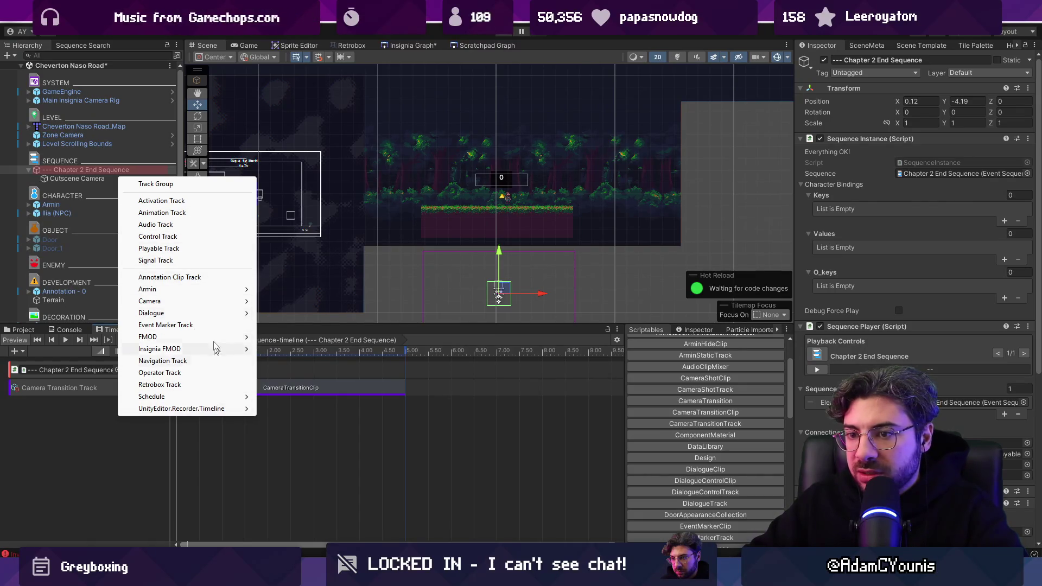
mouse_move(209, 301)
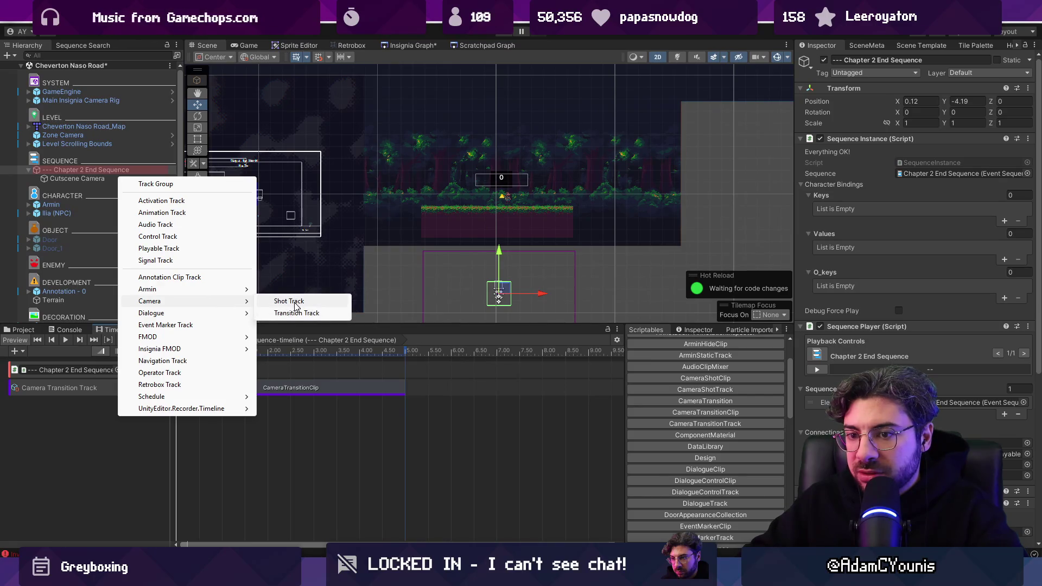
click(296, 301)
mouse_move(71, 178)
mouse_down()
mouse_move(78, 380)
mouse_move(59, 406)
mouse_up()
right_click(223, 408)
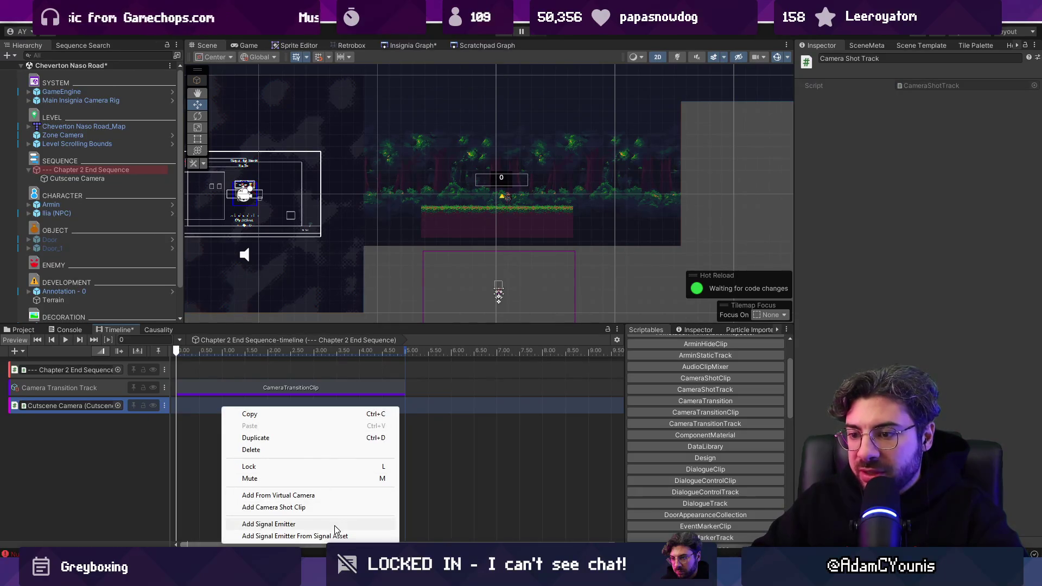
click(337, 507)
drag(323, 408, 280, 409)
click(186, 352)
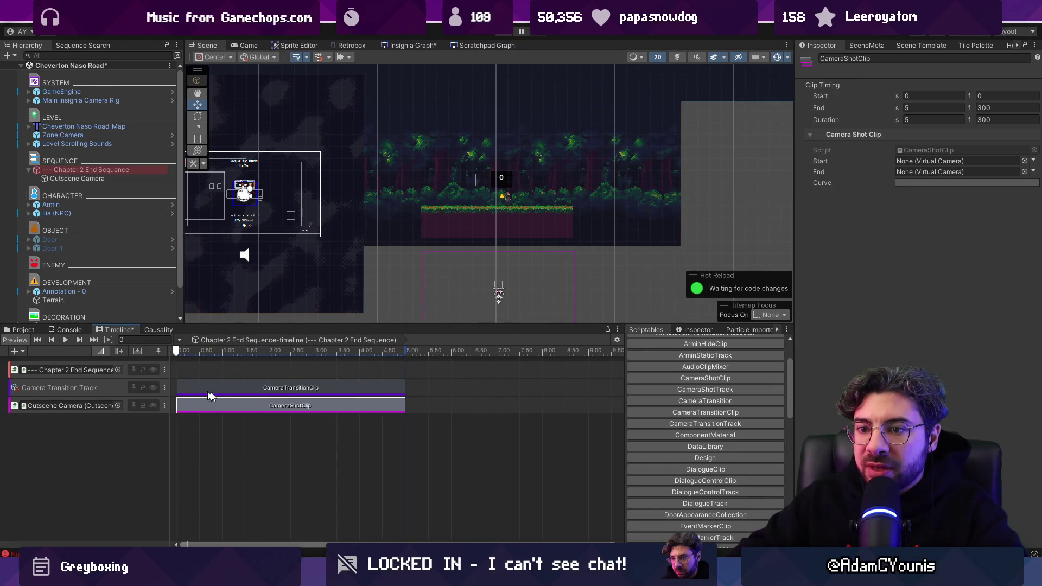
click(59, 171)
Create an empty child named Virtual Camera with a Camera Mark component and reposition it.
right_click(59, 171)
click(87, 261)
text(V)
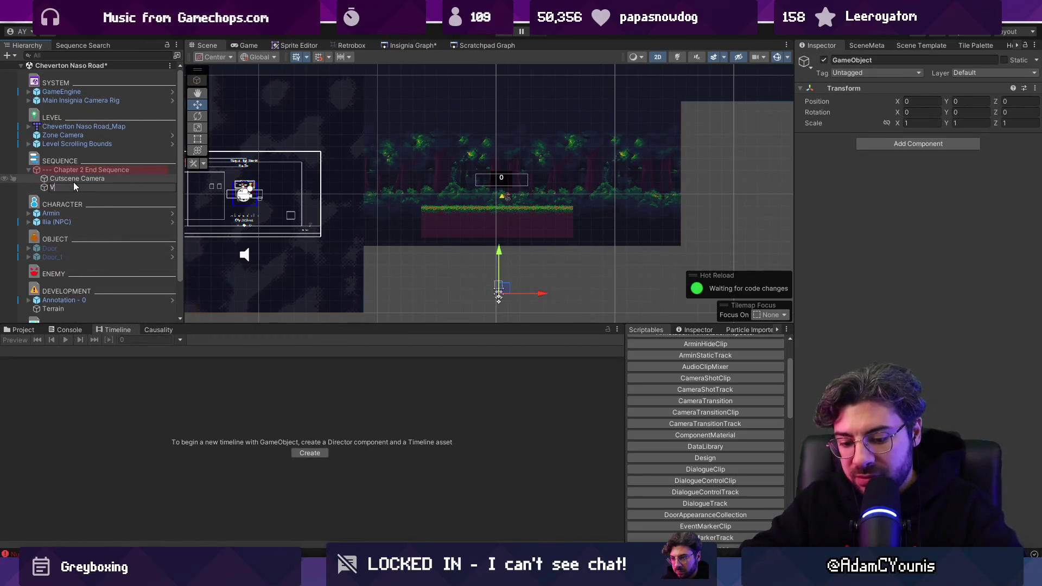
text(irtual Camera)
key(Return)
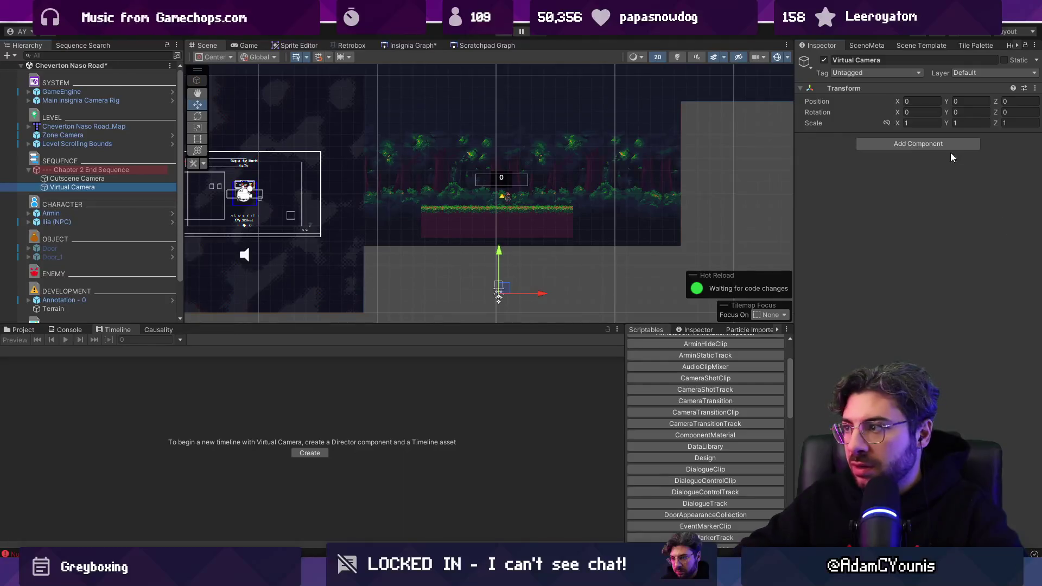
click(943, 144)
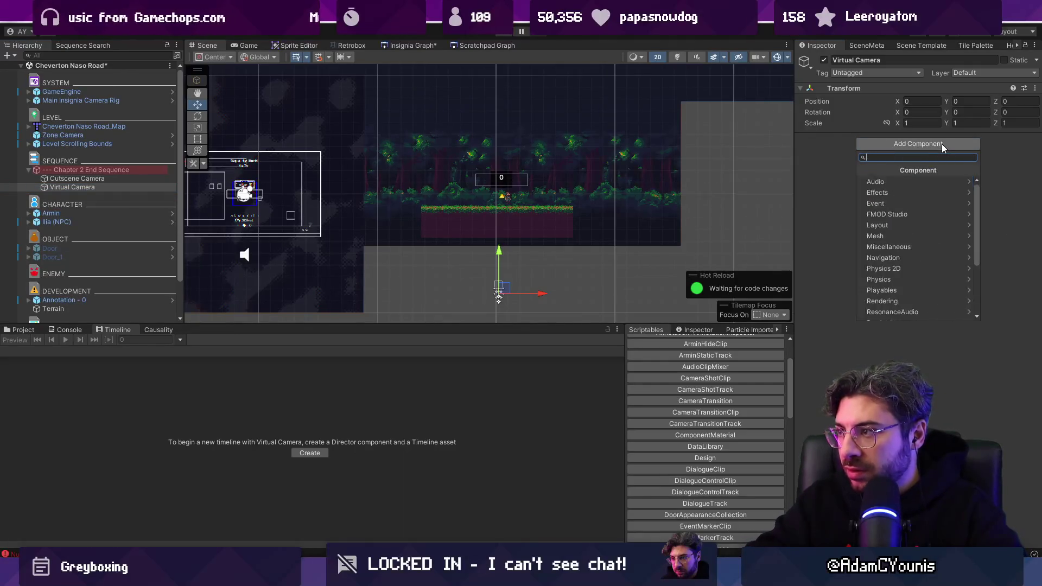
text(ca)
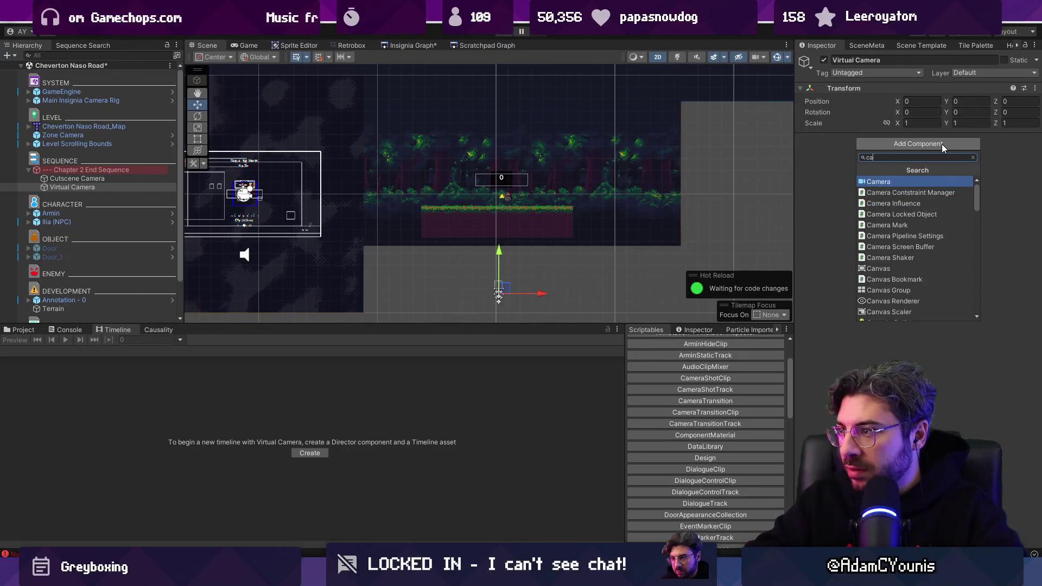
text(mera mark)
key(Return)
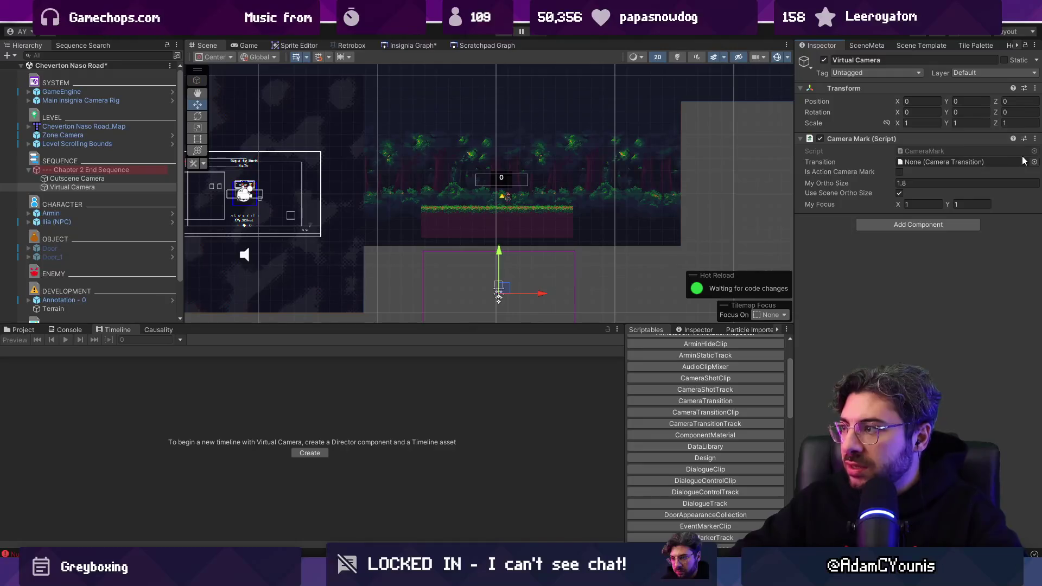
click(89, 187)
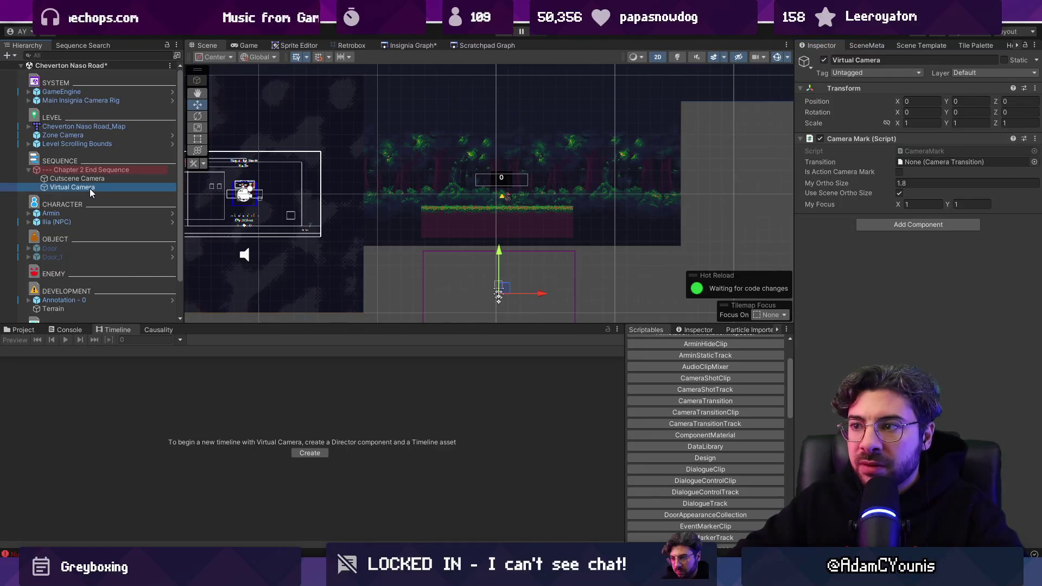
mouse_move(503, 290)
mouse_down()
mouse_move(478, 171)
mouse_move(475, 210)
mouse_up()
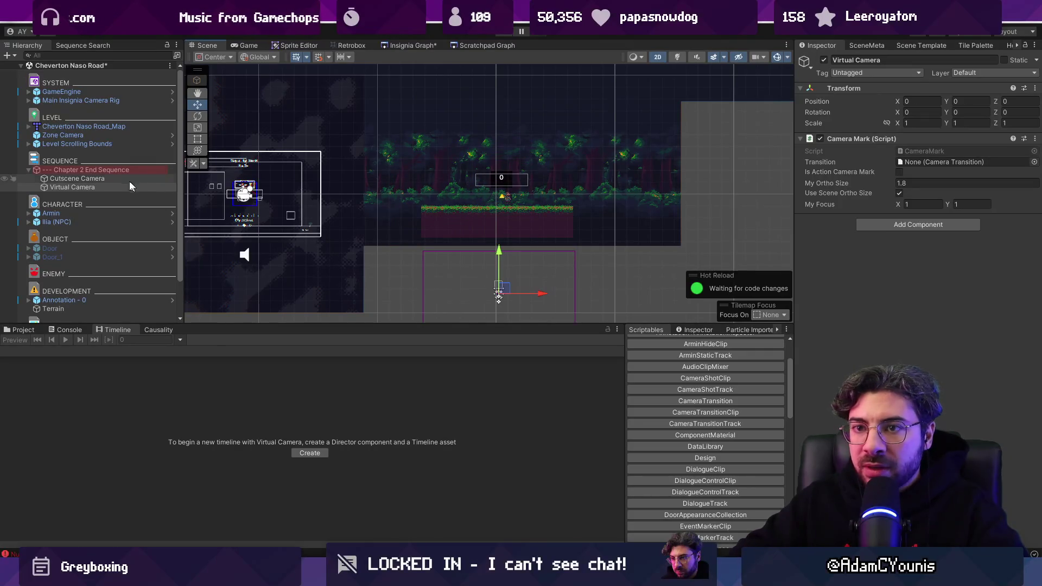
Set the Chapter 2 End Sequence object's Position X and Y to 0.
click(133, 170)
drag(510, 155, 509, 156)
click(913, 102)
text(0)
key(Tab)
text(0)
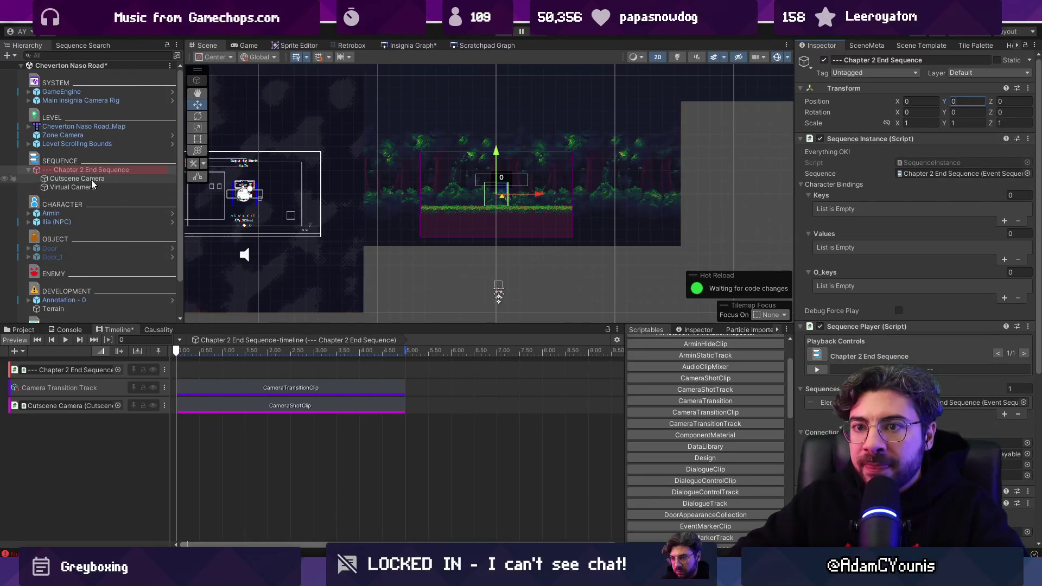
click(91, 181)
click(81, 170)
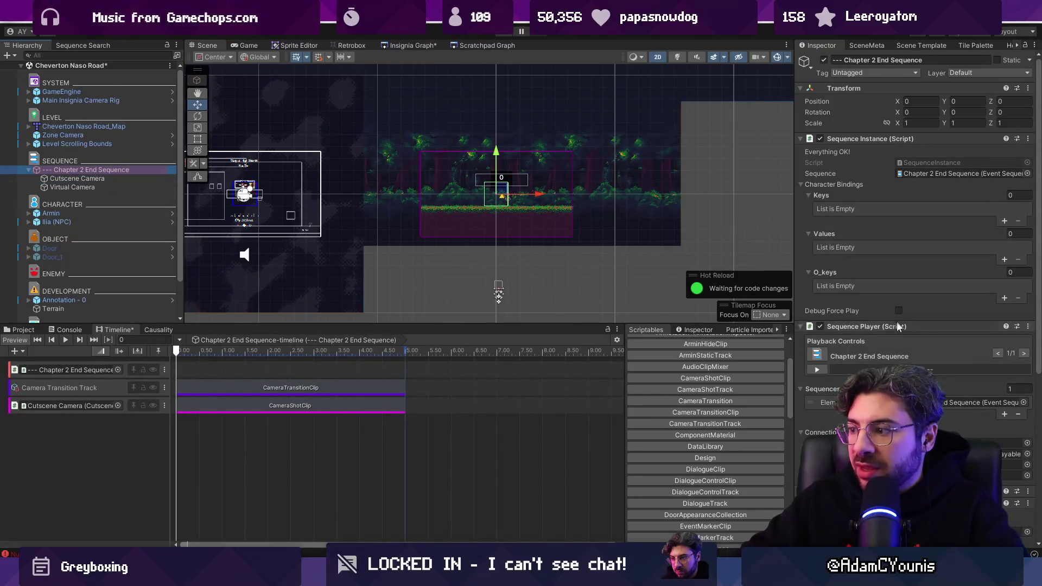
scroll(896, 323, down, 5)
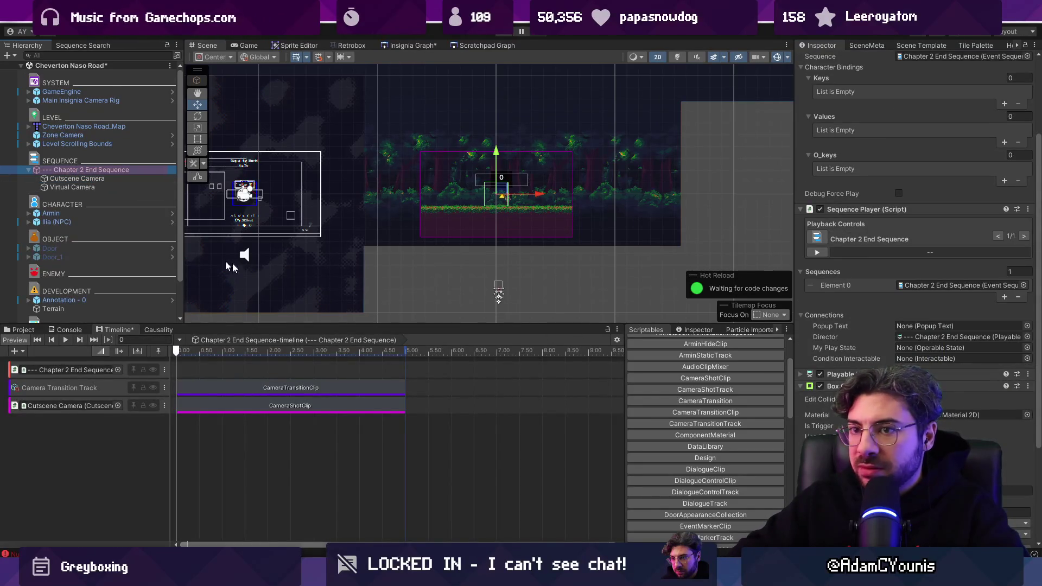
drag(498, 195, 498, 293)
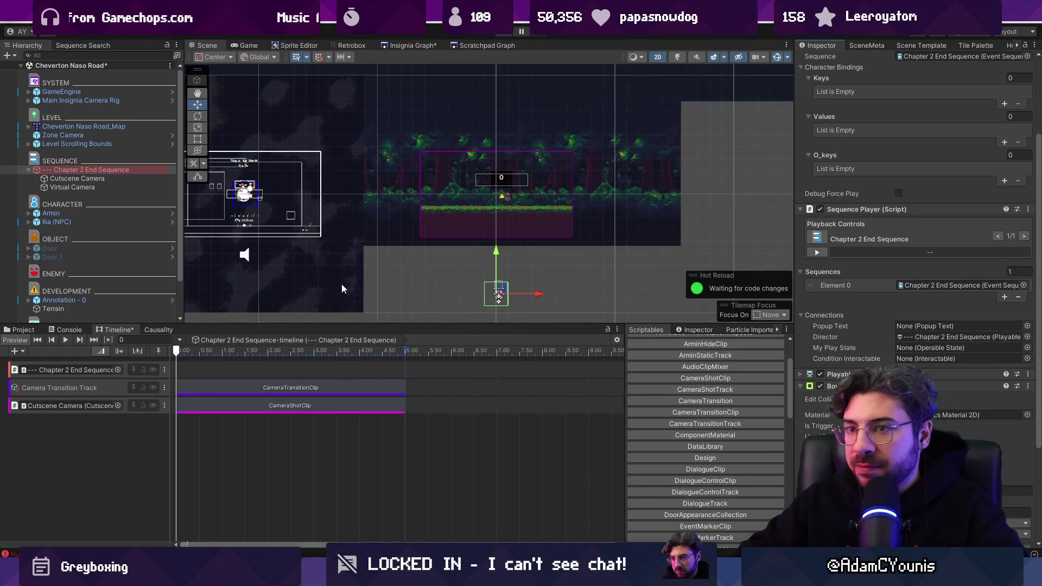
click(60, 179)
click(73, 188)
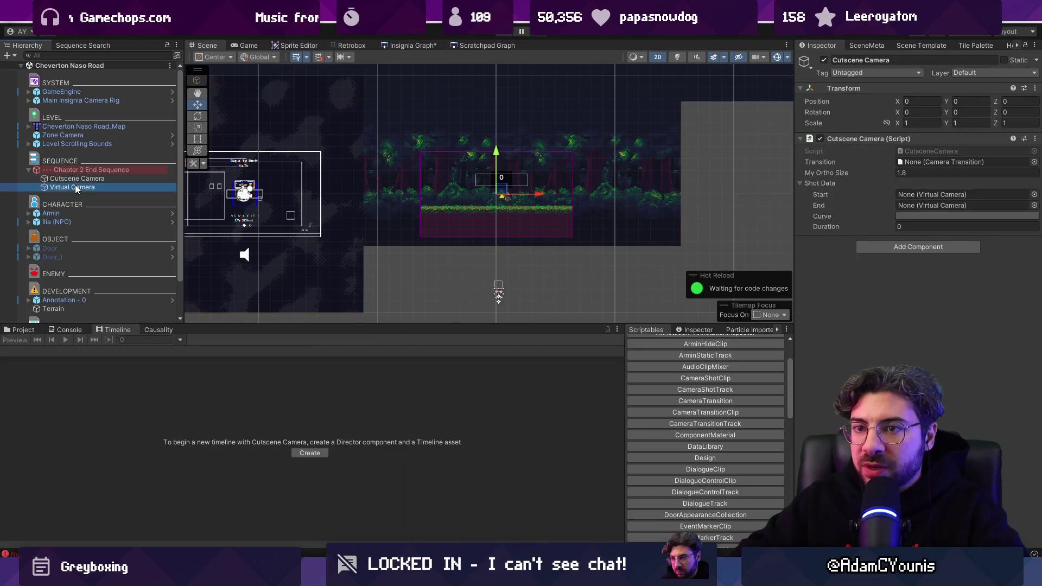
Duplicate the Virtual Camera and drag the copy to the right along the road.
key(f)
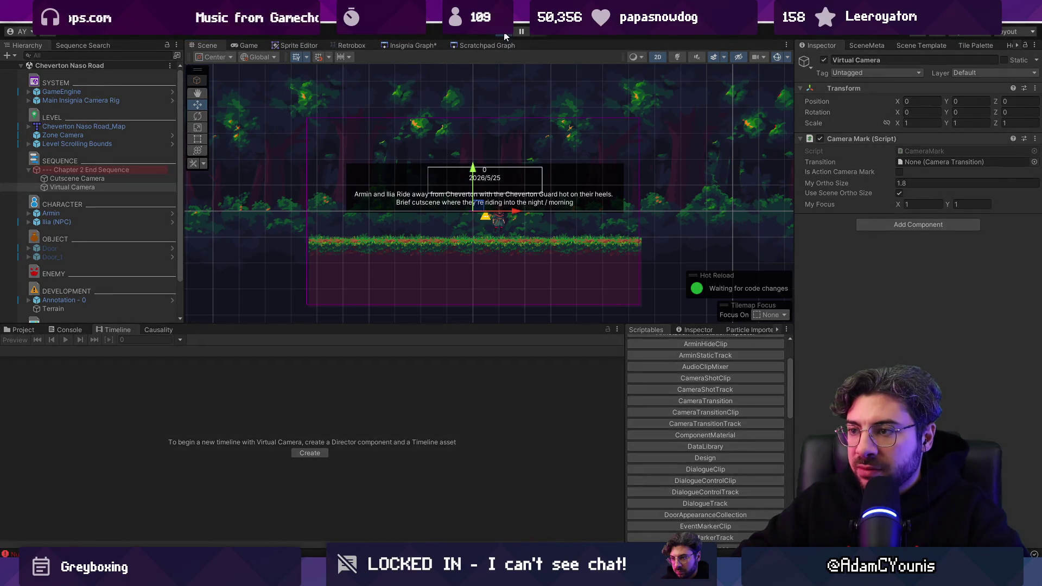
click(505, 35)
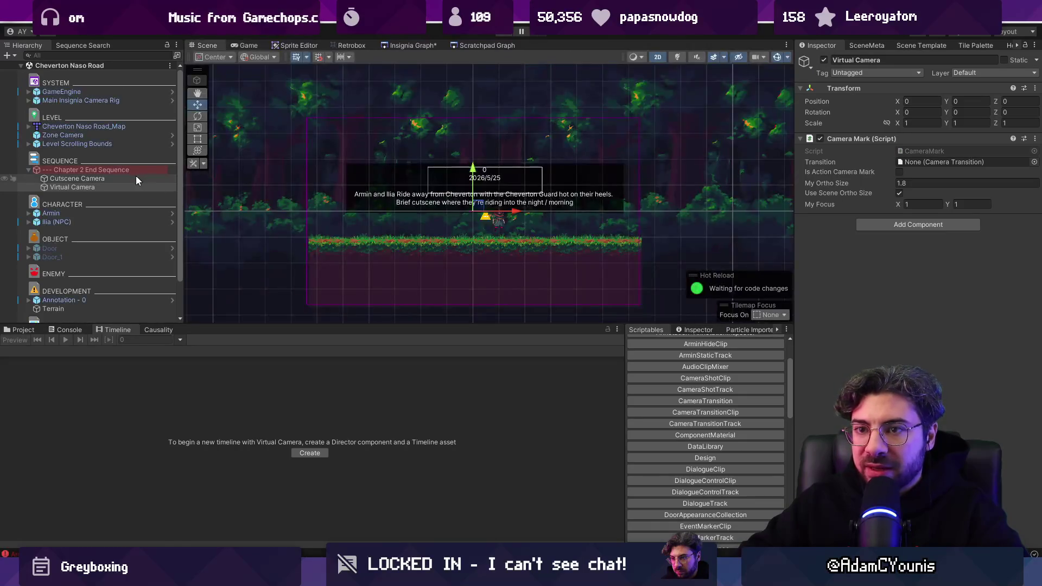
key(ctrl+d)
mouse_move(514, 215)
mouse_down()
mouse_move(681, 214)
mouse_move(642, 214)
mouse_up()
Rename the original camera Camera Mark 1 and the duplicate Camera Mark 2.
click(128, 187)
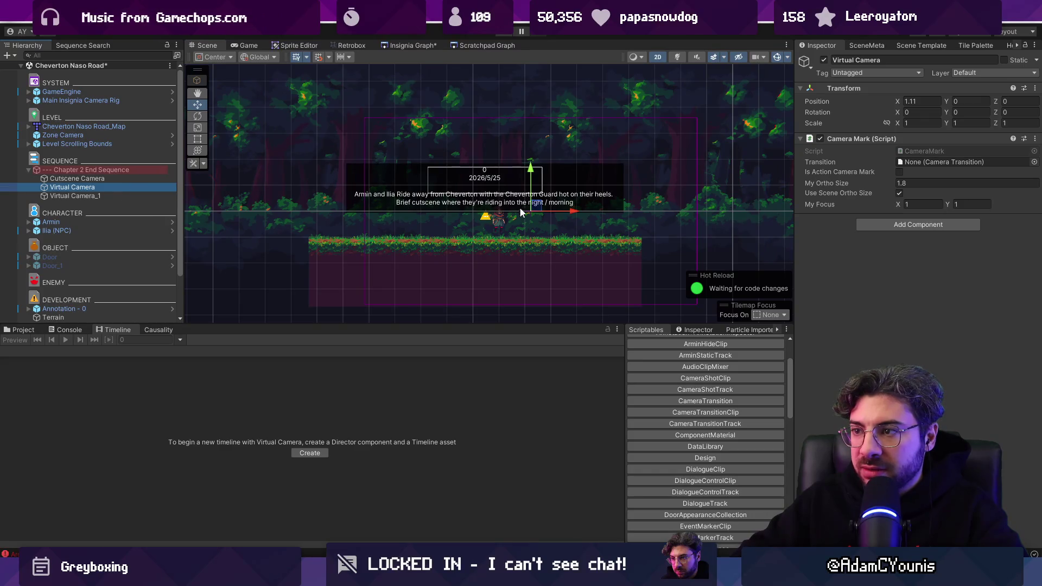
key(F2)
text(MA)
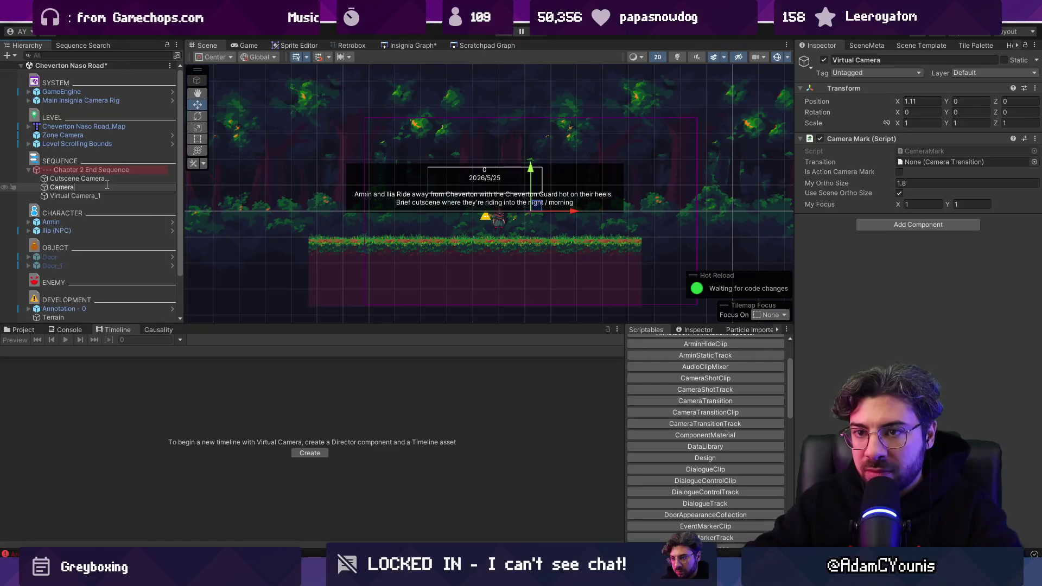
text(1)
key(Return)
click(94, 195)
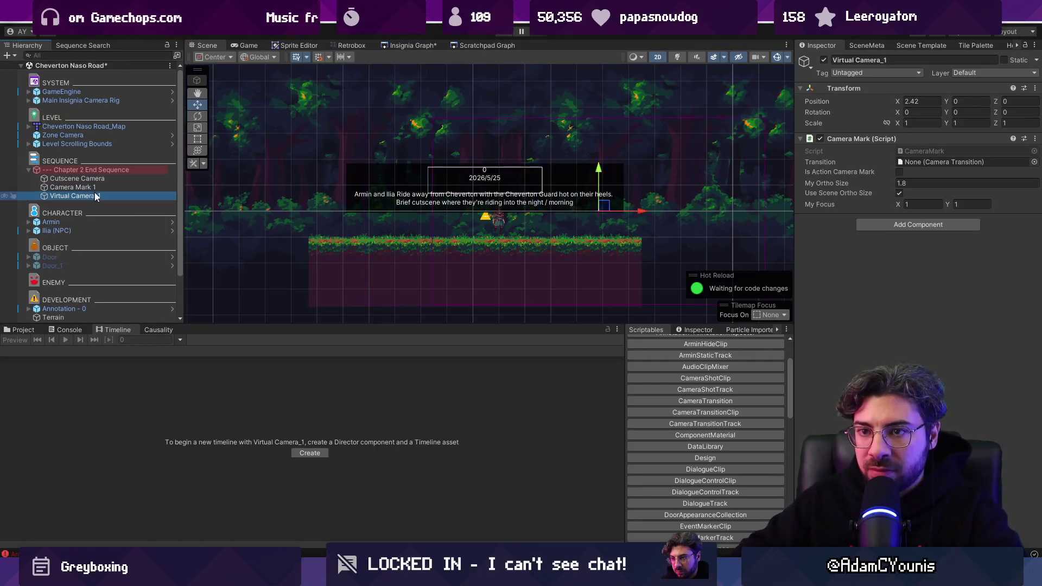
key(F2)
text(A)
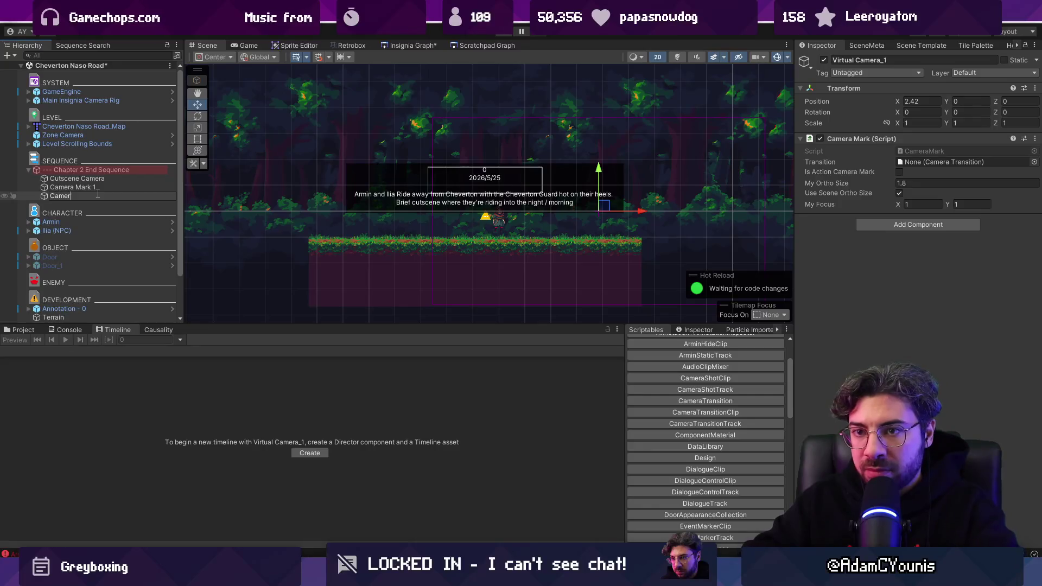
text( Mark 2)
key(Return)
Duplicate Camera Mark 2 and name the copy Camera Mark 3.
key(ctrl+d)
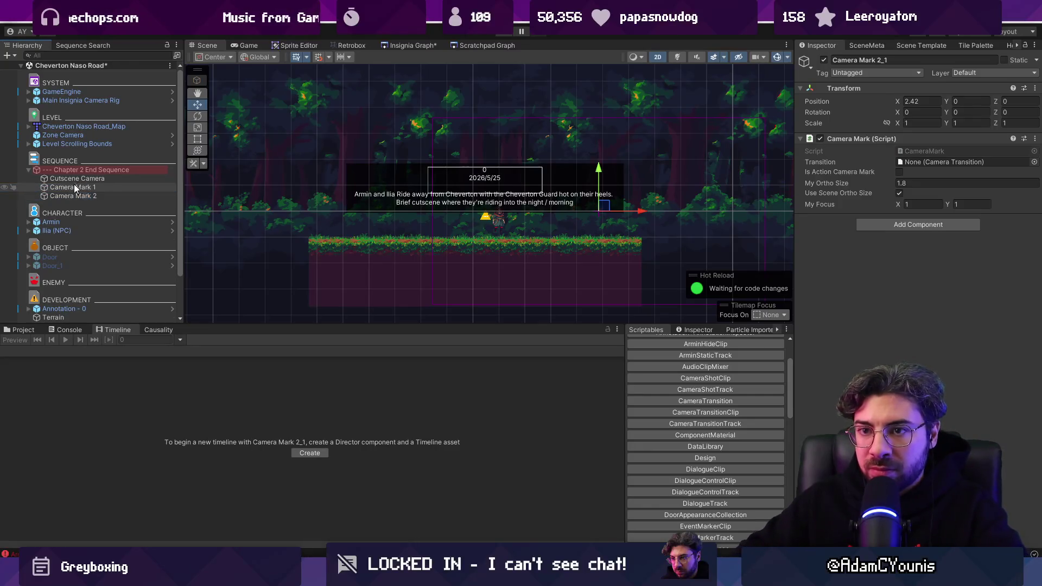
key(F2)
key(BackSpace)
key(BackSpace)
key(BackSpace)
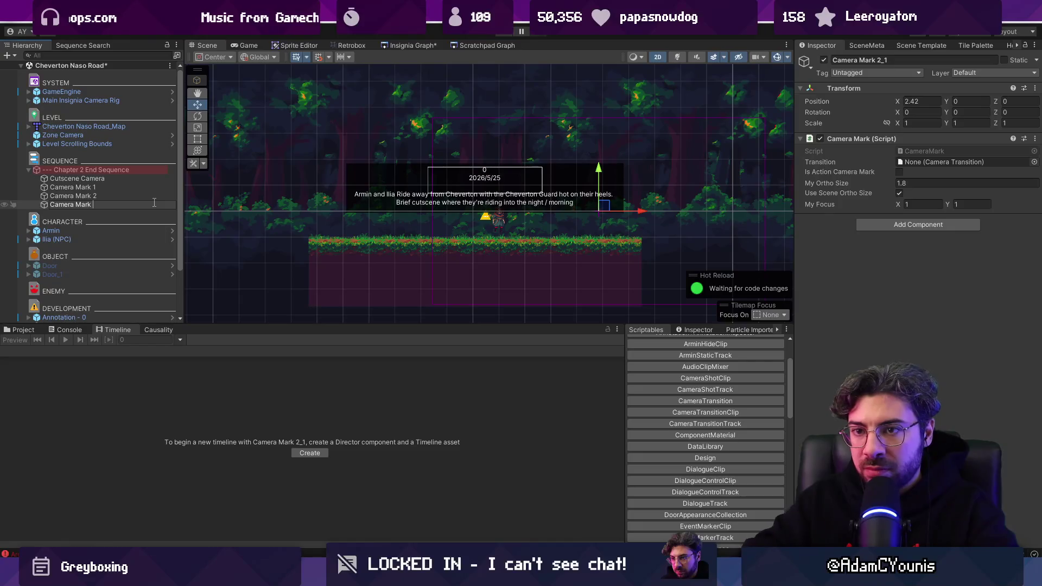
text(3)
key(Return)
Spread the marks out, dragging Camera Mark 1 further right and Camera Mark 3 left.
click(138, 187)
drag(573, 214, 735, 212)
click(111, 197)
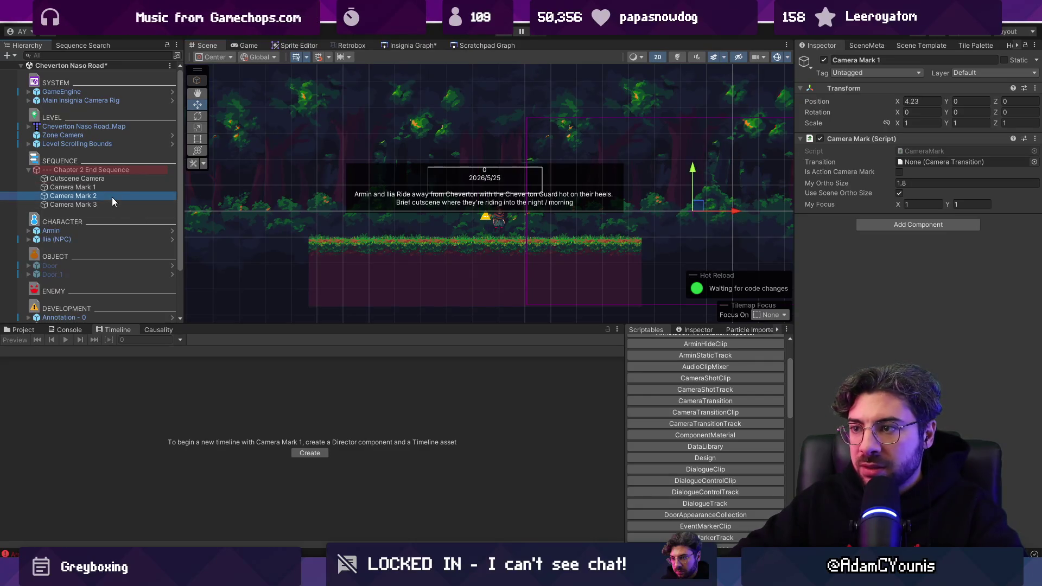
text(0)
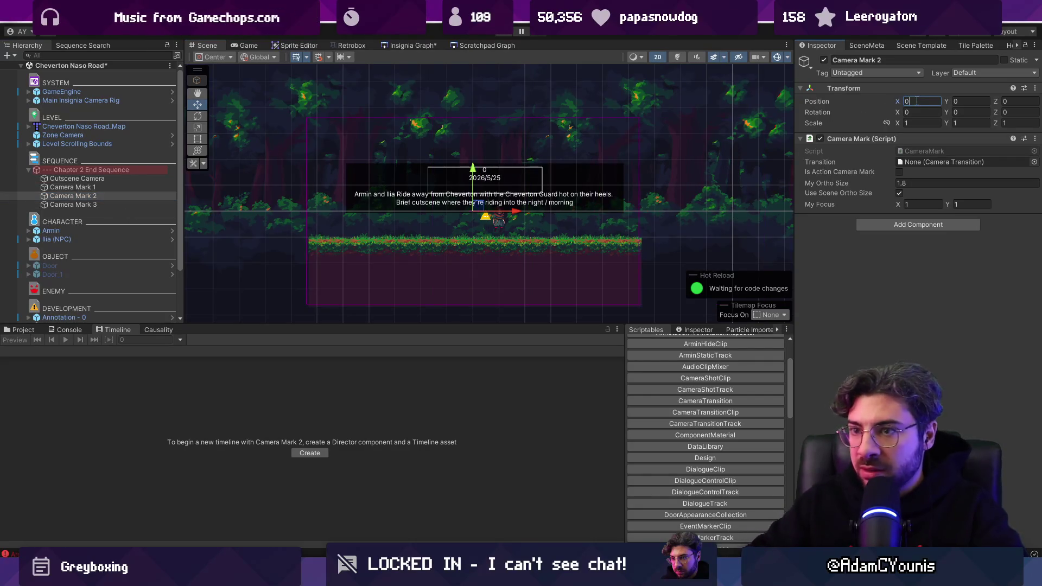
click(125, 205)
drag(646, 212, 218, 217)
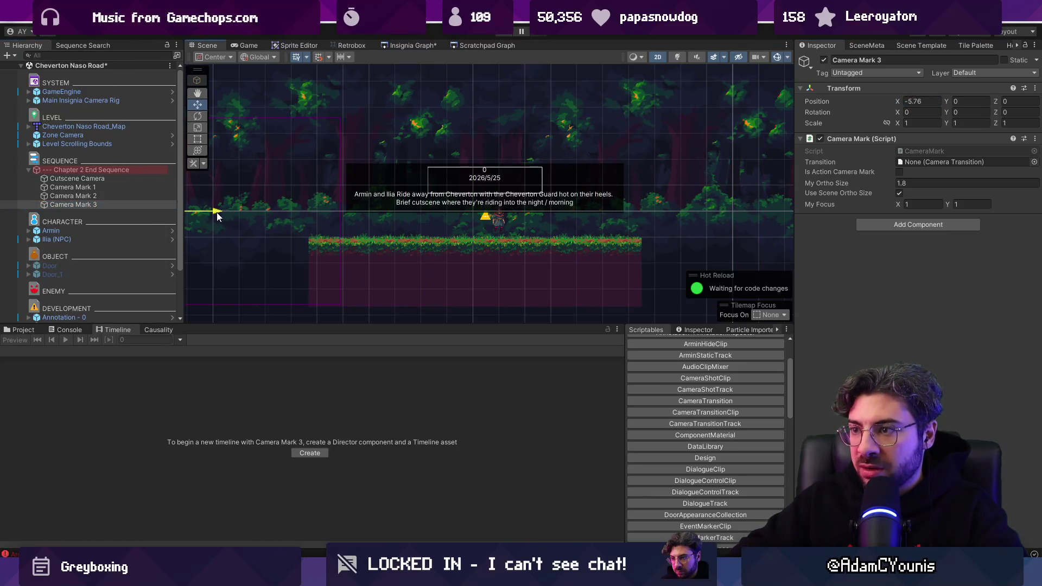
Set Camera Mark 1's Position X to 5 and Camera Mark 3's to -5.
click(102, 187)
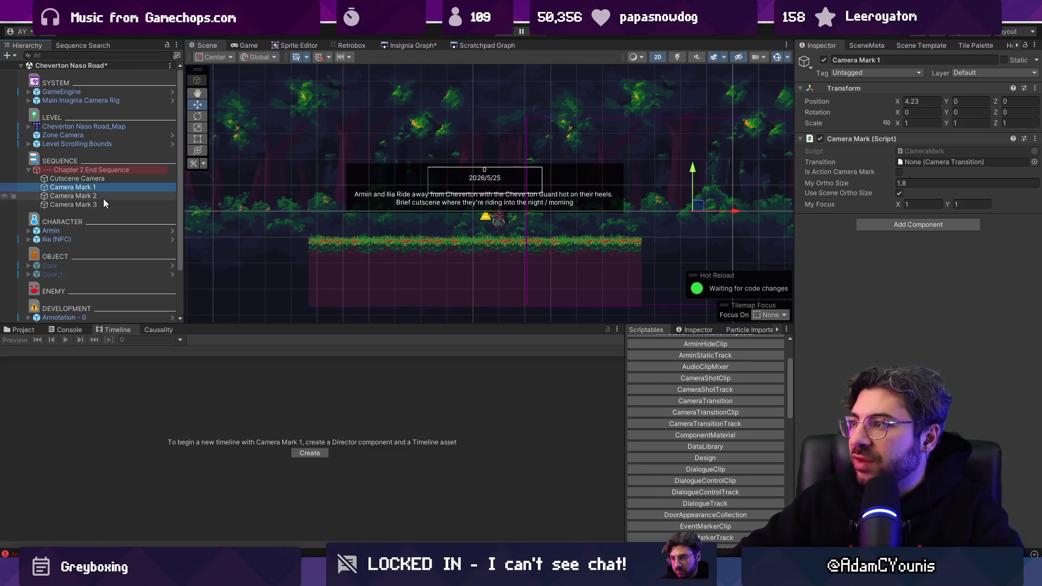
click(920, 102)
click(125, 205)
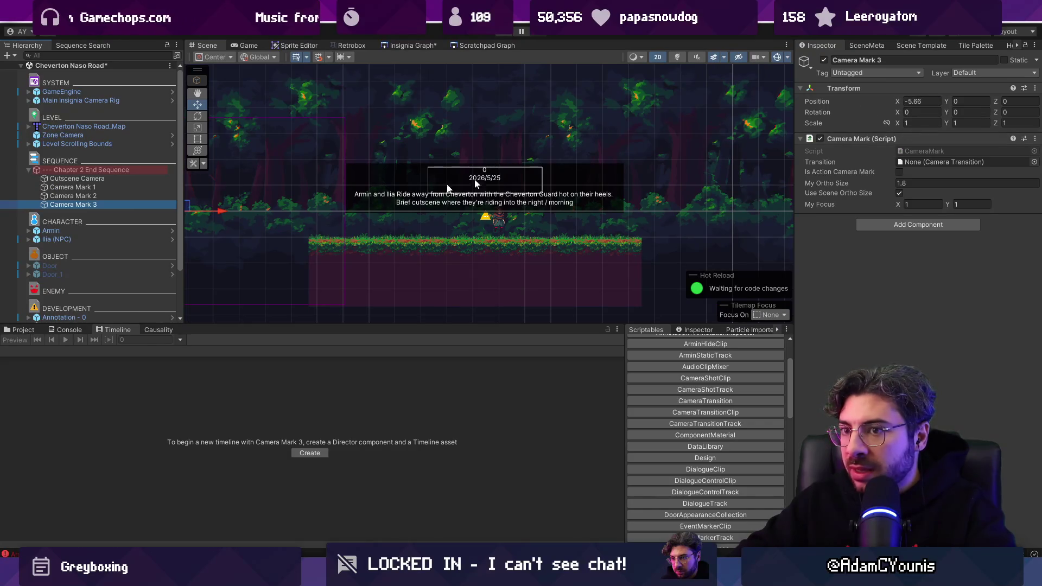
click(157, 187)
click(922, 101)
text(5)
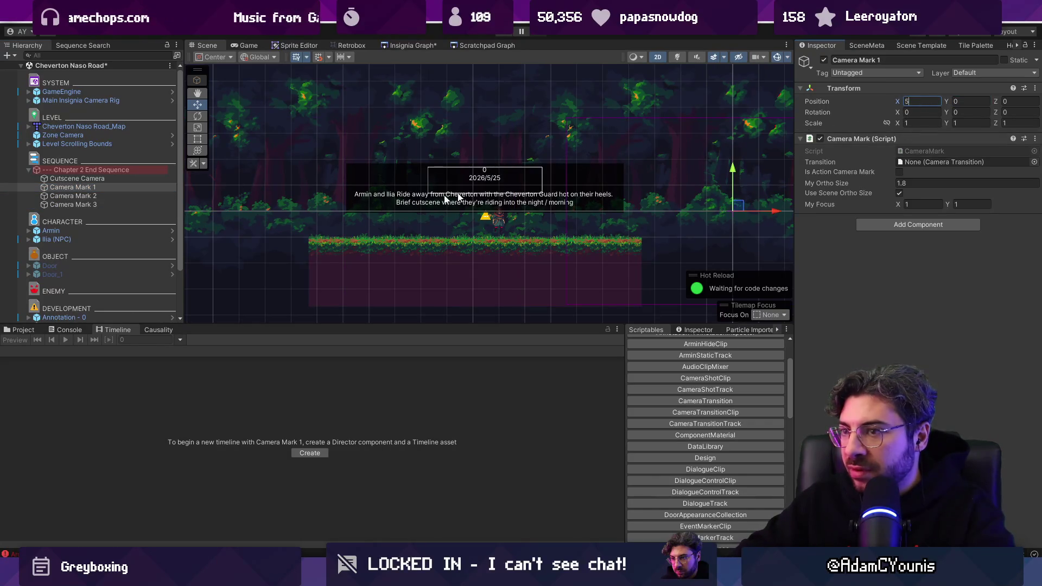
click(73, 204)
click(919, 102)
text(-5)
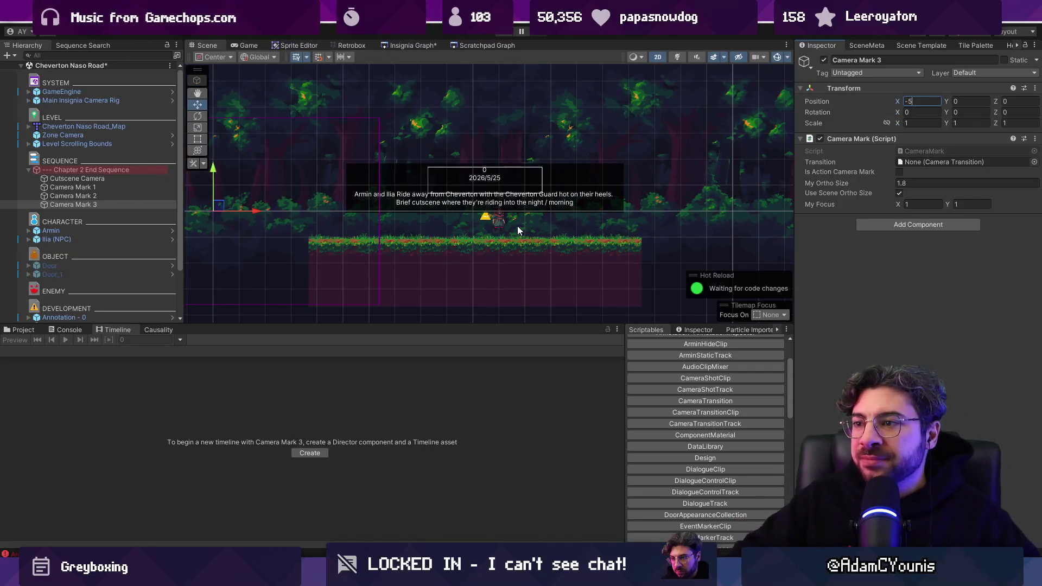
Select Camera Mark 1 to compare its X of 5 against Camera Mark 3's -5.
click(166, 188)
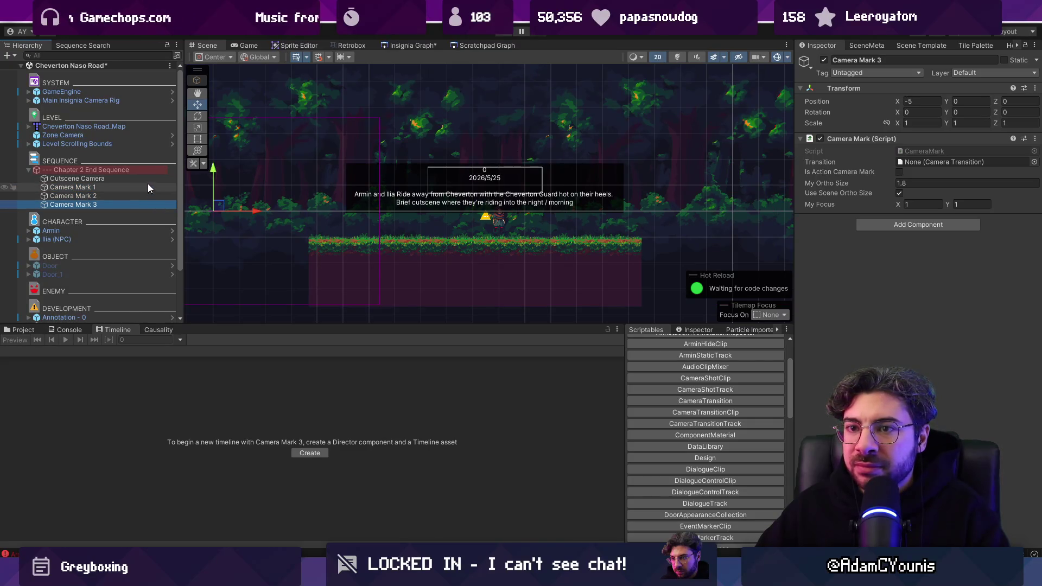
Shorten the camera shot to 1.75 s and make it run from Camera Mark 1 to Camera Mark 2.
click(145, 169)
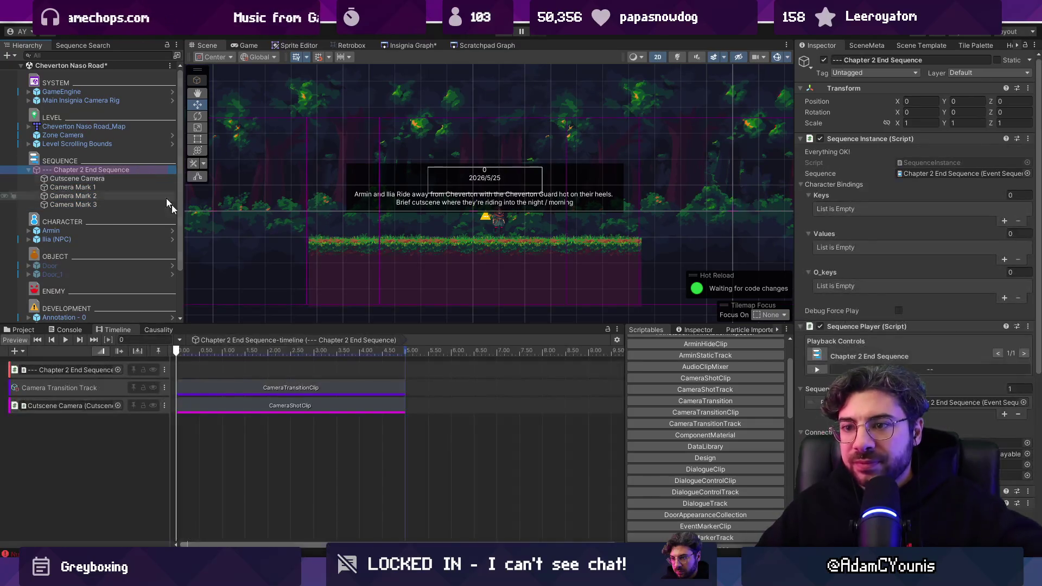
click(308, 405)
drag(403, 405, 256, 405)
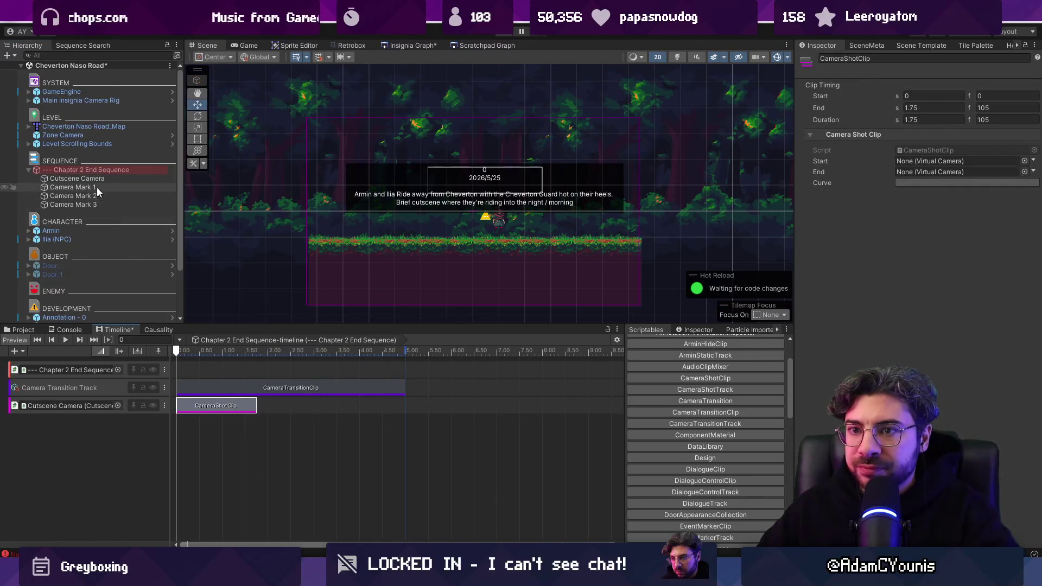
mouse_move(90, 185)
mouse_down()
mouse_move(907, 181)
mouse_move(912, 163)
mouse_up()
drag(160, 195, 420, 206)
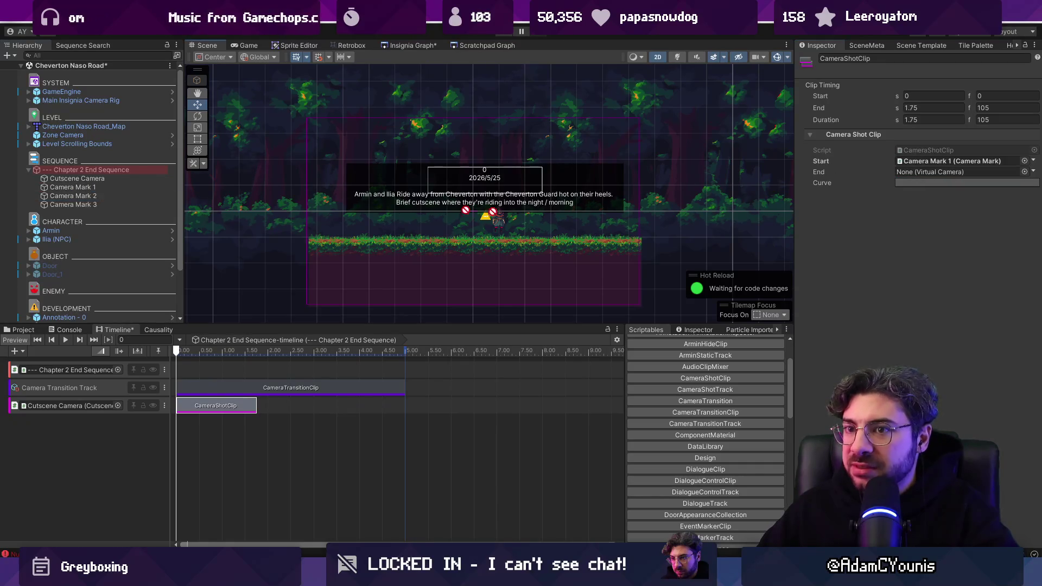
drag(913, 173, 917, 171)
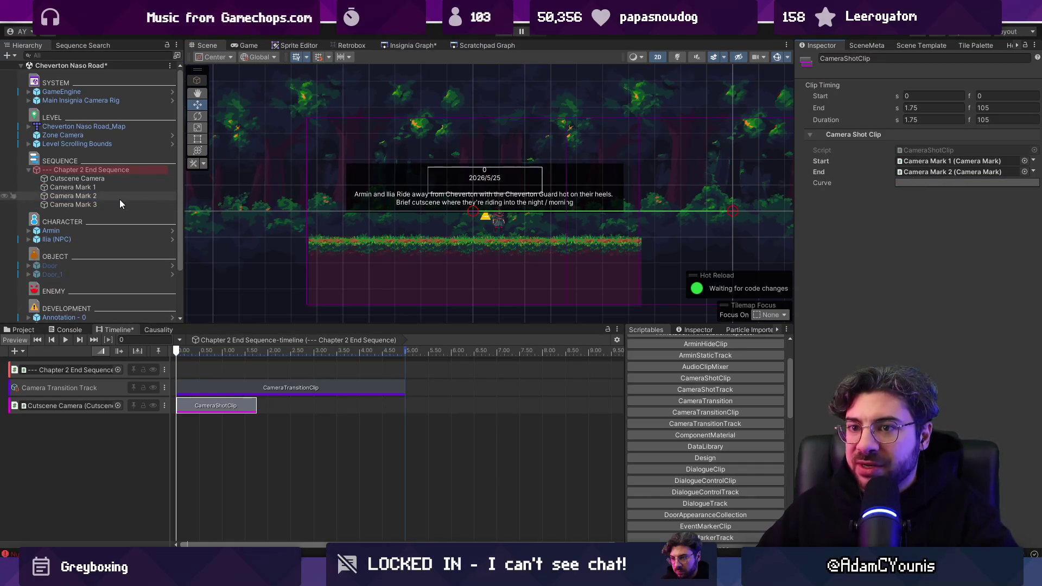
Duplicate the shot and set the copy to run from Camera Mark 2 to Camera Mark 3.
key(ctrl+d)
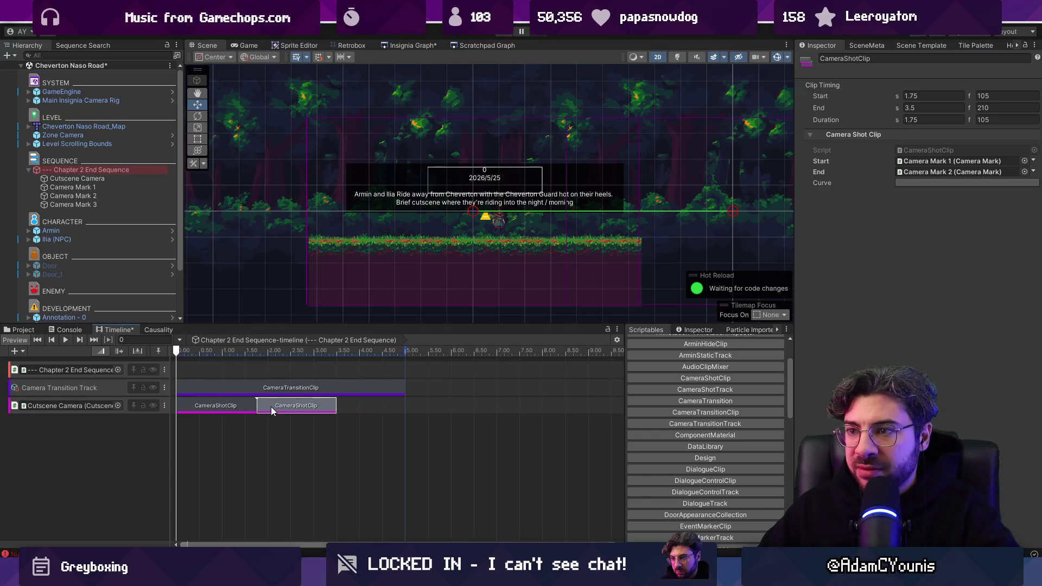
drag(110, 194, 601, 205)
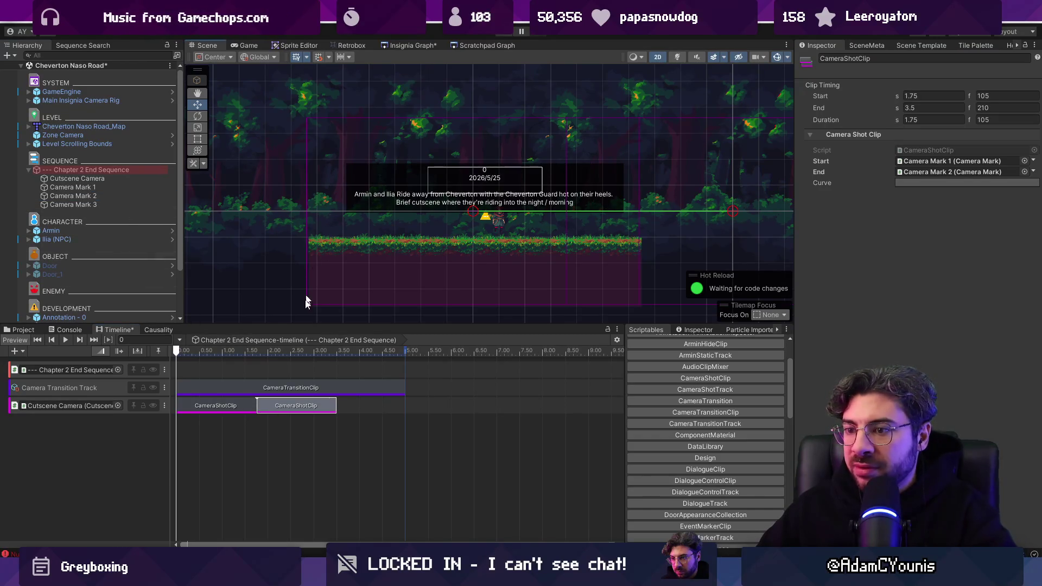
click(217, 406)
click(295, 406)
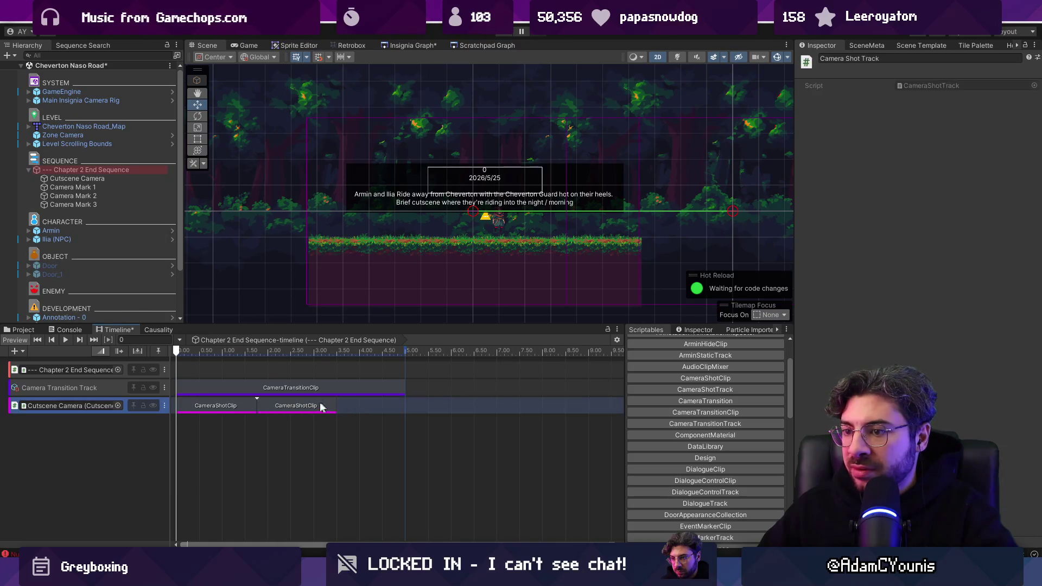
mouse_move(80, 196)
mouse_down()
mouse_move(694, 198)
mouse_move(923, 161)
mouse_up()
Apply ease-in curves to both camera shot clips.
click(243, 409)
click(296, 405)
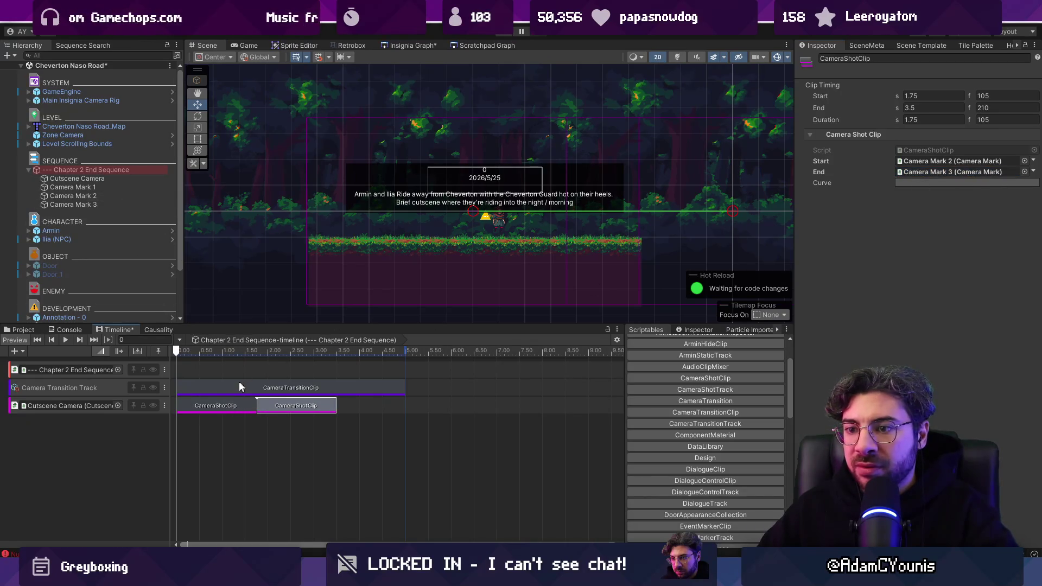
click(240, 405)
click(958, 183)
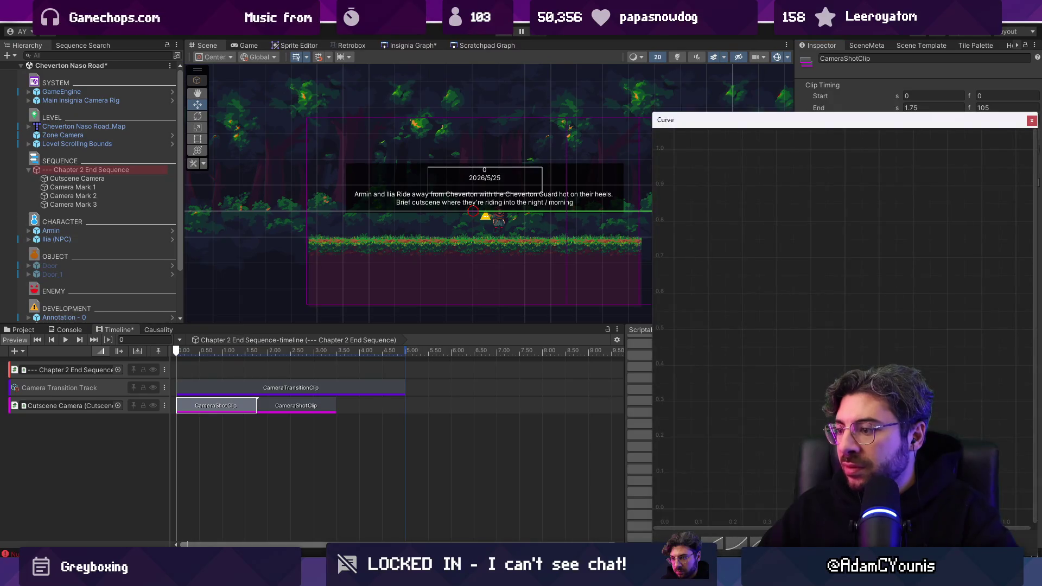
click(1031, 120)
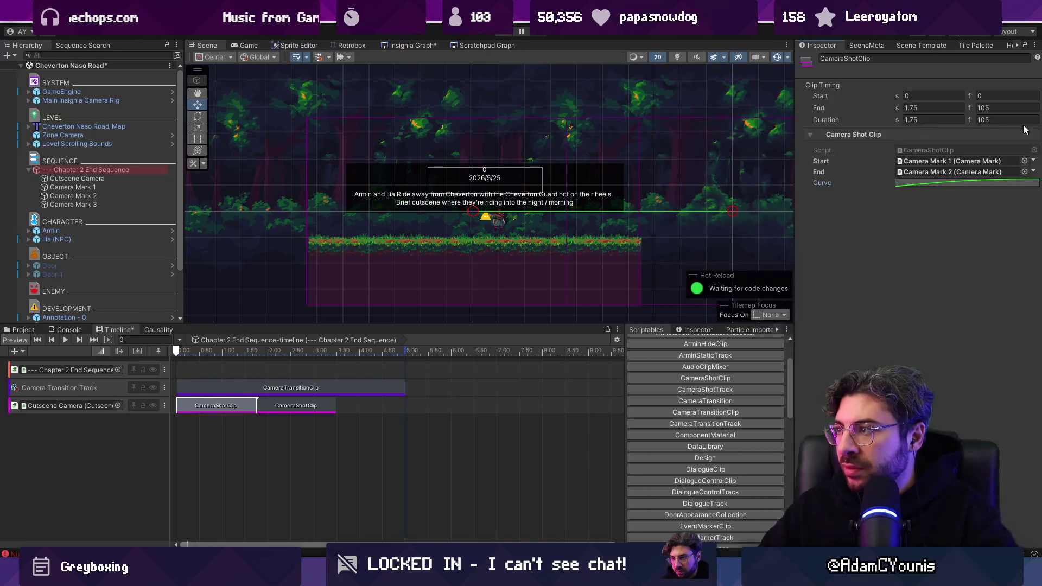
click(296, 406)
click(926, 182)
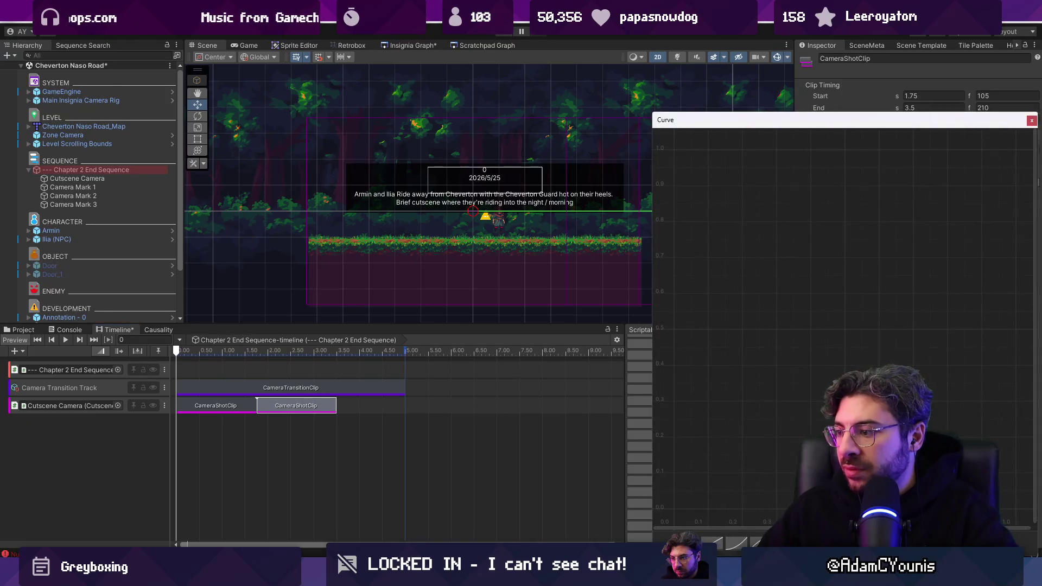
click(740, 546)
click(1032, 120)
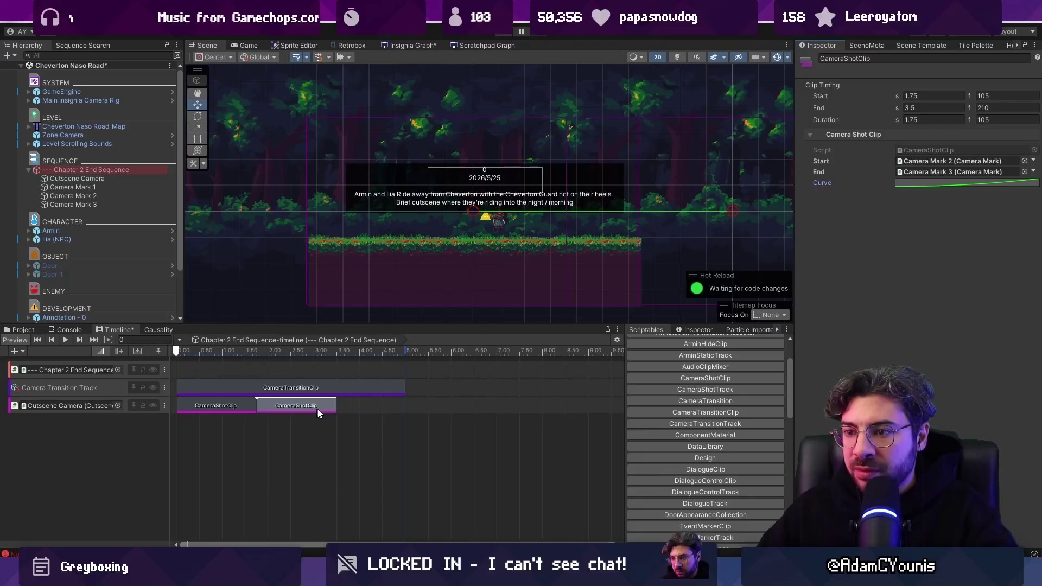
Move the second shot to end at 5 s, extend the first to 1.95 s, and save.
mouse_move(343, 406)
mouse_down()
mouse_move(418, 406)
mouse_move(347, 406)
mouse_move(359, 415)
mouse_up()
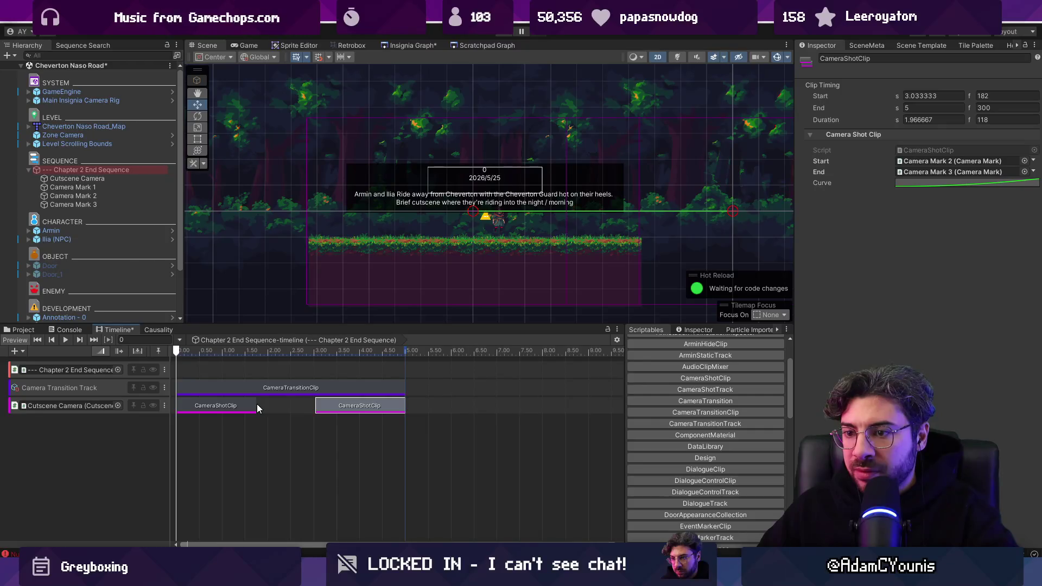
drag(260, 405, 237, 409)
click(348, 407)
click(237, 408)
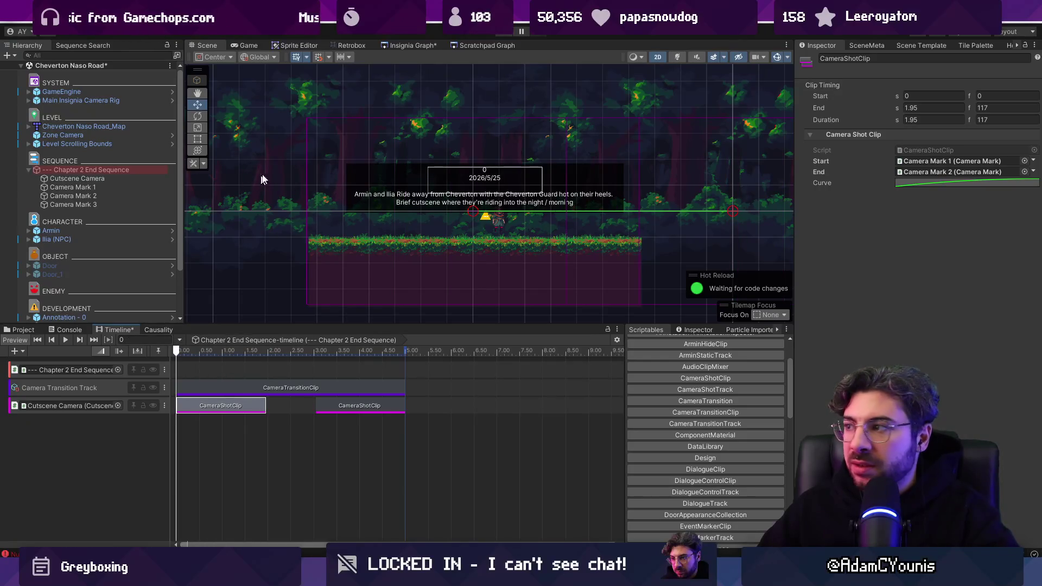
key(ctrl+s)
click(65, 170)
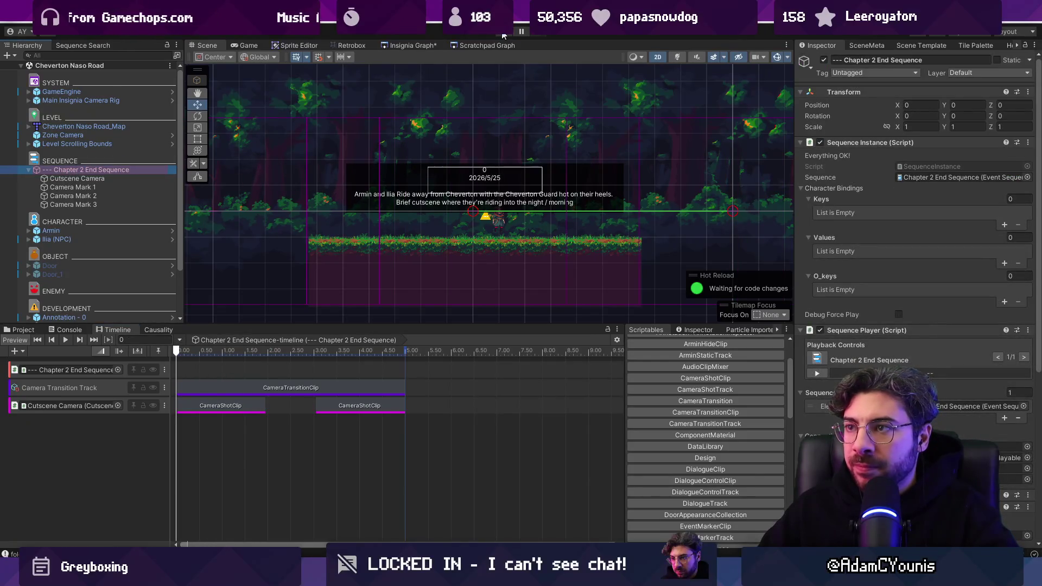
Play-test the end cutscene and review the errors logged in the Console.
click(503, 34)
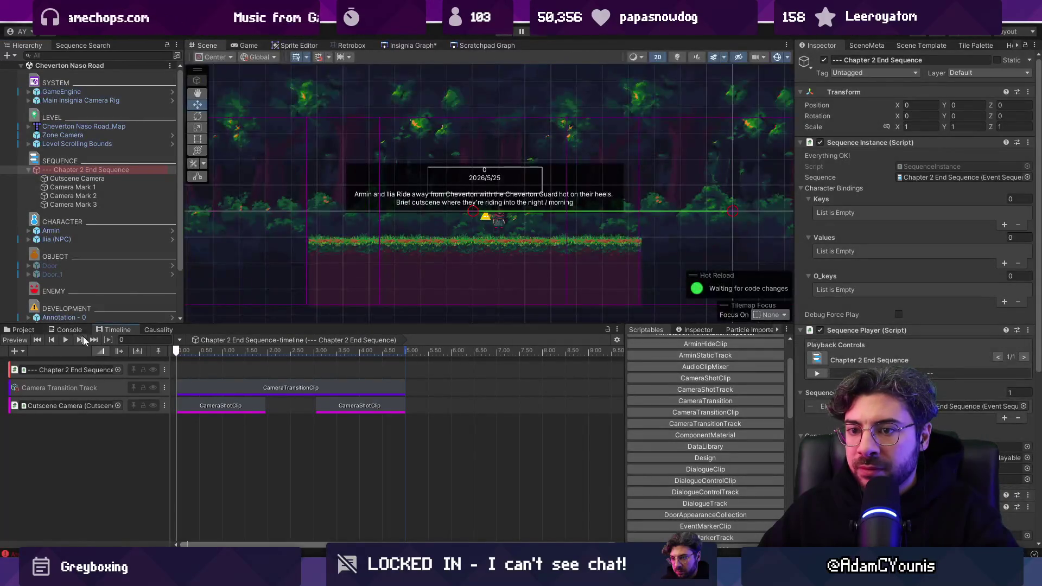
click(77, 330)
scroll(353, 411, up, 5)
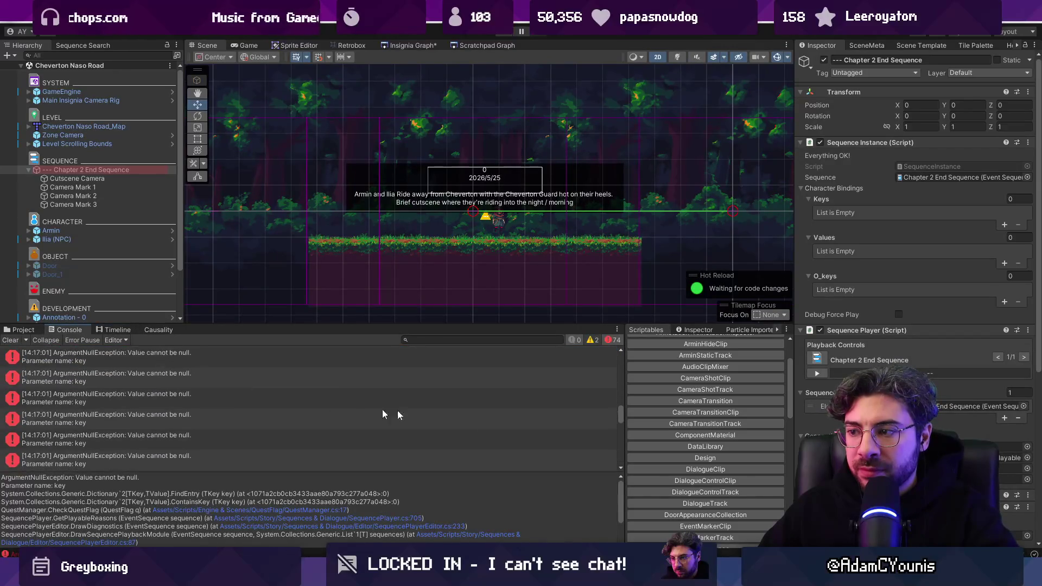
drag(615, 414, 591, 326)
Regenerate the DataLibrary asset's data dictionary GUIDs.
click(24, 330)
text(library)
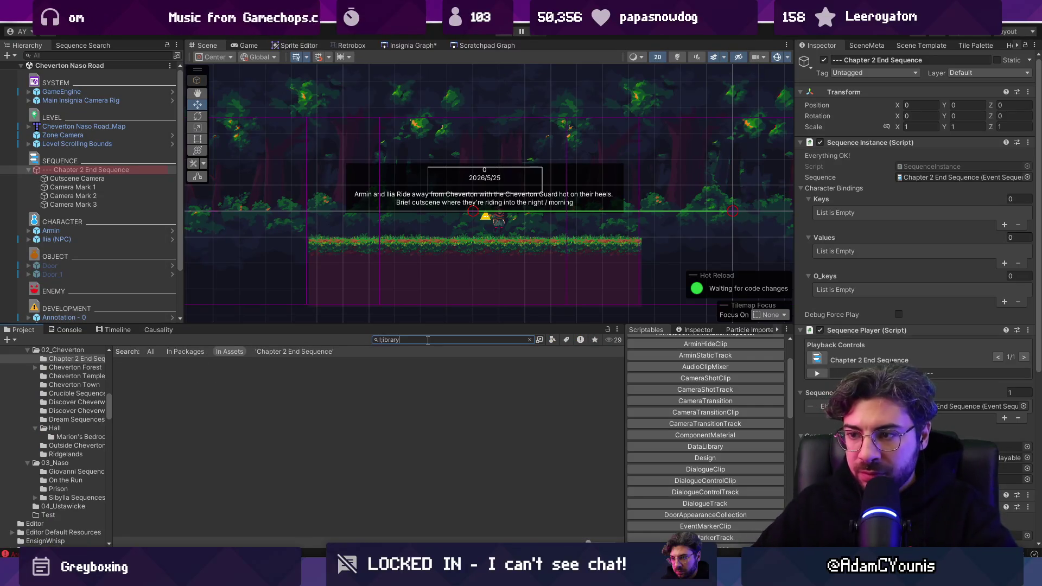
click(173, 381)
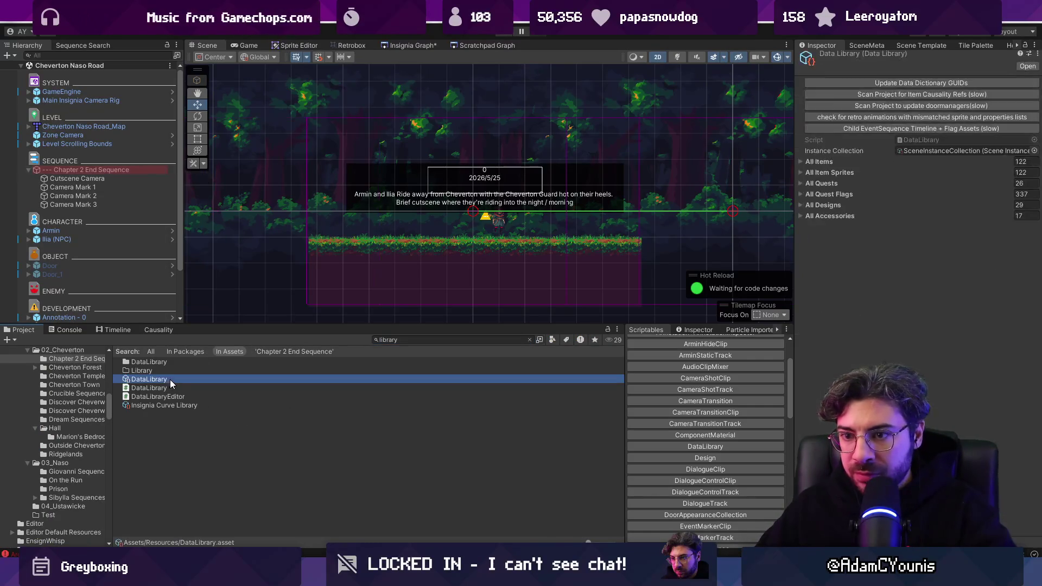
click(869, 84)
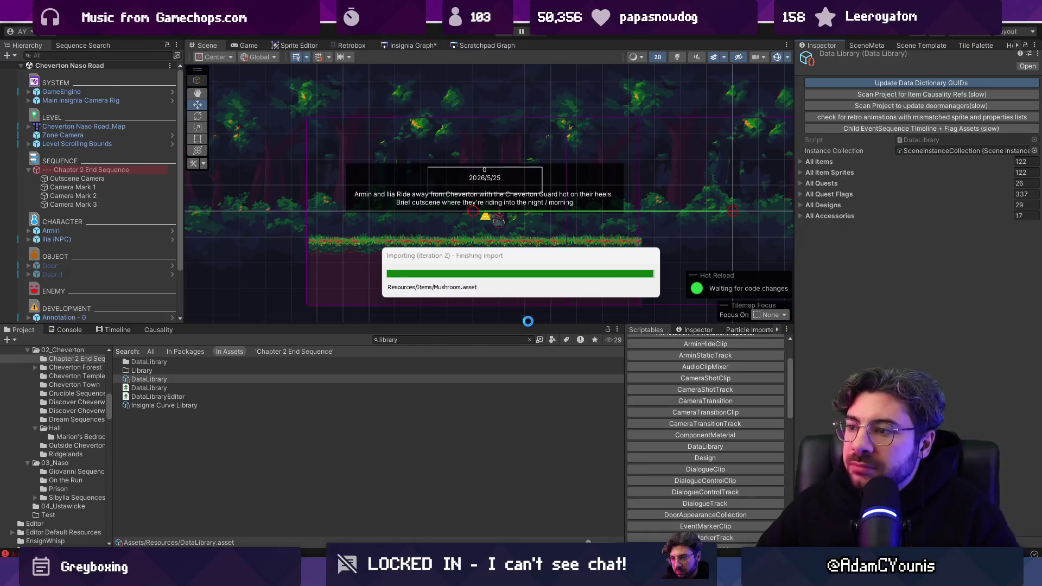
drag(529, 324, 528, 357)
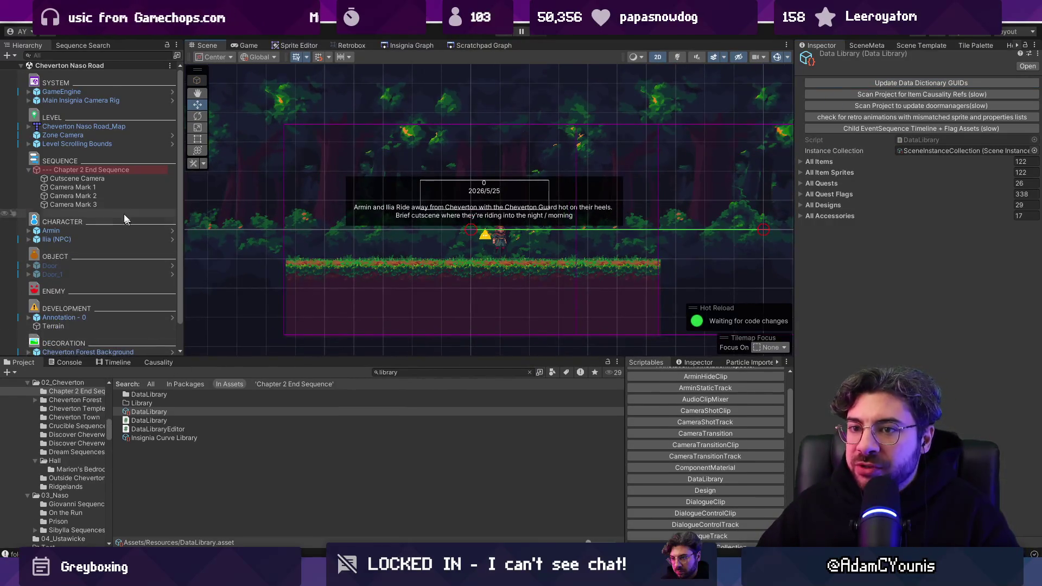
click(95, 170)
After a quick play-test, turn off Use Scene Ortho Size on Camera Marks 1–3 and save.
click(501, 36)
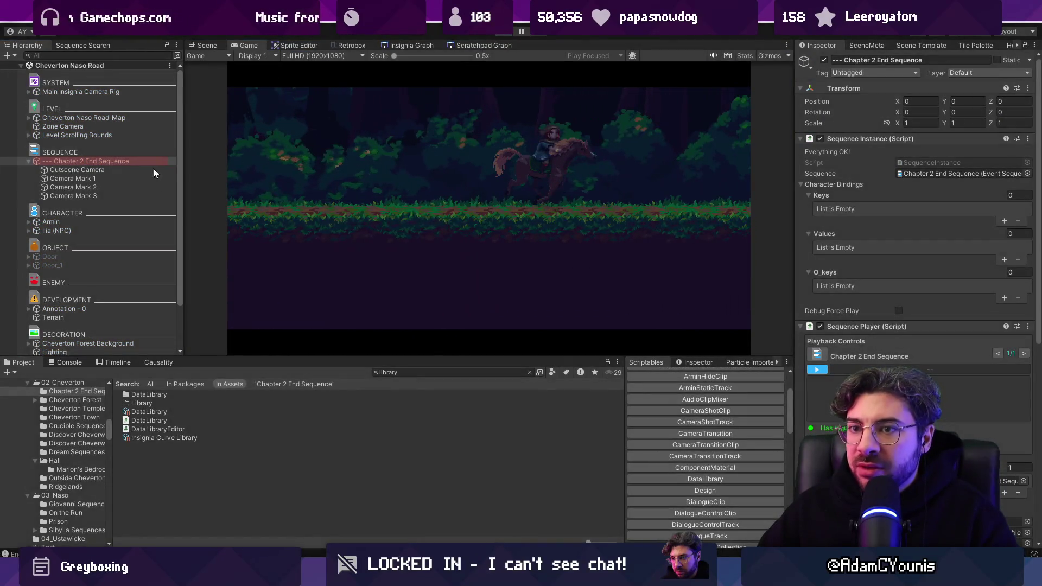
key(ctrl+p)
click(105, 185)
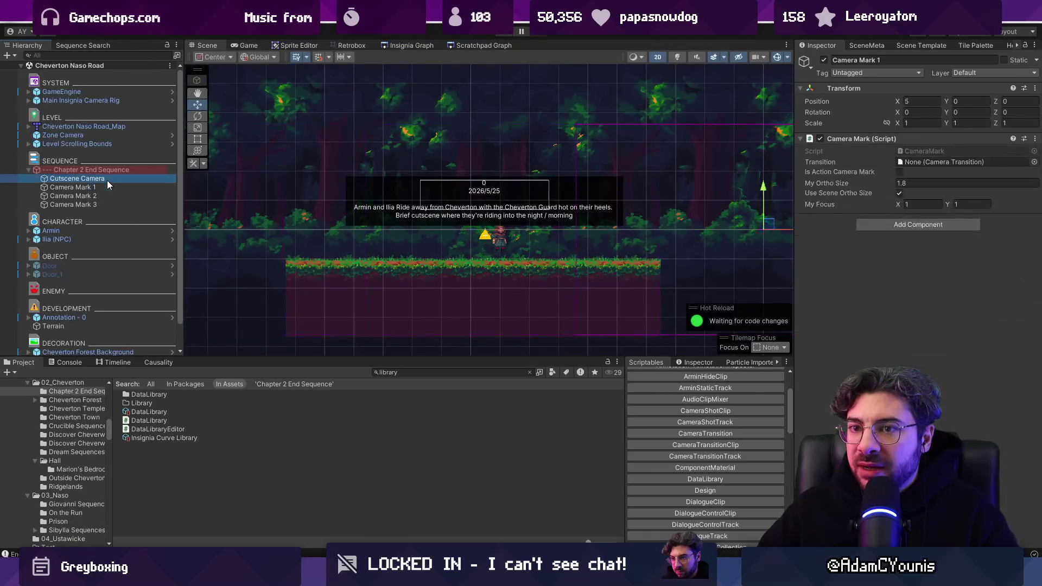
shift+click(109, 204)
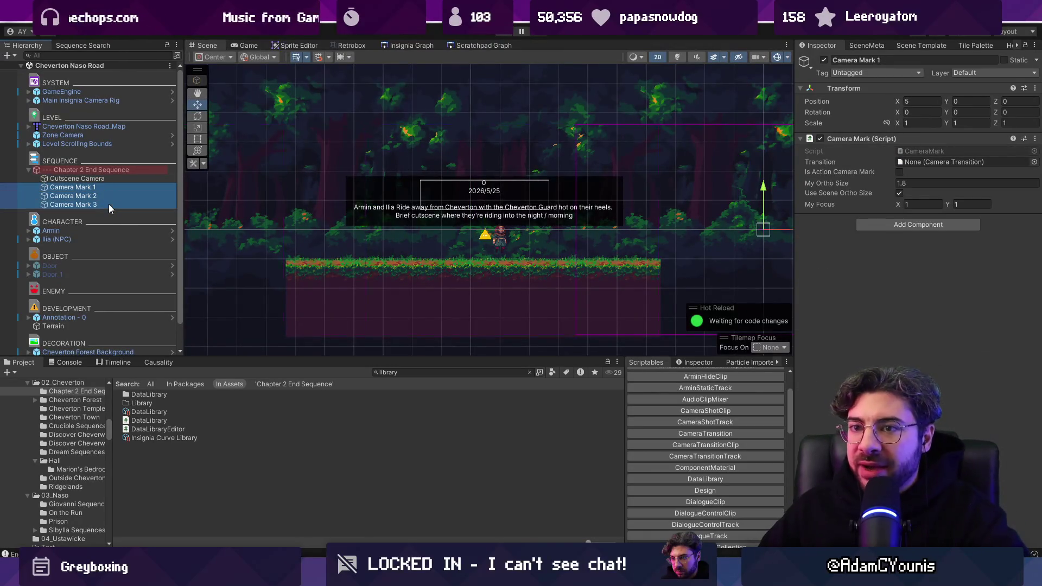
click(116, 179)
click(115, 187)
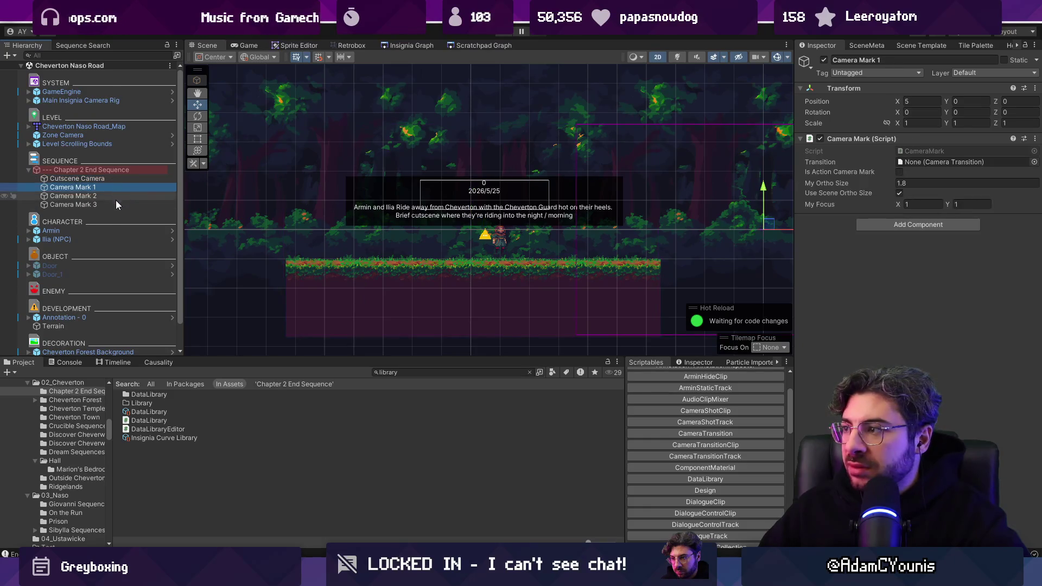
shift+click(116, 203)
click(899, 194)
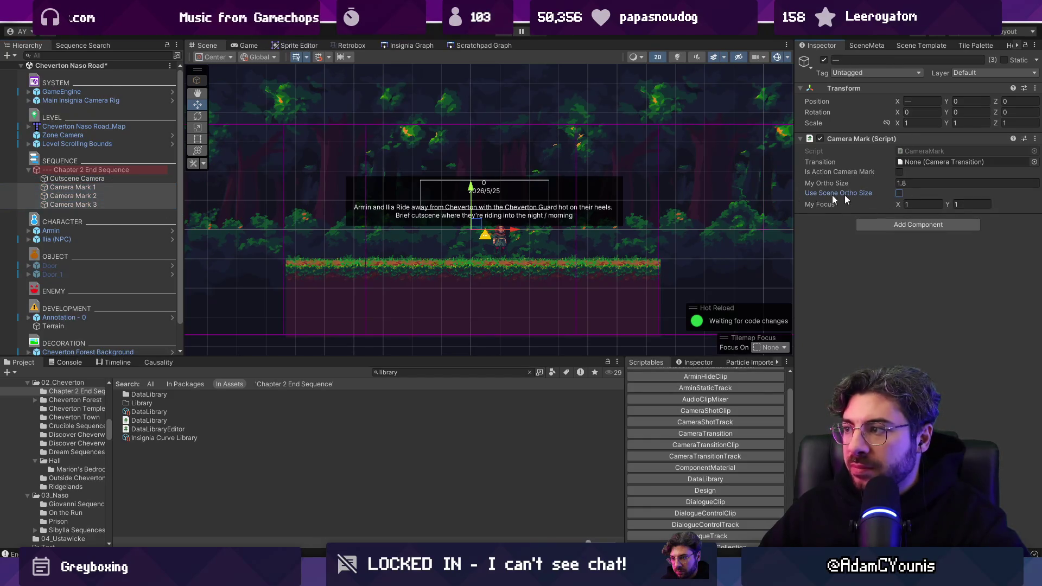
key(ctrl+s)
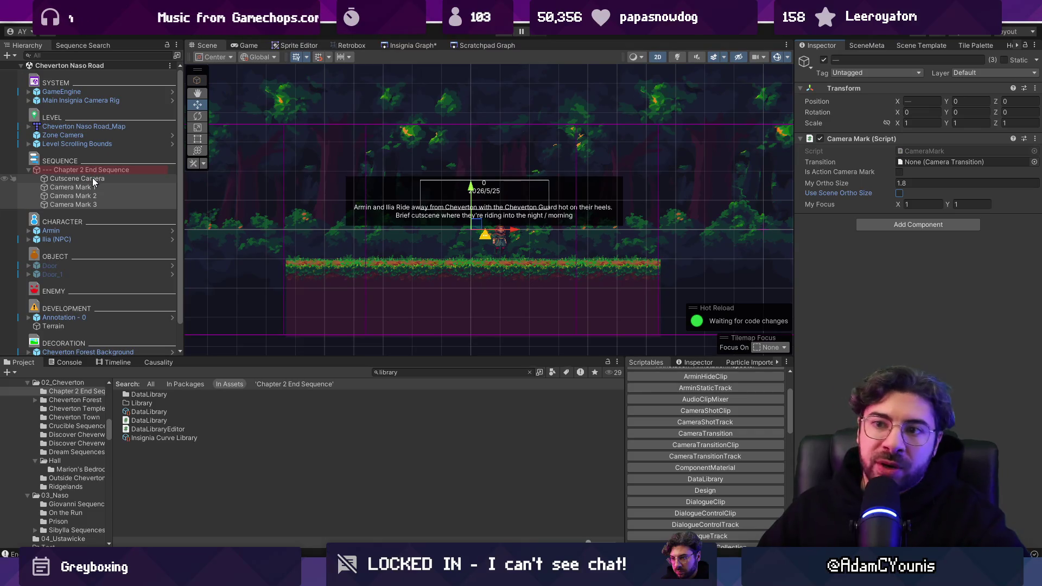
Replay the horseback cutscene with its timeline shown, then check the first shot's Cutscene Camera binding.
click(103, 171)
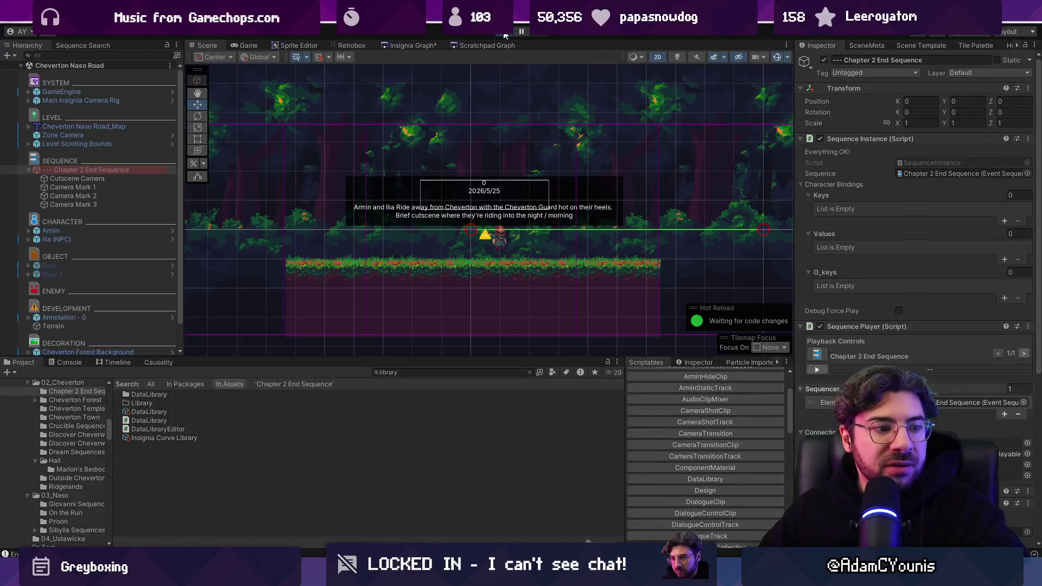
click(505, 36)
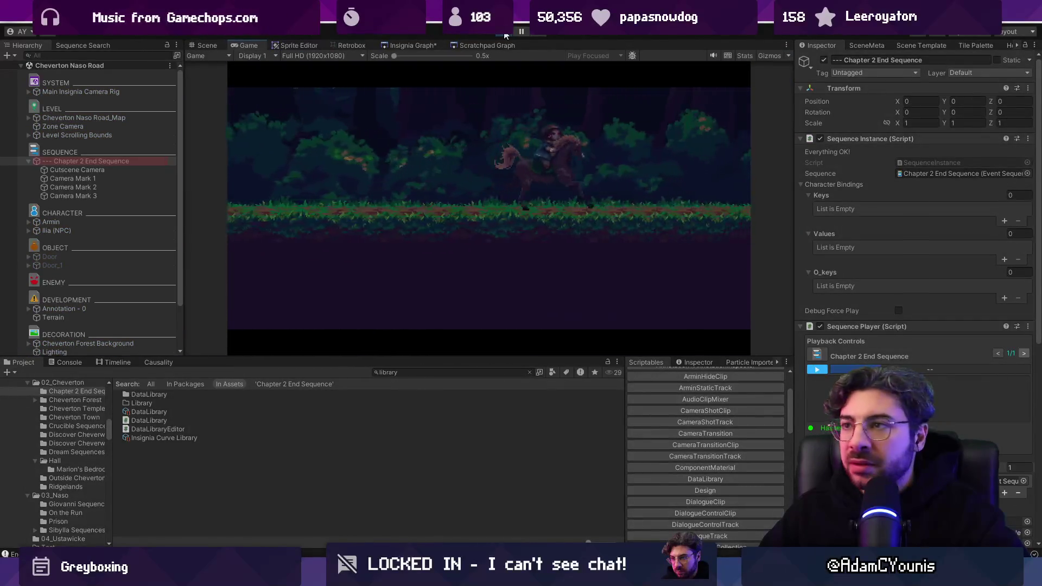
click(125, 363)
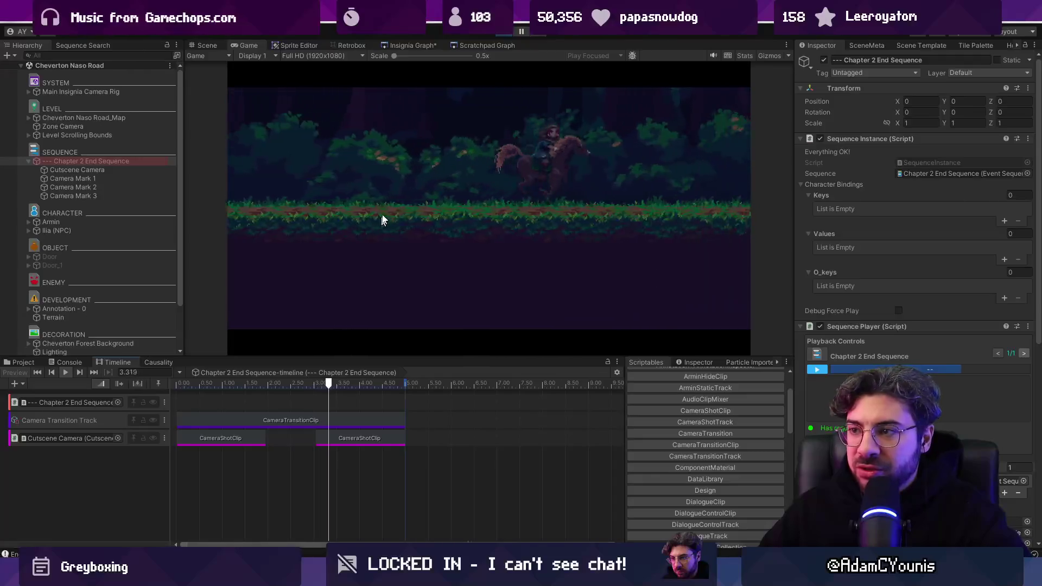
click(505, 32)
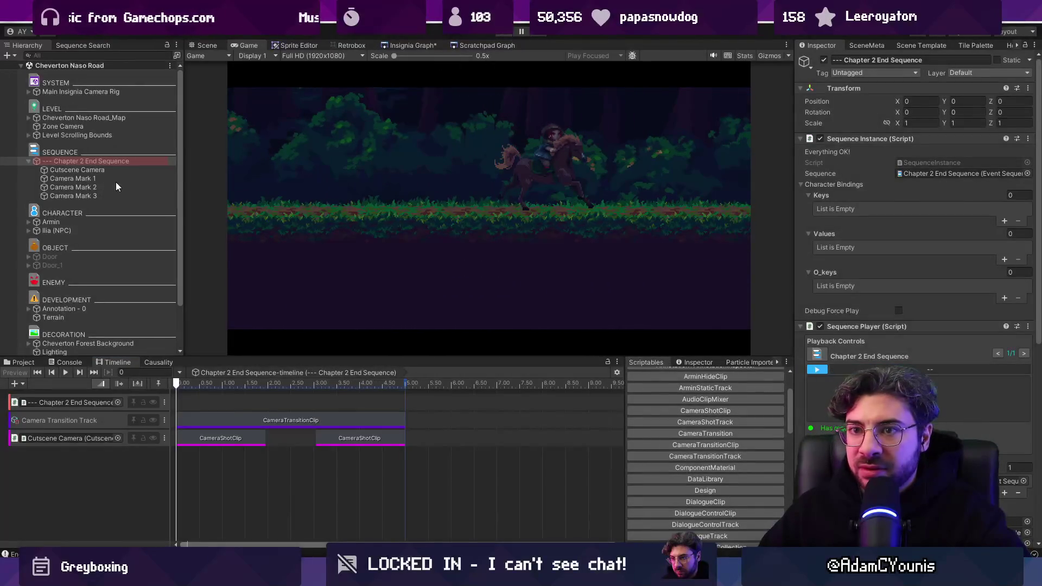
click(242, 440)
click(104, 438)
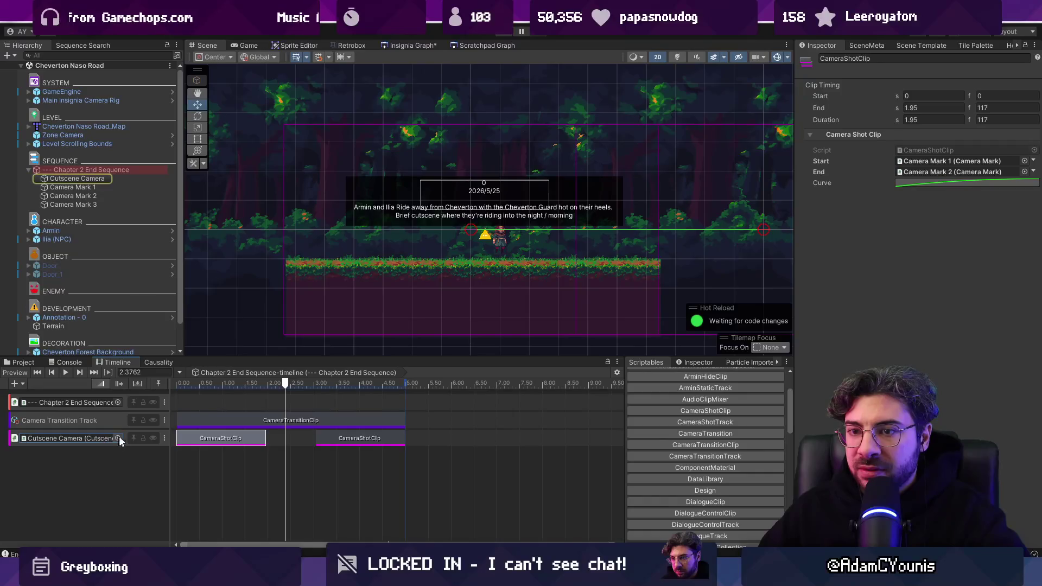
Set the camera transition clip's In Transition to Fade In 1.0.
click(199, 424)
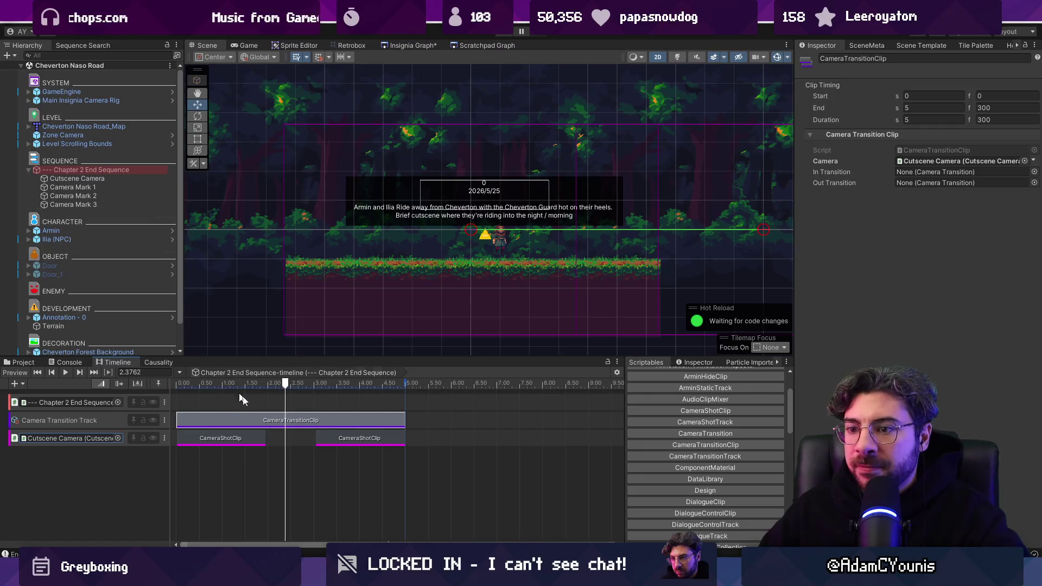
click(1034, 183)
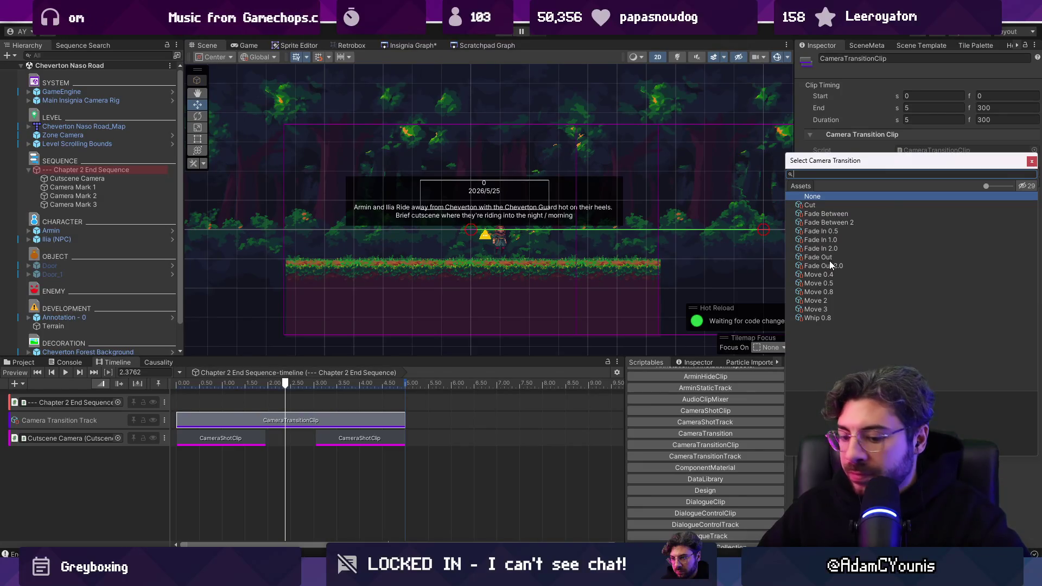
text(fade)
key(Down)
key(Down)
key(Down)
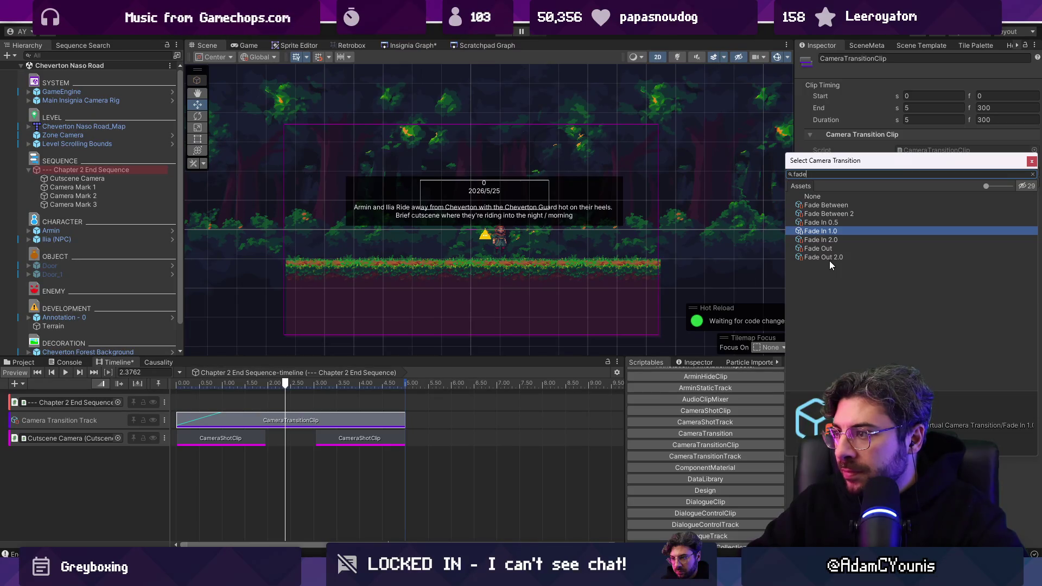
key(Return)
Set its Out Transition to Fade Out 2.0 and play-test the cutscene.
click(1035, 184)
text(e out)
key(Down)
key(Return)
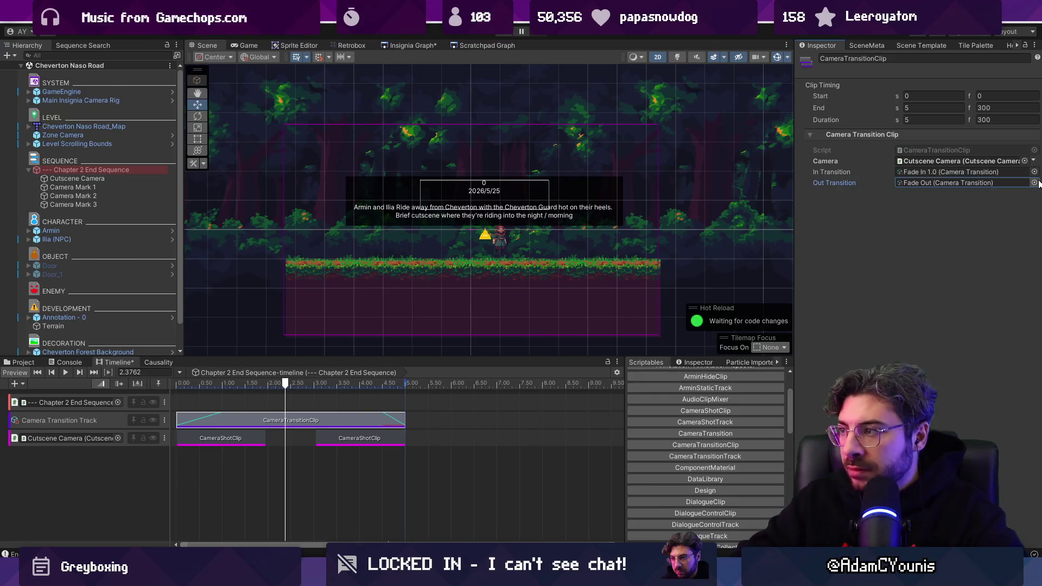
click(1035, 183)
key(Down)
key(Return)
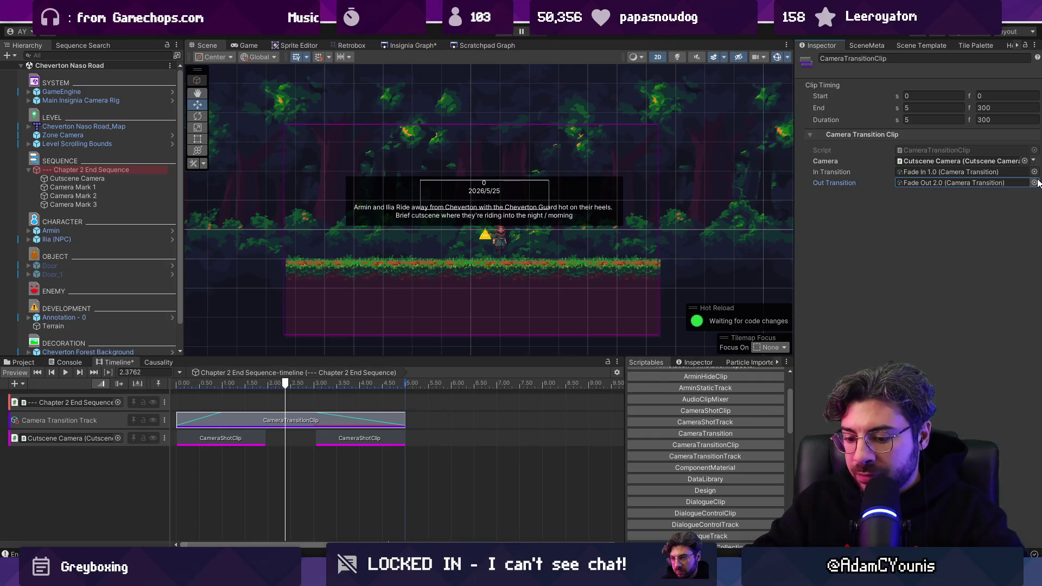
key(ctrl+p)
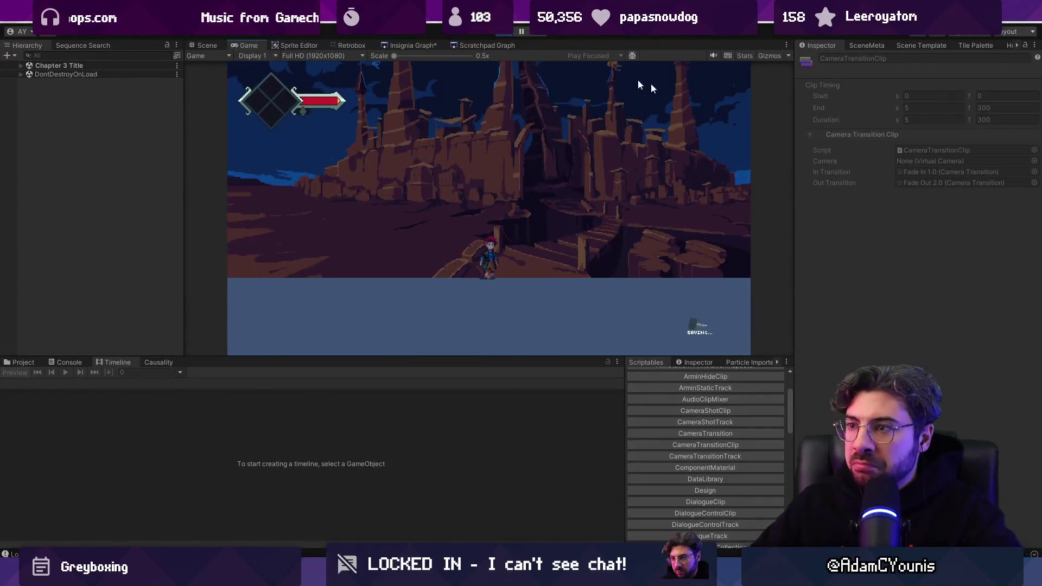
Stop play, glance at the Chapter 3 Title graph, then replay from the Cutscene Camera and stop.
click(498, 32)
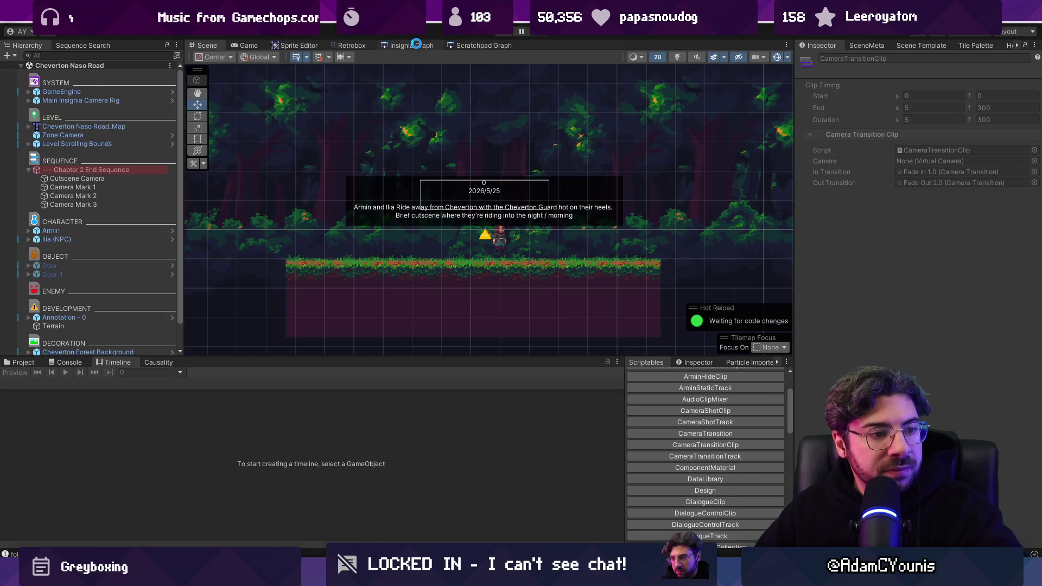
click(416, 45)
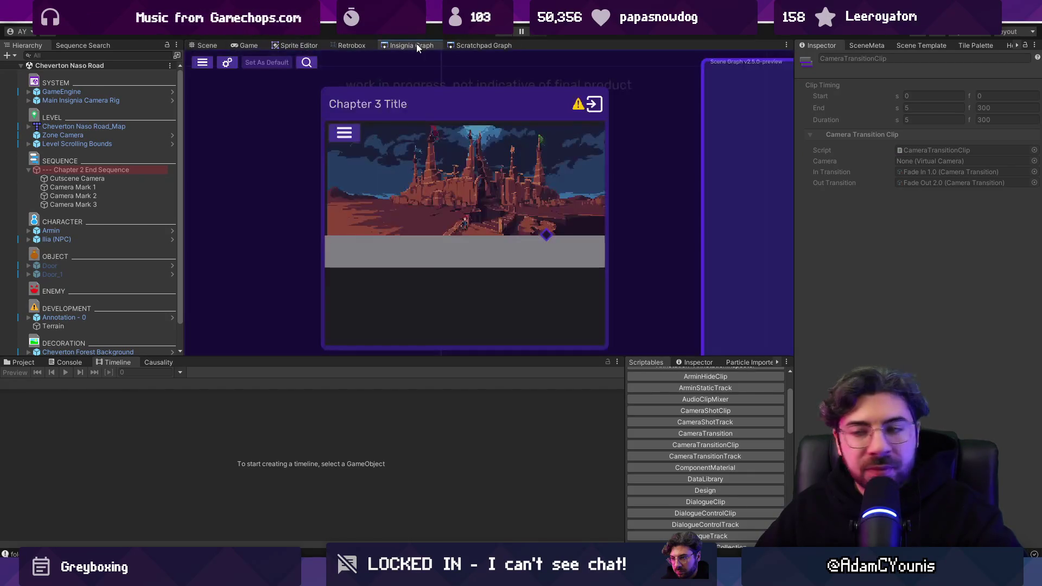
click(207, 43)
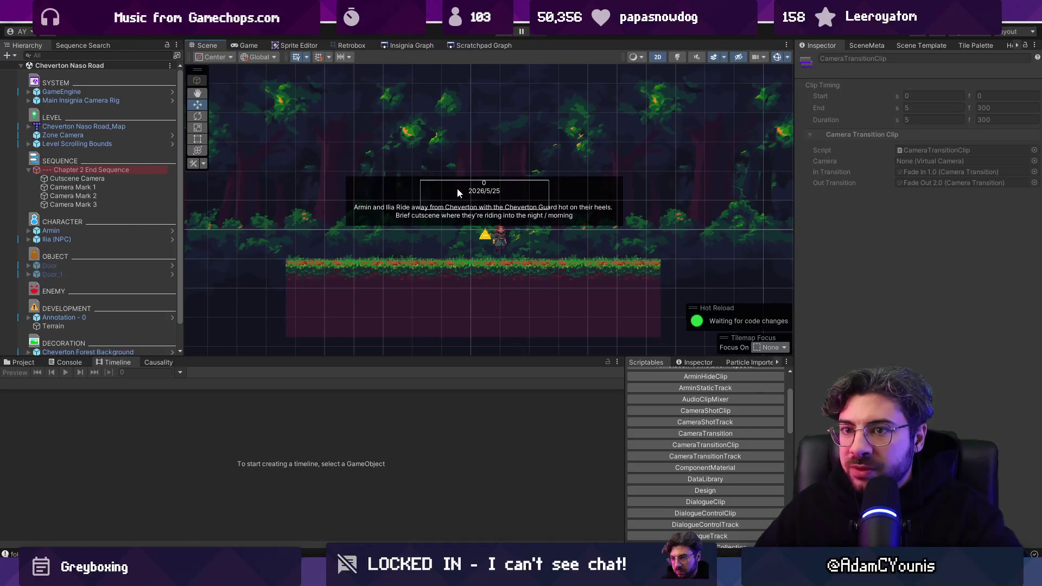
click(123, 179)
click(509, 35)
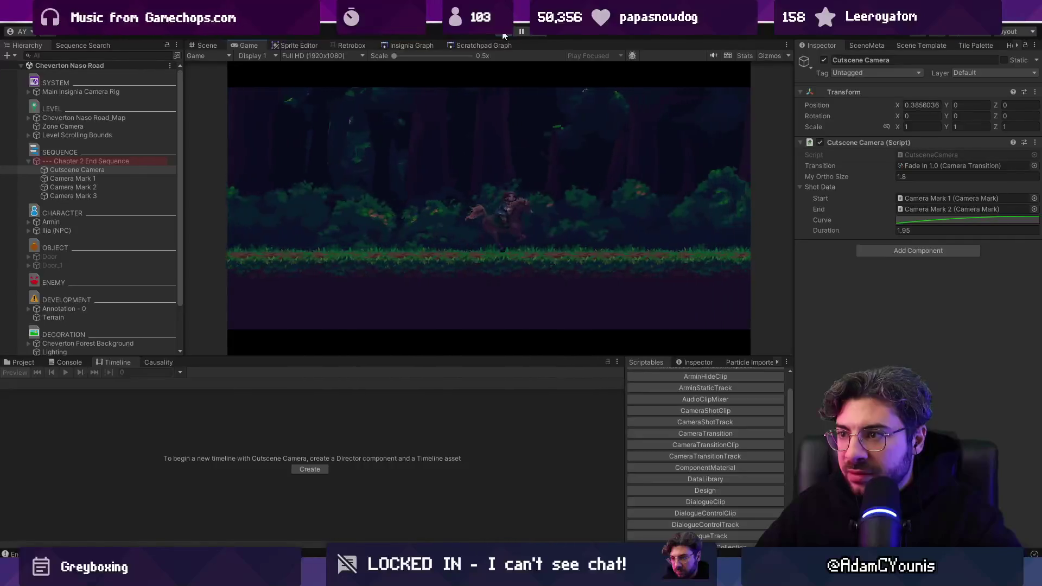
click(504, 36)
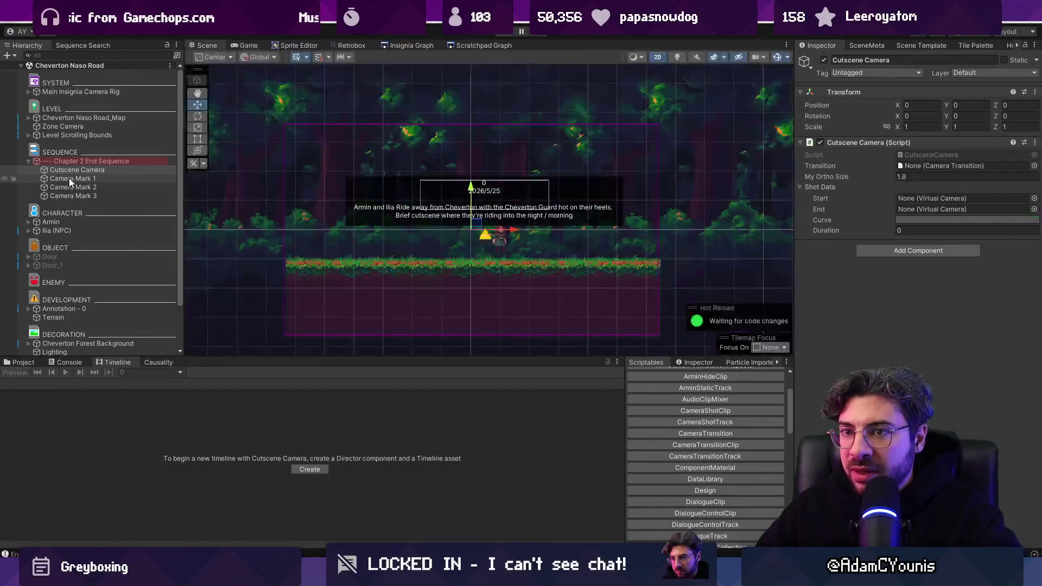
click(72, 186)
Set Camera Mark 1's Position X to 3 and save the scene.
scroll(402, 209, down, 2)
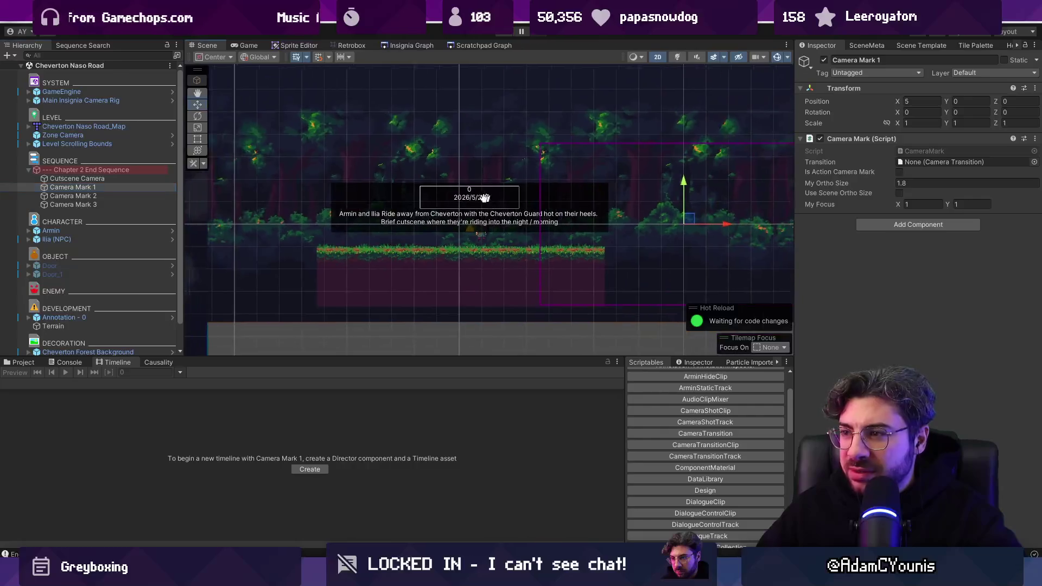
drag(595, 226, 514, 230)
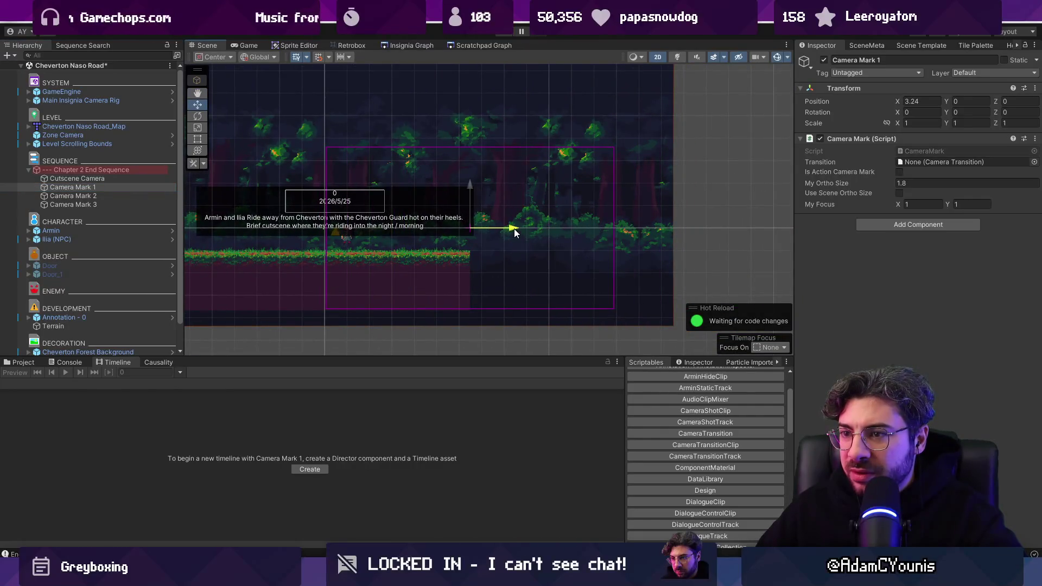
click(922, 101)
text(3)
key(ctrl+s)
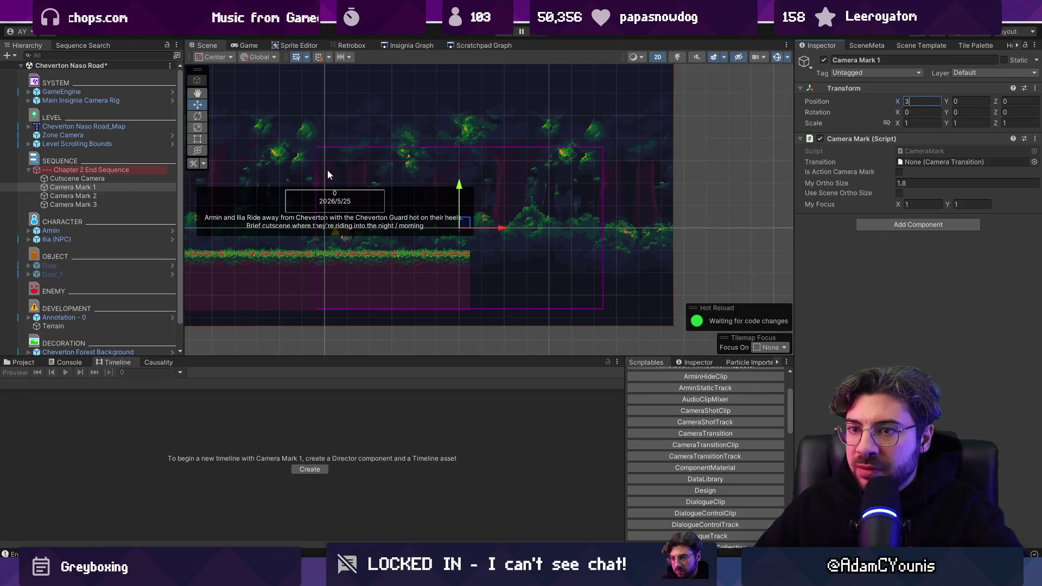
Enter -3 in Camera Mark 3's Position X field and save again.
click(115, 204)
click(913, 101)
text(-3)
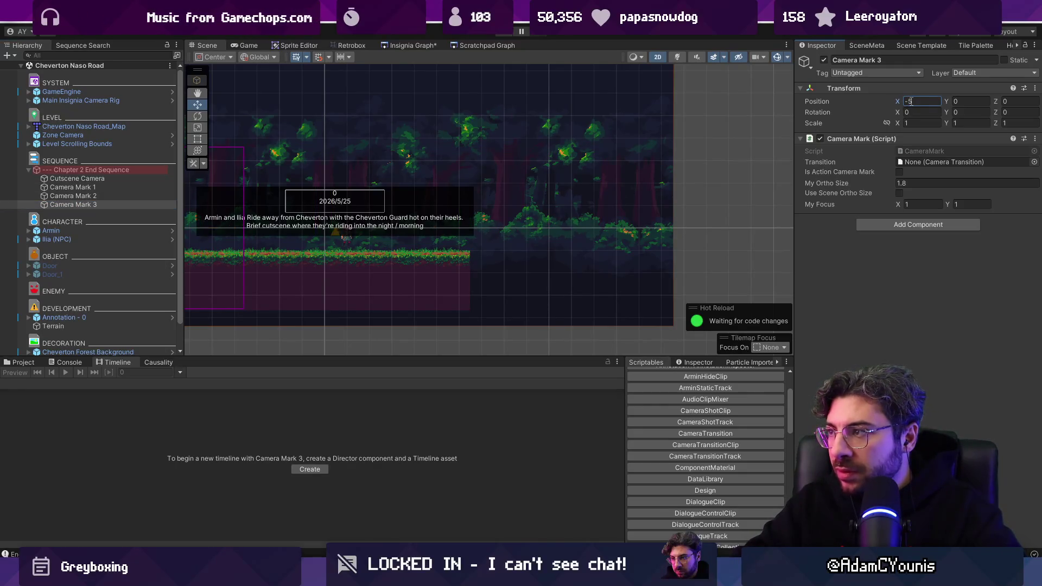
key(ctrl+s)
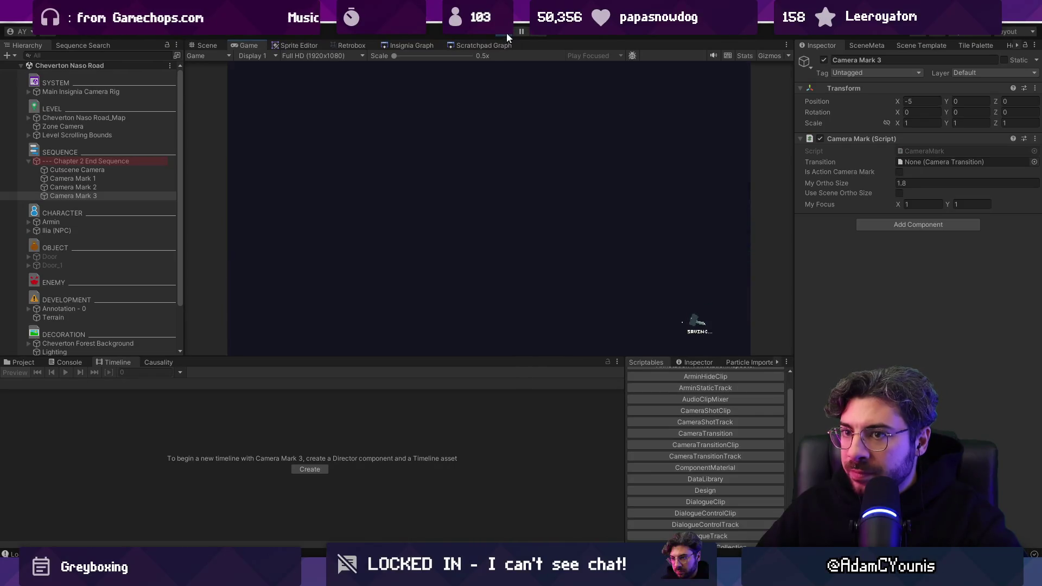
Stop play and give the second camera shot an ease-in curve.
click(506, 32)
click(119, 195)
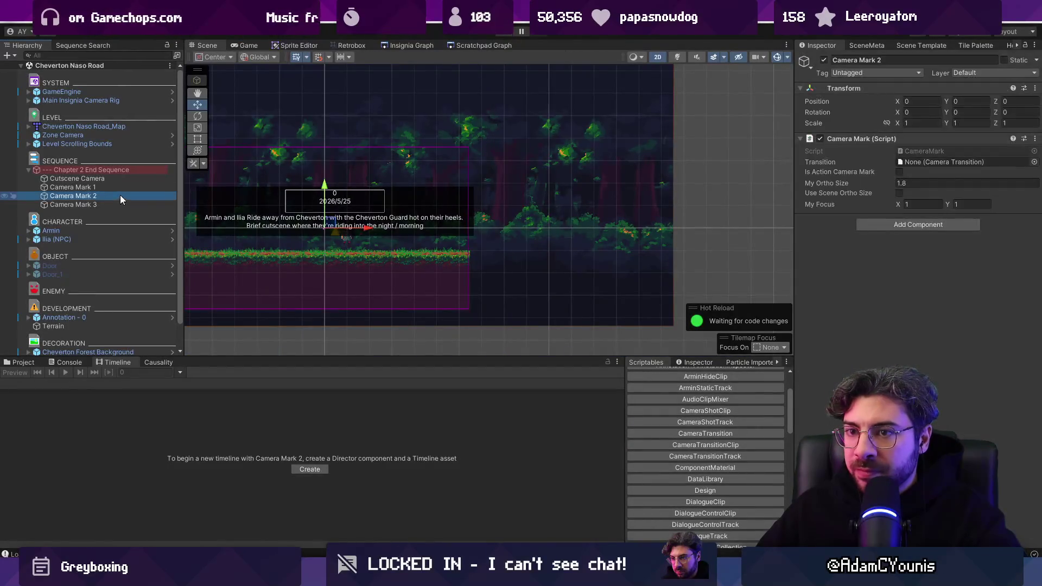
click(119, 189)
click(117, 171)
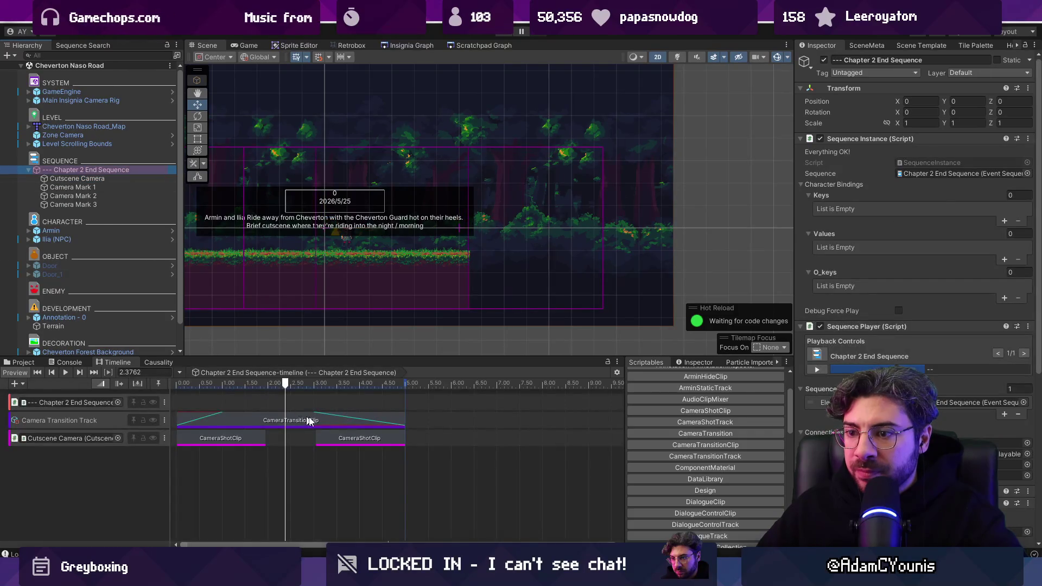
click(361, 439)
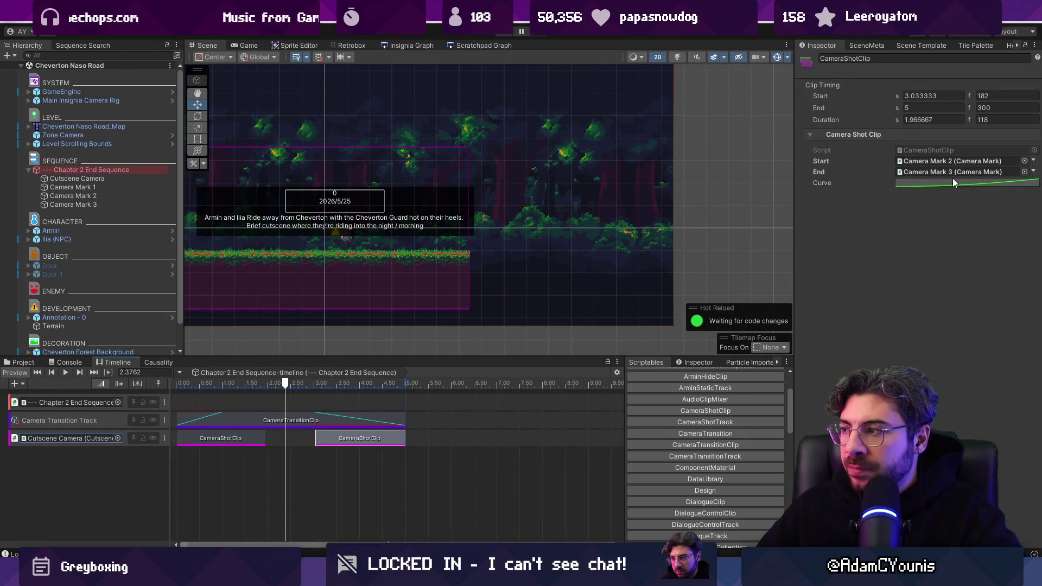
click(954, 182)
click(714, 543)
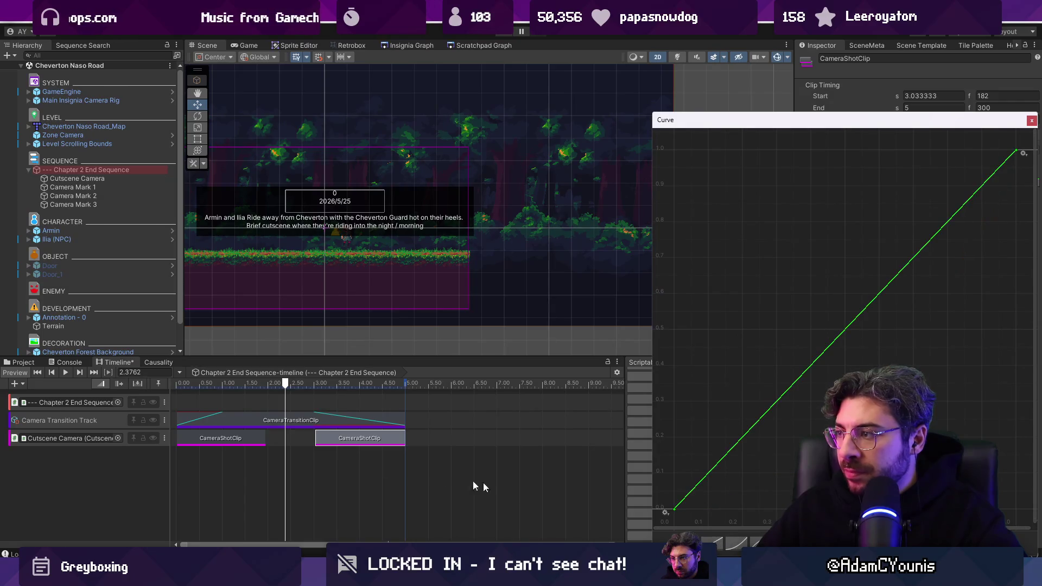
click(737, 537)
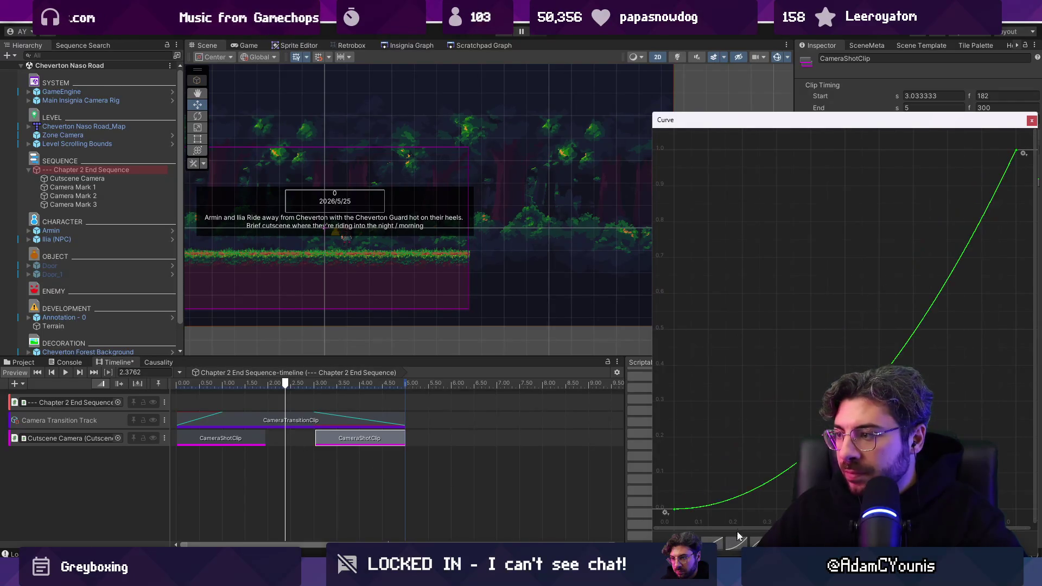
drag(681, 501, 702, 505)
click(1032, 120)
Lengthen the transition clip, move the second shot to start around 5.08 s, and play-test.
click(380, 422)
drag(405, 419, 466, 418)
drag(359, 439, 451, 441)
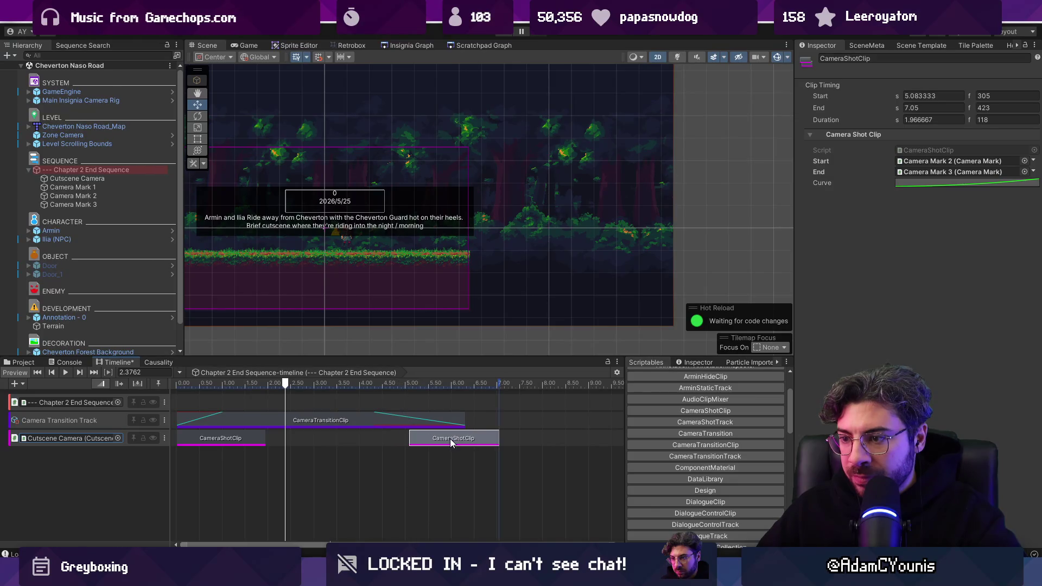
click(507, 35)
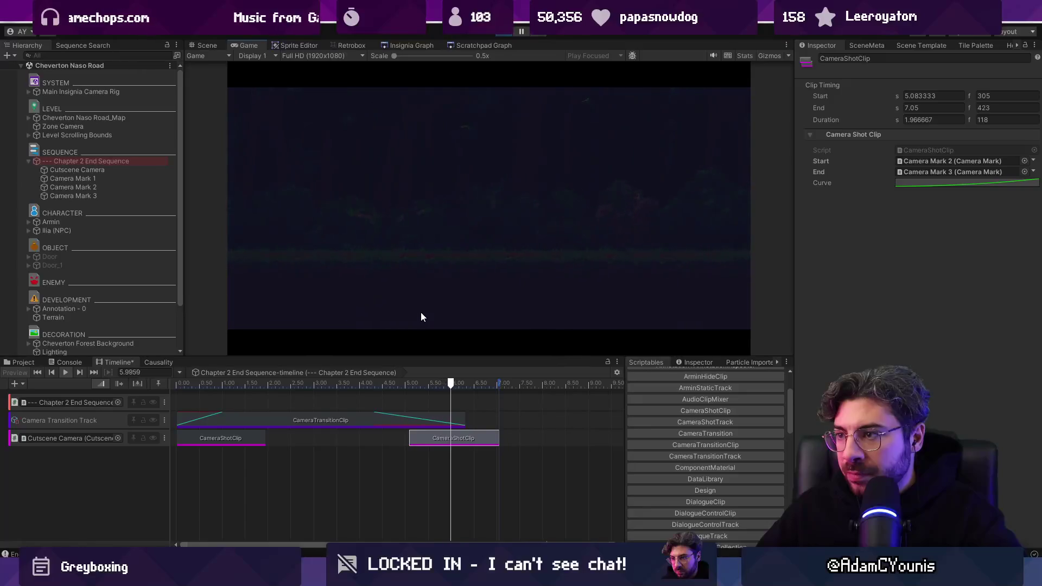
key(ctrl+p)
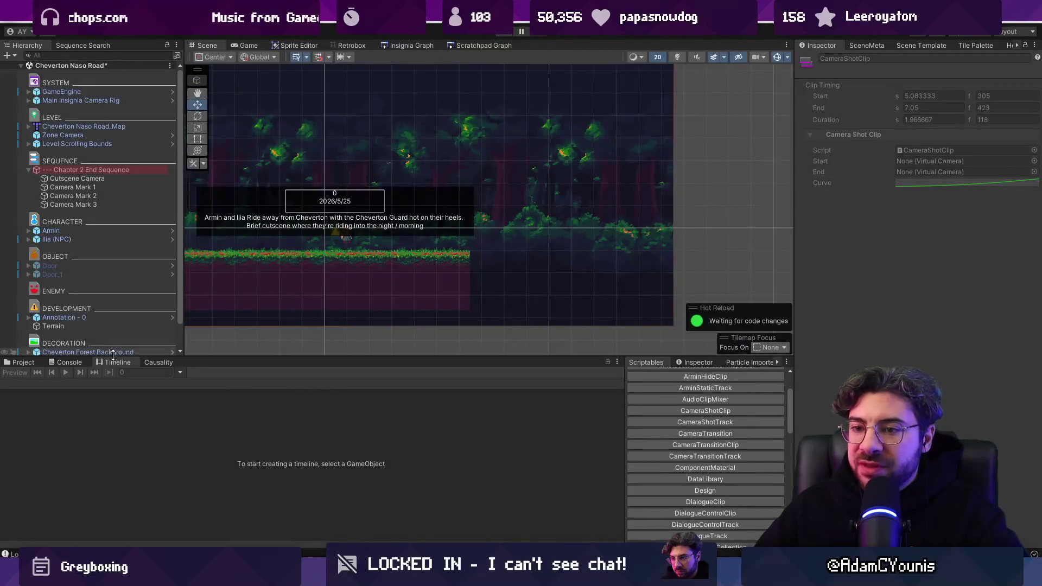
Delete both camera shot clips and trim the transition clip to end at 5.35 s.
click(96, 170)
click(255, 440)
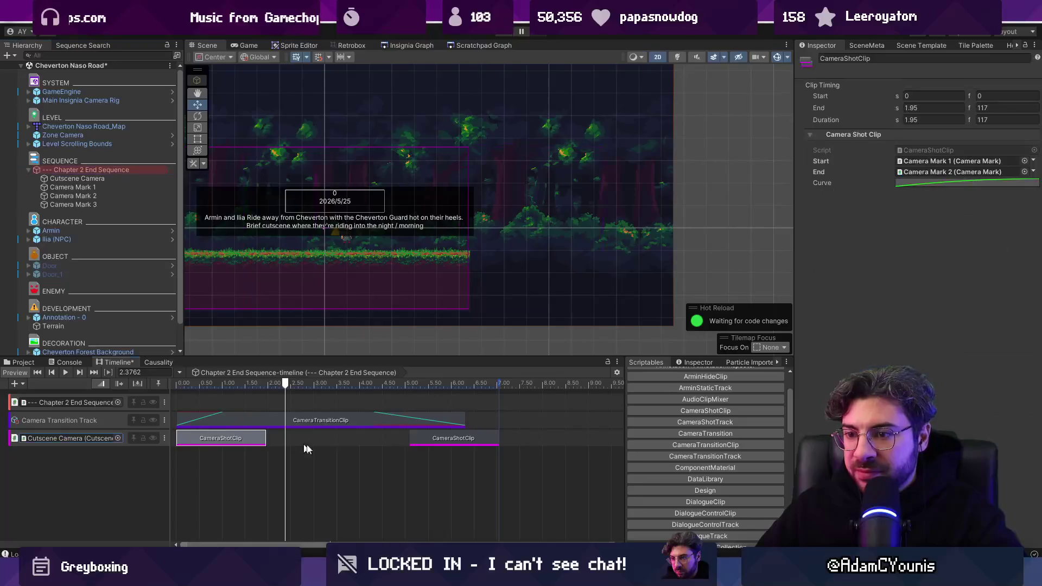
shift+click(451, 443)
key(Delete)
click(450, 421)
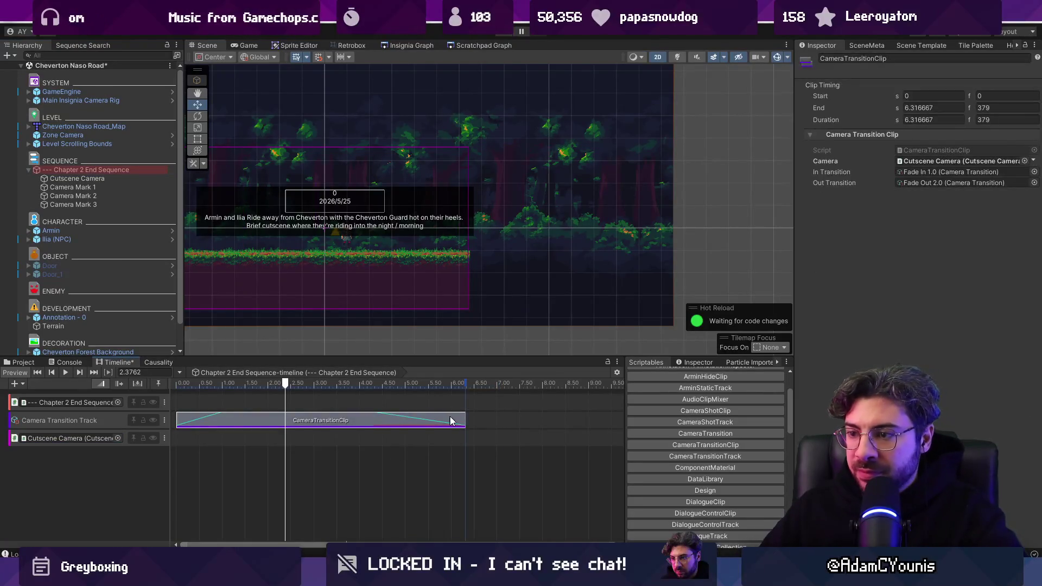
drag(465, 415, 421, 417)
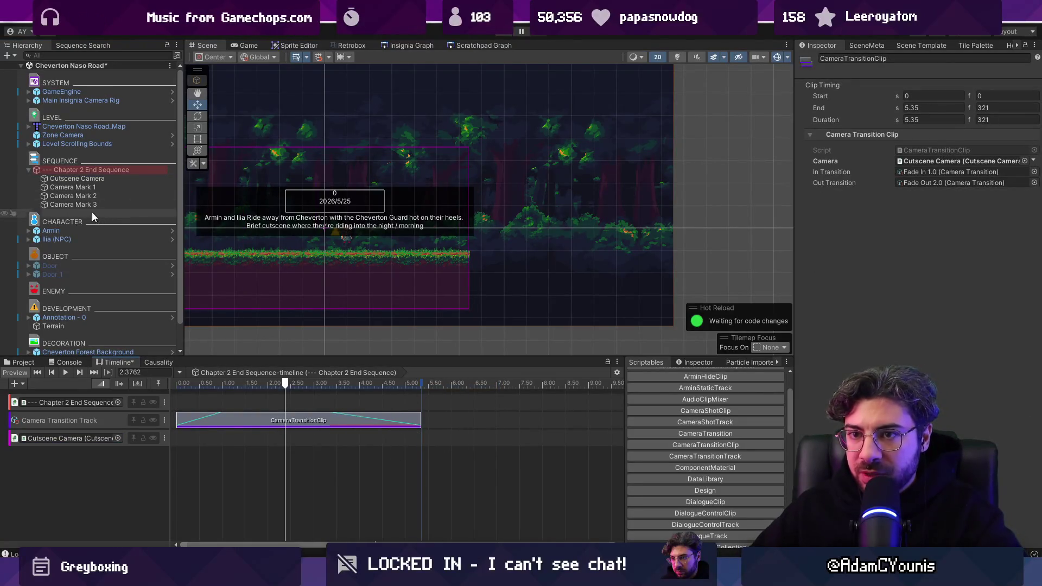
Add an animation track for Ilia (NPC) to the end-sequence timeline.
click(74, 240)
click(64, 170)
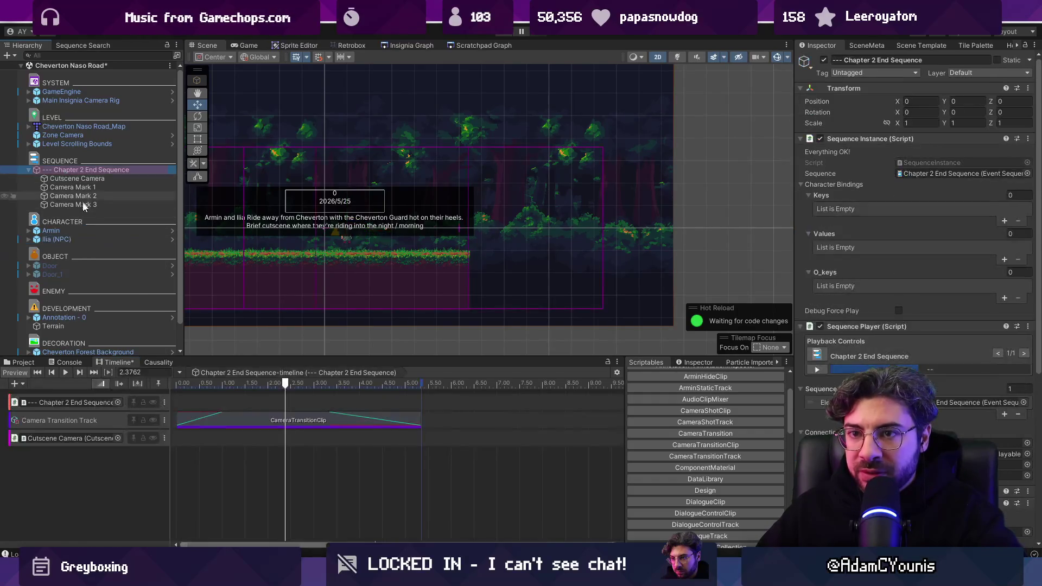
mouse_move(70, 240)
mouse_down()
mouse_move(93, 390)
mouse_move(89, 462)
mouse_up()
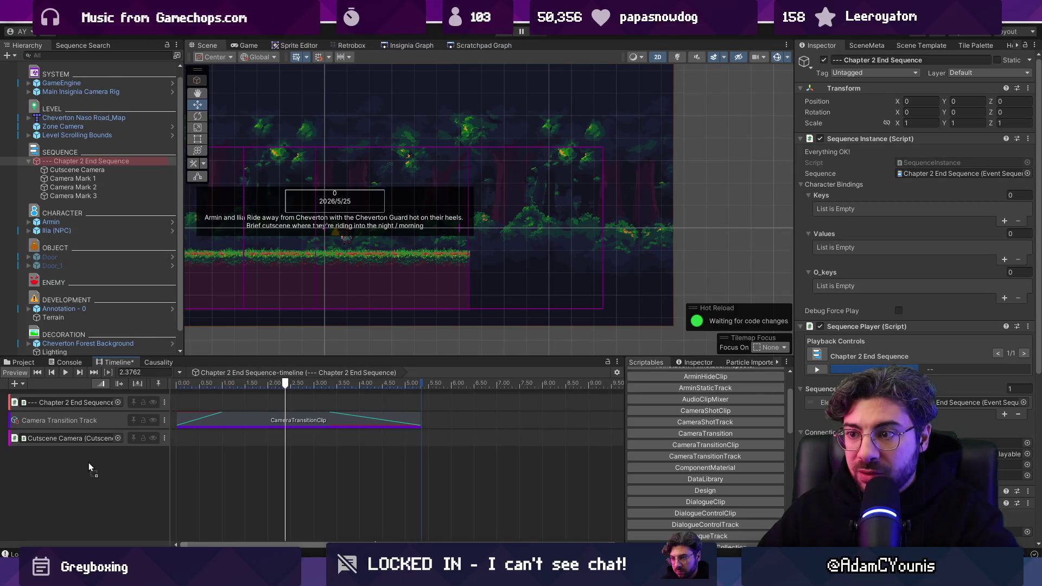
drag(89, 462, 89, 463)
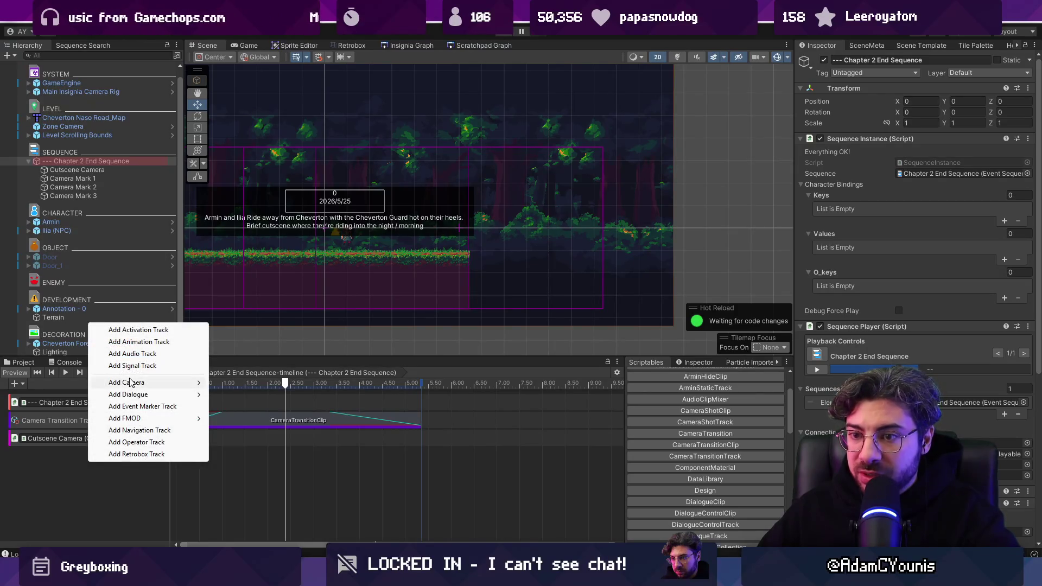
click(153, 344)
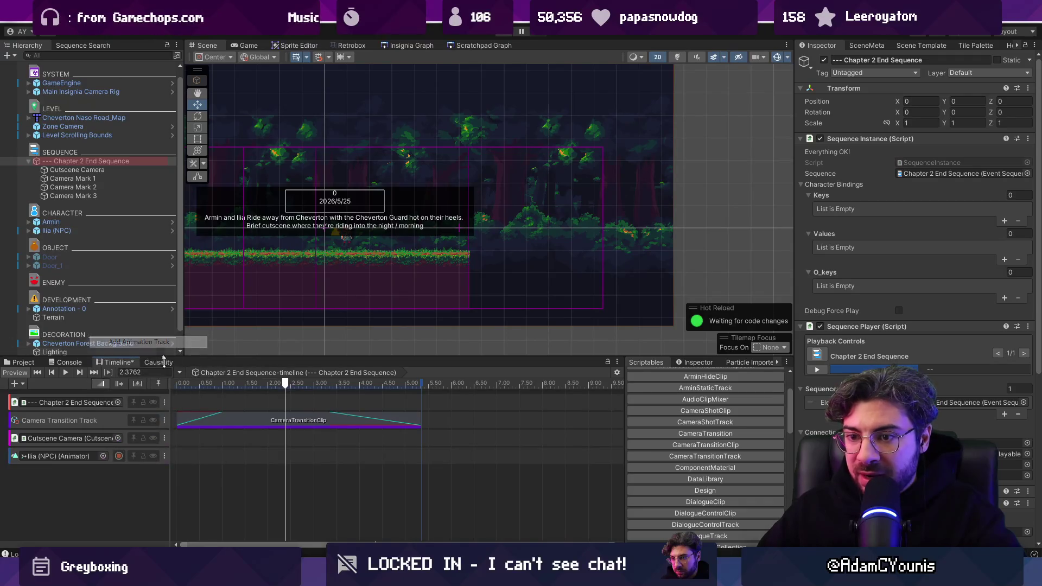
Select Ilia (NPC) and record her Transform Position, setting Y to 0 and X to -2.
click(119, 456)
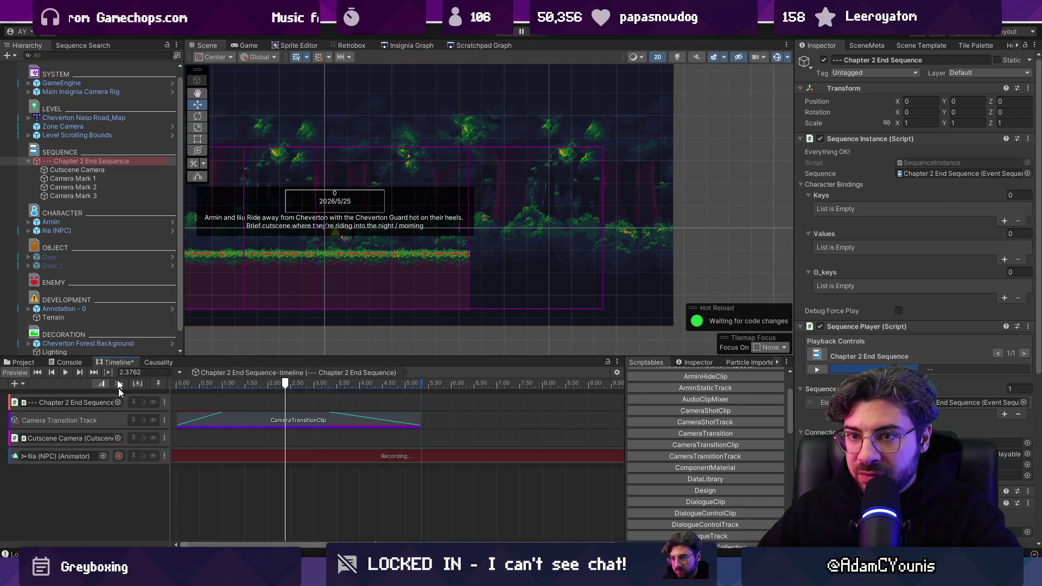
click(86, 230)
key(f)
click(925, 129)
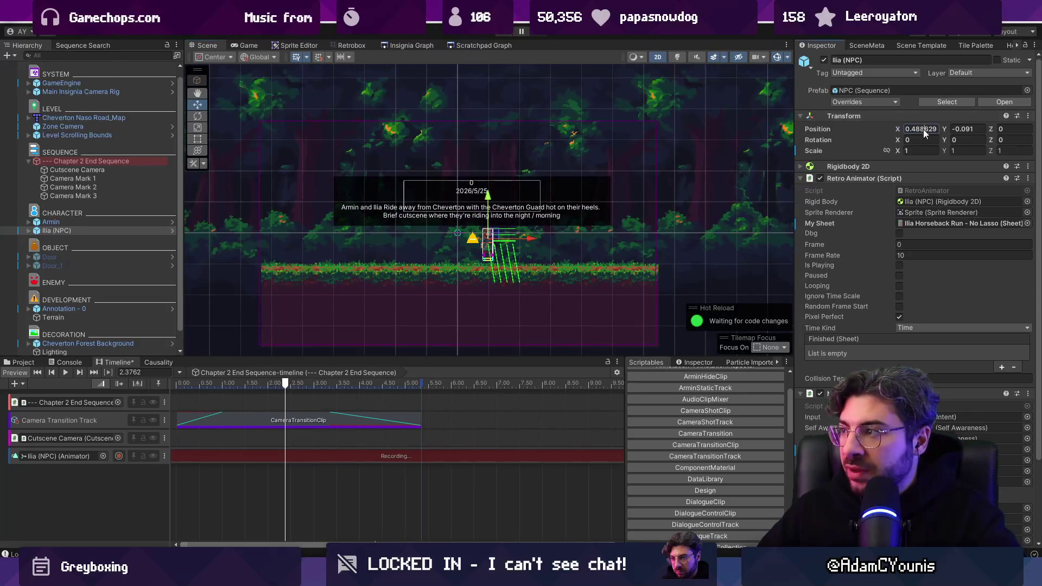
text(0)
key(Tab)
text(0)
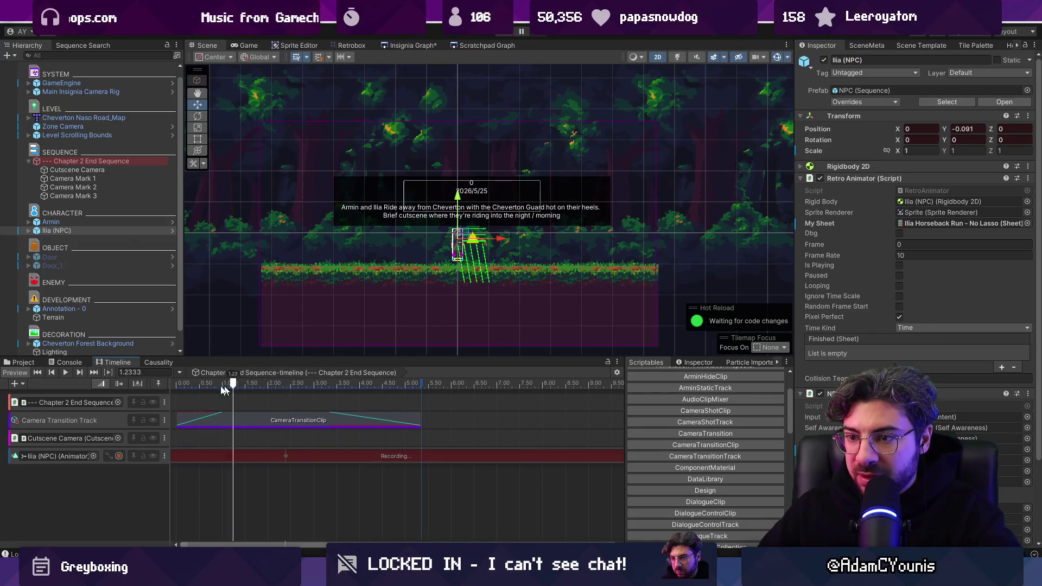
click(920, 128)
text(-2)
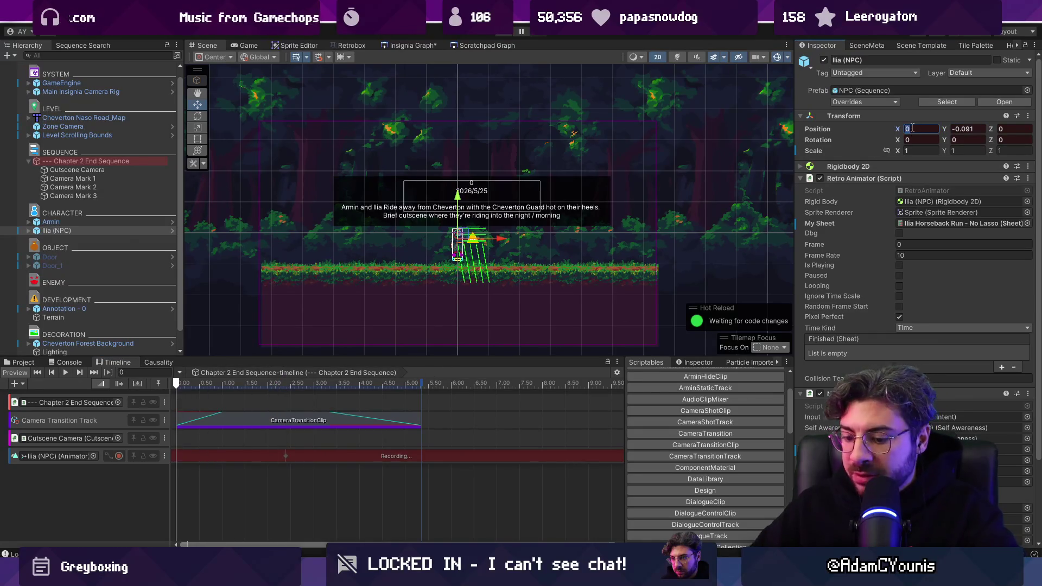
click(982, 131)
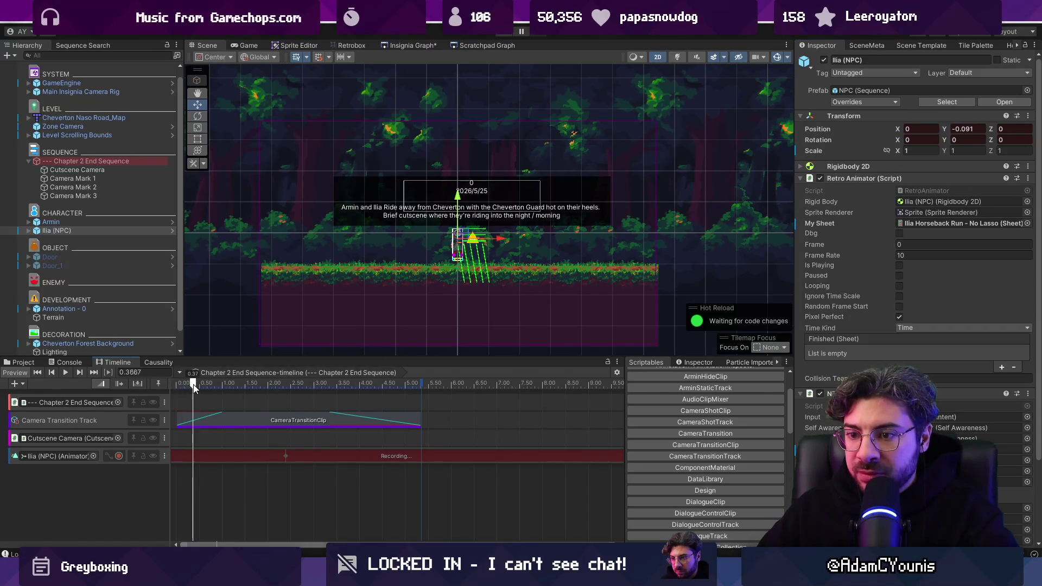
click(84, 229)
click(922, 128)
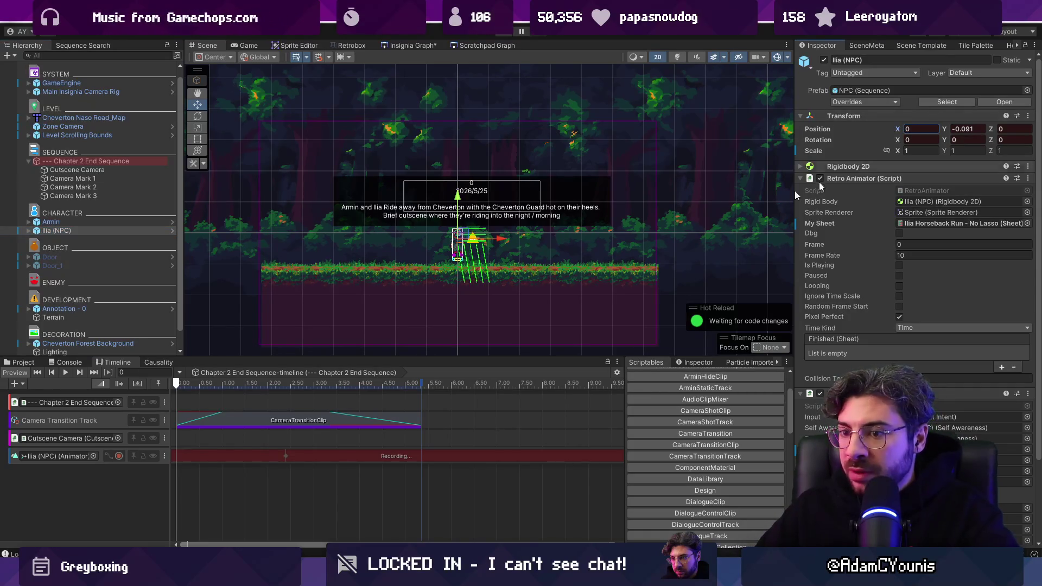
Open Ilia's recorded position clip in the Animation window and select its keyframes.
double_click(204, 455)
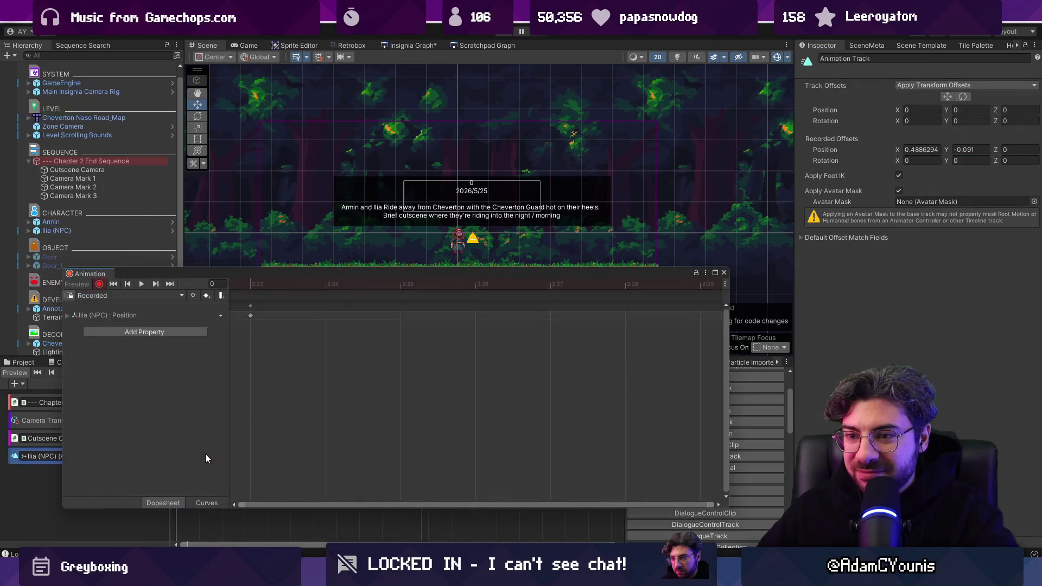
scroll(479, 366, down, 3)
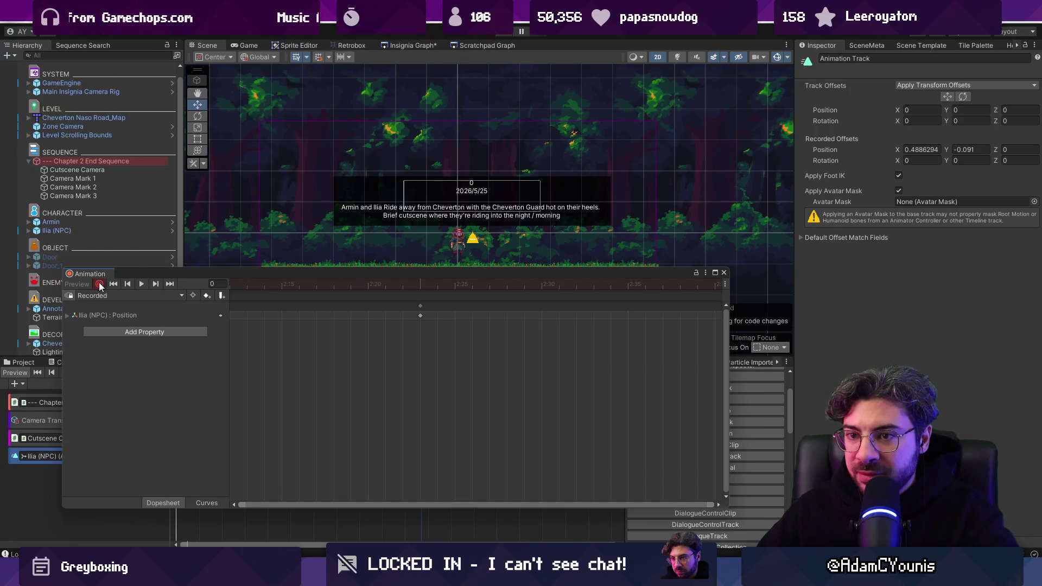
click(420, 305)
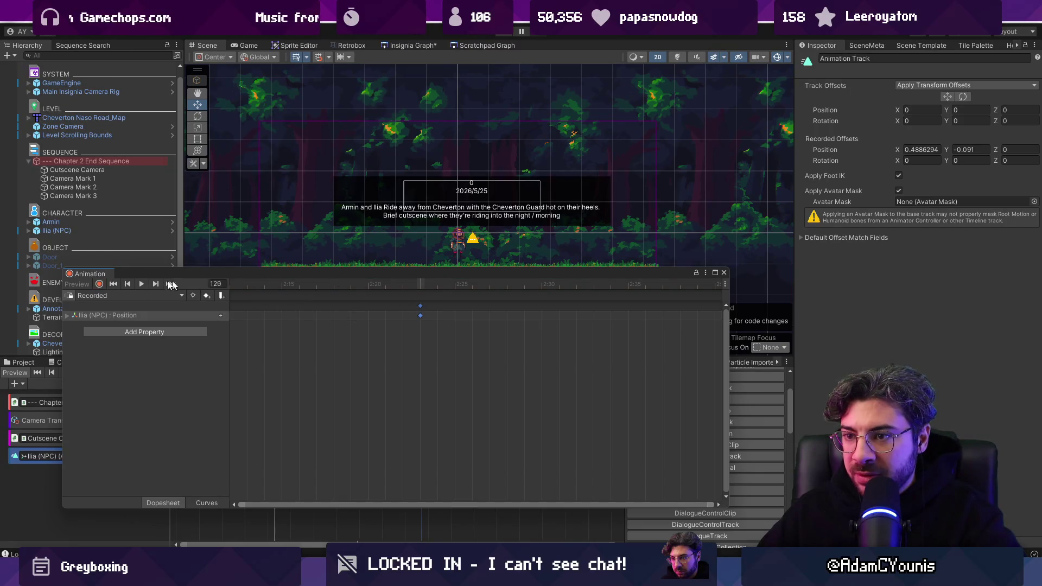
scroll(605, 347, down, 10)
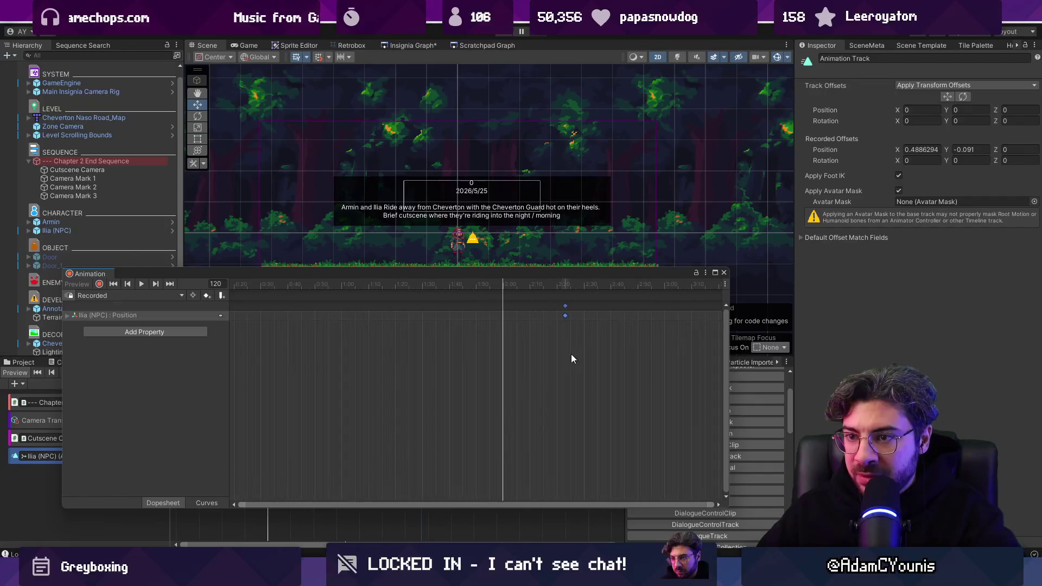
drag(521, 274, 414, 279)
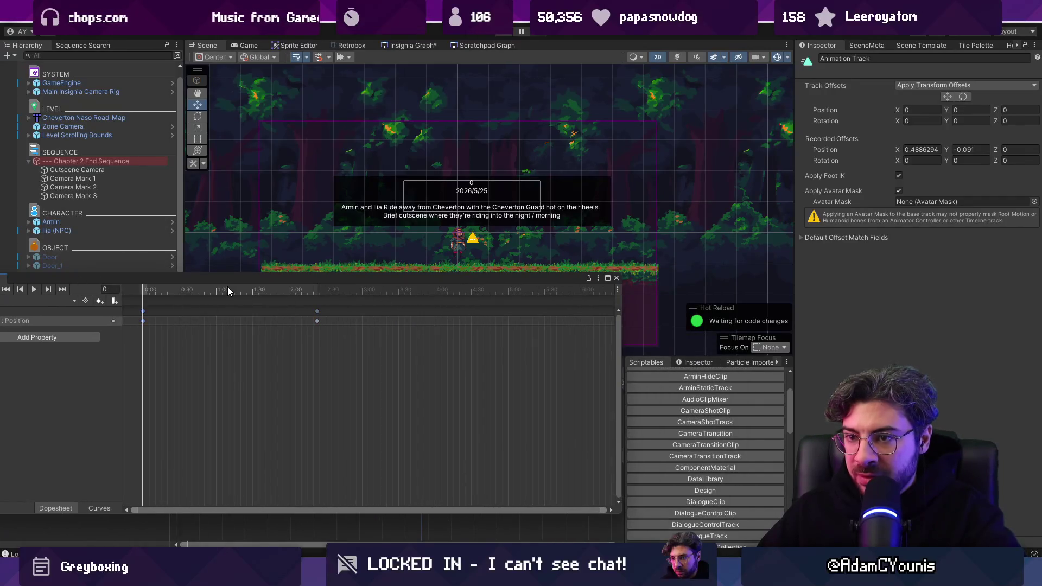
drag(228, 290, 368, 270)
Add position keyframes at frames 301 and 212, then close the Animation window.
mouse_move(286, 282)
mouse_down()
mouse_move(517, 282)
mouse_move(492, 288)
mouse_up()
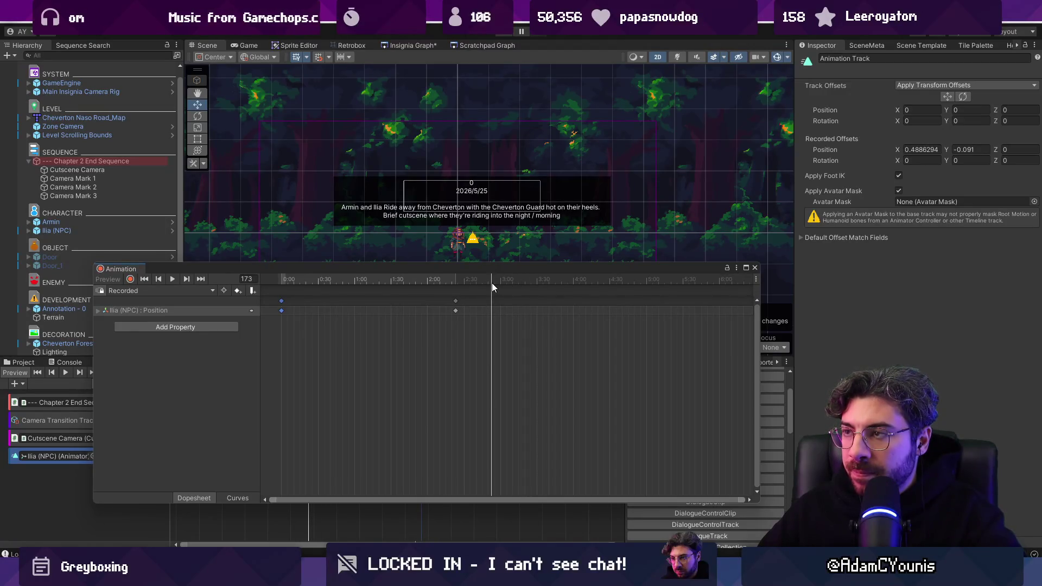
drag(492, 284, 485, 283)
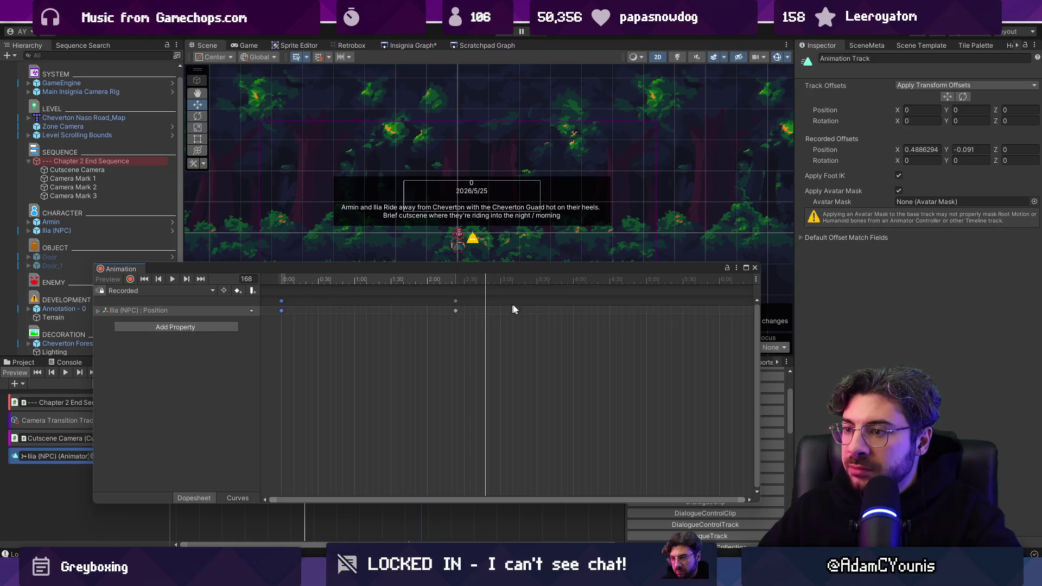
drag(637, 280, 647, 281)
key(k)
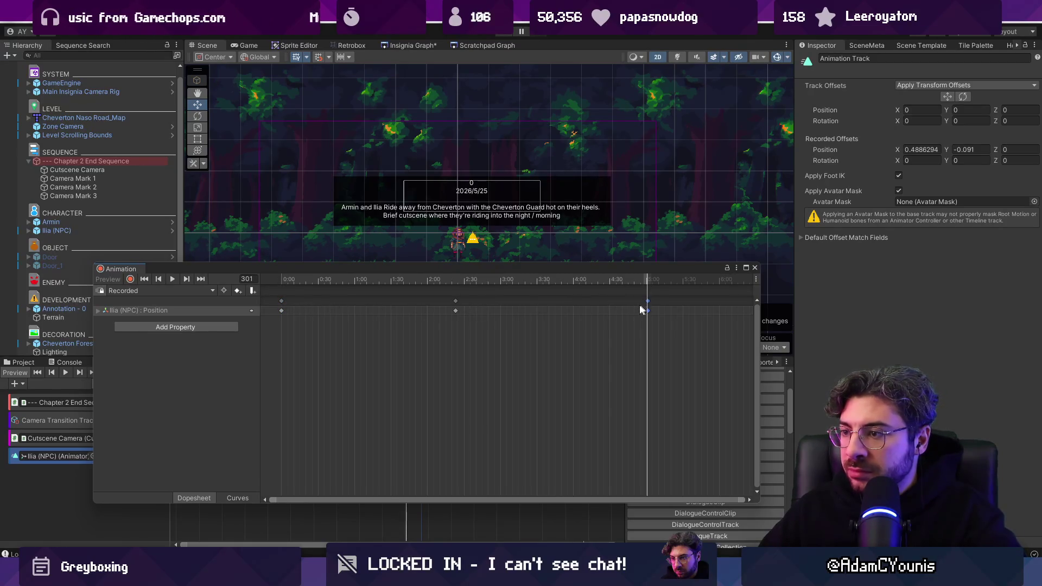
click(538, 281)
key(ctrl+v)
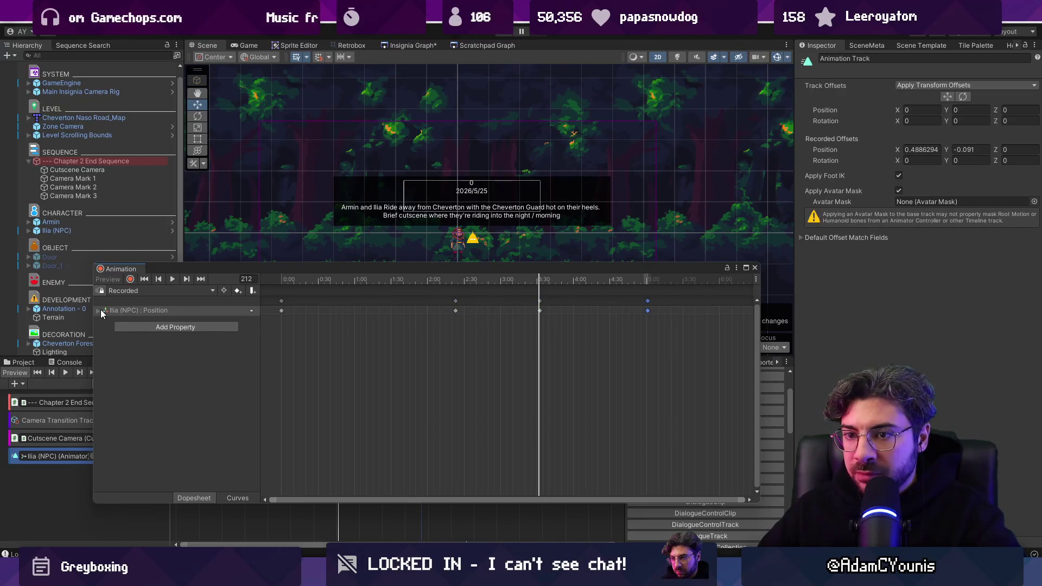
click(98, 311)
click(754, 269)
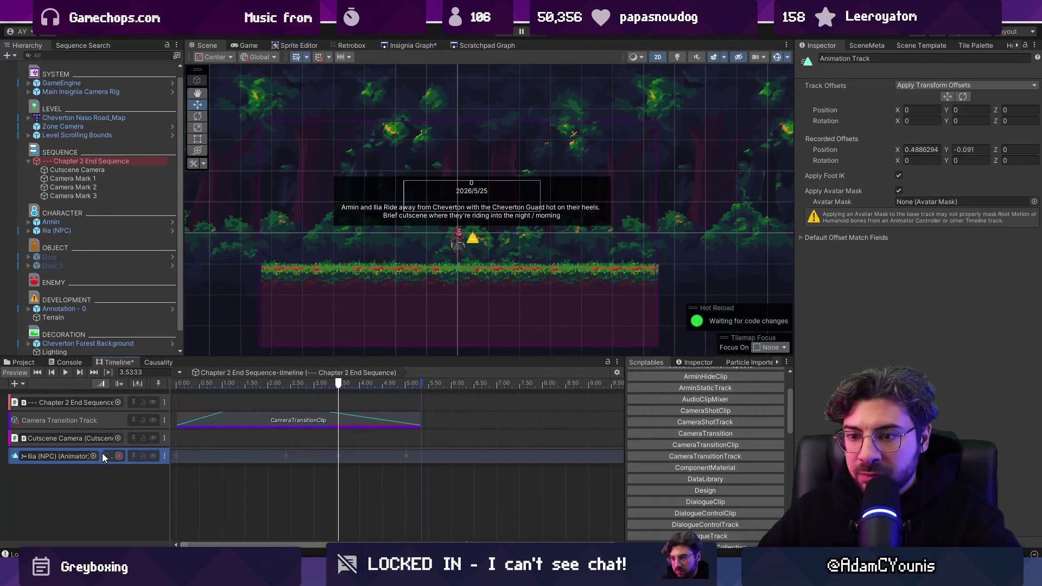
Show Ilia's position curve, then ease and lower the start key and preview the motion.
click(107, 456)
drag(180, 511, 202, 491)
click(277, 386)
mouse_move(277, 387)
mouse_down()
mouse_move(175, 387)
mouse_move(311, 386)
mouse_move(154, 387)
mouse_up()
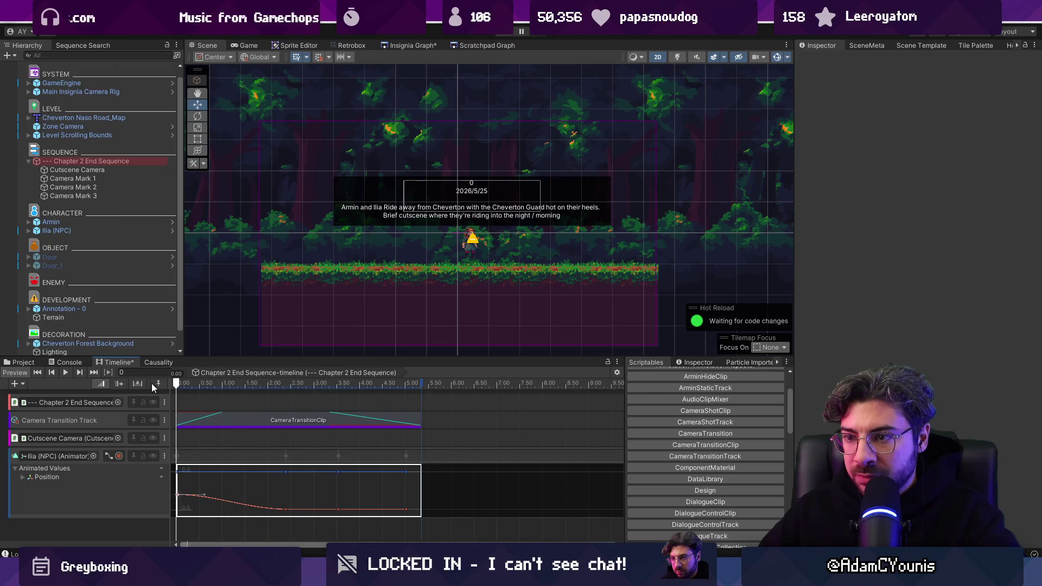
drag(179, 506, 200, 523)
scroll(239, 508, down, 3)
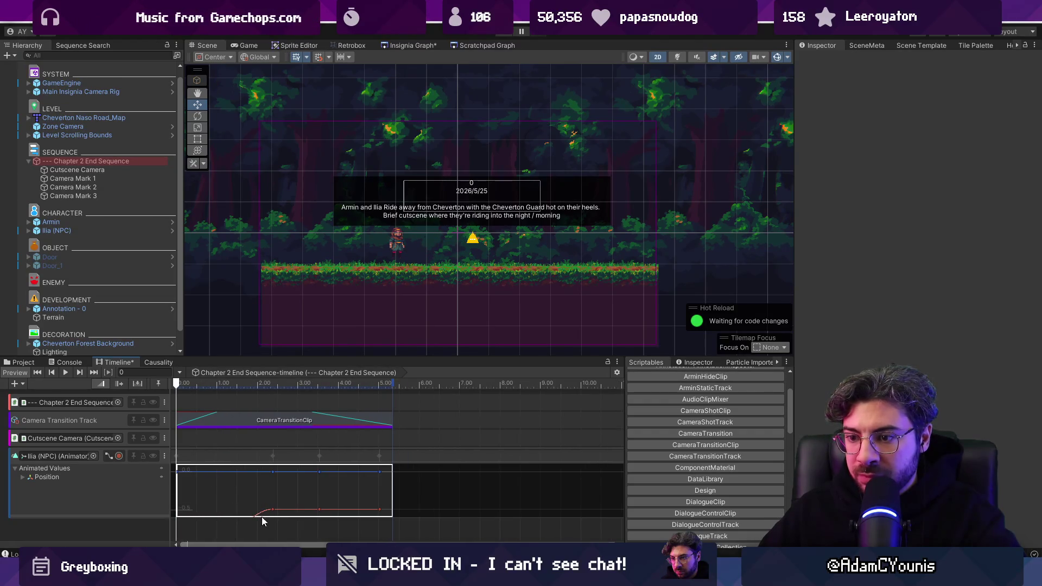
scroll(201, 496, up, 8)
scroll(206, 499, down, 1)
mouse_move(207, 510)
mouse_down()
mouse_move(202, 523)
mouse_move(178, 512)
mouse_move(176, 537)
mouse_up()
scroll(224, 484, up, 1)
key(space)
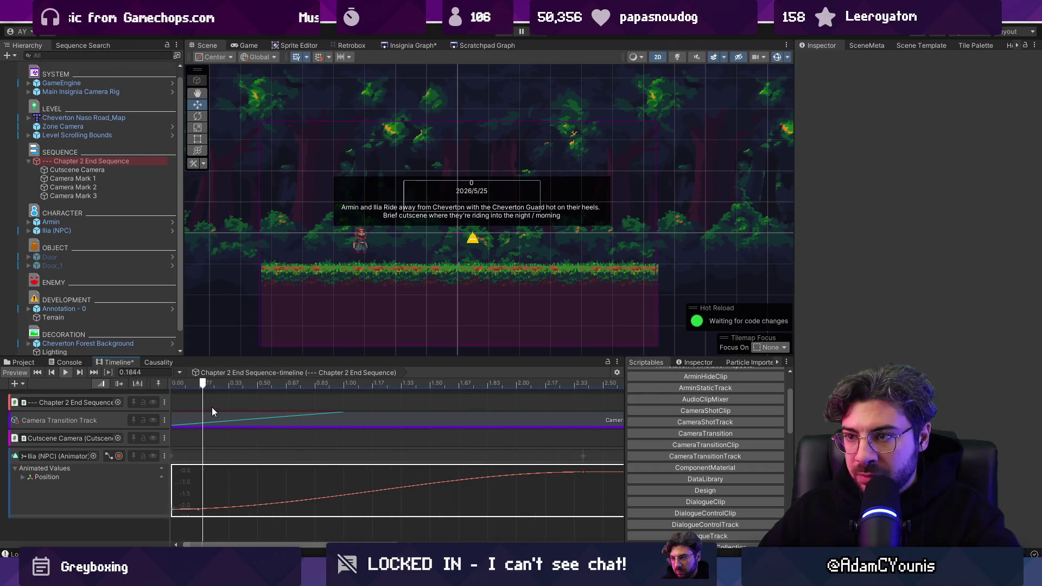
key(space)
Steepen the curve start, move the middle key earlier to 1.65 seconds, and replay.
drag(197, 513, 198, 506)
scroll(253, 489, down, 5)
click(177, 383)
key(space)
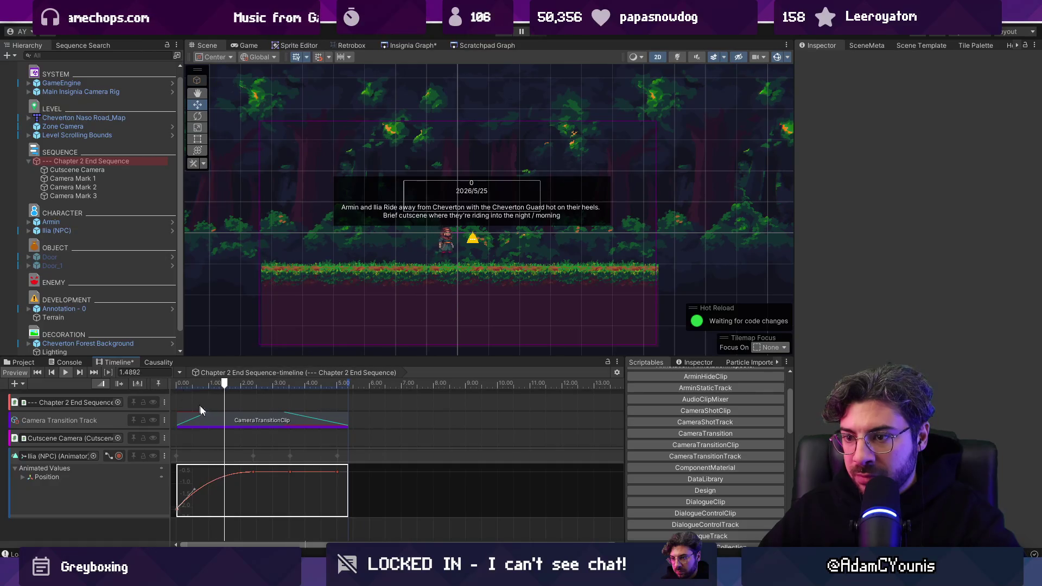
key(space)
mouse_move(251, 474)
mouse_down()
mouse_move(219, 473)
mouse_move(194, 498)
mouse_up()
click(179, 511)
click(181, 513)
key(space)
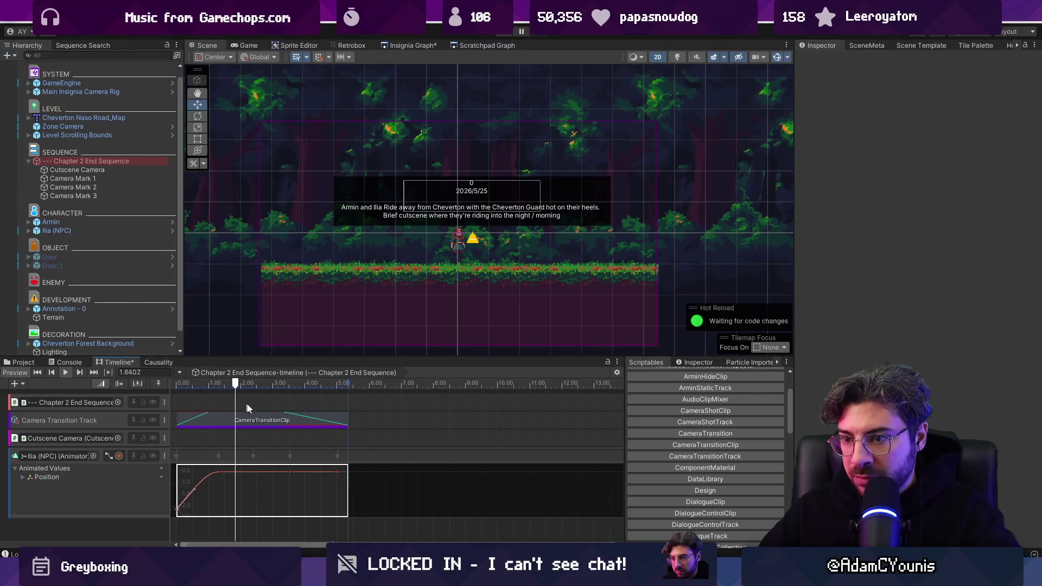
Reshape the curve end, retime the last key to about 5.15 seconds, and play-test in Game view.
drag(337, 472, 337, 451)
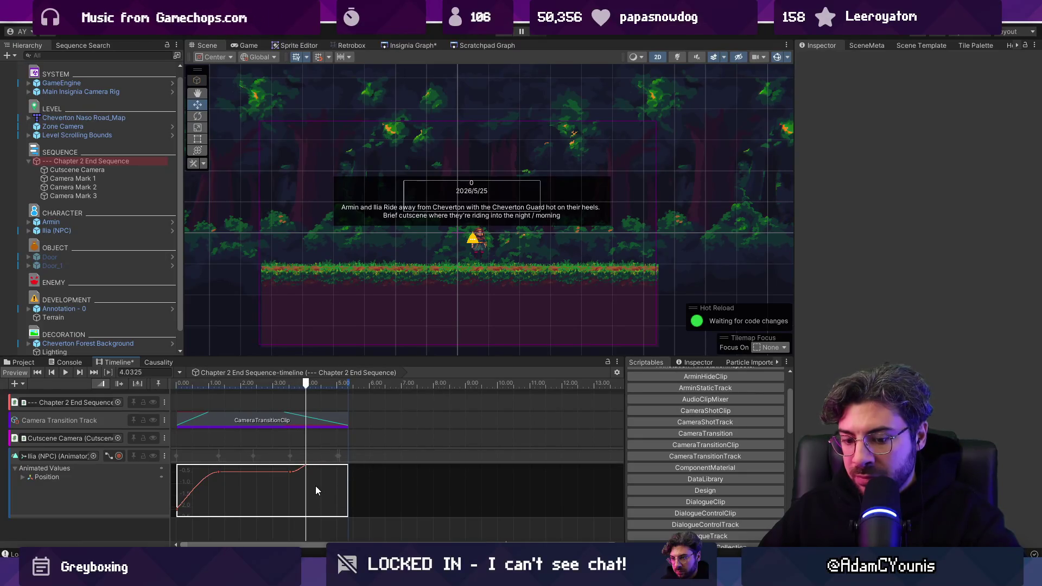
key(f)
scroll(403, 486, up, 2)
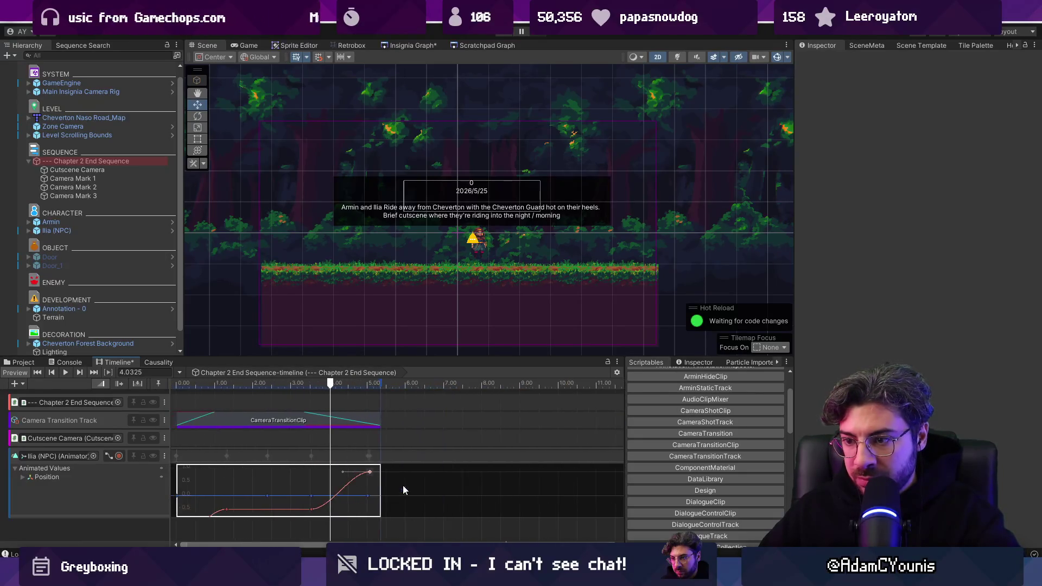
drag(343, 472, 356, 487)
key(space)
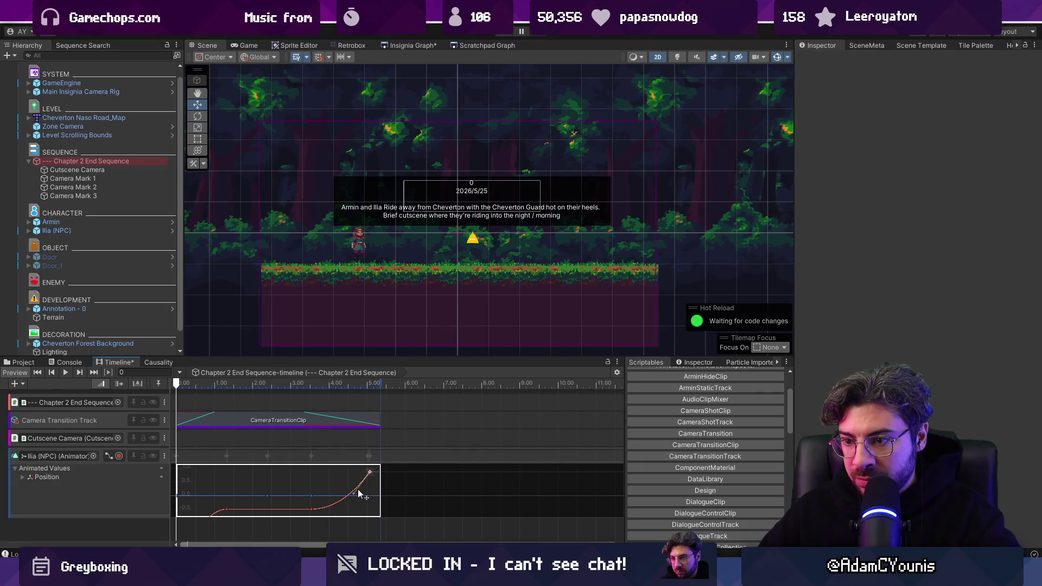
scroll(318, 505, down, 2)
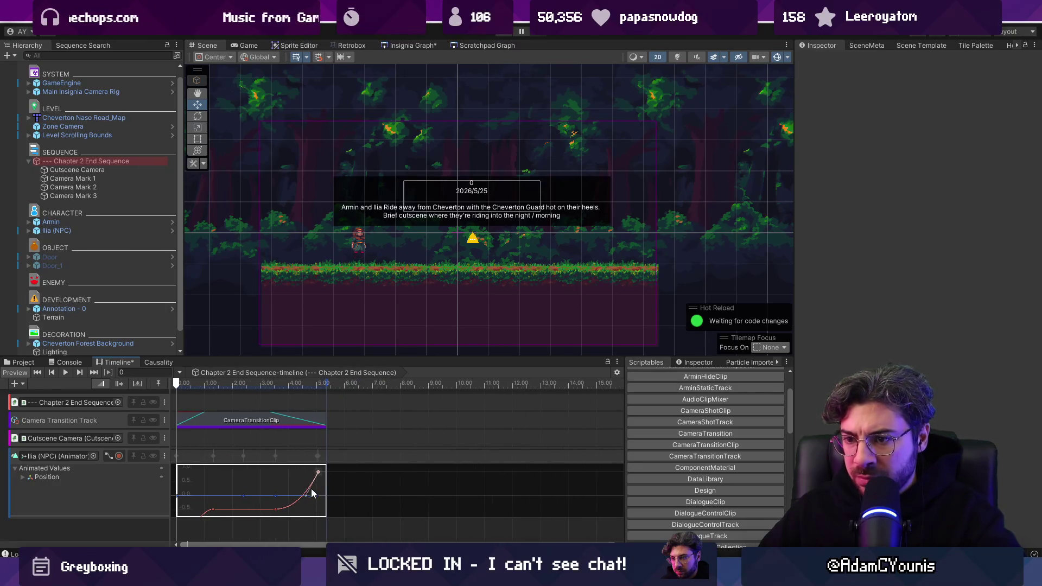
drag(318, 477, 305, 476)
click(280, 380)
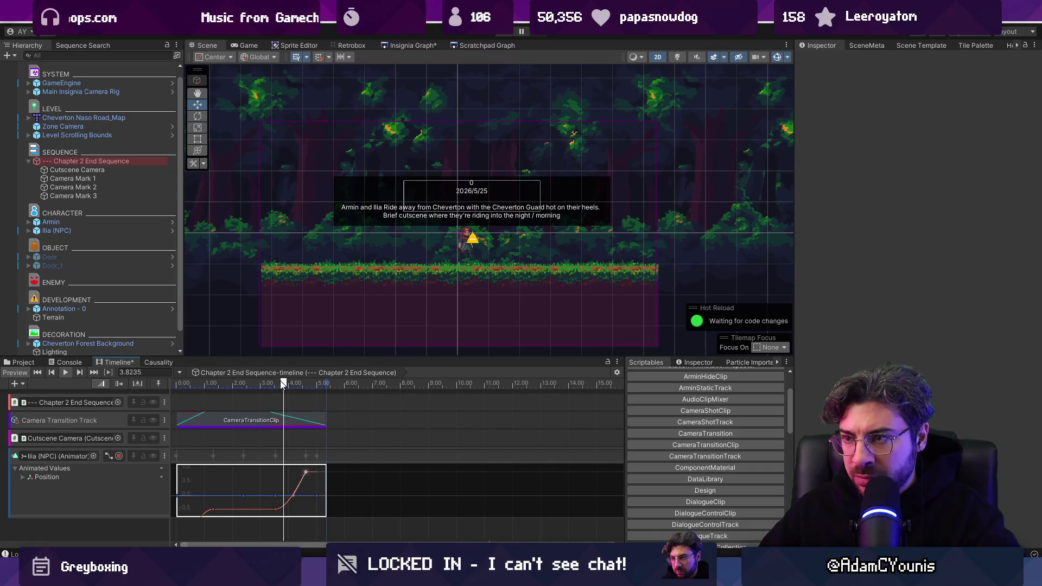
drag(306, 472, 324, 467)
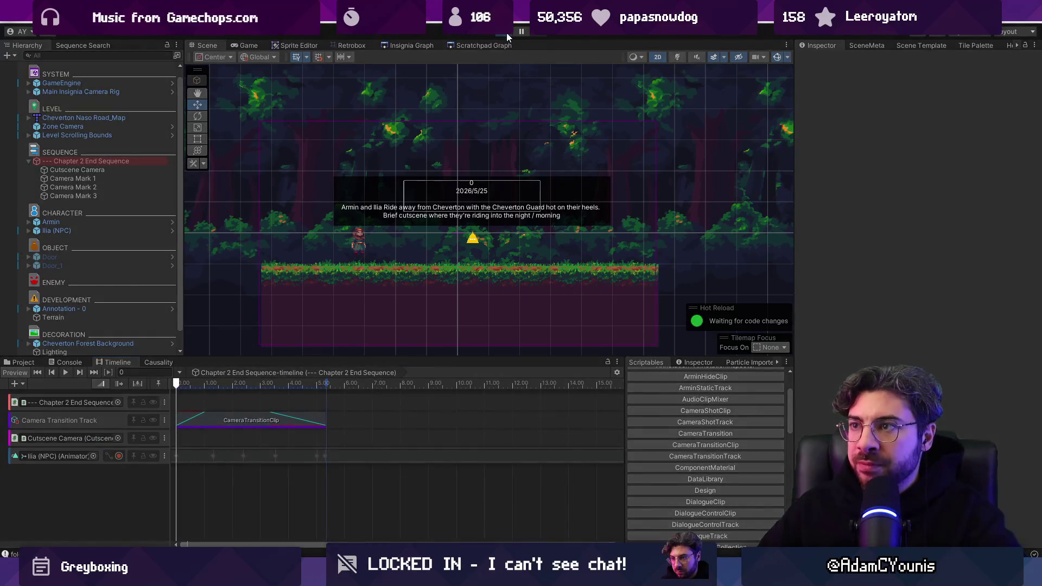
click(506, 33)
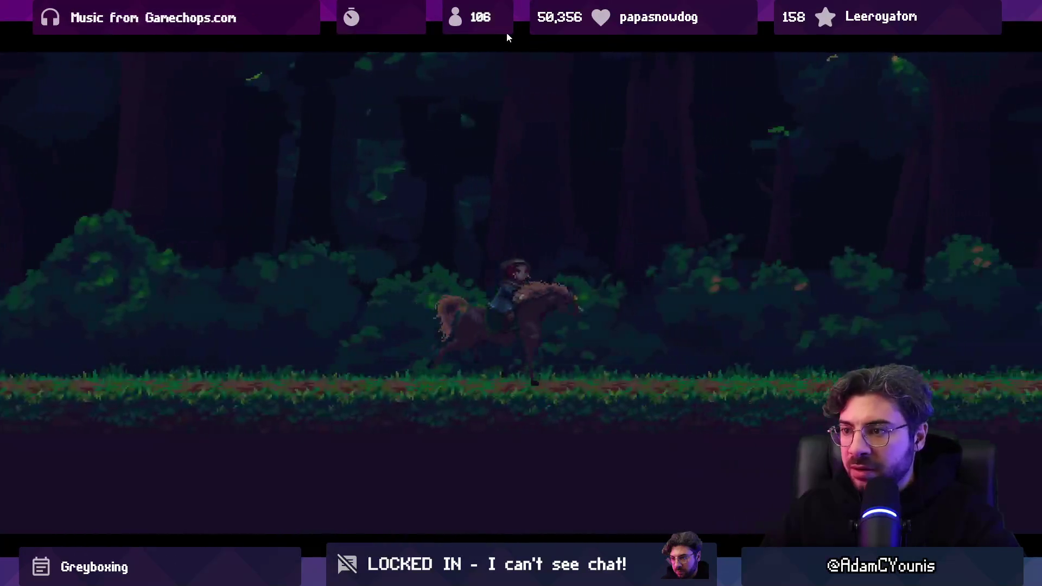
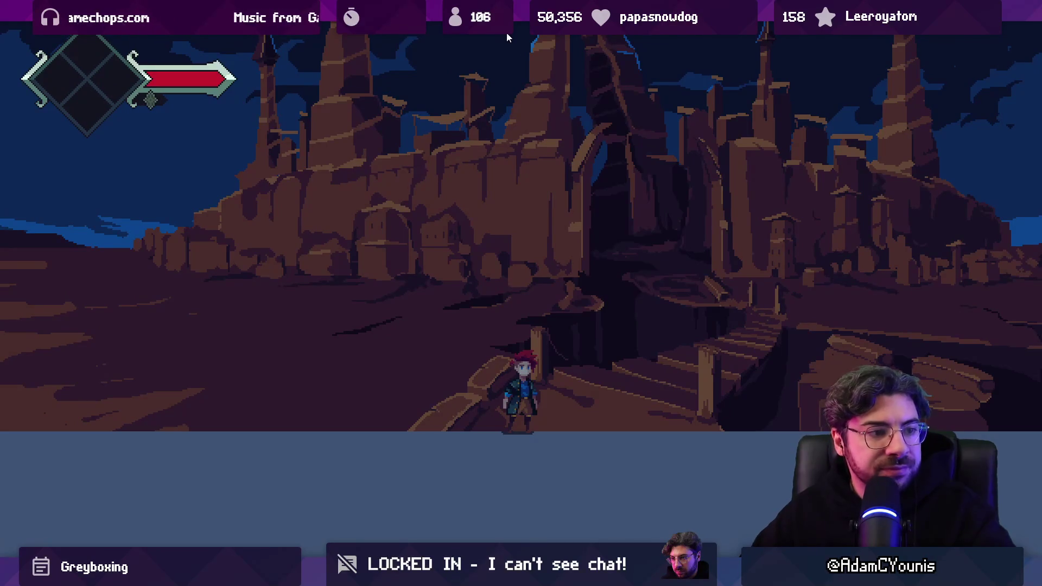
Leave the maximized Game view and exit Play mode back to the Cheverton Naso Road scene.
key(shift+space)
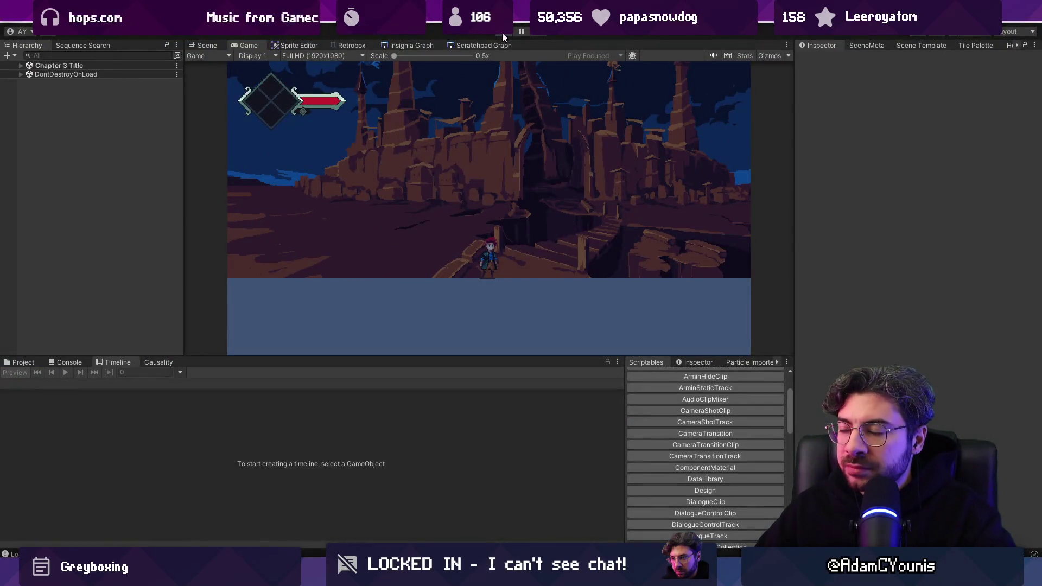
click(507, 32)
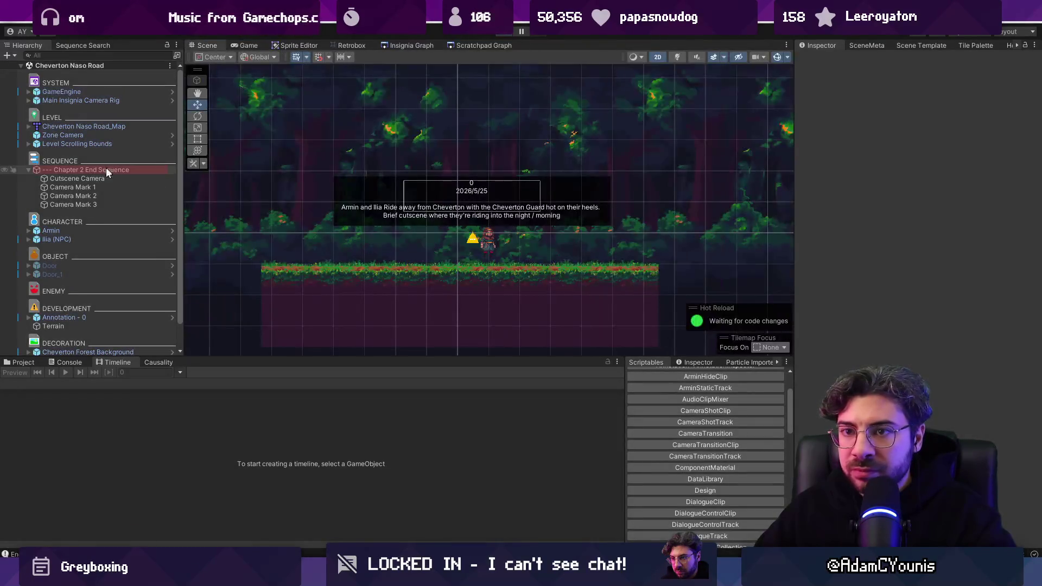
Extend the Chapter 2 End Sequence camera transition clip to about 7.47 s.
click(93, 170)
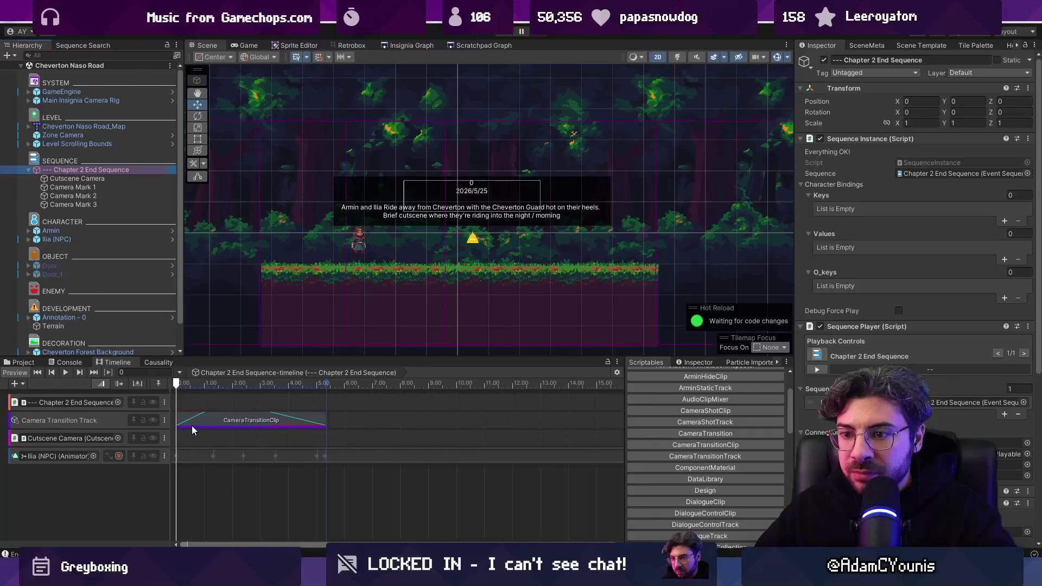
click(198, 459)
click(225, 423)
drag(325, 422, 386, 422)
Shift groups of Ilia's position curve keys later in time to fit the longer transition.
click(108, 458)
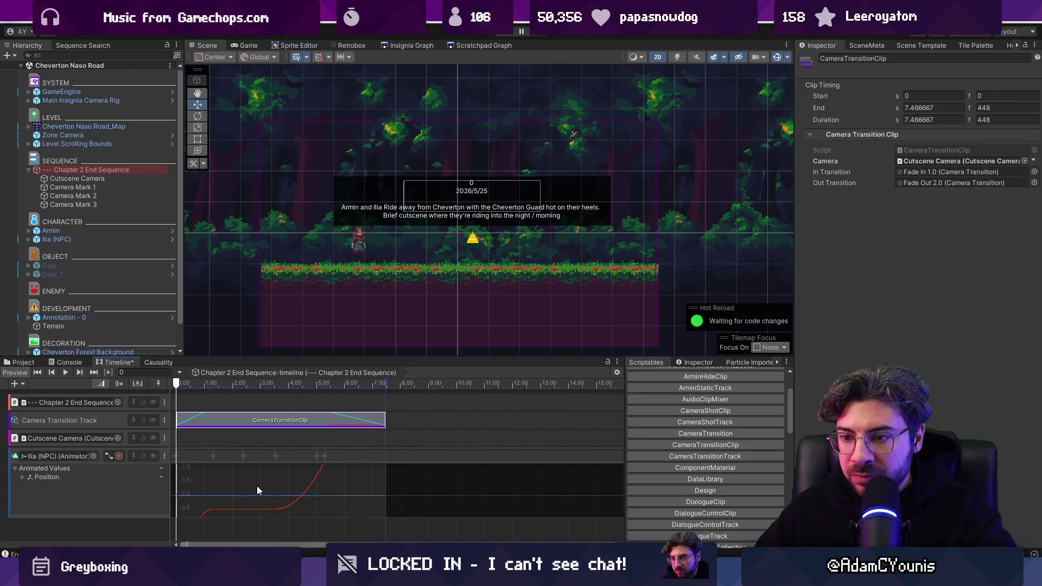
scroll(250, 505, down, 5)
click(267, 484)
key(f)
scroll(268, 481, down, 3)
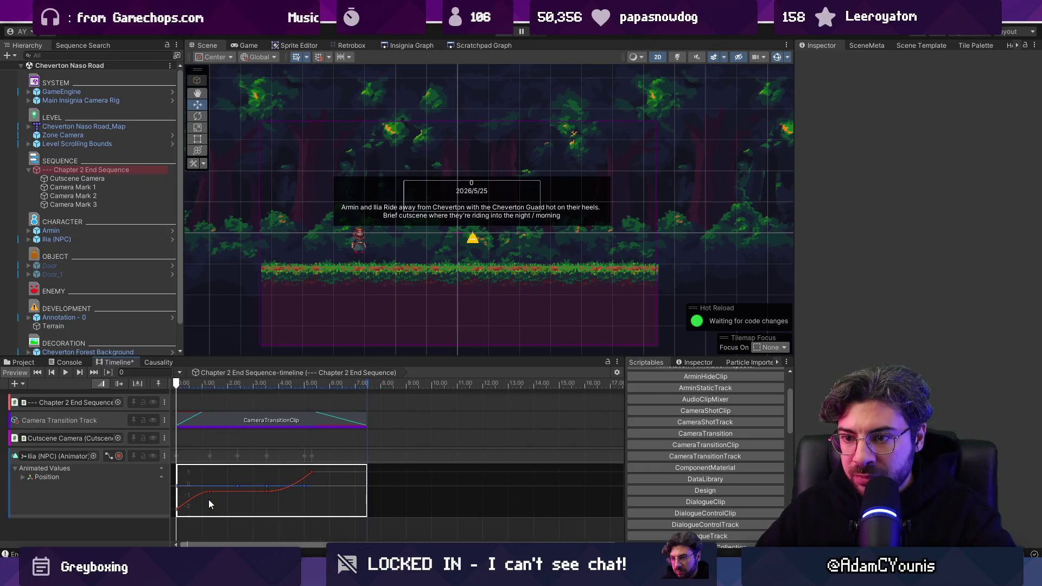
mouse_move(325, 514)
mouse_down()
mouse_move(302, 484)
mouse_move(168, 458)
mouse_up()
drag(217, 499, 236, 503)
drag(237, 500, 241, 497)
click(241, 497)
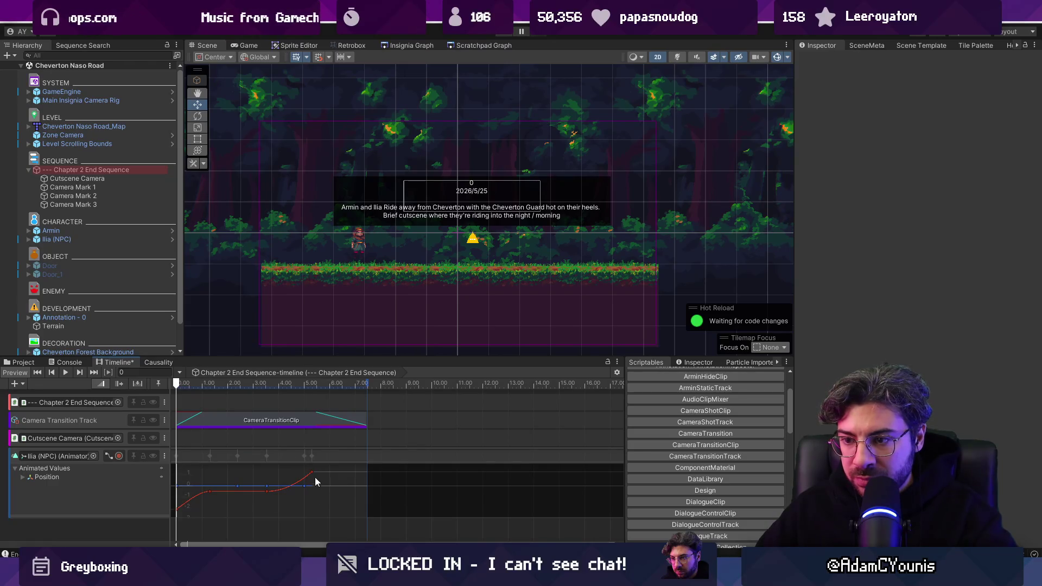
mouse_move(319, 468)
mouse_down()
mouse_move(183, 520)
mouse_move(257, 503)
mouse_move(221, 512)
mouse_move(221, 529)
mouse_move(197, 541)
mouse_up()
click(220, 508)
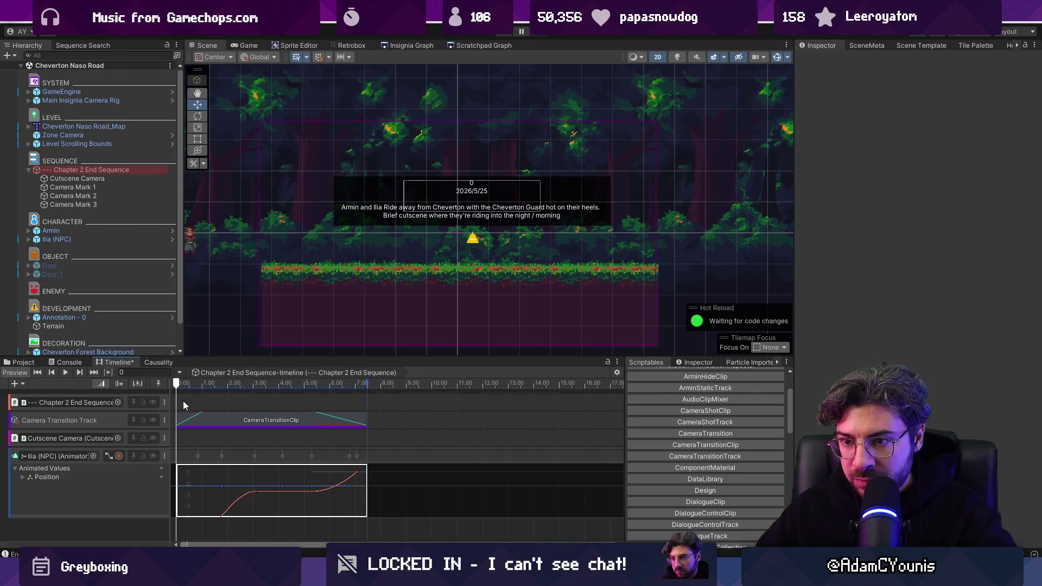
Preview at 2.15 s, fine-tune an Ilia position keyframe, then stop and rewind the preview.
drag(193, 386, 231, 386)
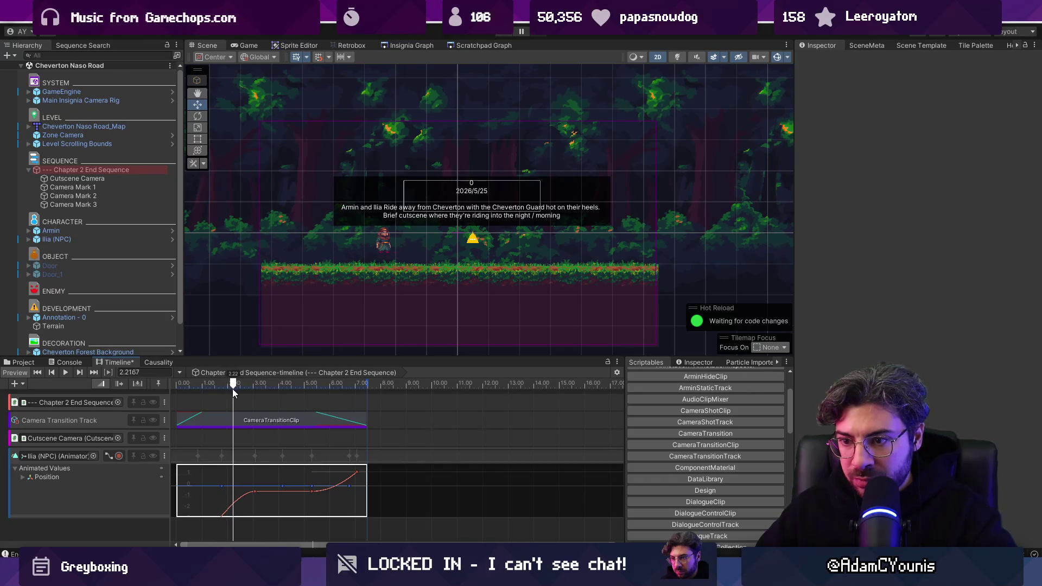
scroll(213, 503, up, 5)
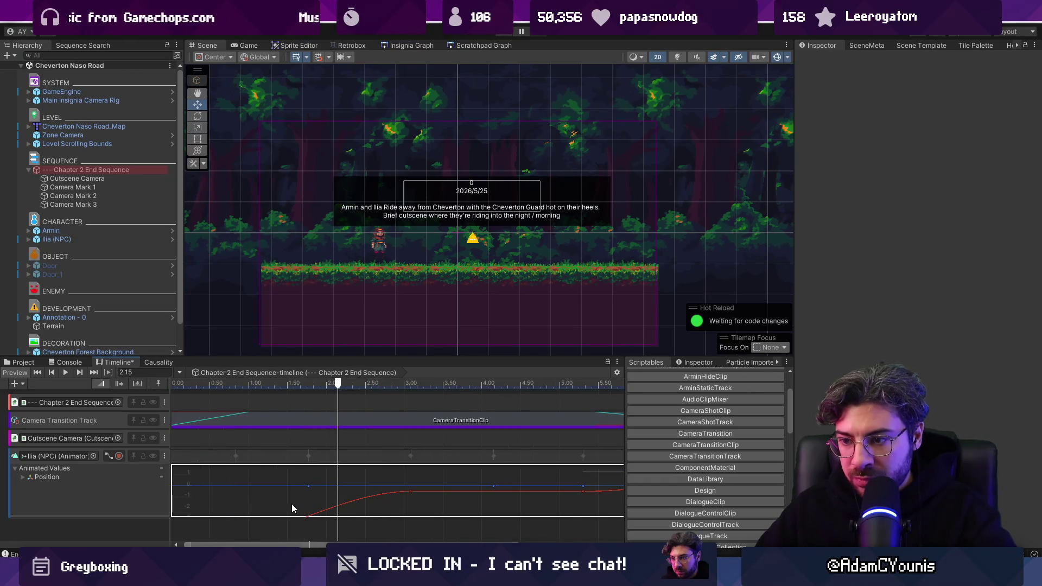
scroll(407, 491, down, 3)
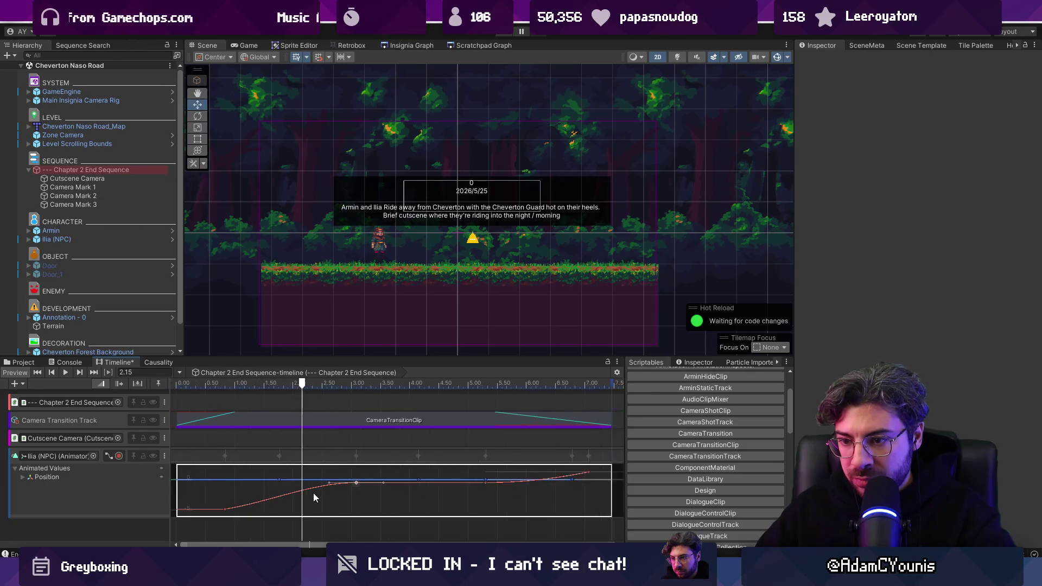
scroll(314, 498, down, 3)
mouse_move(207, 510)
mouse_down()
mouse_move(221, 511)
mouse_move(207, 506)
mouse_up()
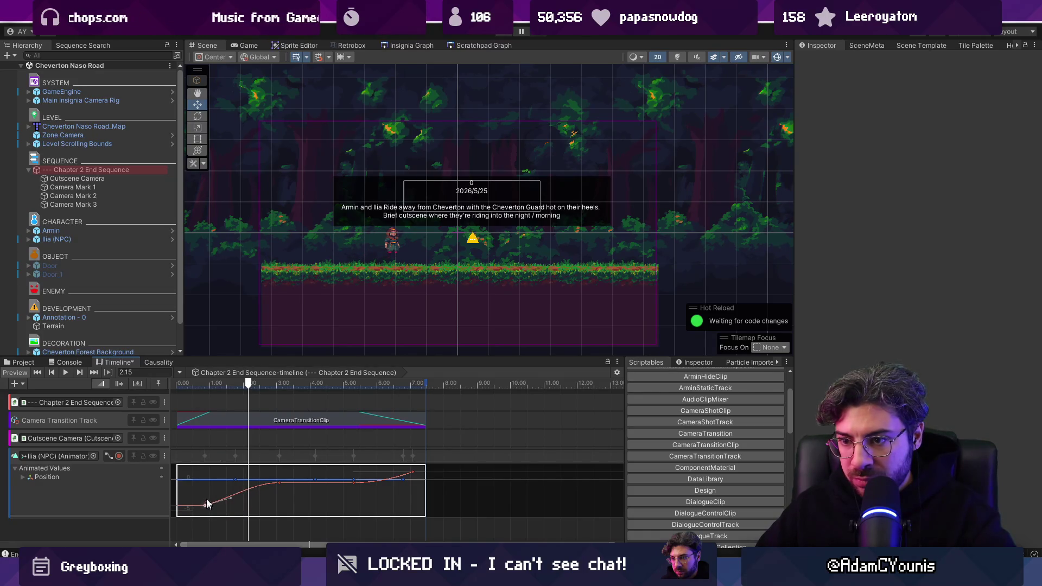
mouse_move(213, 386)
mouse_down()
mouse_move(181, 386)
mouse_move(224, 390)
mouse_move(179, 390)
mouse_up()
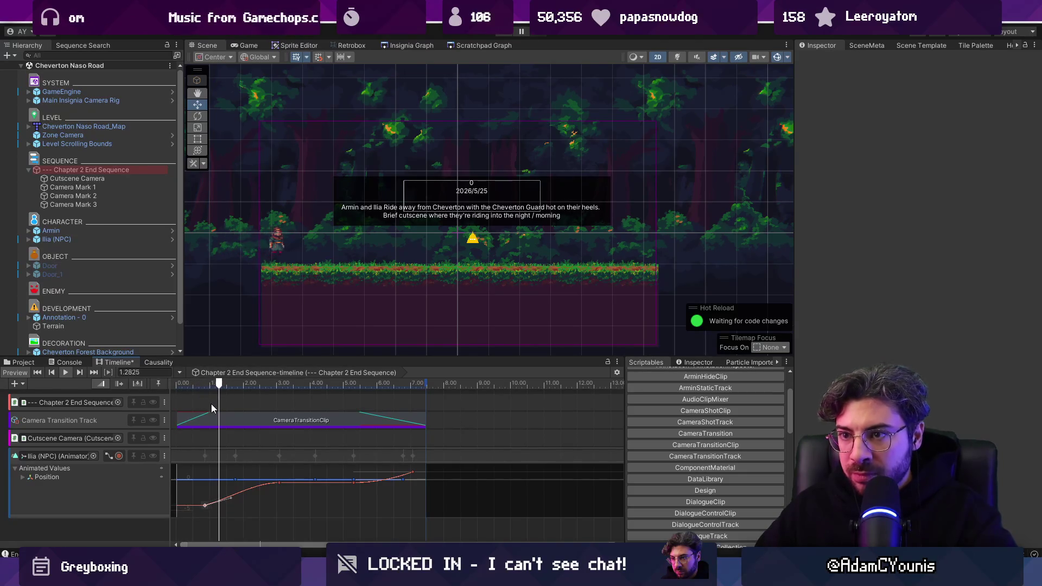
click(280, 485)
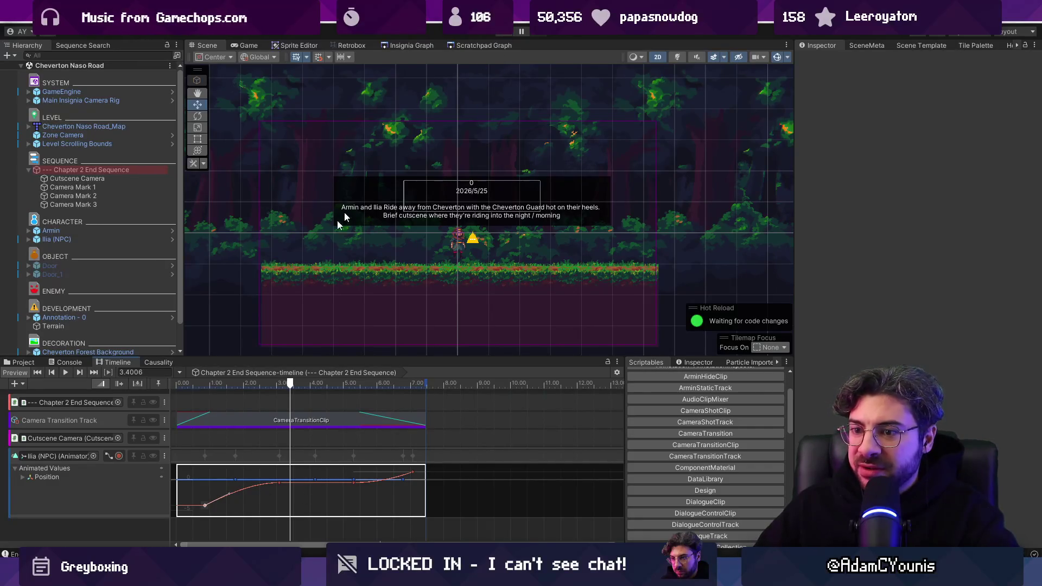
key(shift+comma)
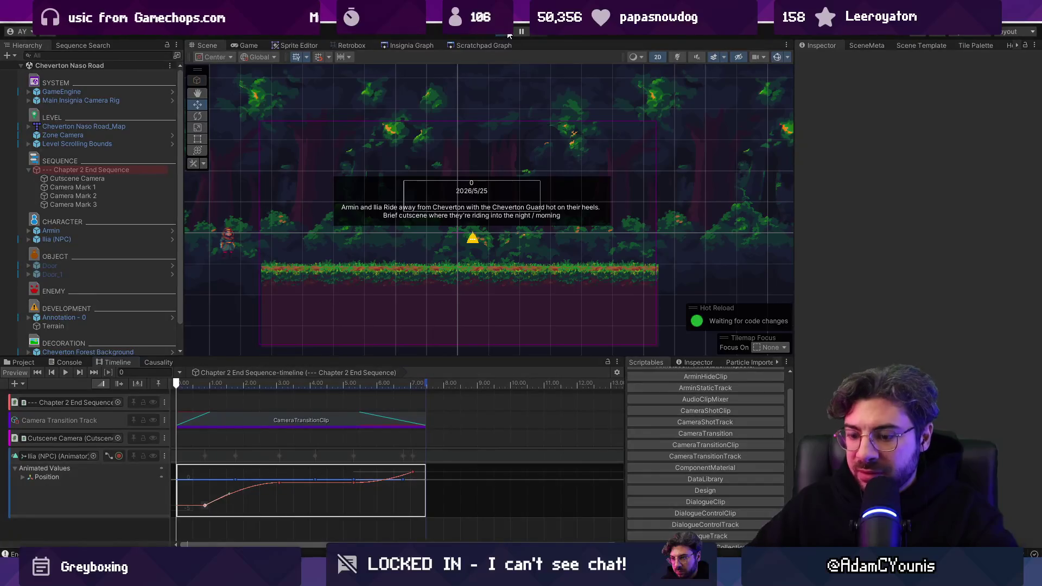
Test-run the riding cutscene, pull Ilia's first position keyframe earlier, then replay it.
click(509, 33)
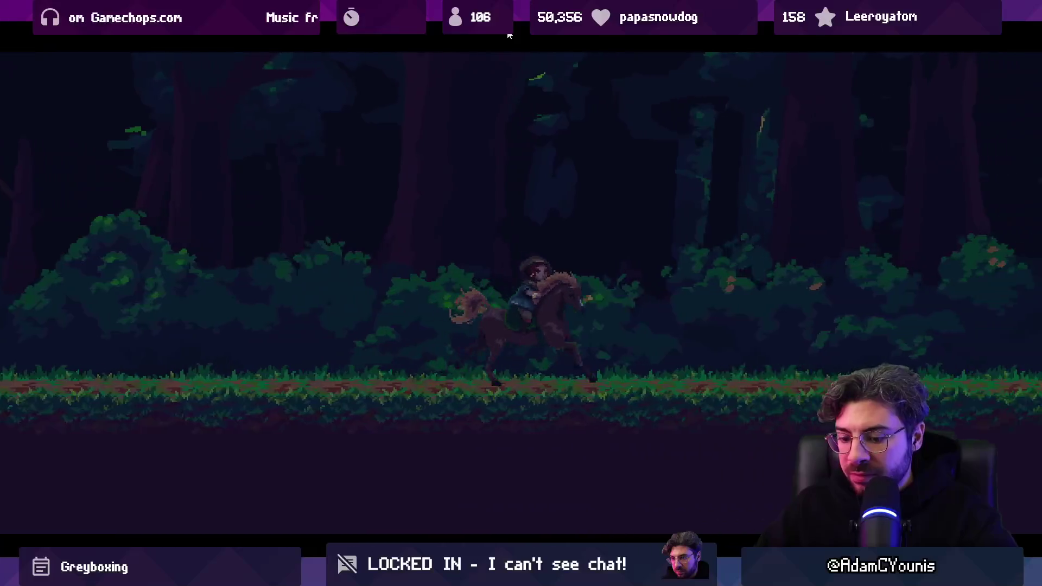
click(509, 34)
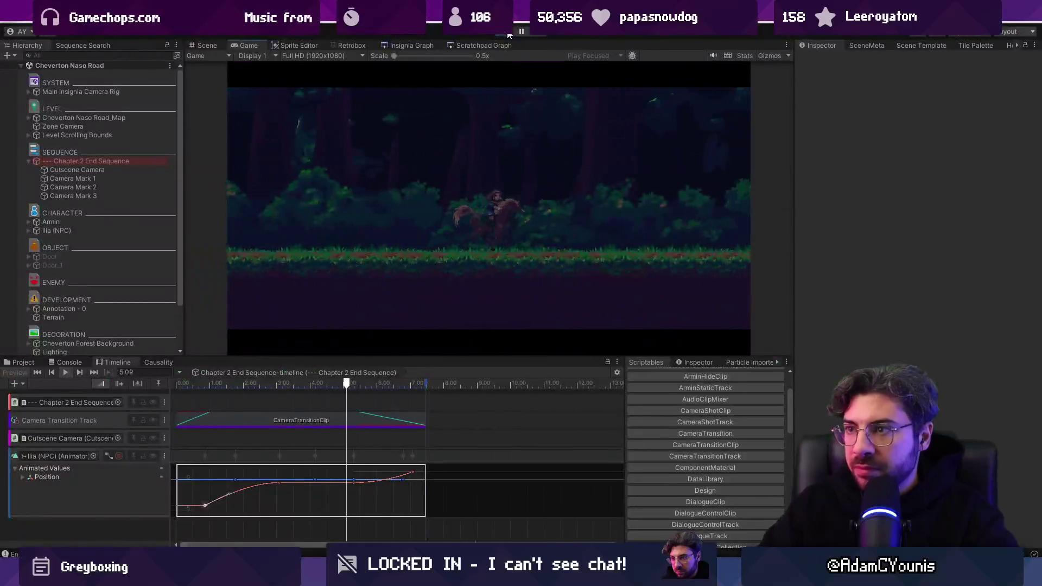
drag(204, 505, 183, 510)
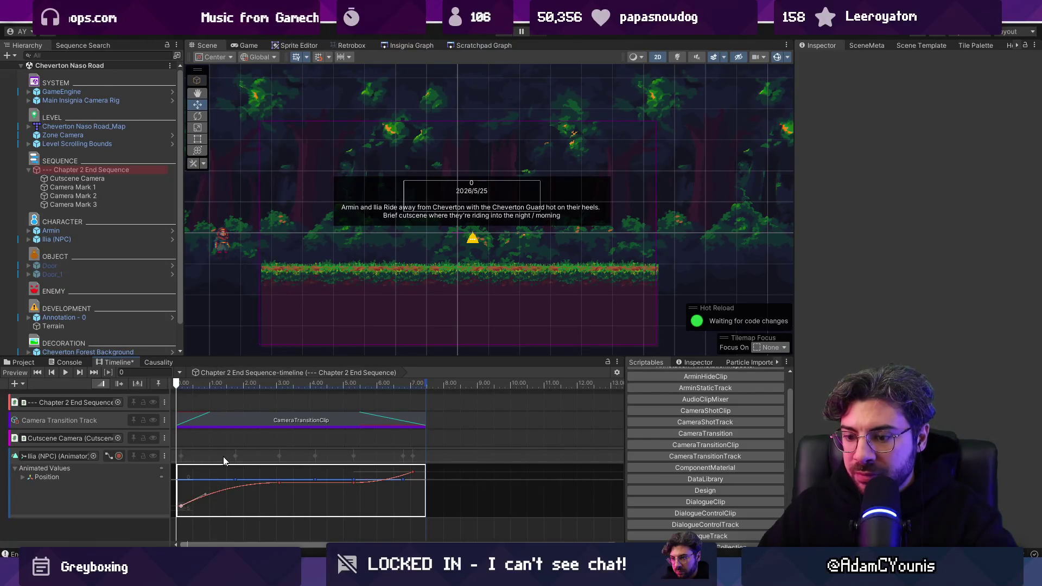
key(ctrl+p)
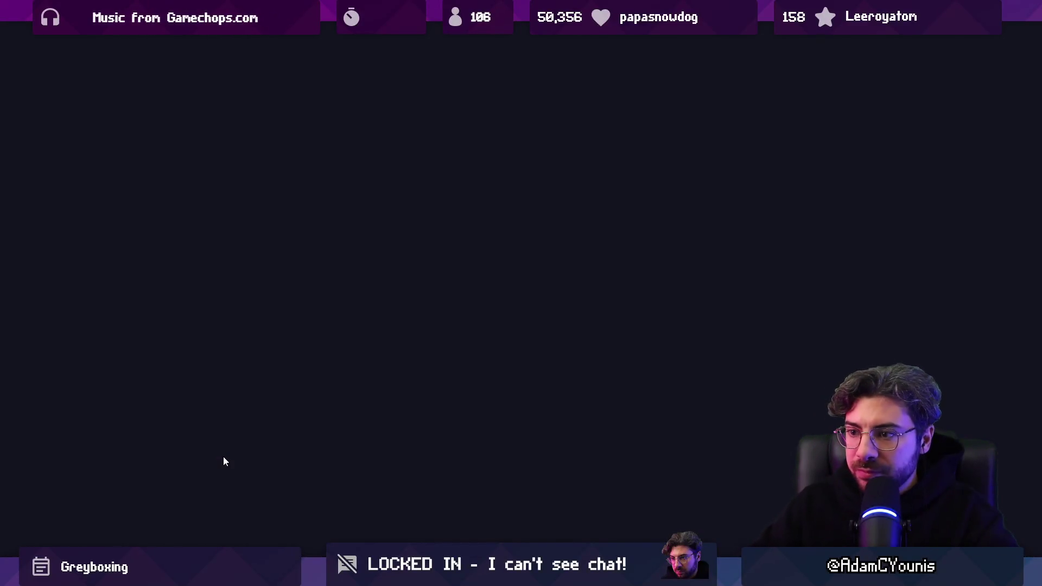
key(ctrl+p)
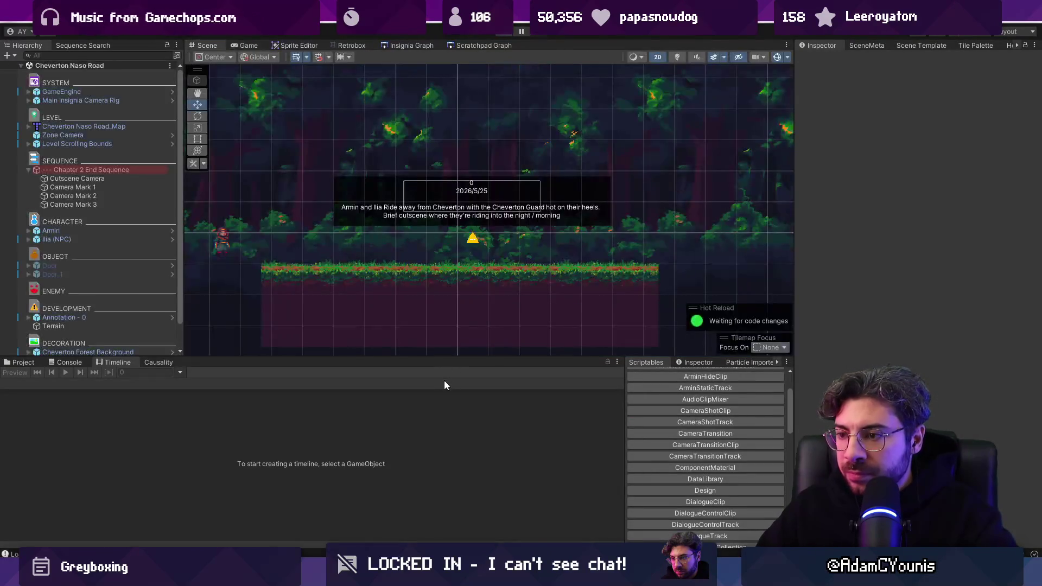
Move the last key of Ilia's position curve earlier to about 7.00 s.
click(106, 178)
click(95, 170)
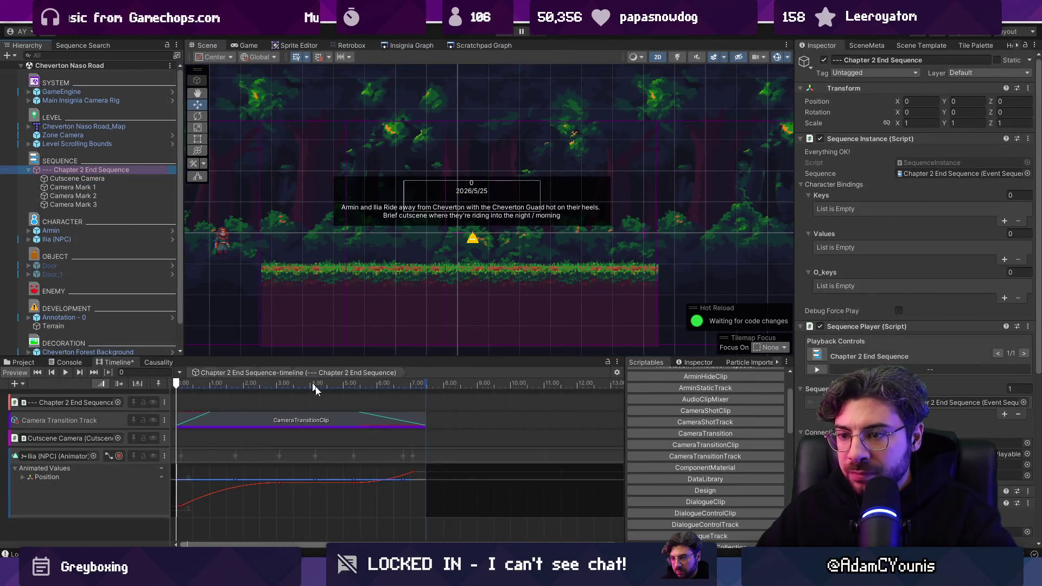
click(354, 483)
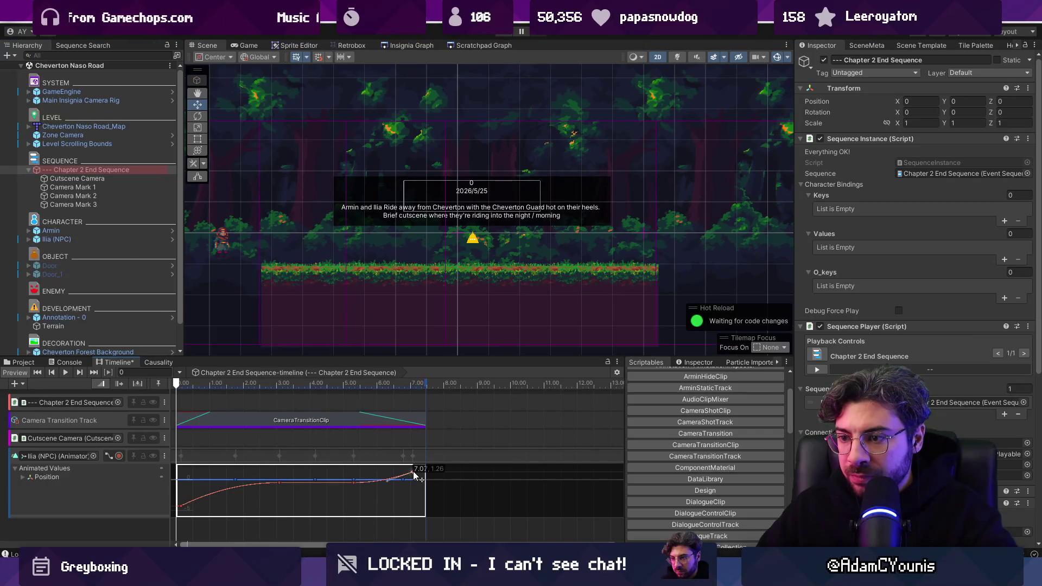
mouse_move(423, 475)
mouse_down()
mouse_move(432, 473)
mouse_move(413, 478)
mouse_up()
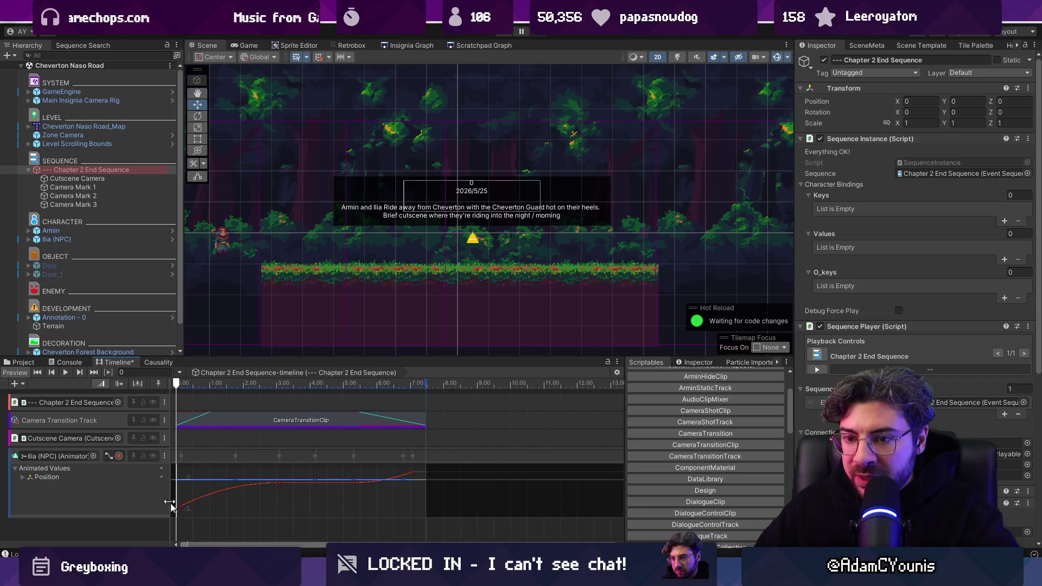
Reopen Ilia's position curves, select all keys, and bring up the track's options menu.
click(112, 455)
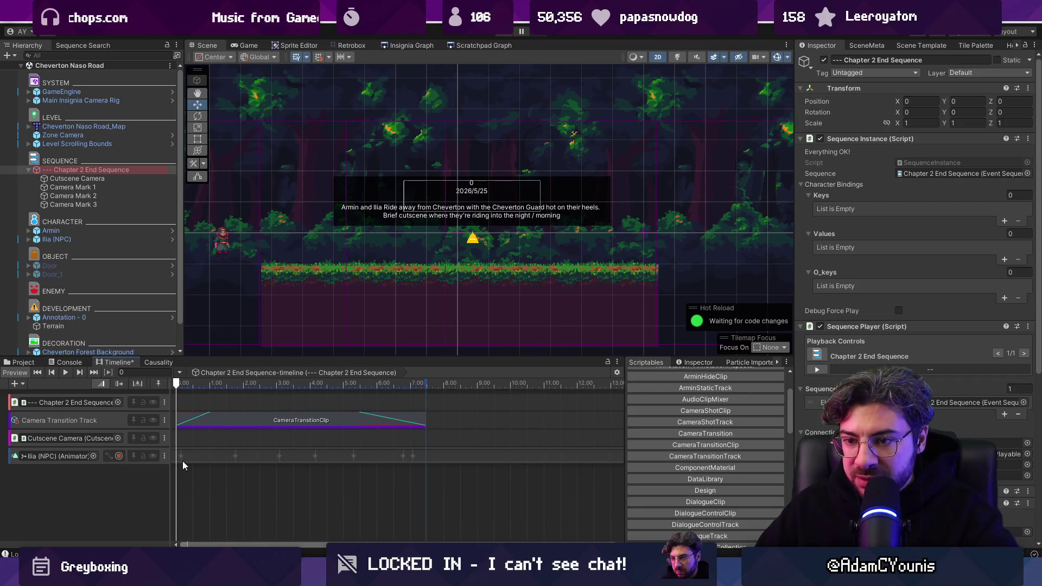
click(182, 461)
scroll(190, 459, down, 3)
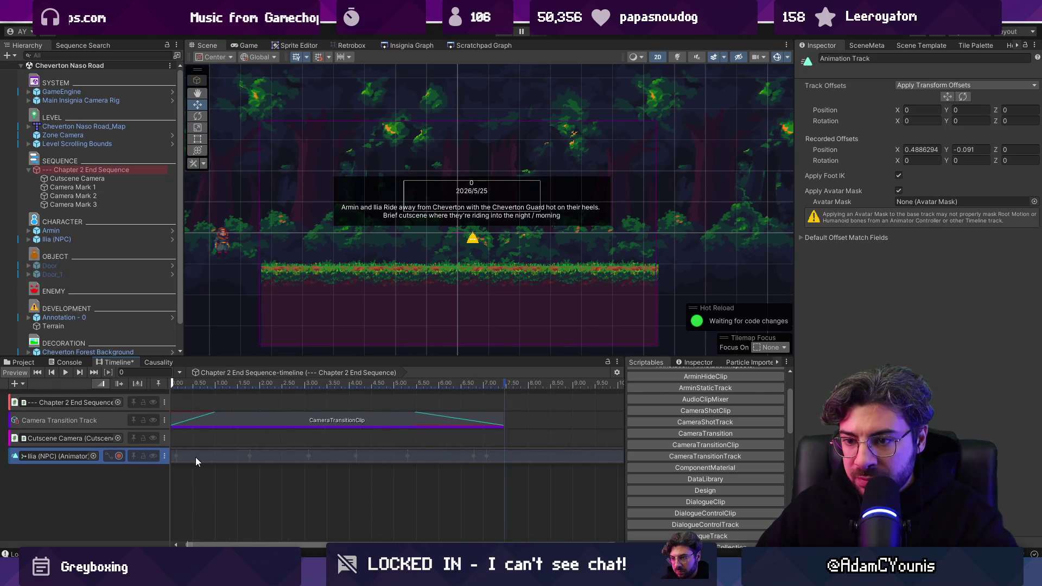
click(111, 456)
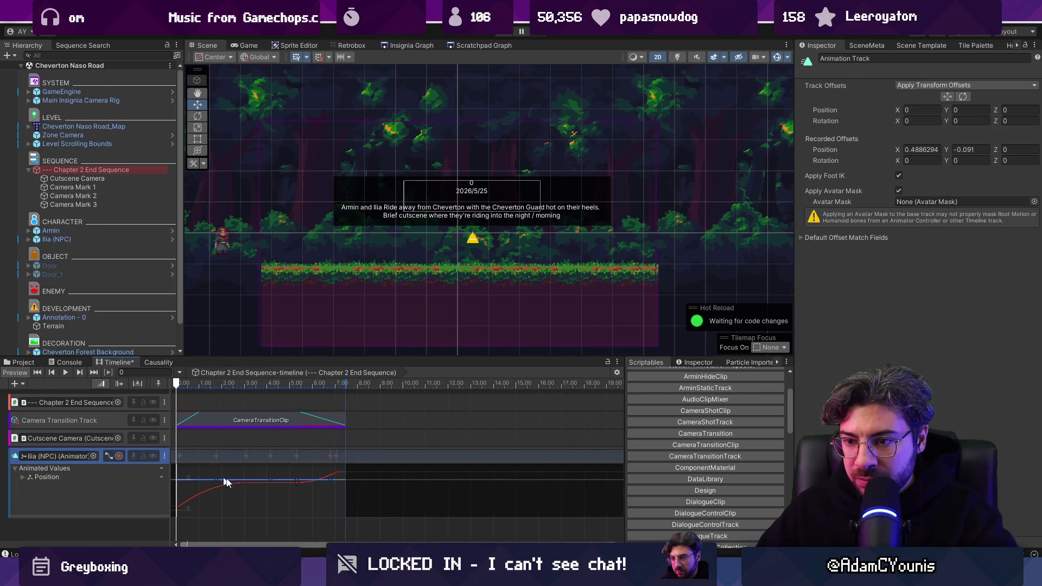
drag(357, 514, 177, 466)
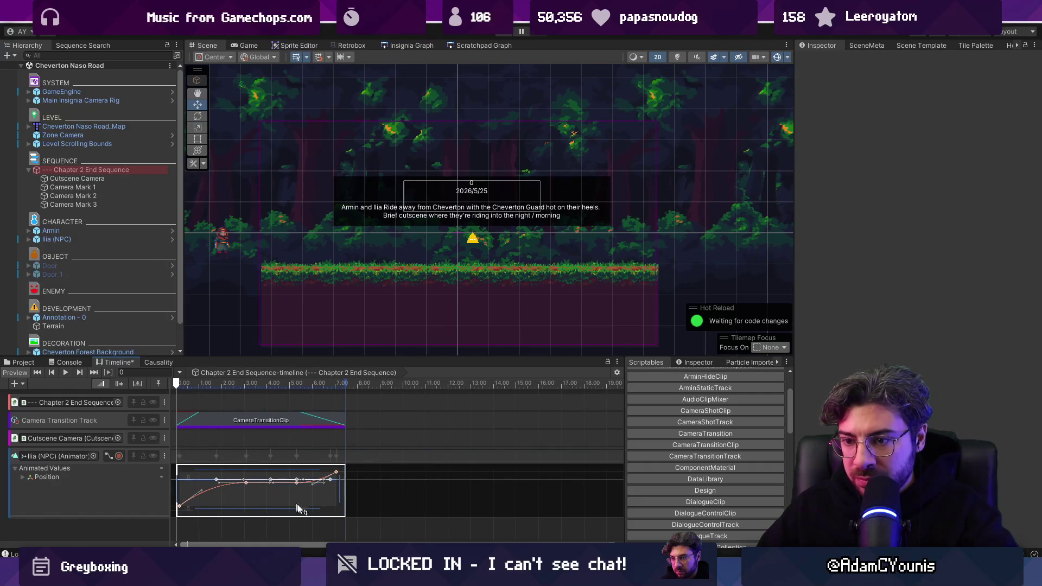
right_click(302, 454)
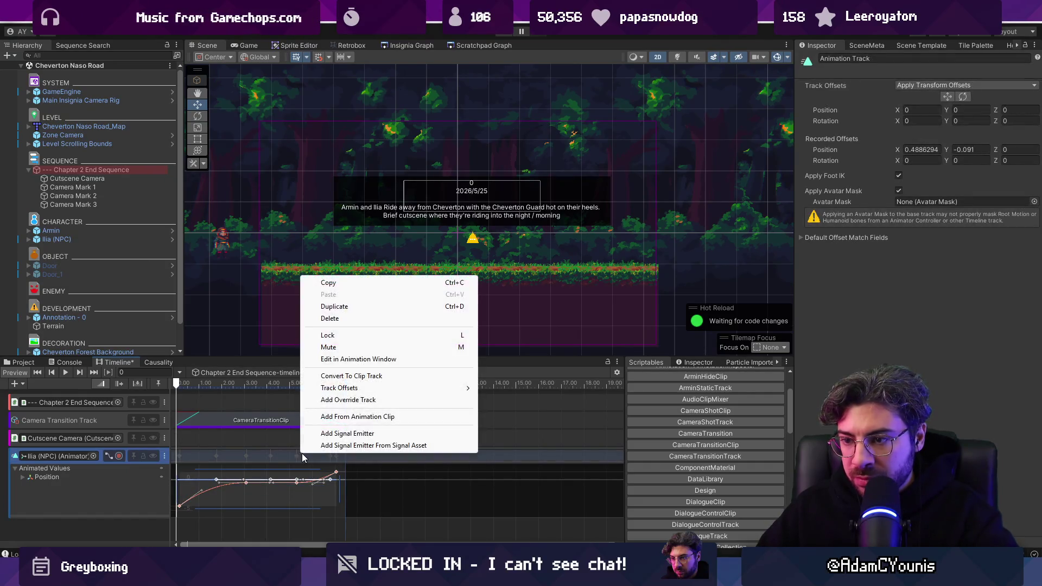
Convert Ilia's track to clips and delete the Recorded clip's keys after about 3 s.
click(348, 376)
click(268, 458)
click(377, 383)
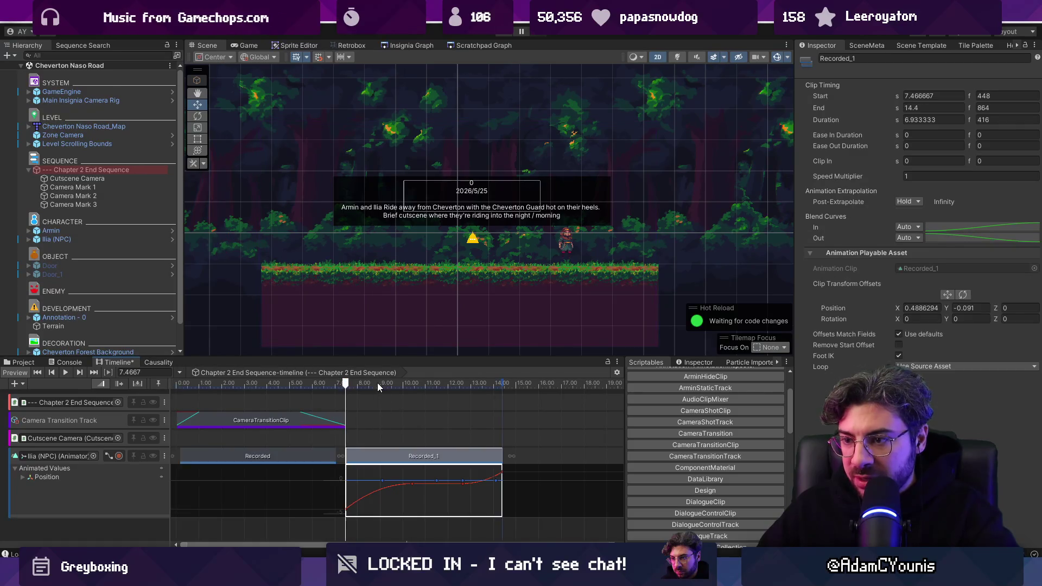
drag(260, 500, 340, 465)
key(Delete)
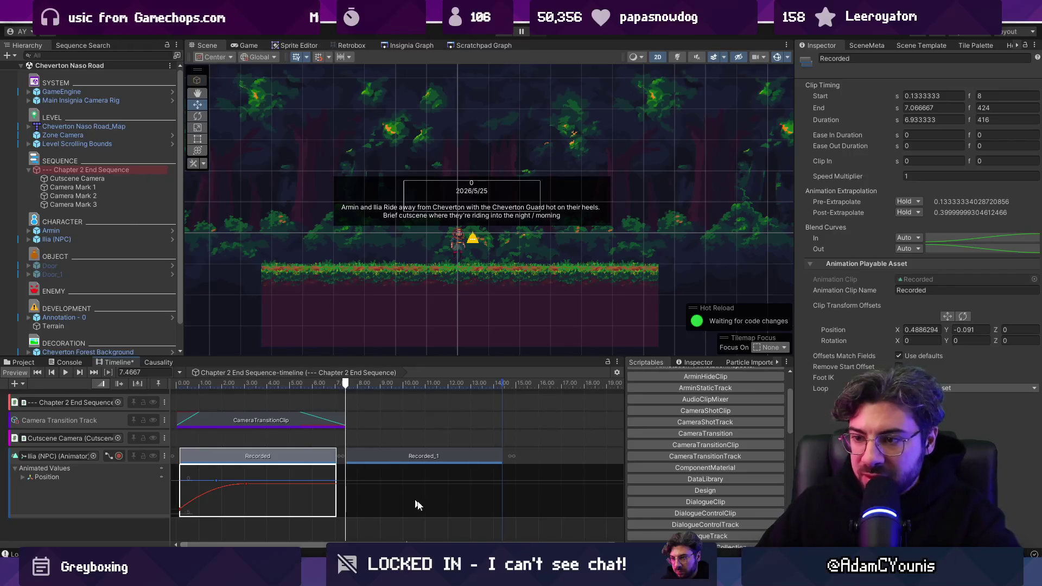
Delete Recorded_1's early keyframes and trim it to start later, around 5.1 s.
click(418, 459)
drag(419, 479, 304, 534)
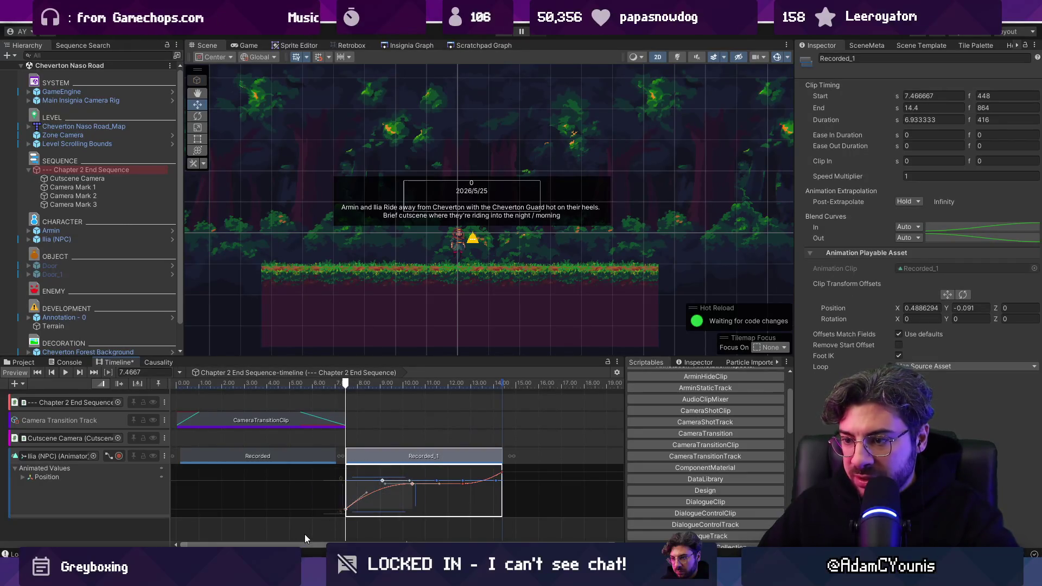
key(Delete)
drag(345, 456, 462, 449)
Trim the Recorded clip to end around 3 s and play the cutscene.
click(271, 460)
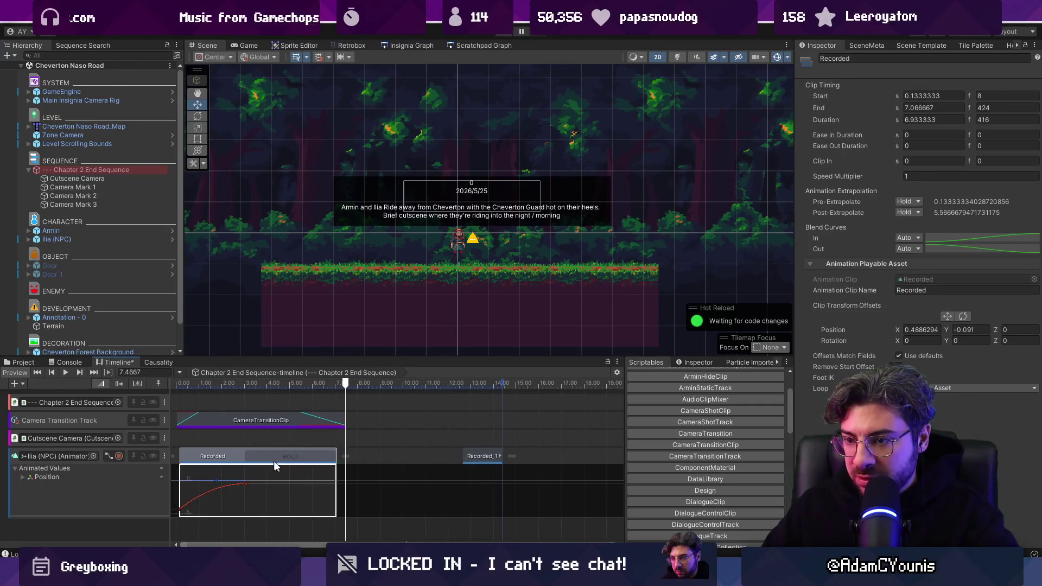
drag(333, 456, 247, 456)
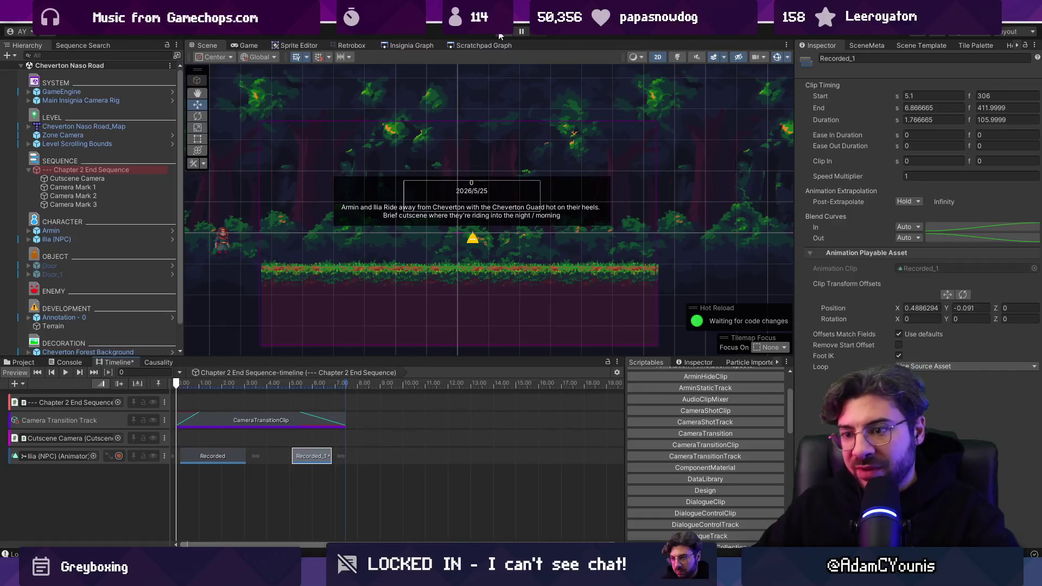
click(499, 33)
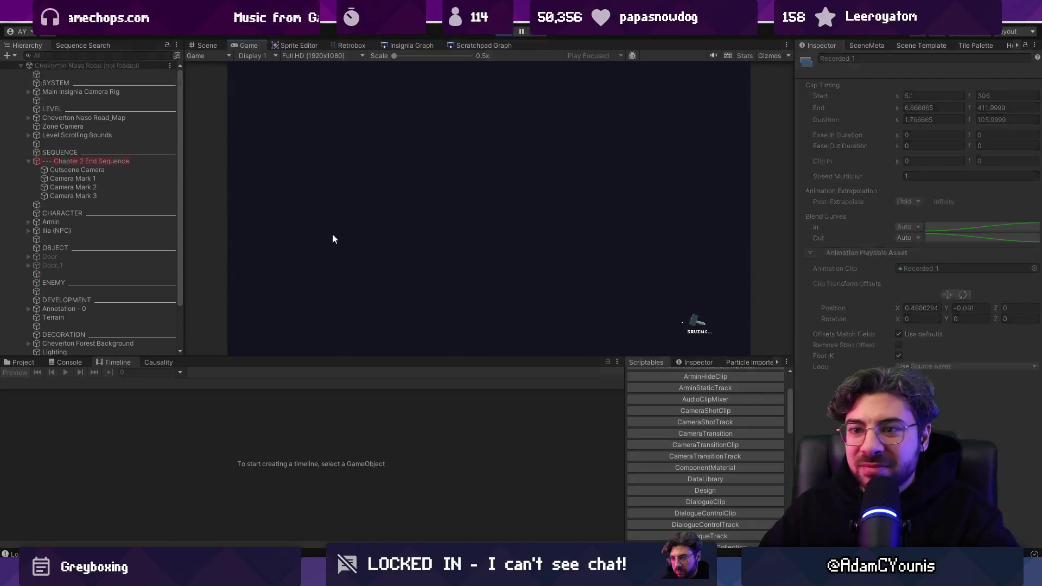
Extend Recorded_1's end to 7.93 s with a hold and save the scene.
key(ctrl+p)
click(105, 171)
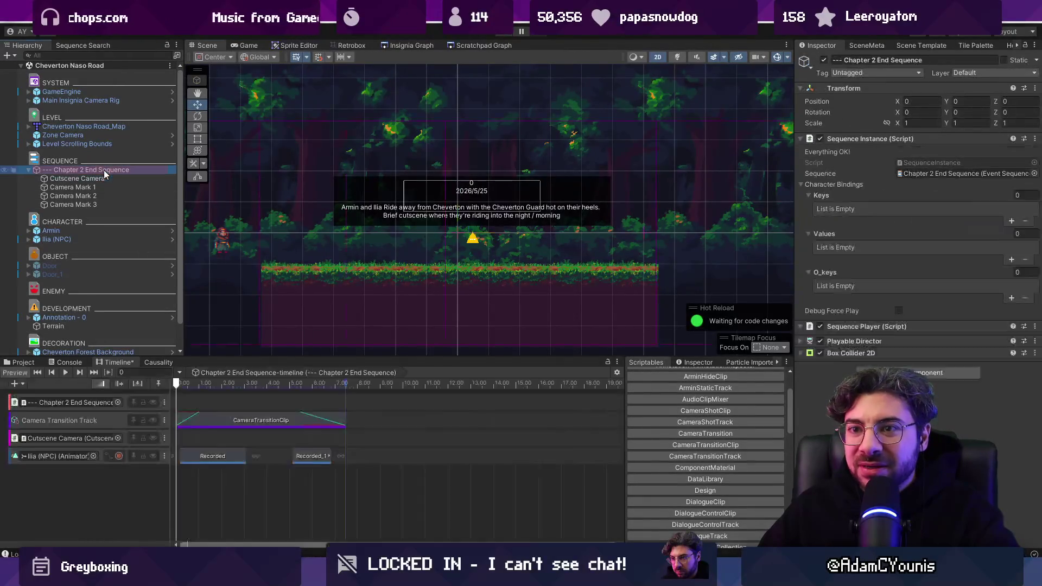
click(325, 456)
drag(332, 457, 335, 460)
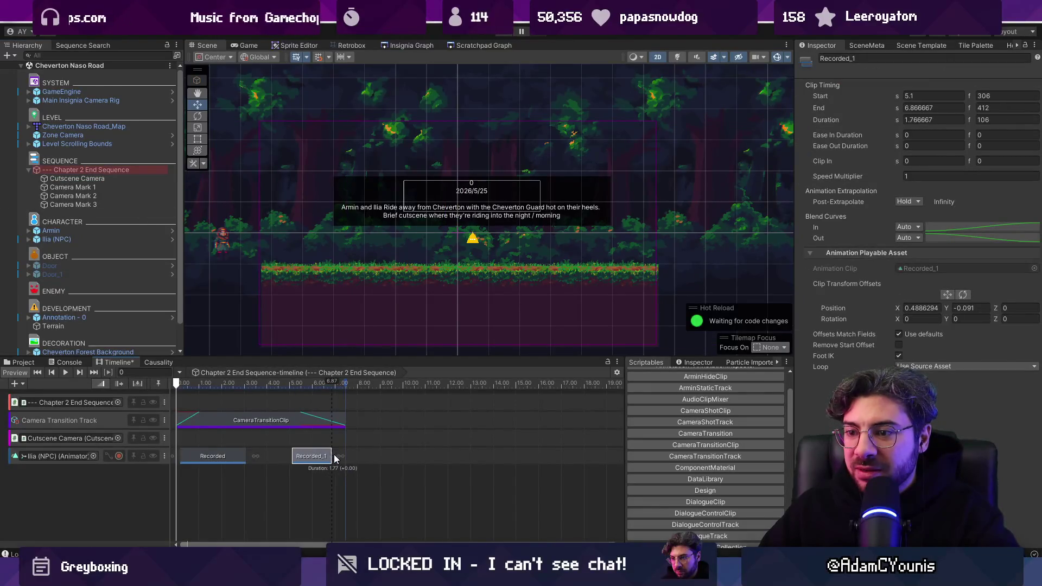
click(109, 456)
scroll(334, 478, up, 5)
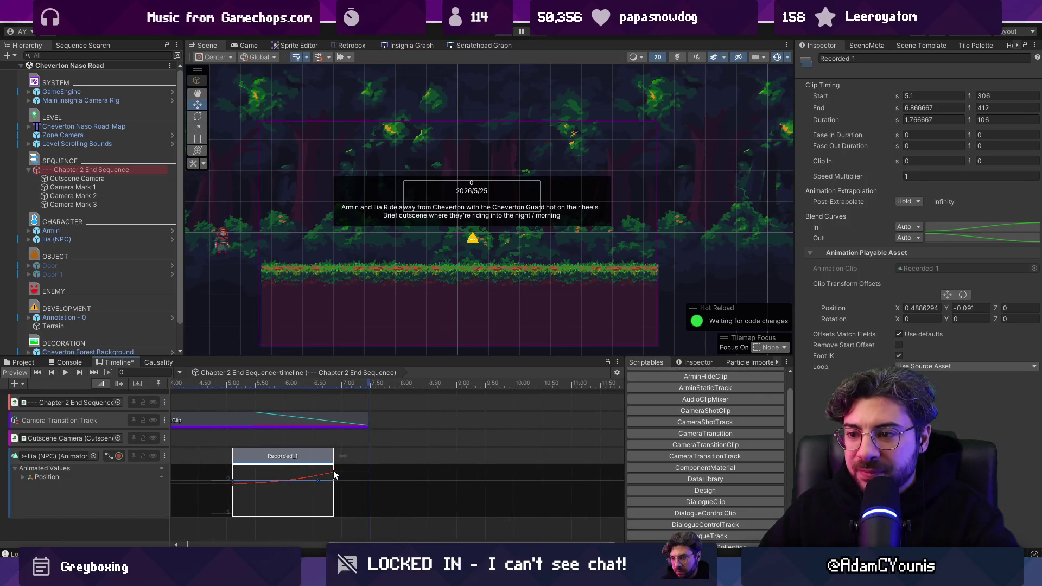
key(f)
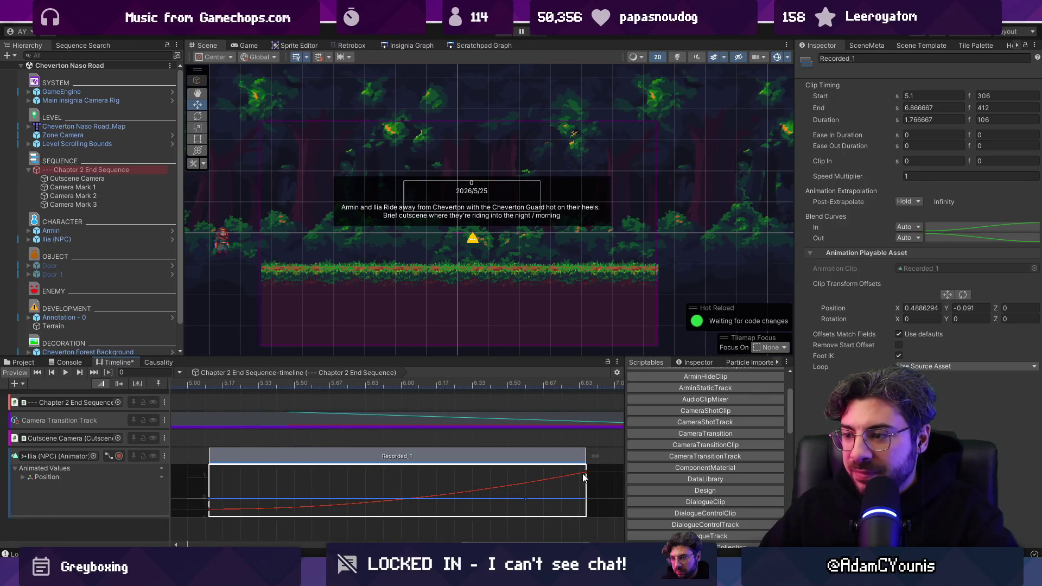
scroll(477, 486, down, 5)
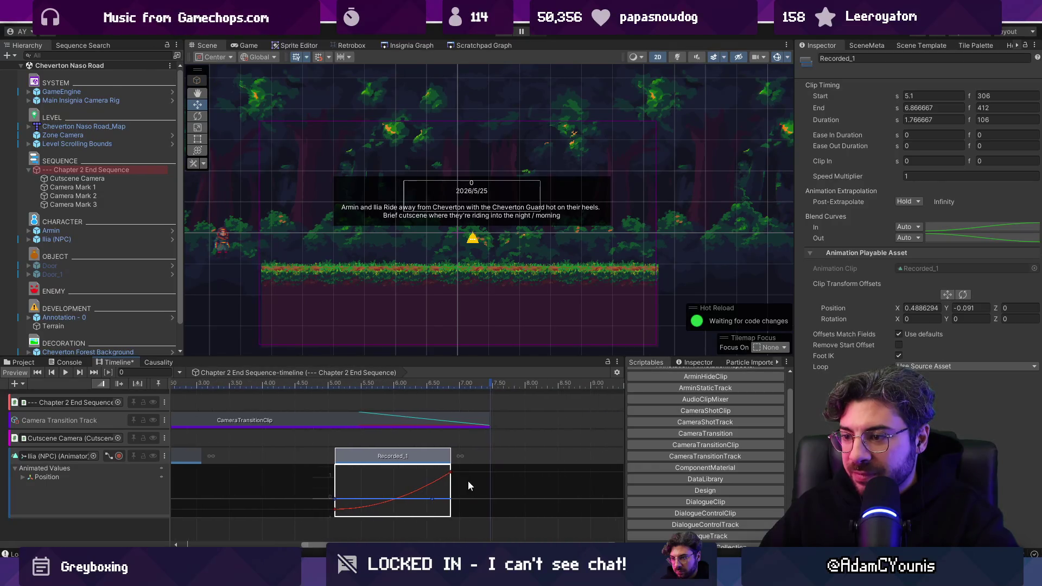
mouse_move(451, 458)
mouse_down()
mouse_move(535, 458)
mouse_move(499, 470)
mouse_move(500, 457)
mouse_up()
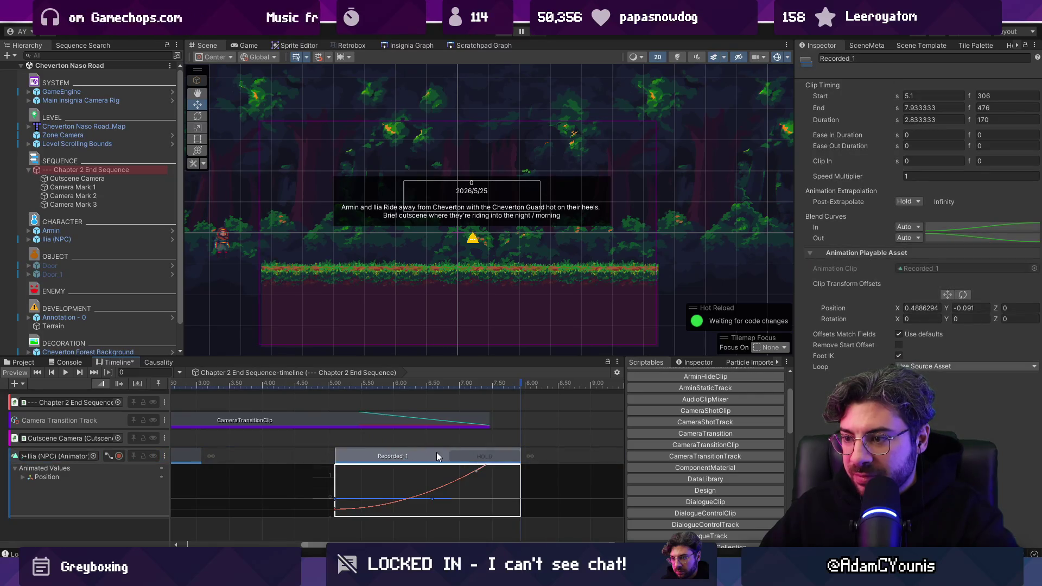
key(ctrl+s)
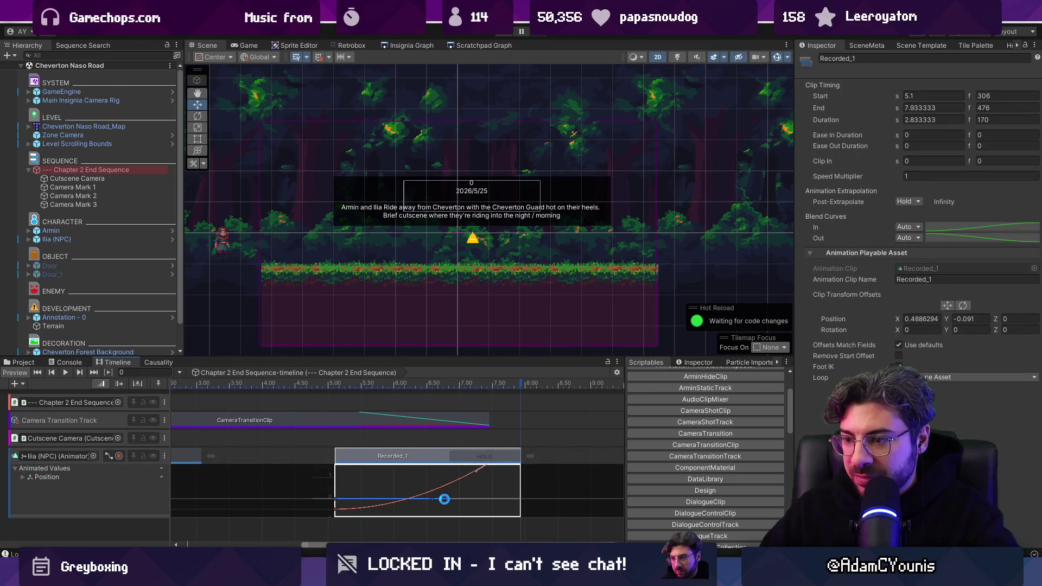
Check Ilia's position at frame 170 in Recorded_1's keys, then test the cutscene from 7.42 s.
double_click(402, 463)
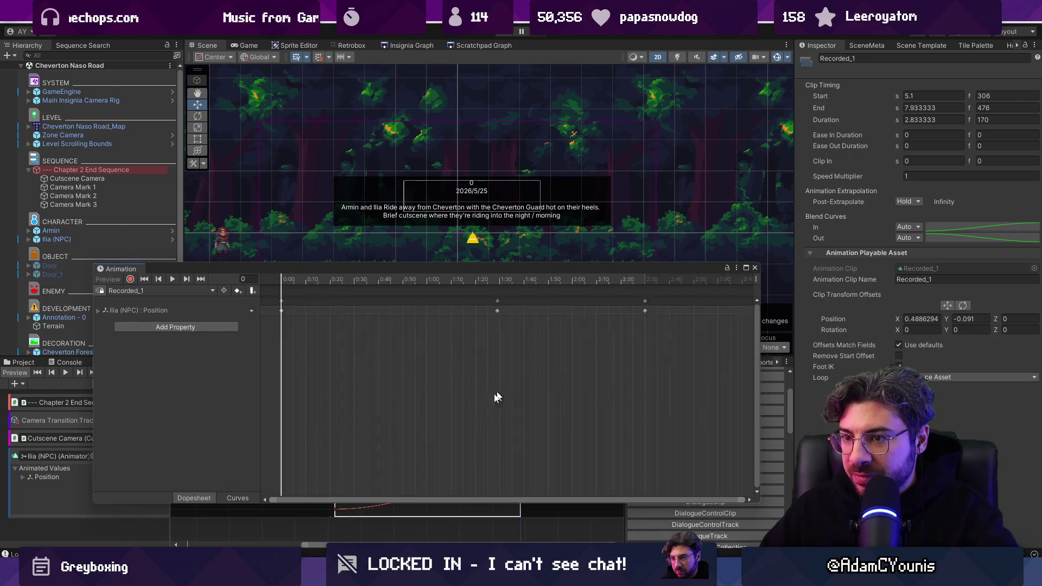
mouse_move(440, 281)
mouse_down()
mouse_move(458, 280)
mouse_move(378, 280)
mouse_move(468, 280)
mouse_up()
click(756, 268)
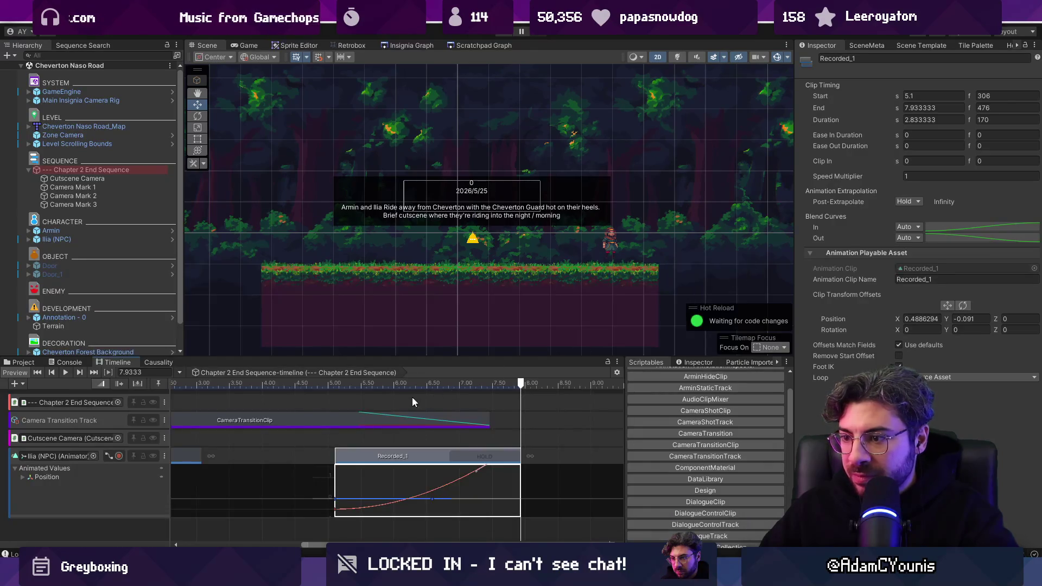
mouse_move(343, 385)
mouse_down()
mouse_move(319, 385)
mouse_move(488, 395)
mouse_up()
key(ctrl+p)
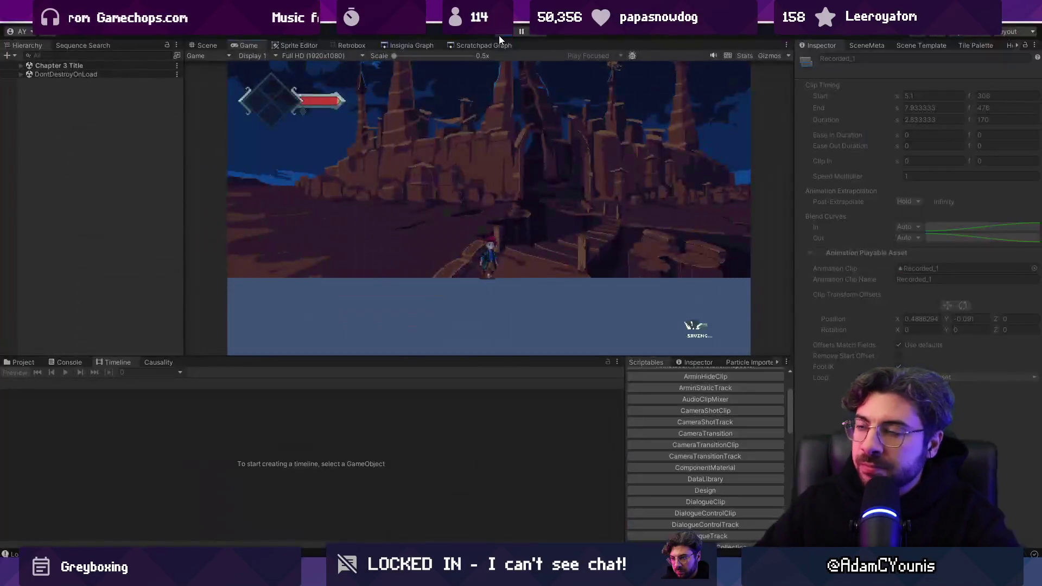
click(500, 34)
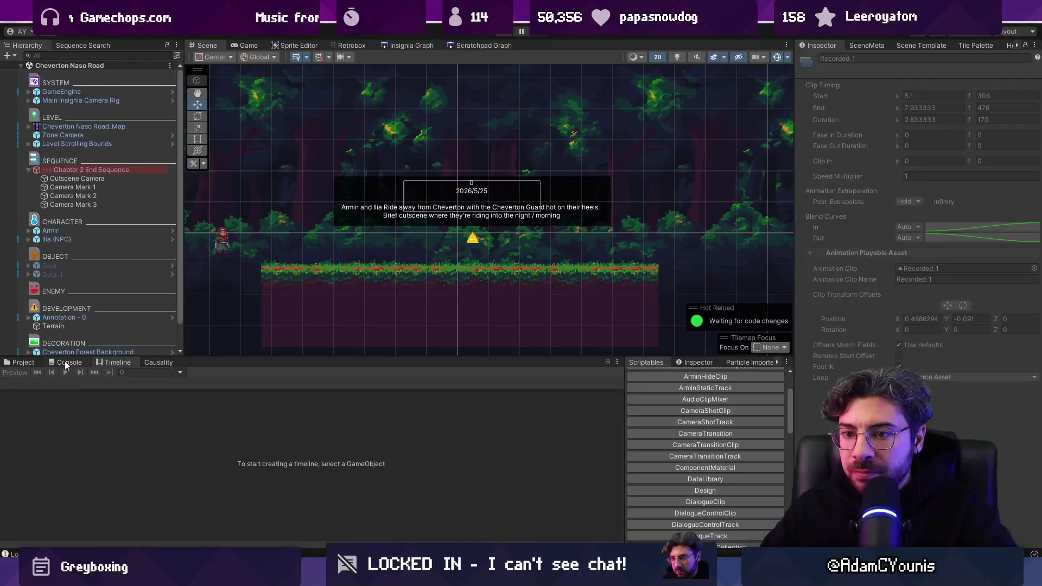
Slide Recorded_1 to start at 4.933 s, nudge its first key, and stop play mode.
click(85, 172)
click(367, 461)
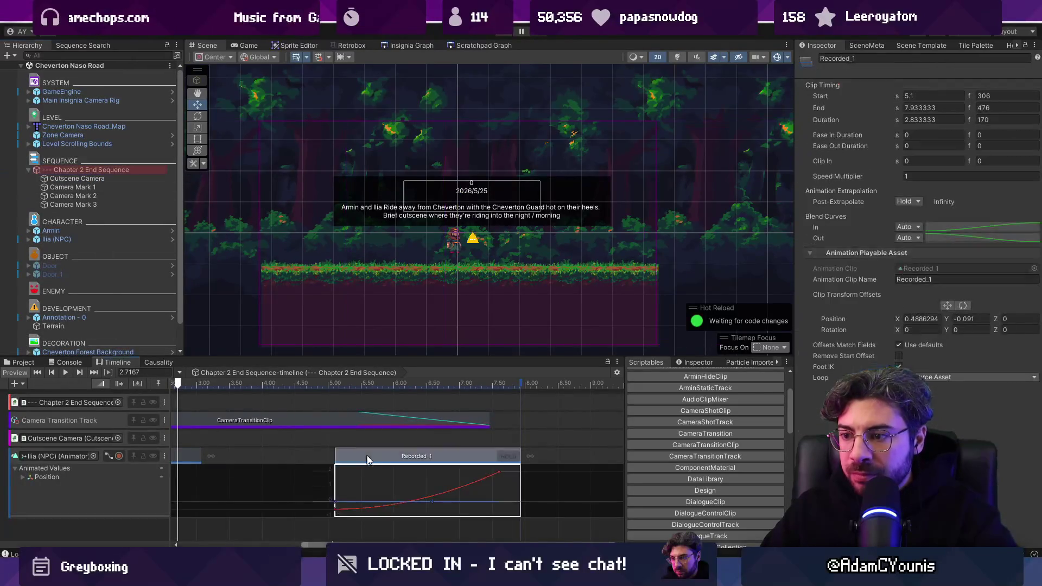
drag(395, 456, 382, 460)
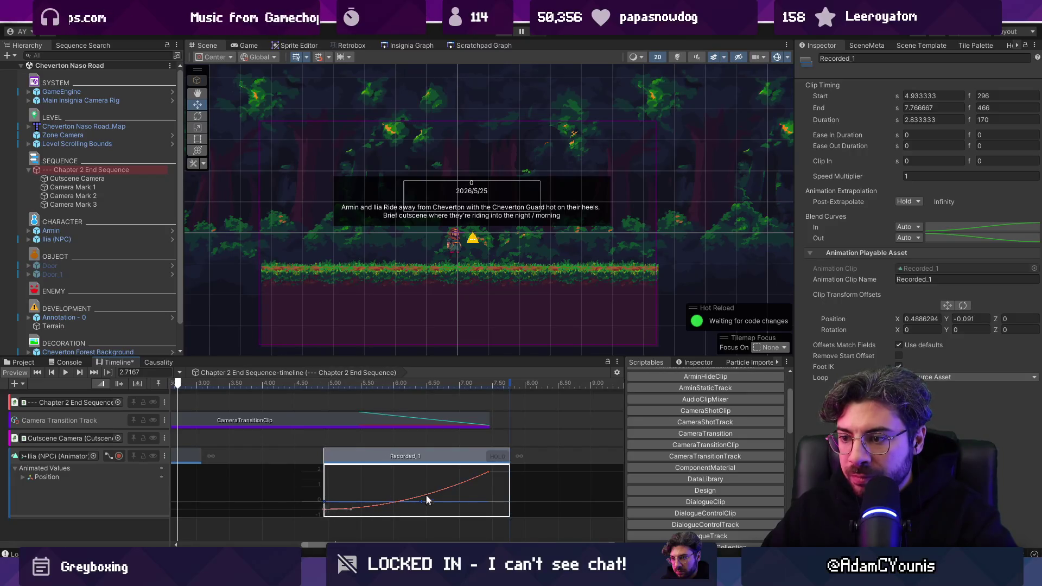
drag(464, 483, 462, 482)
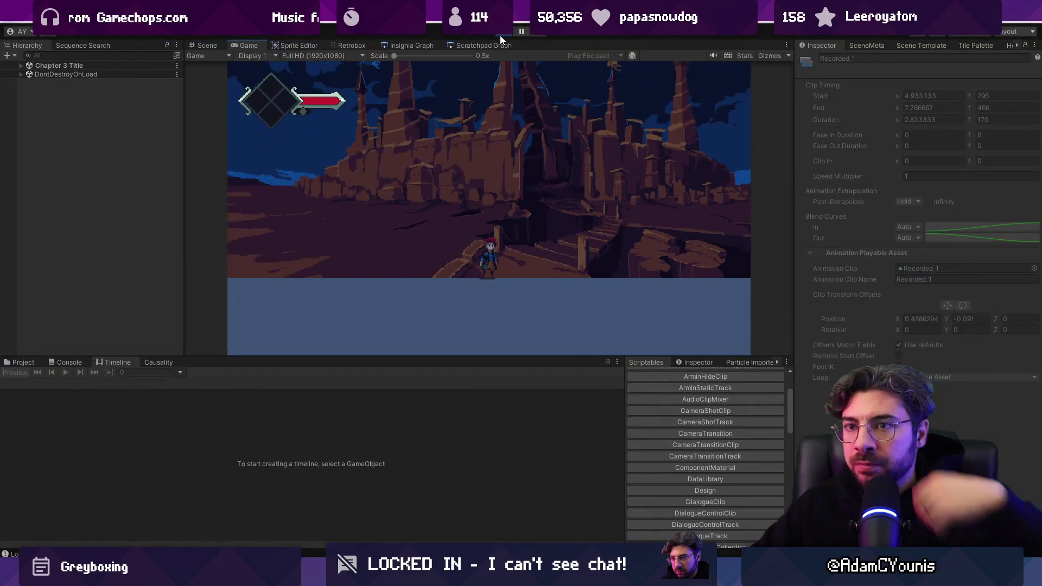
click(500, 34)
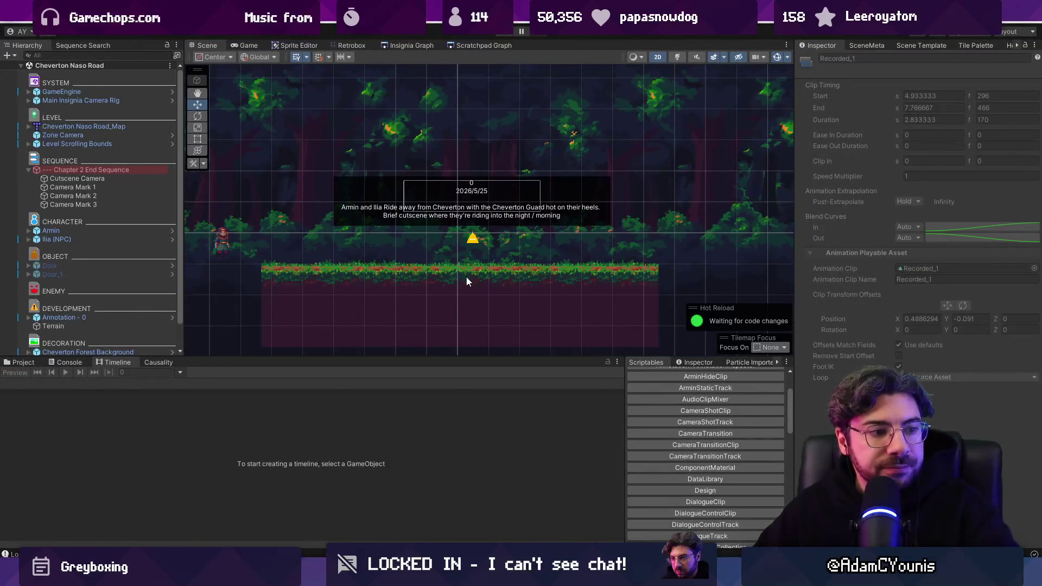
Open the Naso Leigh scene from the Insignia Graph and select its Naso Twilight background.
click(38, 363)
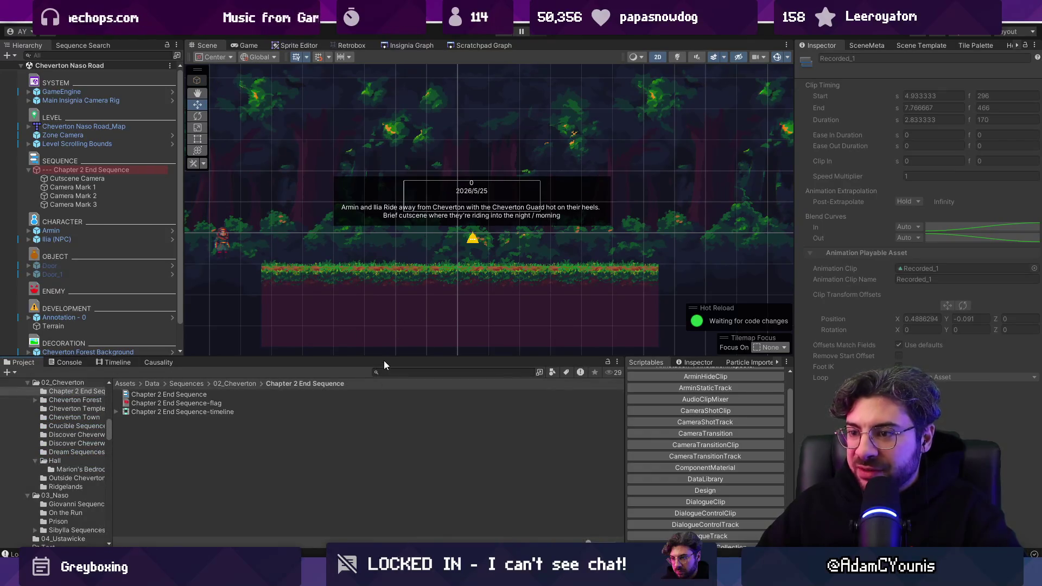
drag(383, 361, 385, 407)
click(398, 48)
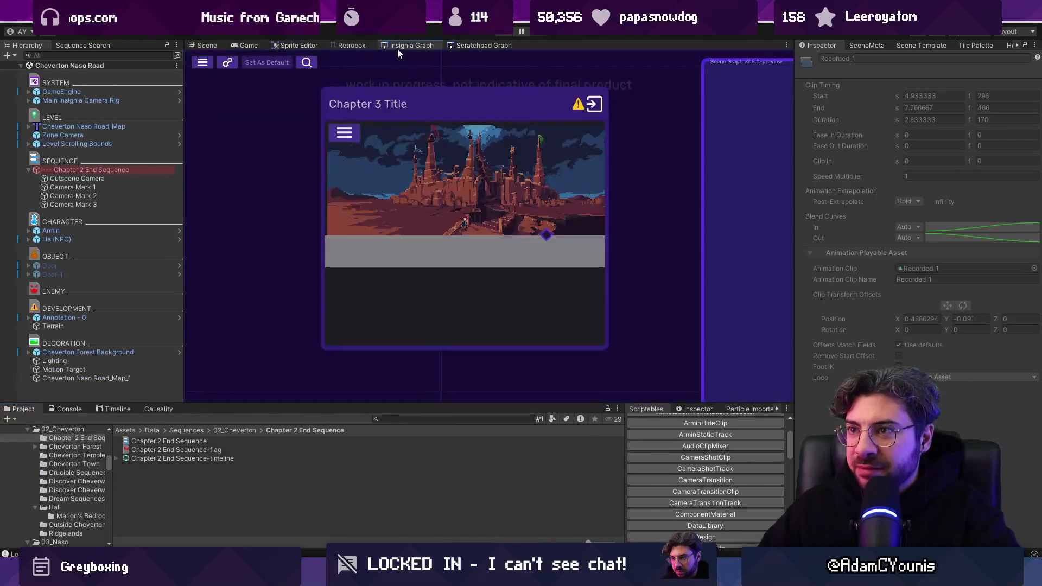
scroll(451, 206, down, 5)
scroll(467, 214, up, 3)
mouse_move(503, 206)
mouse_down()
mouse_move(478, 309)
mouse_move(486, 242)
mouse_move(378, 229)
mouse_up()
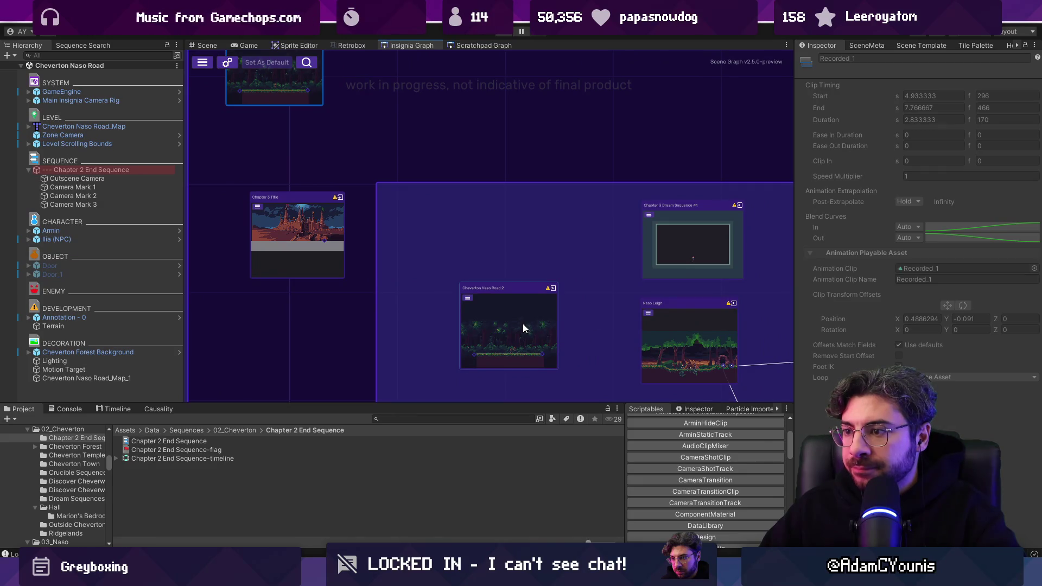
double_click(656, 338)
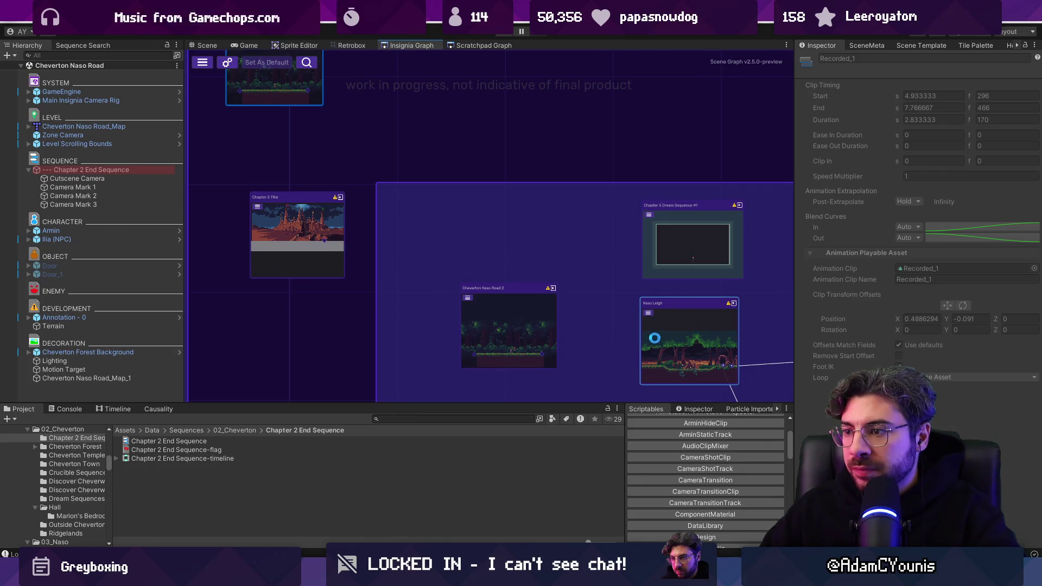
click(300, 251)
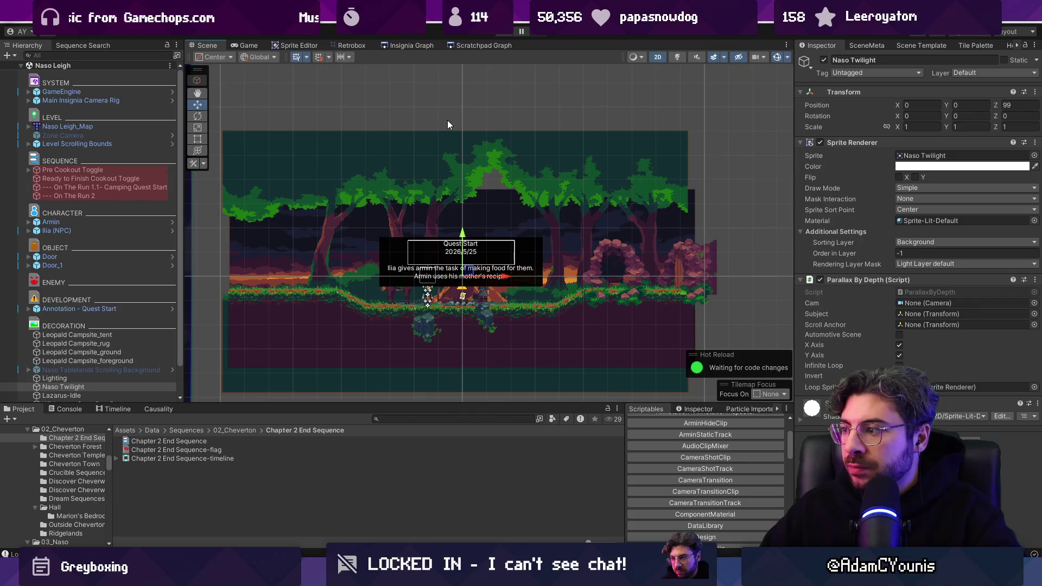
Open Cheverton Naso Road 2 from the graph and paste Naso Twilight into it.
click(404, 47)
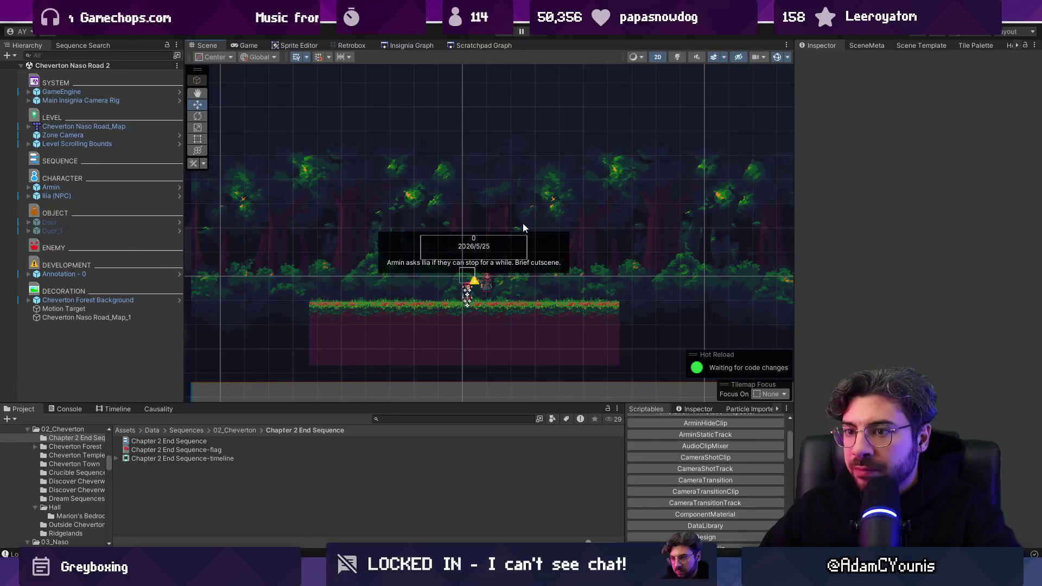
key(2)
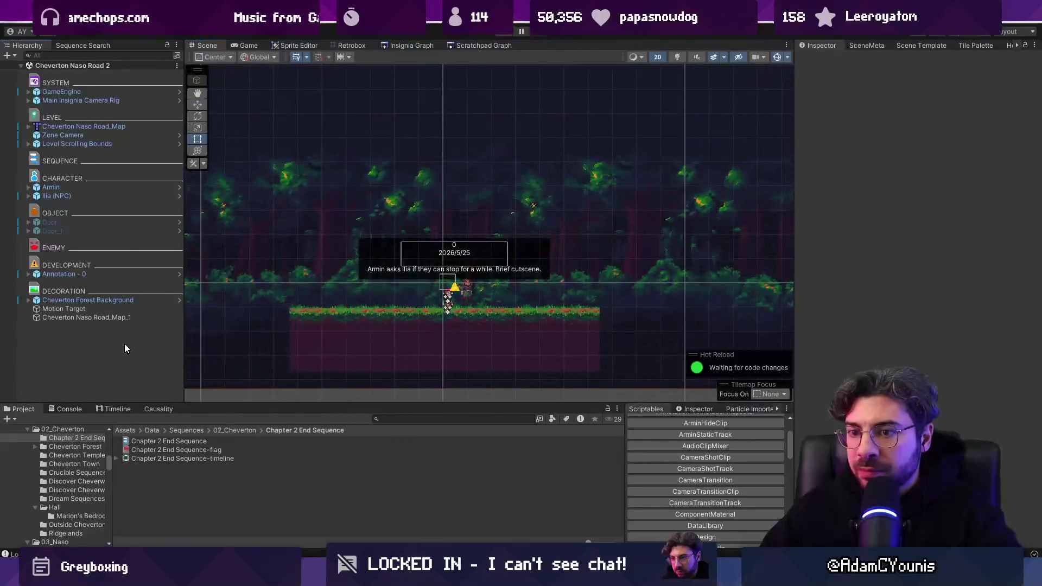
key(ctrl+v)
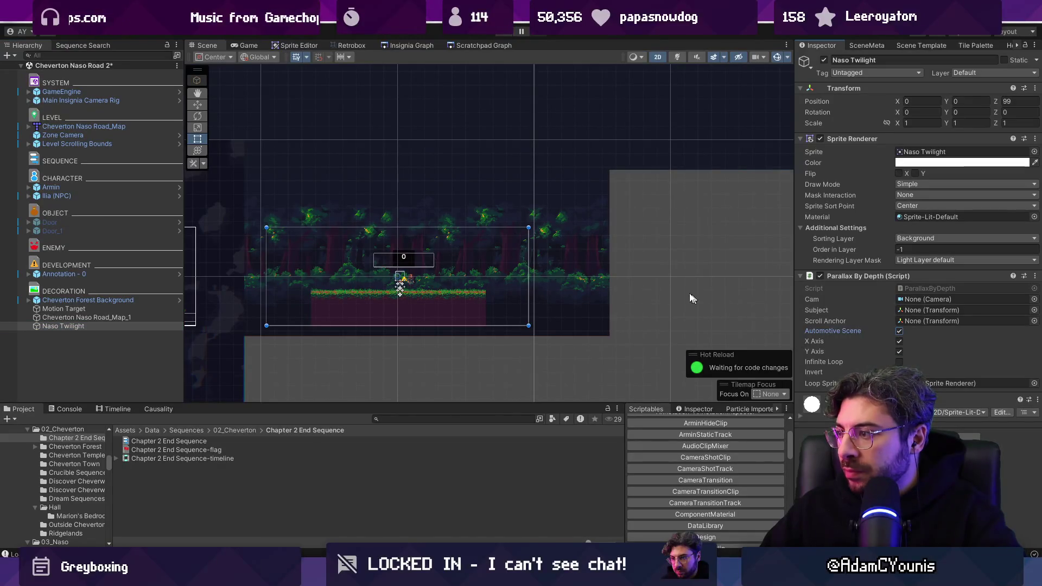
Orbit the Cheverton Forest Background in 3D and select its BG Back layer.
click(581, 248)
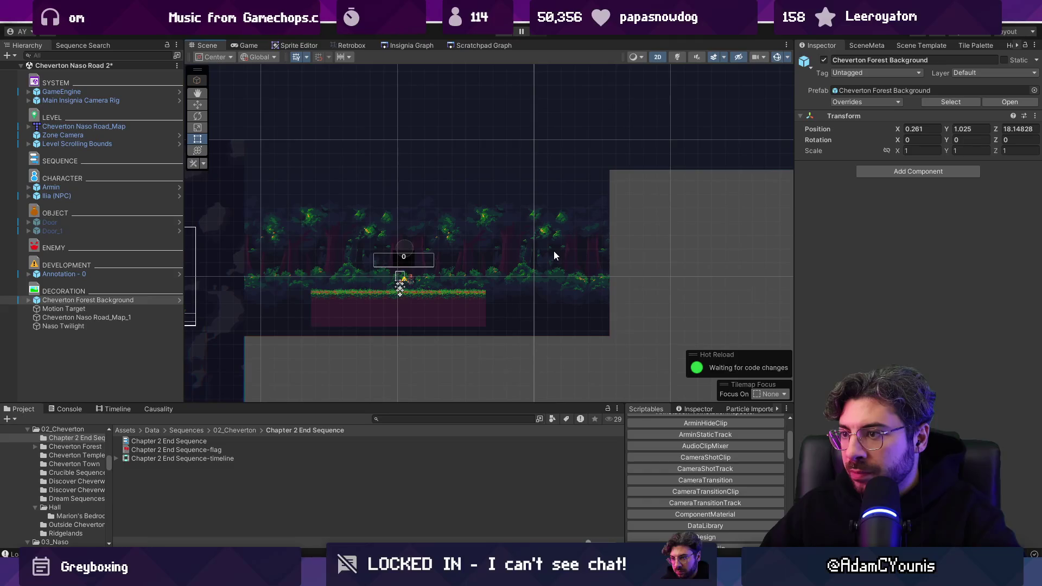
key(2)
mouse_move(546, 250)
mouse_down()
mouse_move(506, 237)
mouse_move(597, 220)
mouse_move(541, 217)
mouse_up()
click(541, 216)
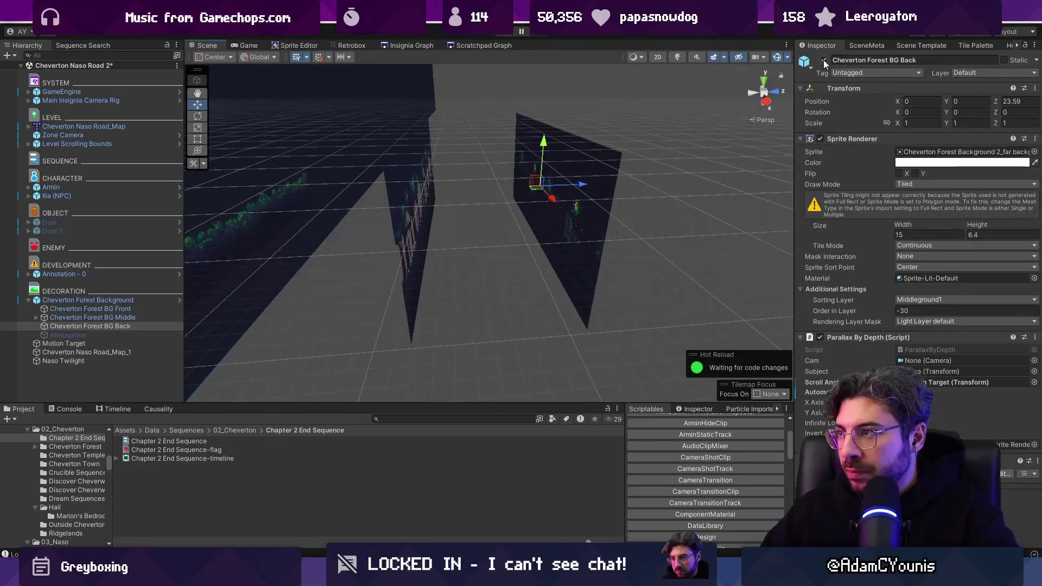
Return to flat 2D with the Rect tool and run the cutscene once.
key(2)
key(t)
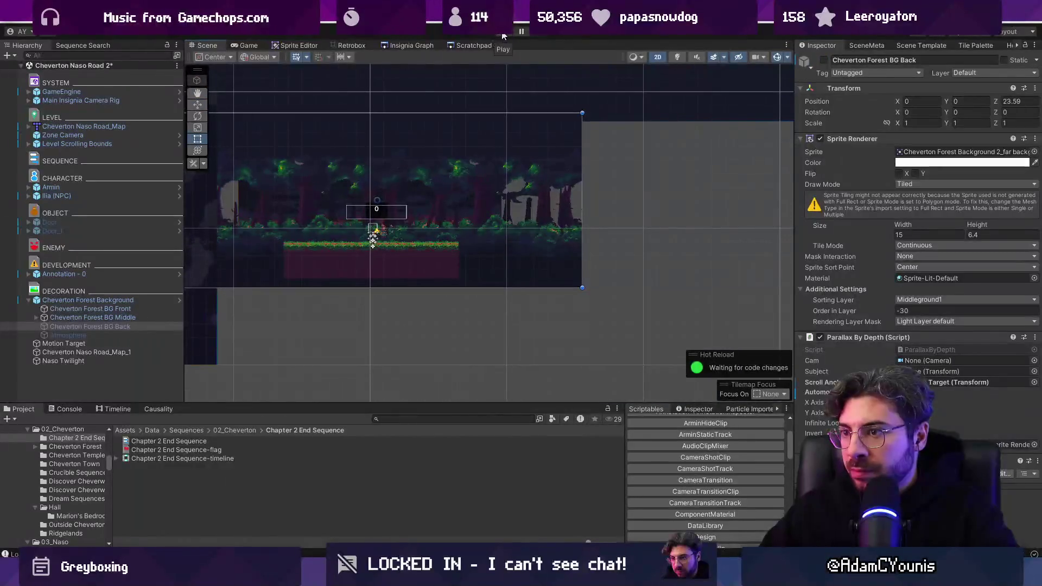
key(ctrl+p)
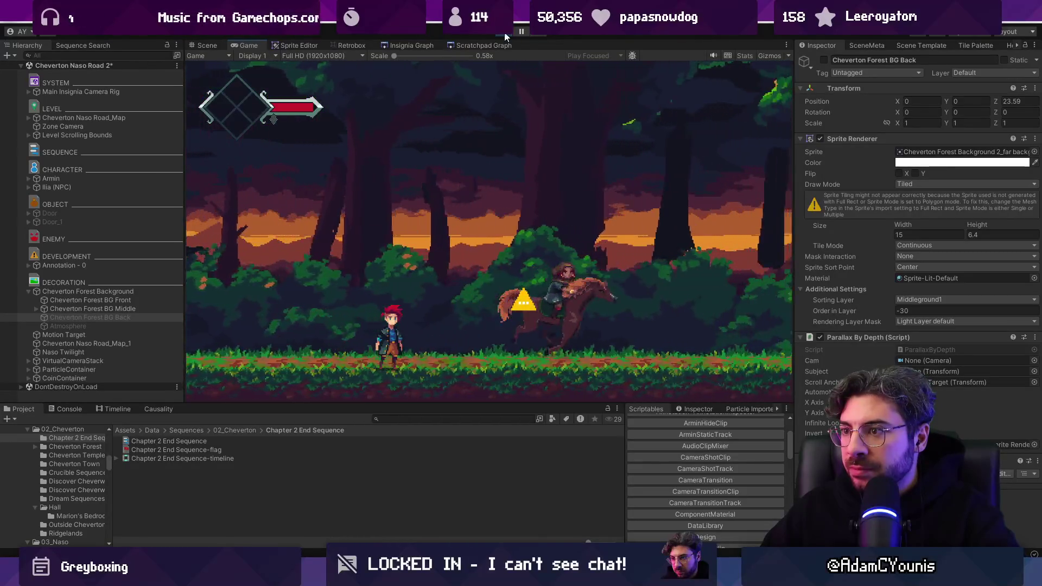
click(505, 37)
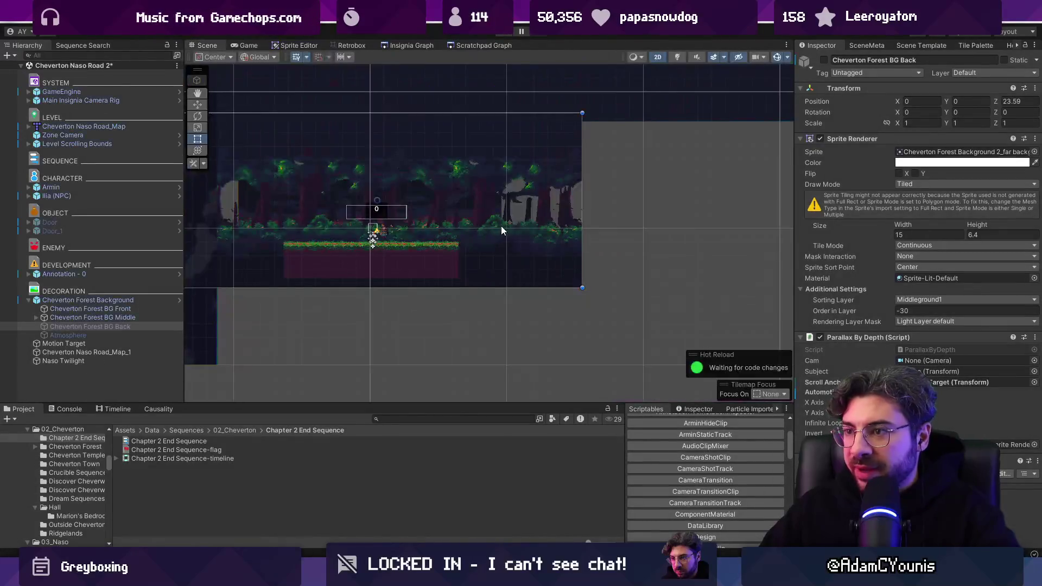
Reposition the Naso Twilight backdrop to 0, 0, 20 and test it during cutscene playback.
key(2)
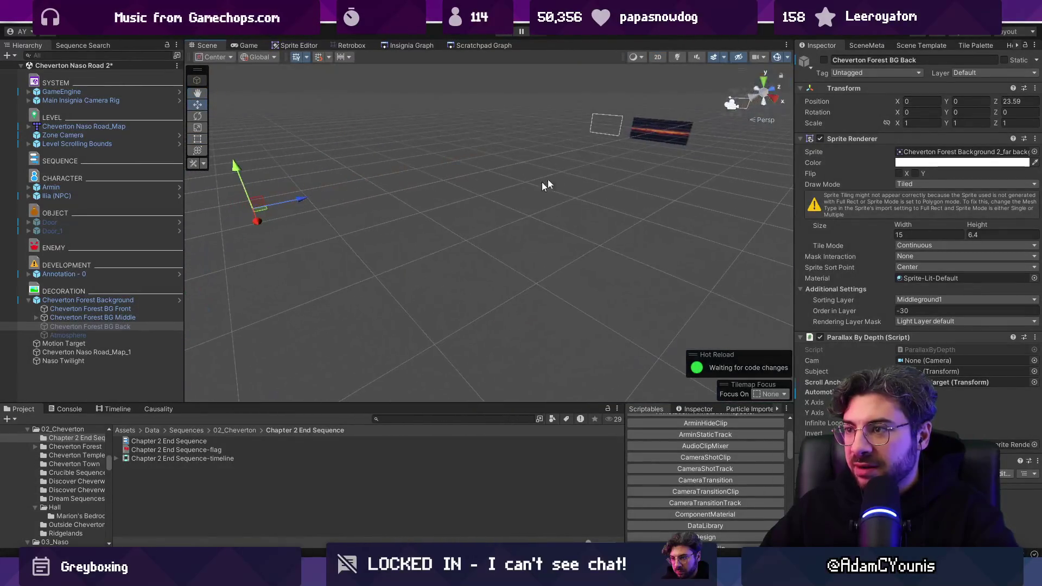
click(686, 139)
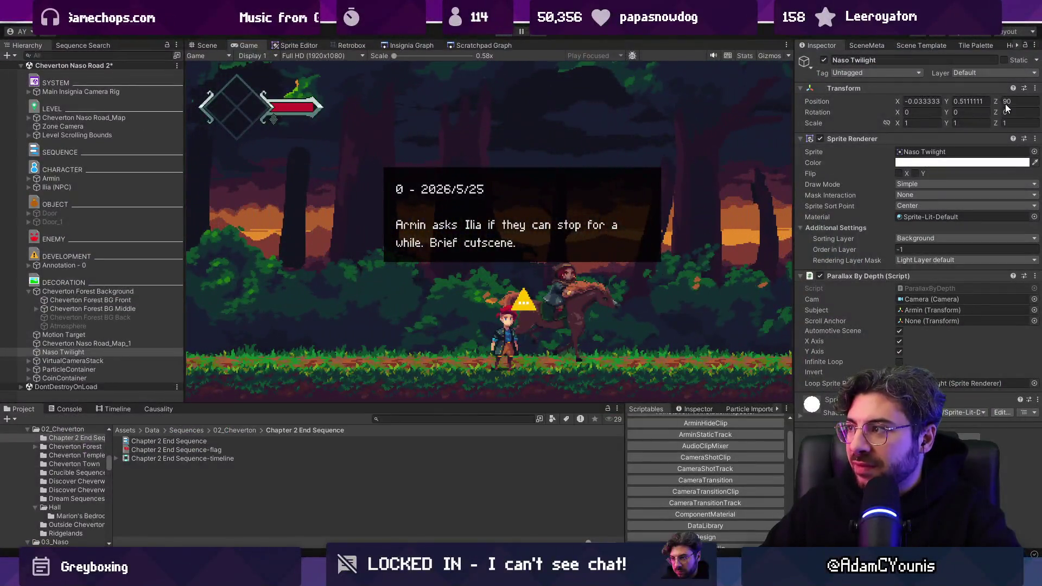
key(ctrl+p)
click(1028, 101)
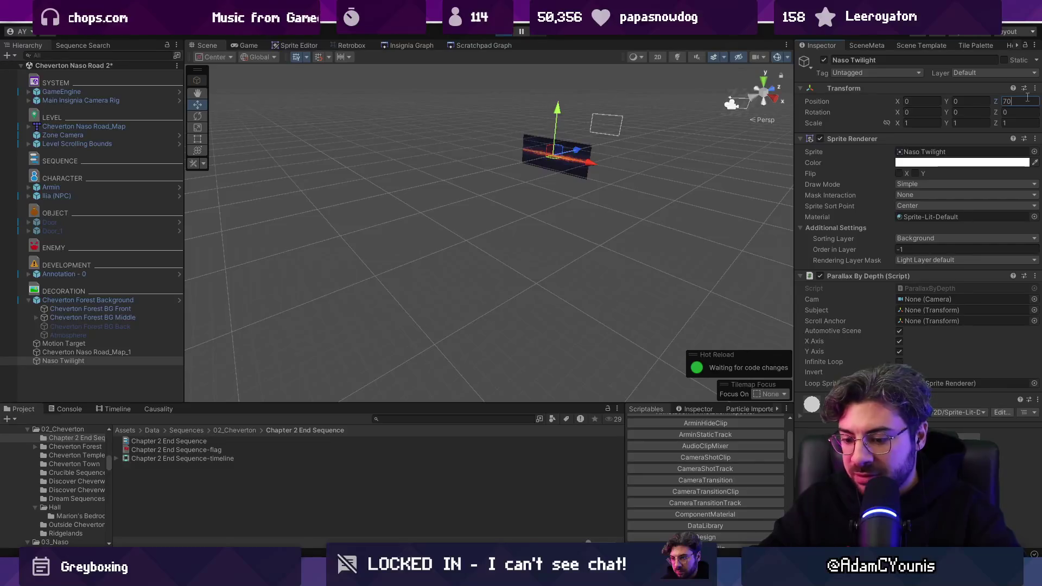
key(ctrl+p)
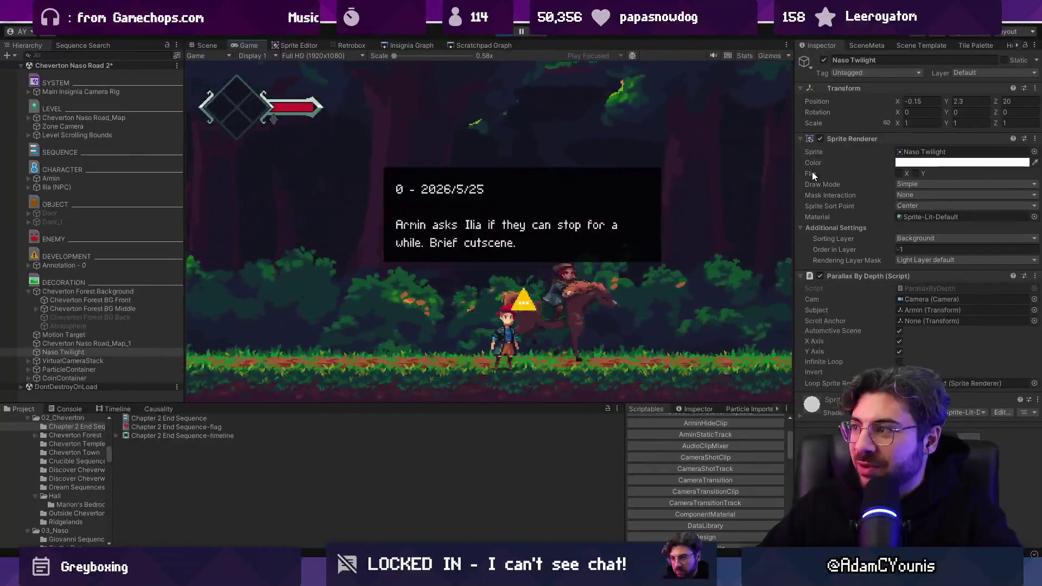
key(ctrl+p)
click(966, 102)
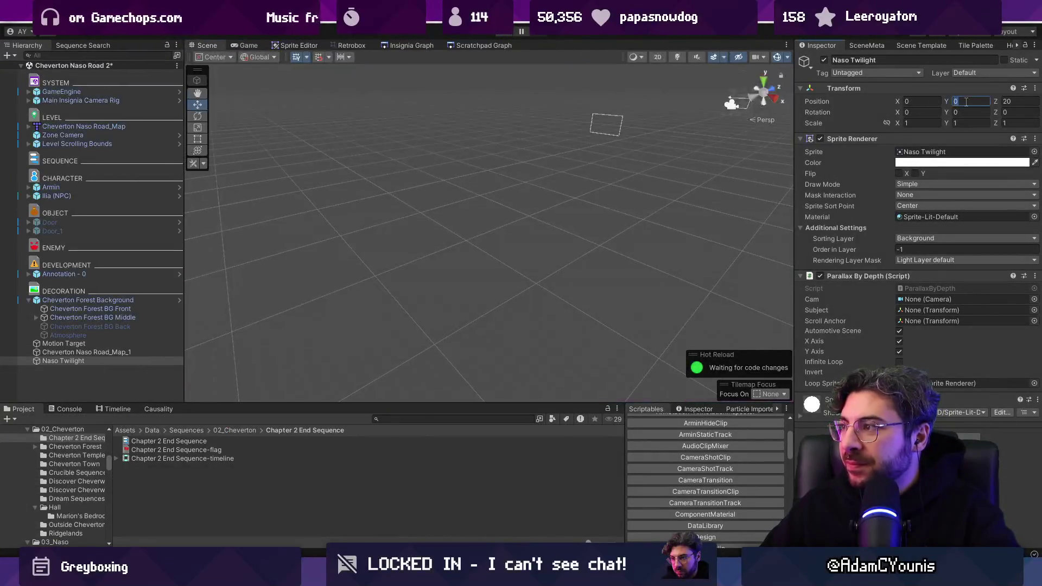
Frame Naso Twilight in 2D, check its parallax scroll anchor, then select Cheverton Forest Background.
key(2)
key(t)
key(f)
key(w)
scroll(512, 226, down, 2)
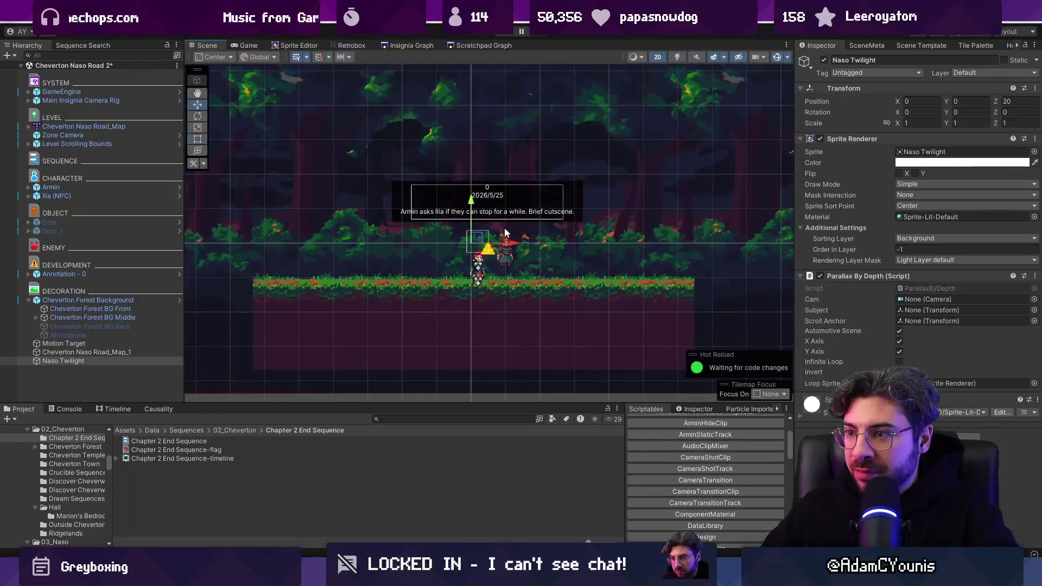
click(903, 319)
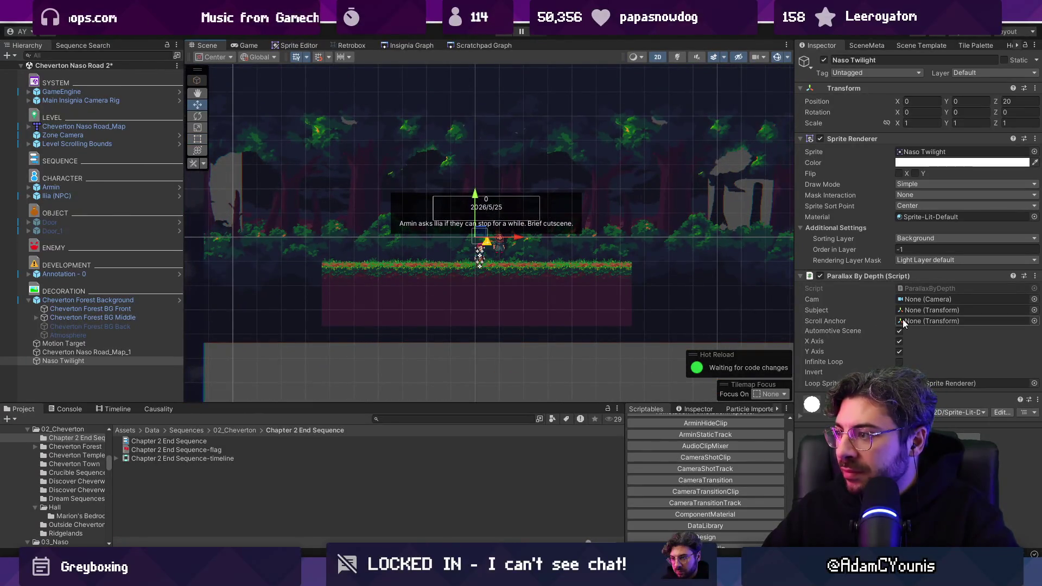
click(138, 300)
Select the Naso Twilight backdrop and set its parallax scroll anchor to Motion Target.
key(f)
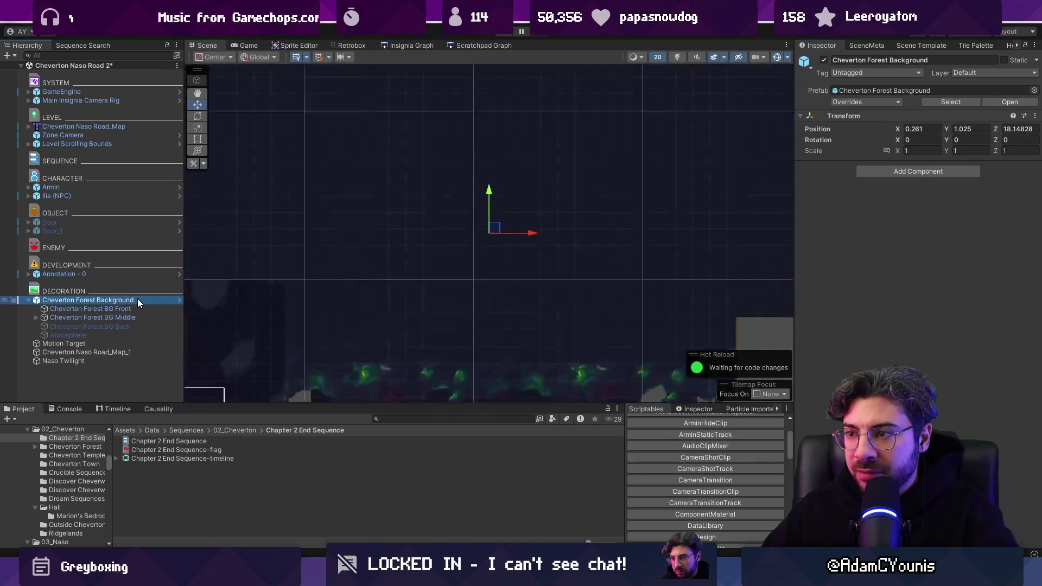
double_click(122, 352)
double_click(121, 343)
double_click(113, 360)
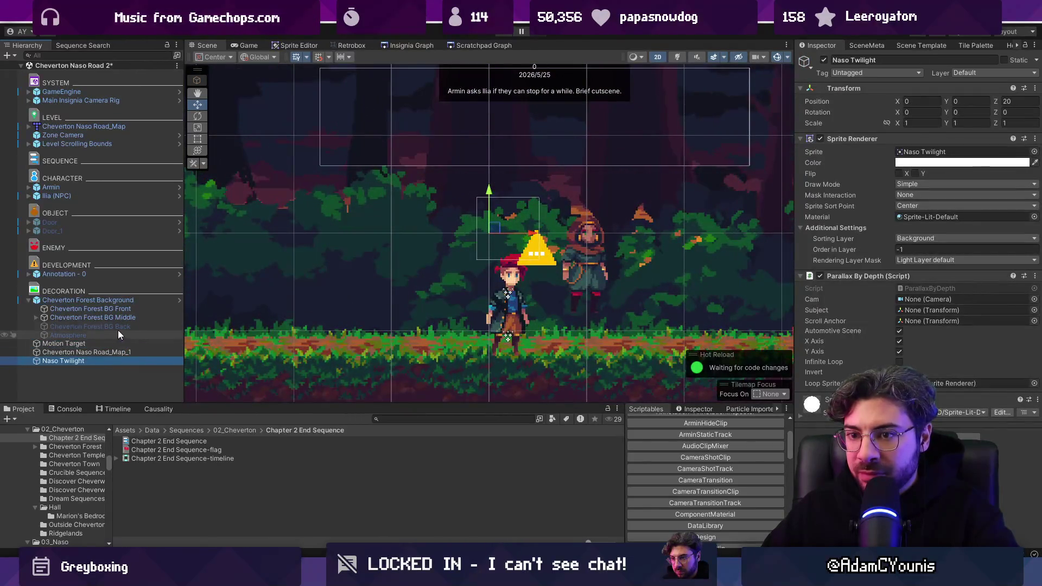
click(911, 310)
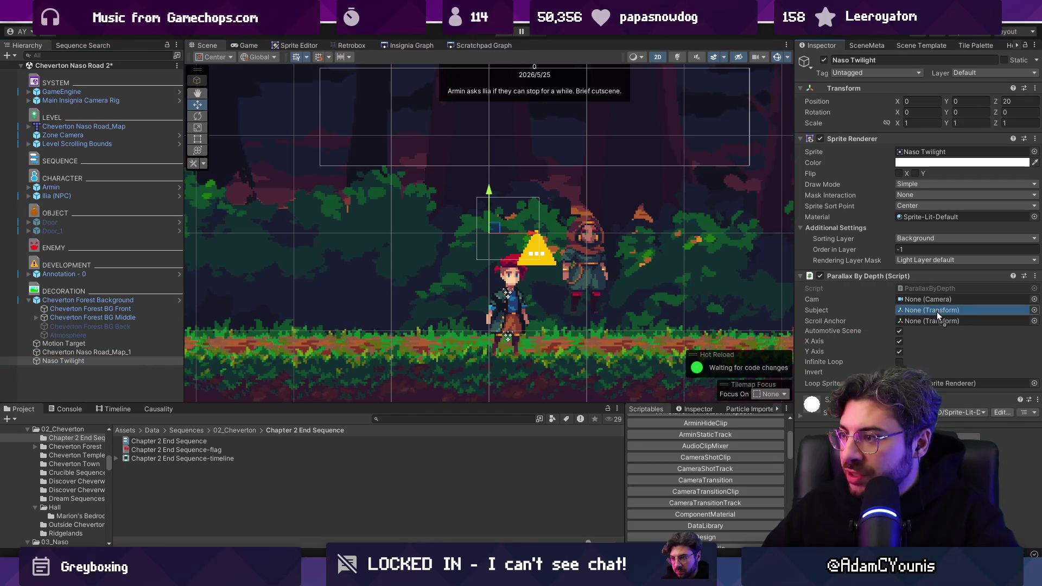
drag(937, 312, 934, 318)
Play-test the cutscene several times to check the backdrop's parallax.
key(ctrl+p)
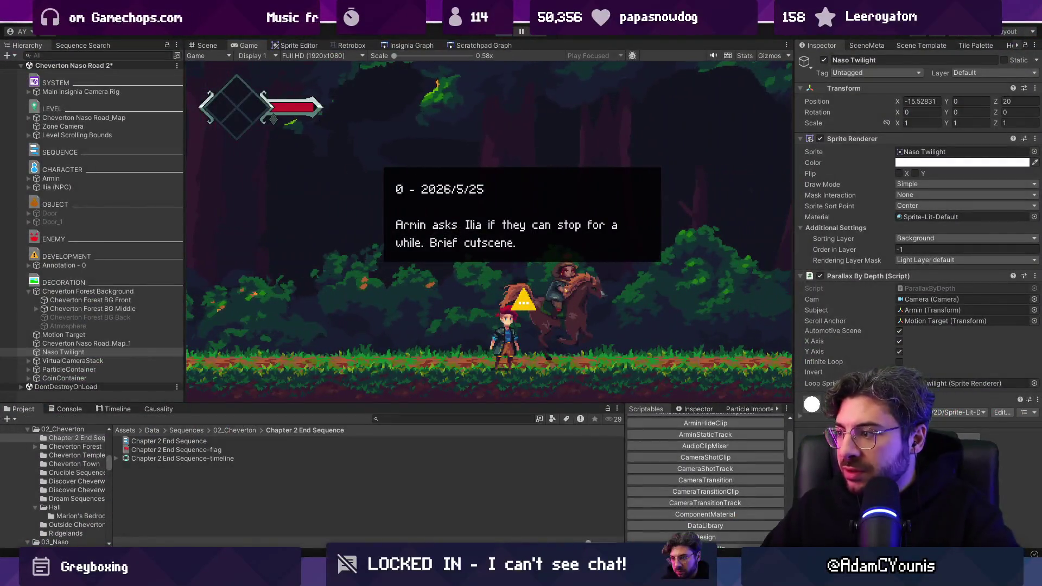
key(ctrl+p)
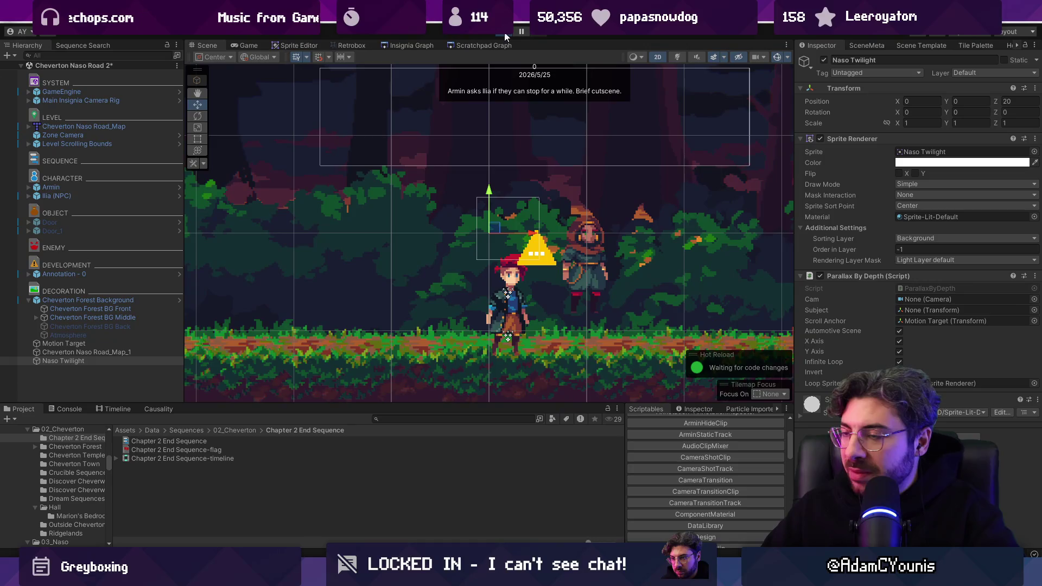
click(505, 36)
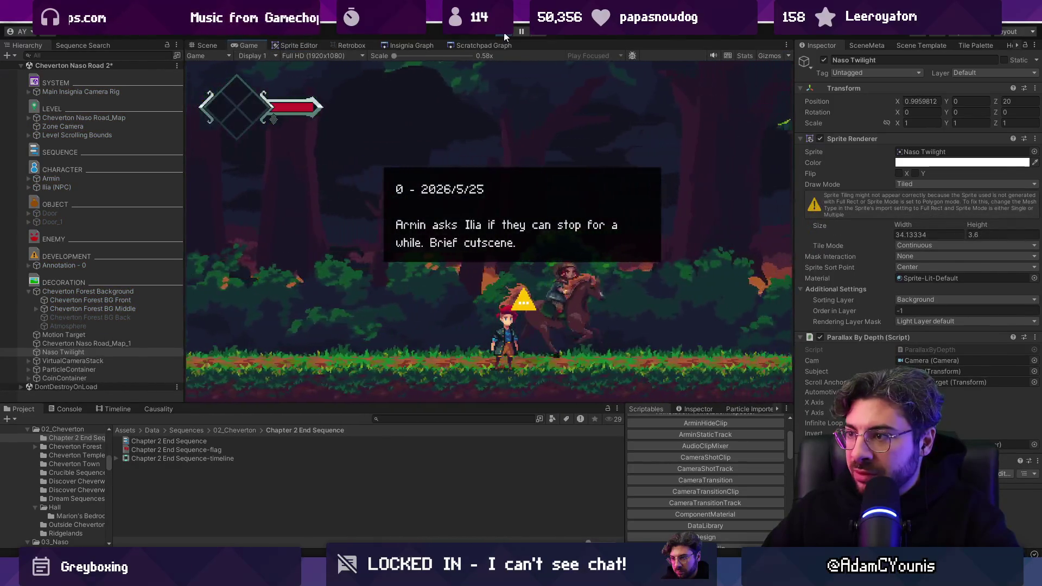
click(505, 34)
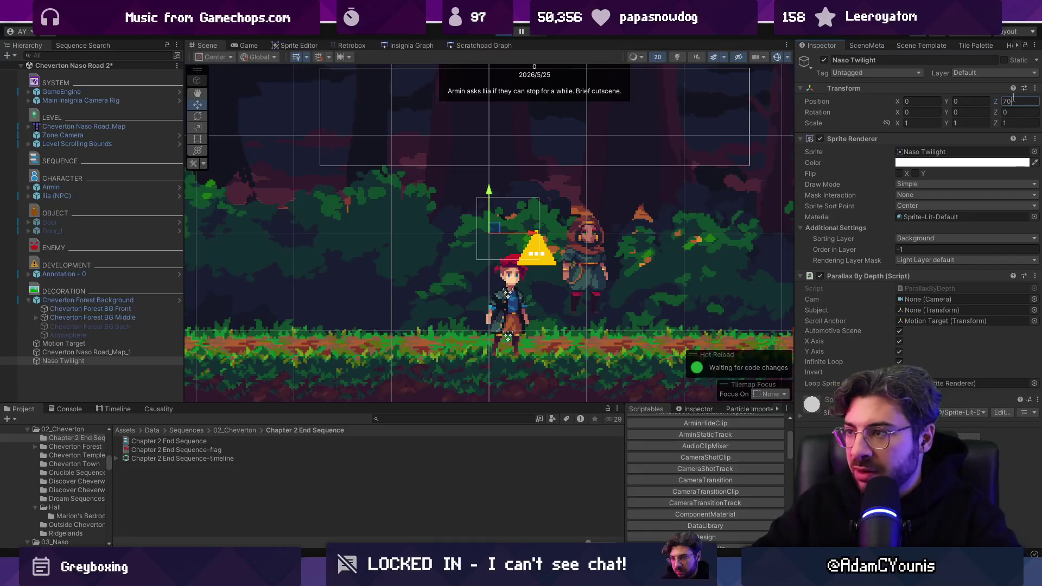
key(ctrl+p)
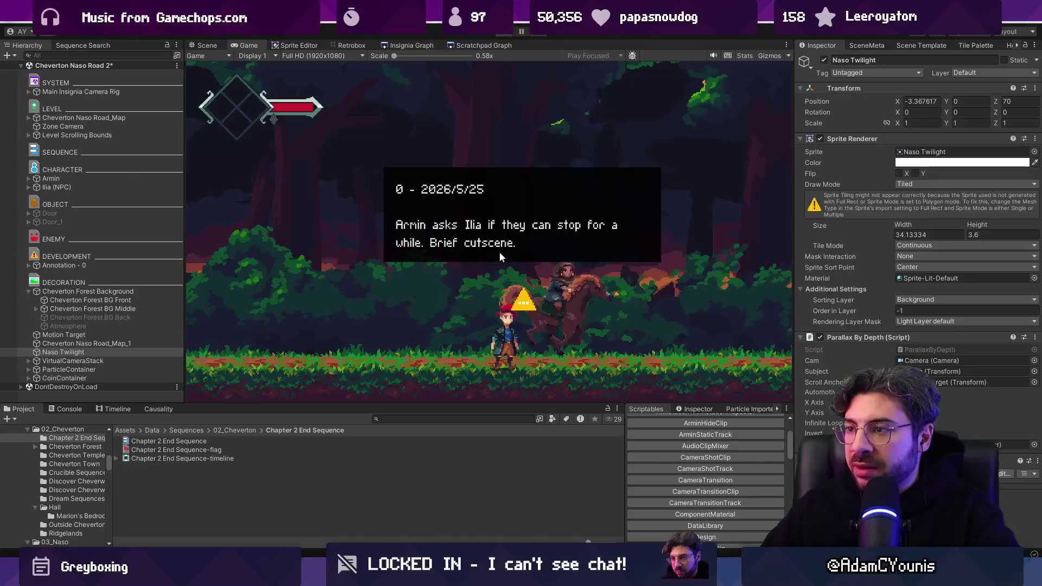
key(ctrl+p)
Raise the backdrop and compare depths 80 and 99 in play-mode runs.
drag(491, 151, 494, 106)
scroll(491, 214, down, 2)
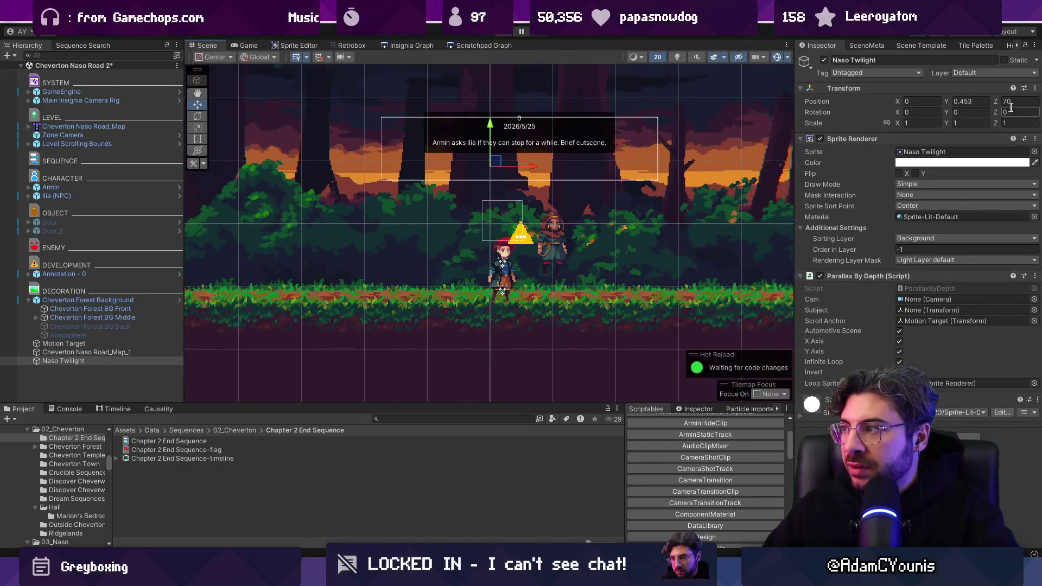
text(80)
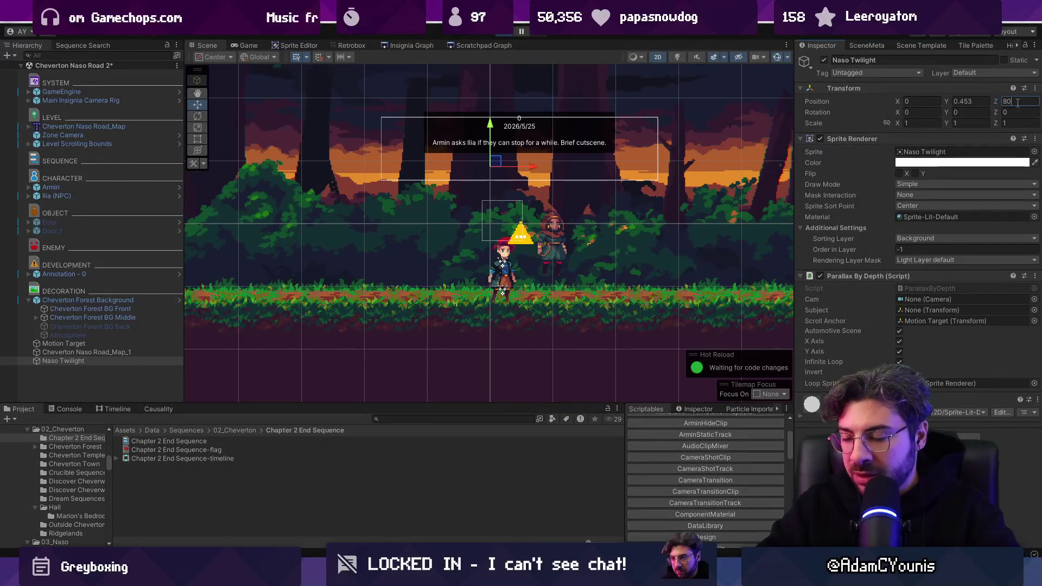
key(ctrl+p)
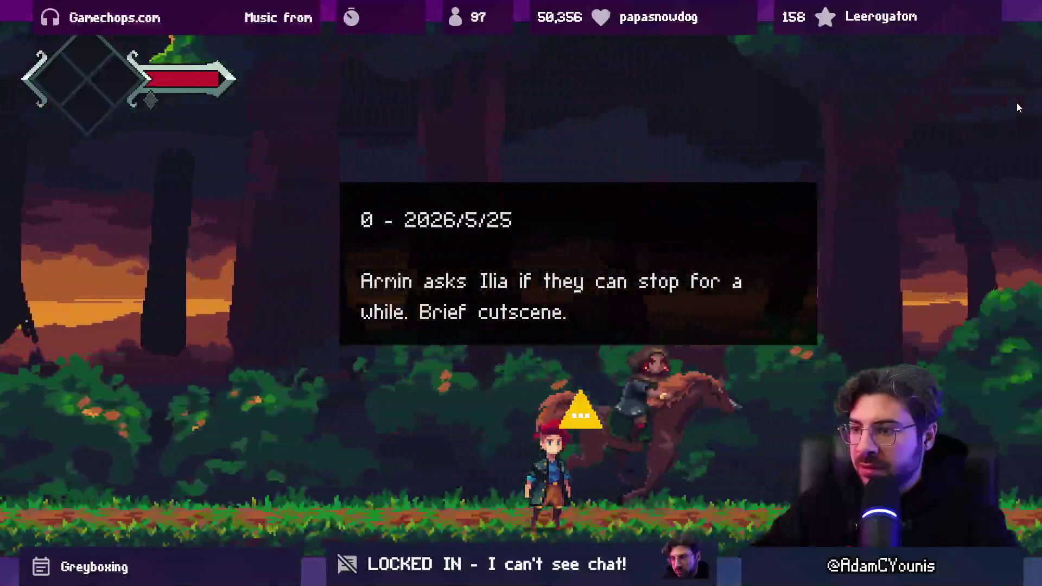
key(shift+space)
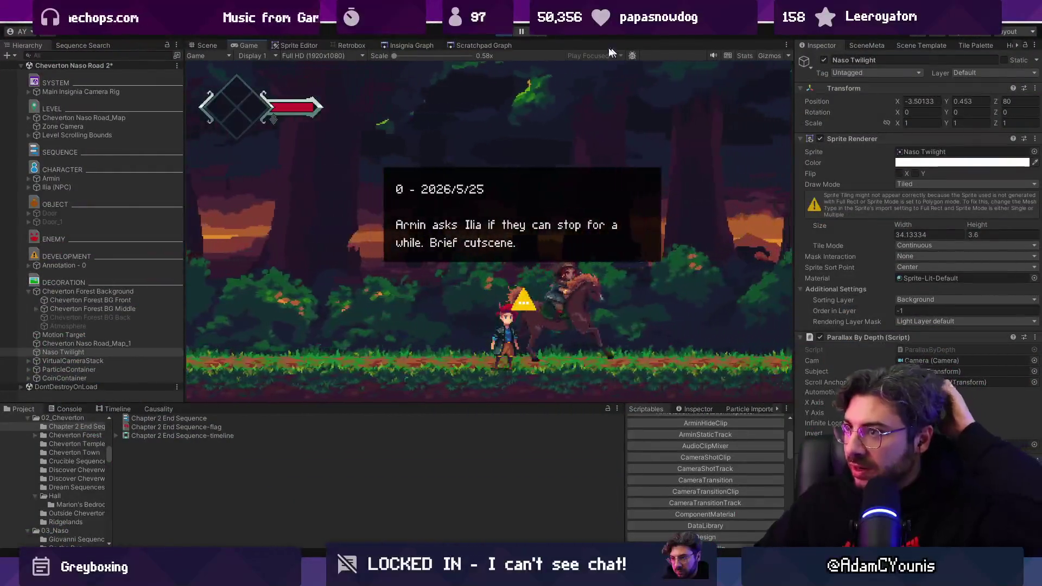
key(ctrl+p)
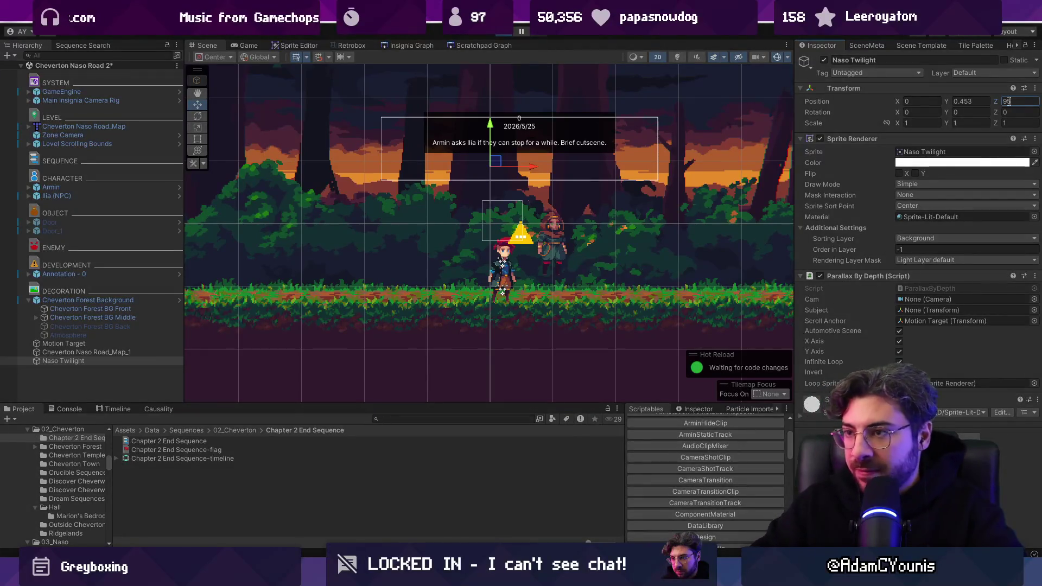
key(ctrl+p)
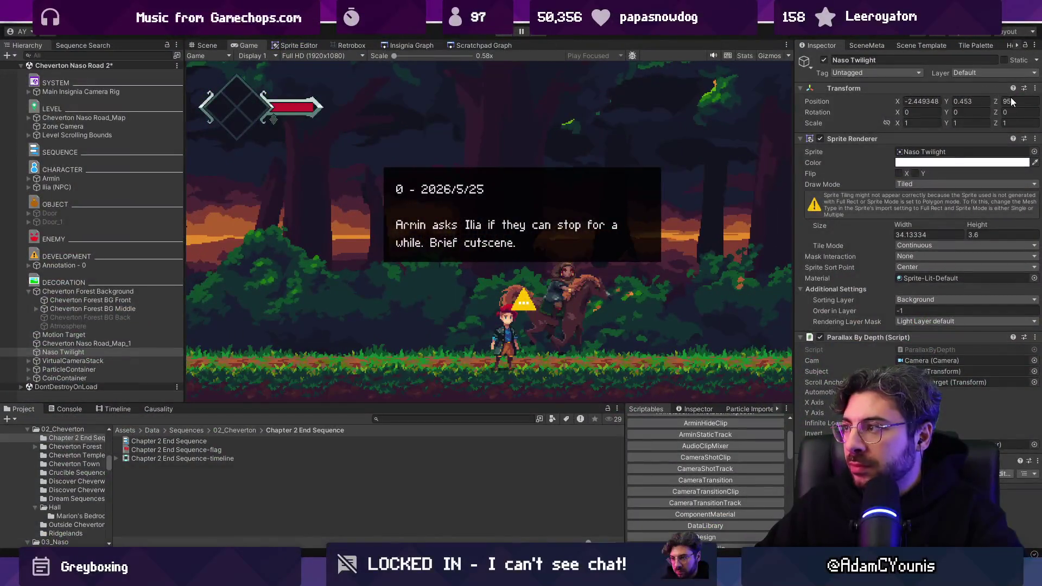
key(ctrl+p)
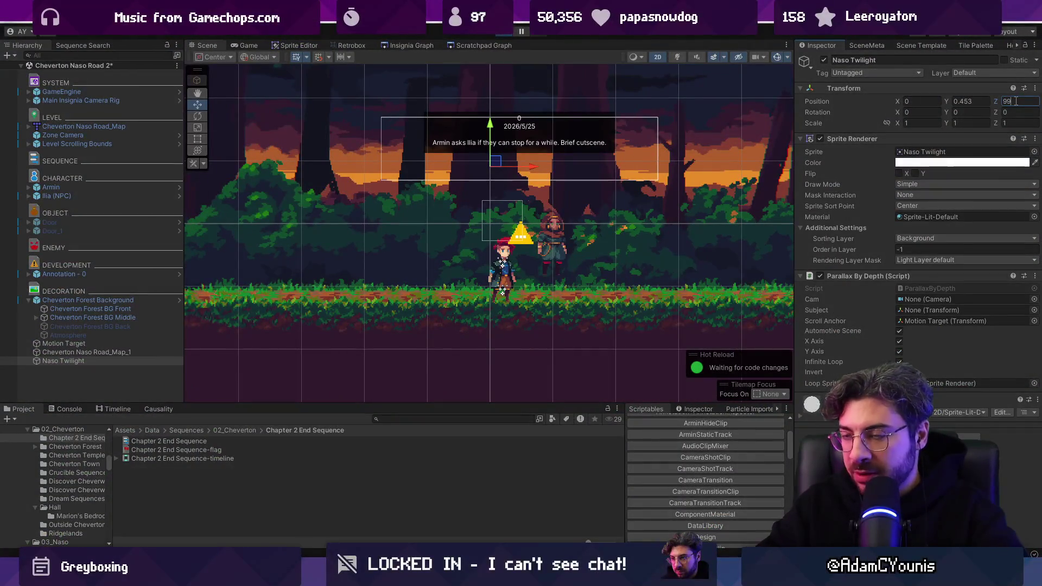
key(ctrl+p)
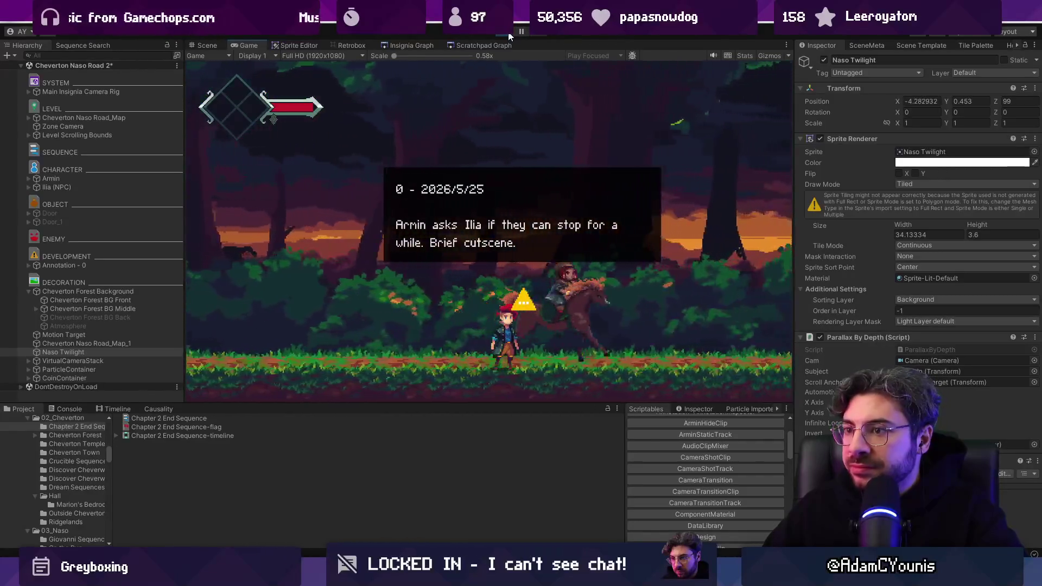
key(ctrl+p)
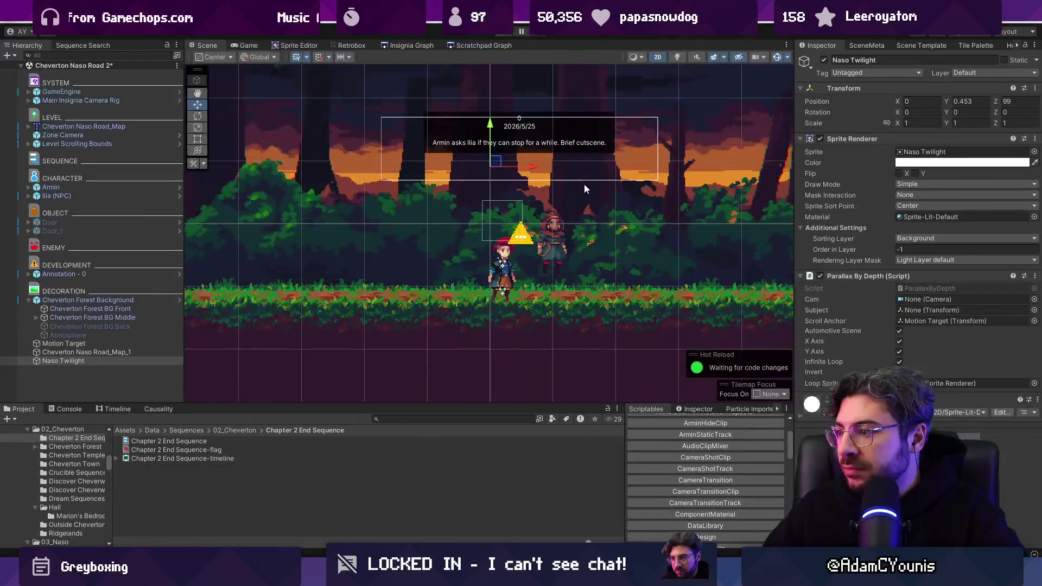
Inspect the Naso Twilight backdrop plane in 3D perspective.
key(2)
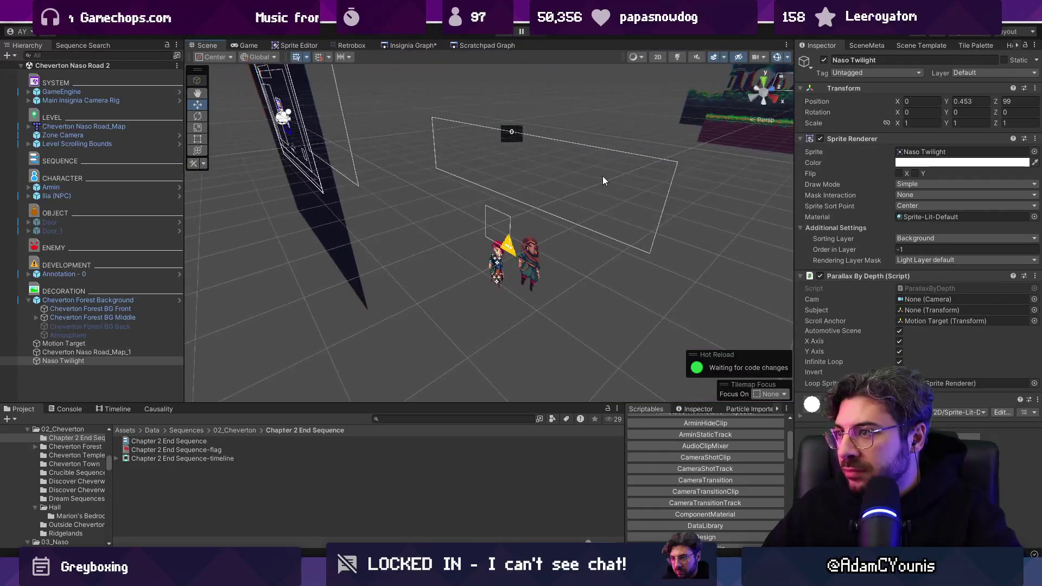
key(2)
double_click(135, 360)
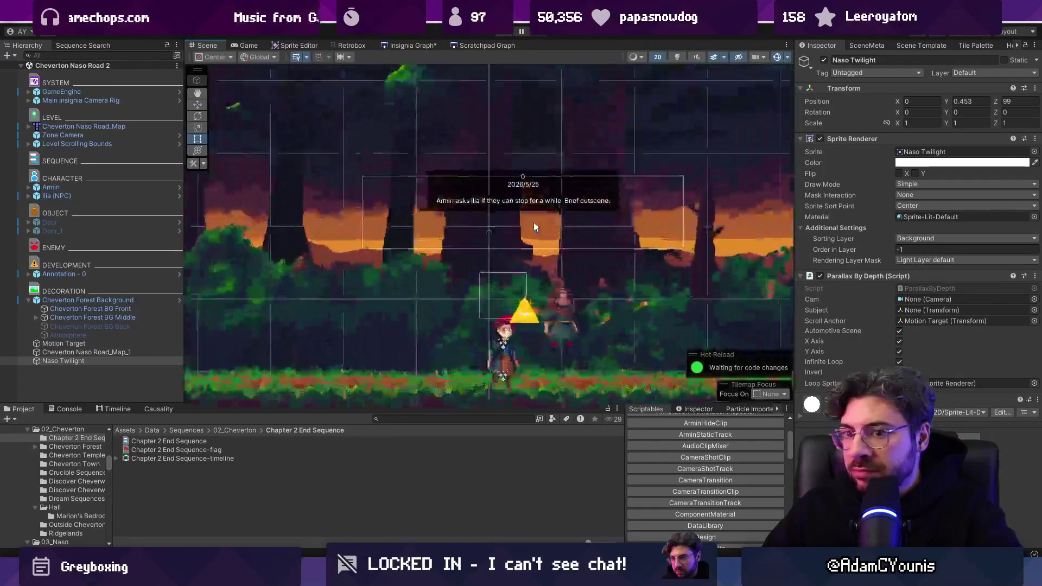
key(2)
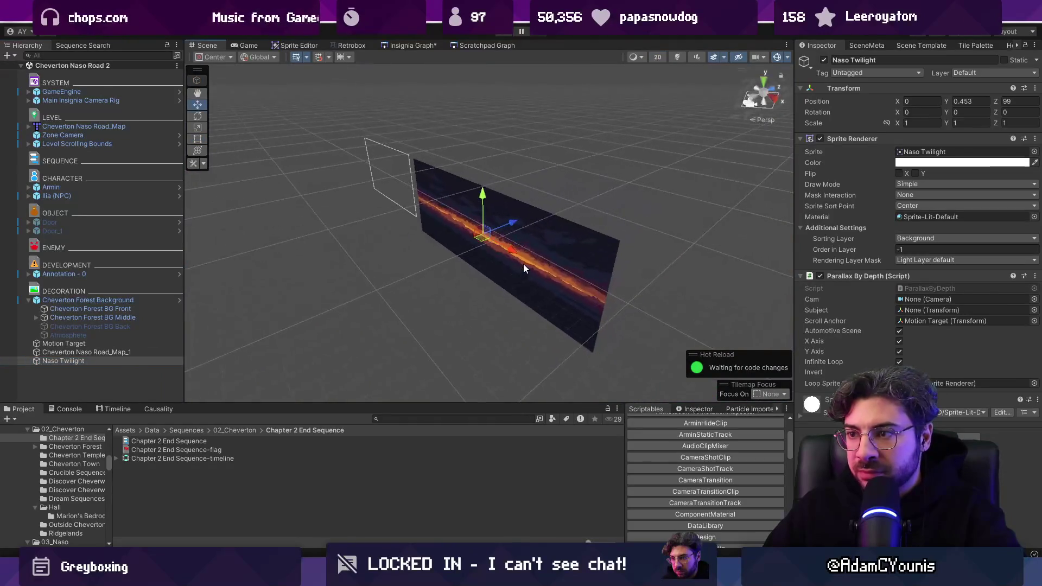
scroll(517, 260, up, 5)
scroll(517, 256, down, 5)
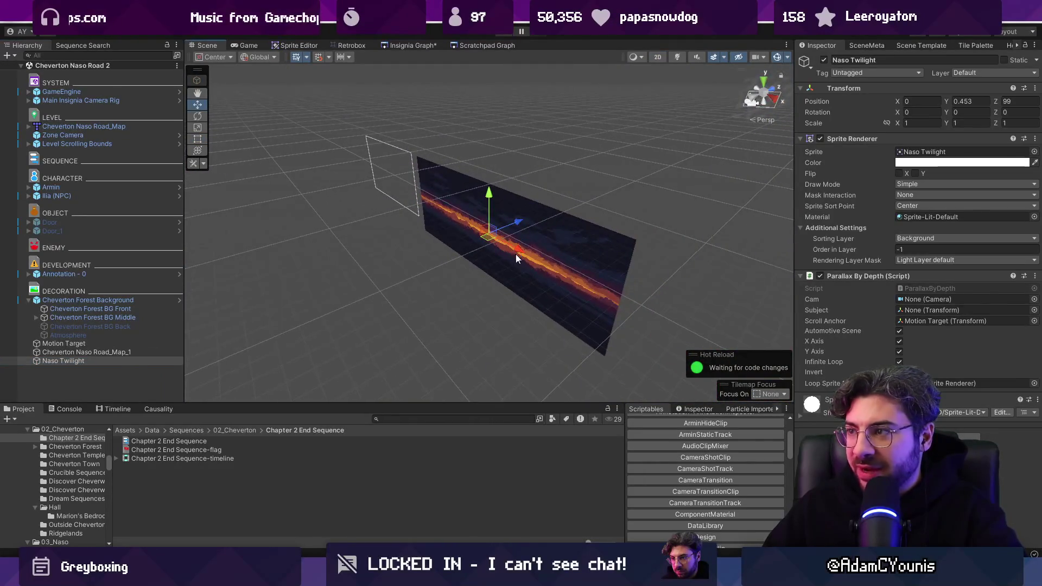
scroll(516, 253, down, 1)
Review the Zone Camera, GameEngine and main camera settings, then test-run the game.
click(103, 135)
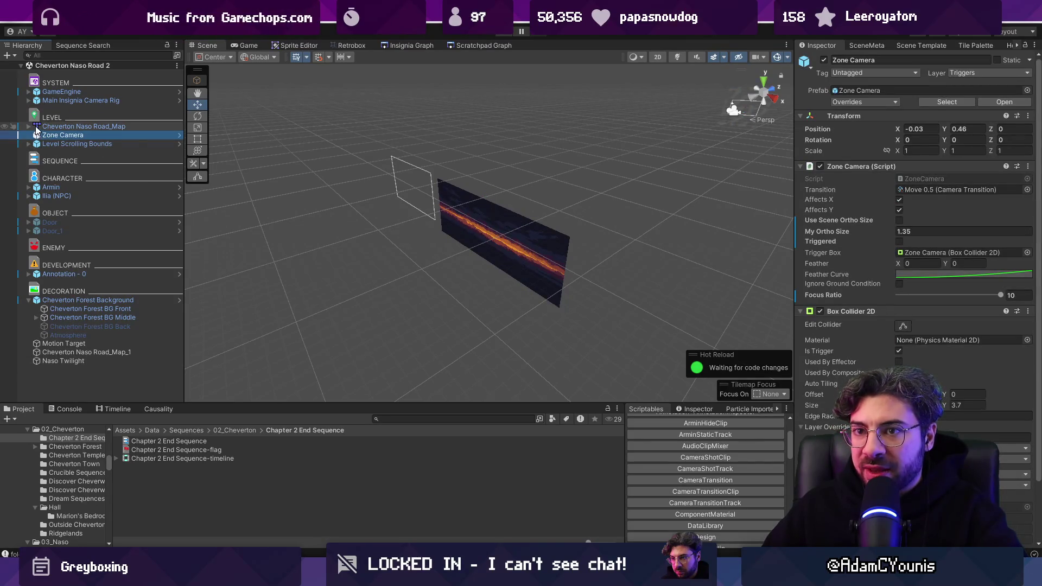
click(34, 92)
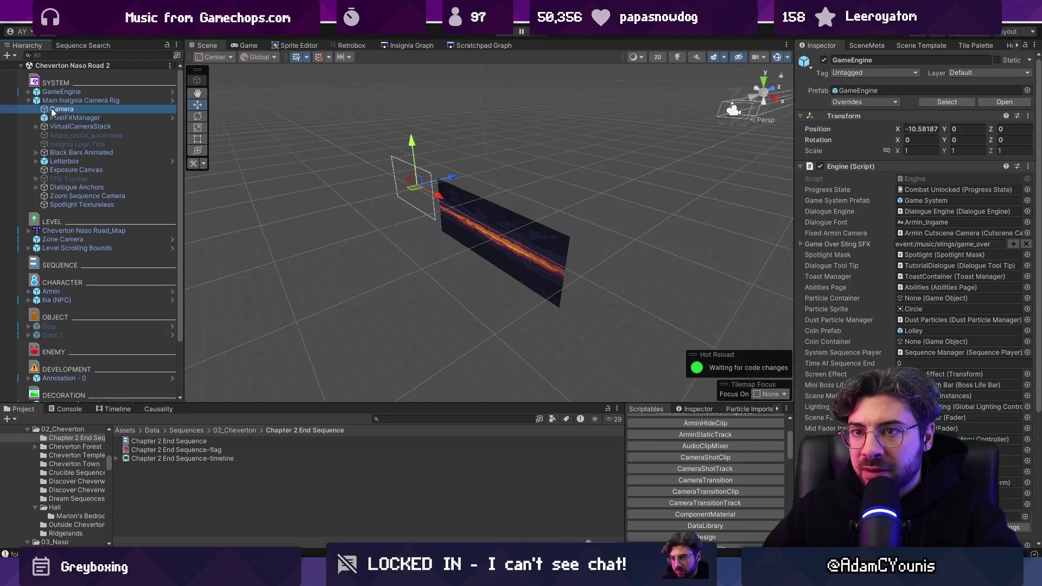
click(52, 110)
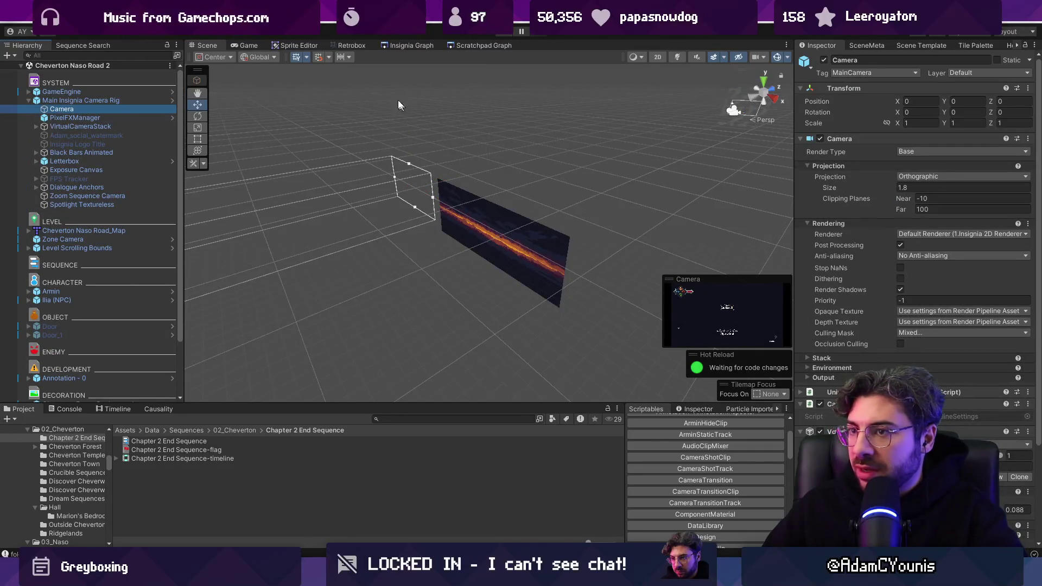
click(486, 45)
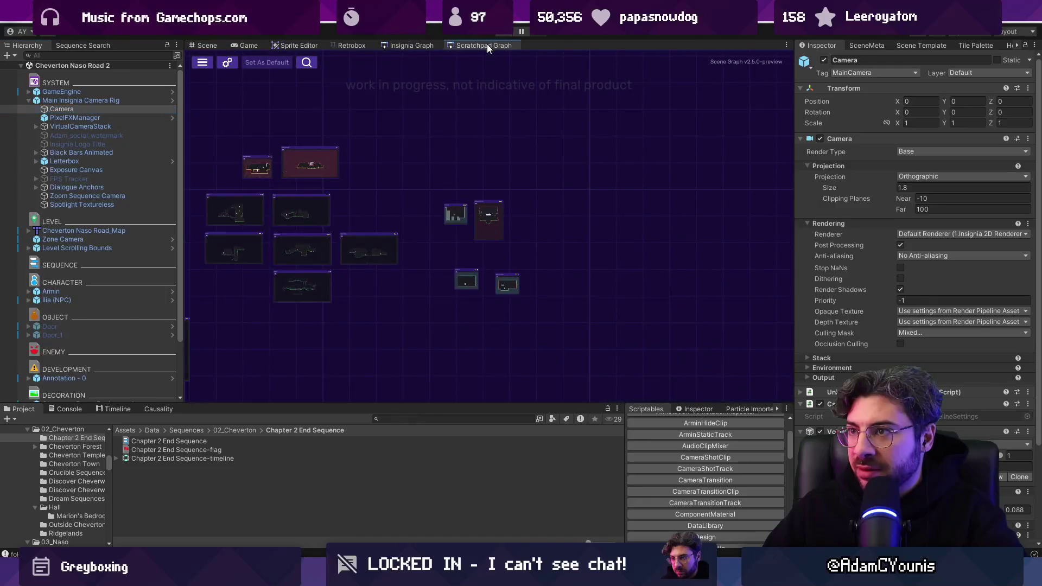
click(215, 46)
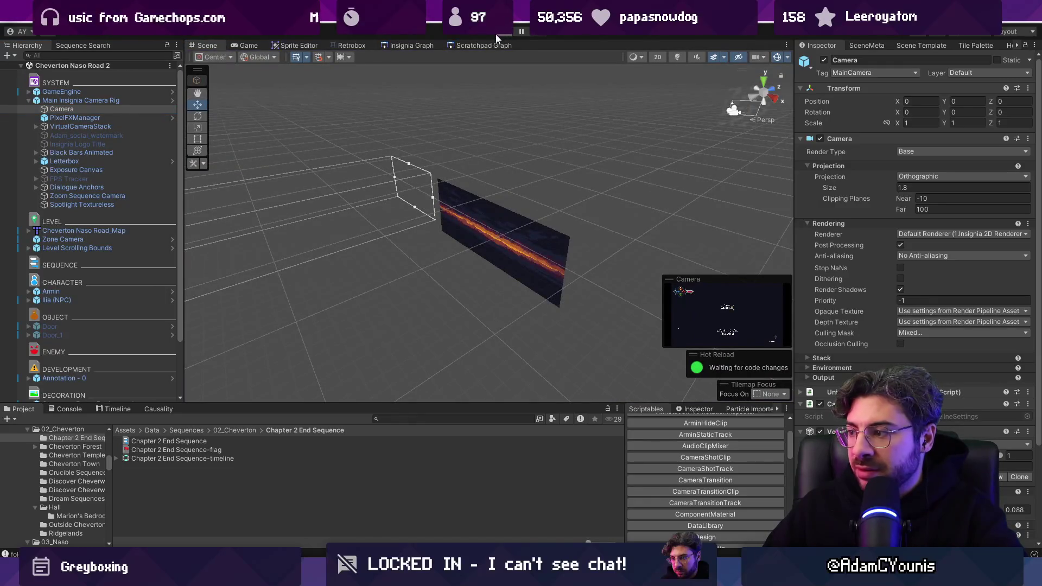
click(496, 34)
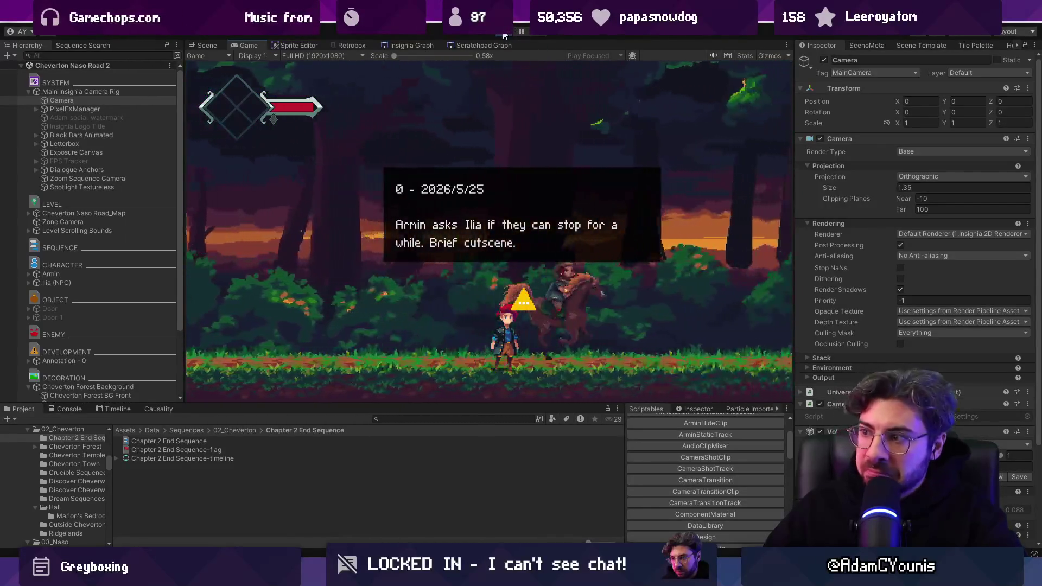
click(504, 34)
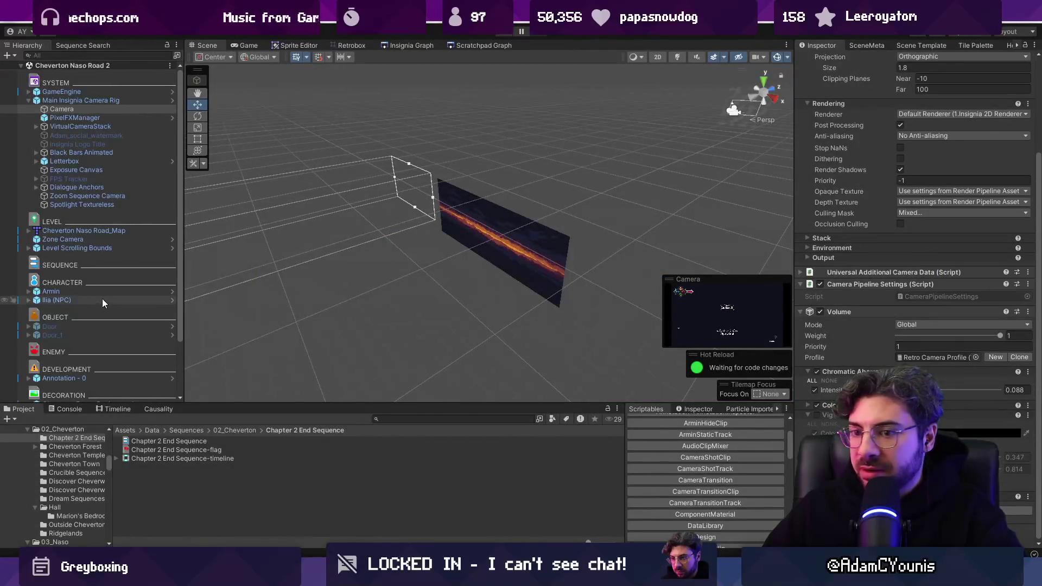
Reselect Naso Twilight, test again, and remove its Parallax By Depth component.
scroll(92, 326, down, 3)
click(83, 397)
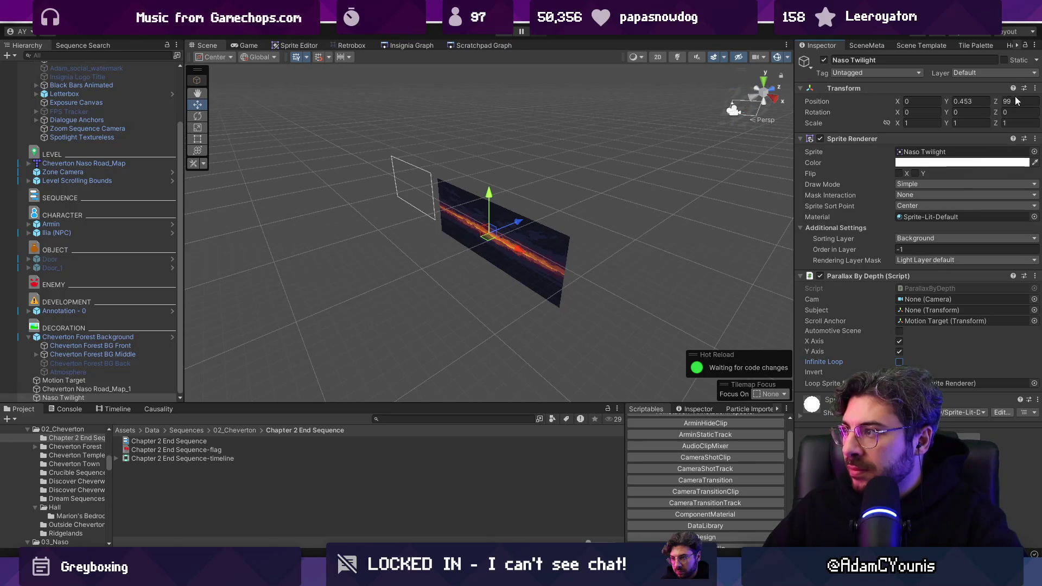
click(502, 34)
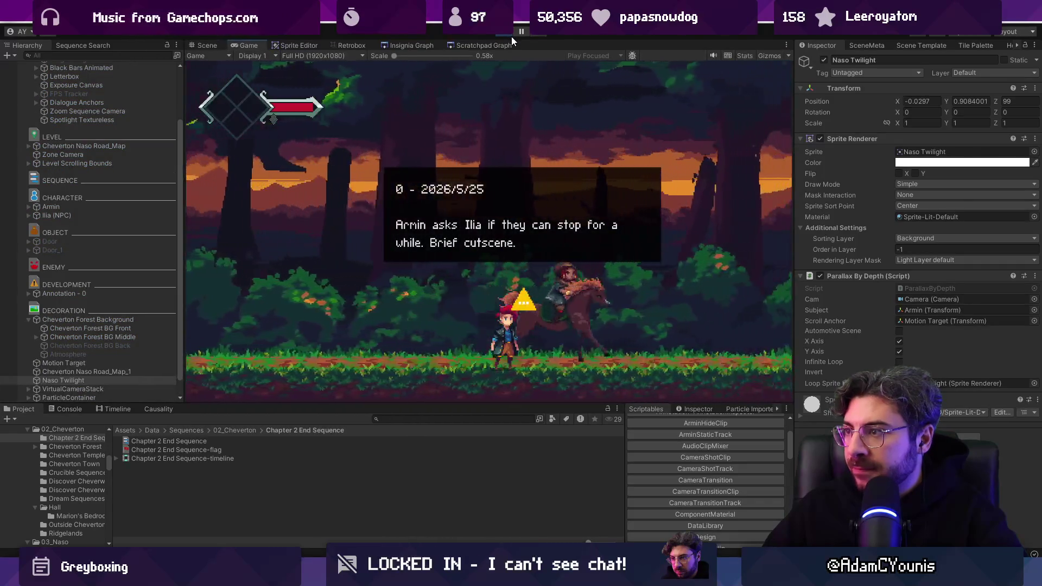
key(ctrl+p)
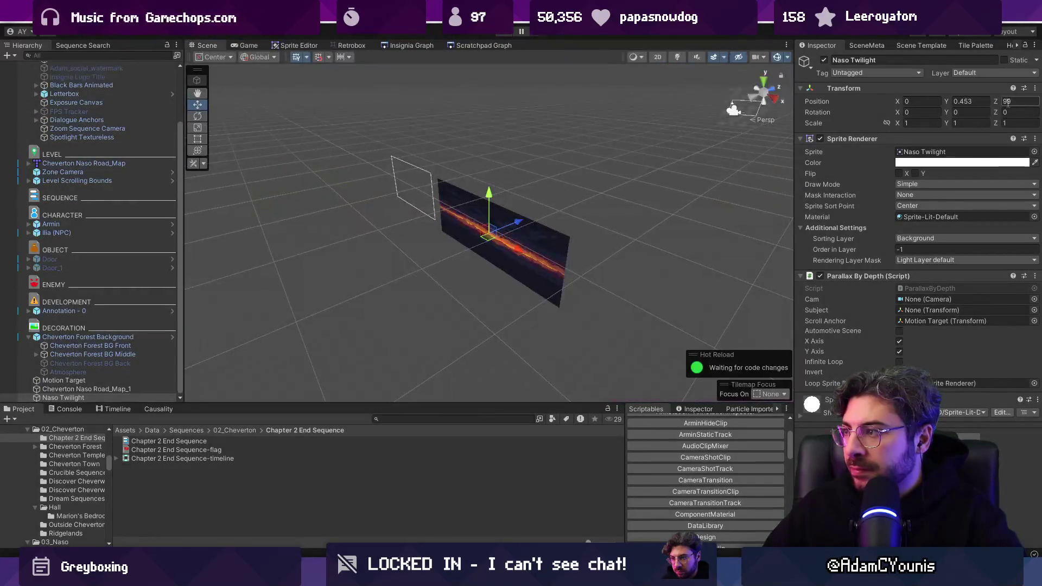
click(888, 321)
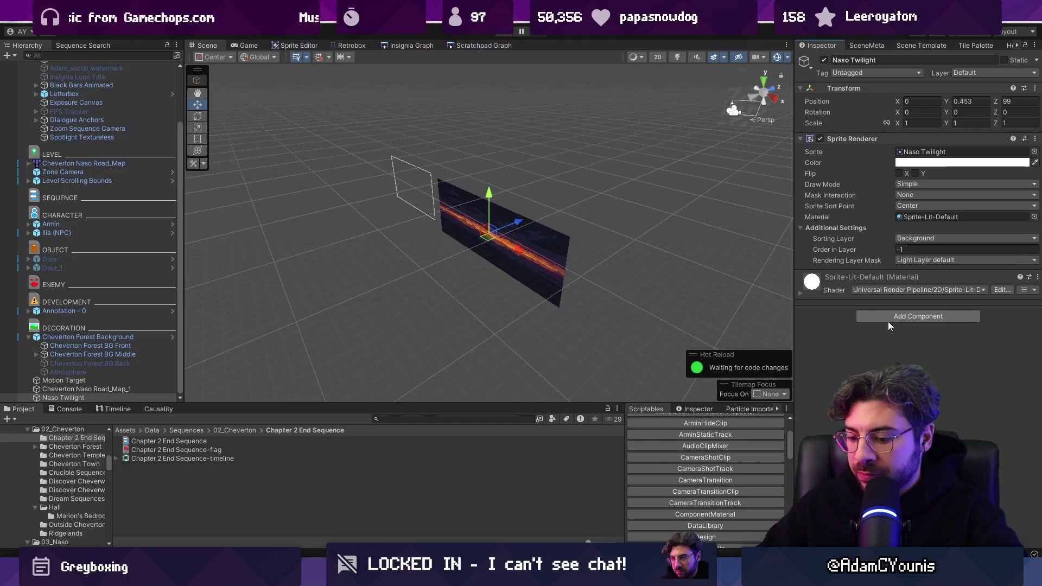
Play the cutscene without the parallax script, then frame Naso Twilight.
key(ctrl+p)
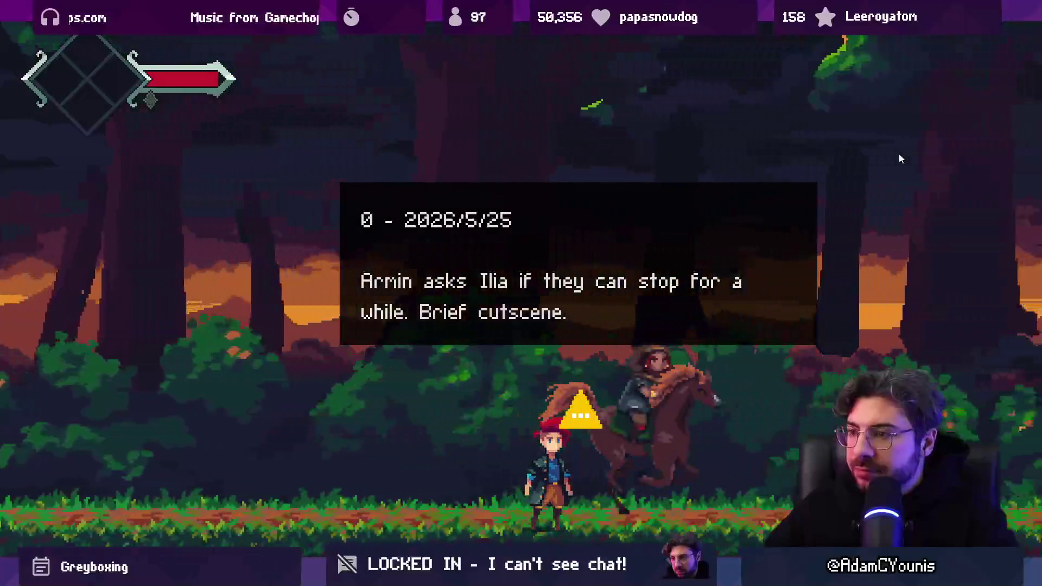
key(shift+space)
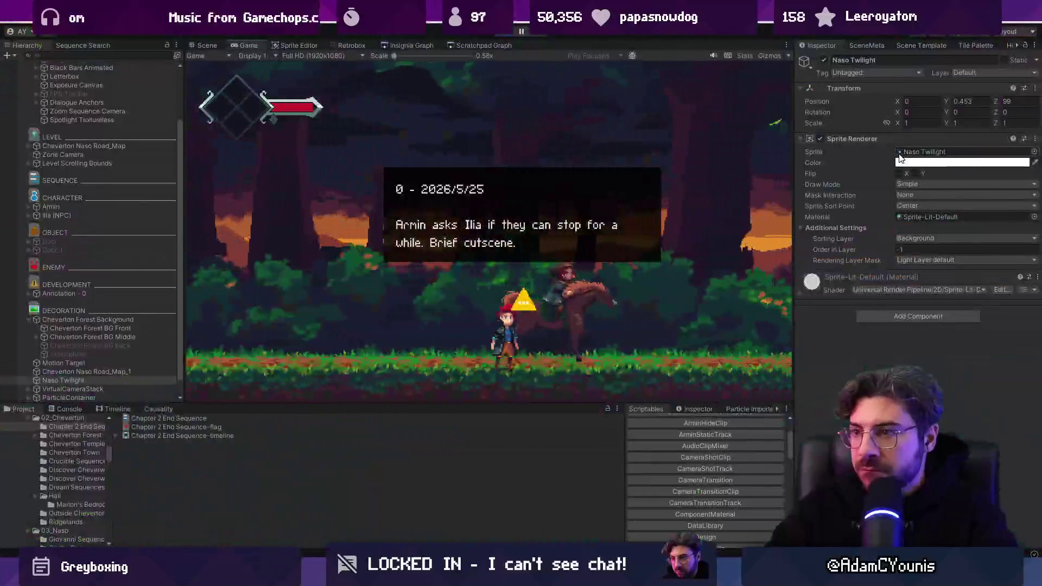
key(ctrl+p)
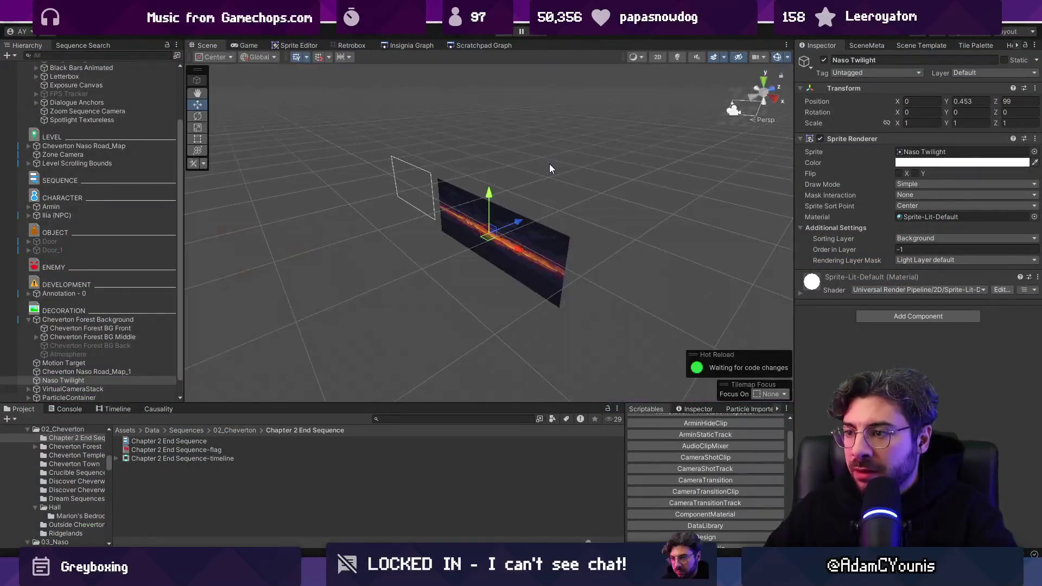
key(f)
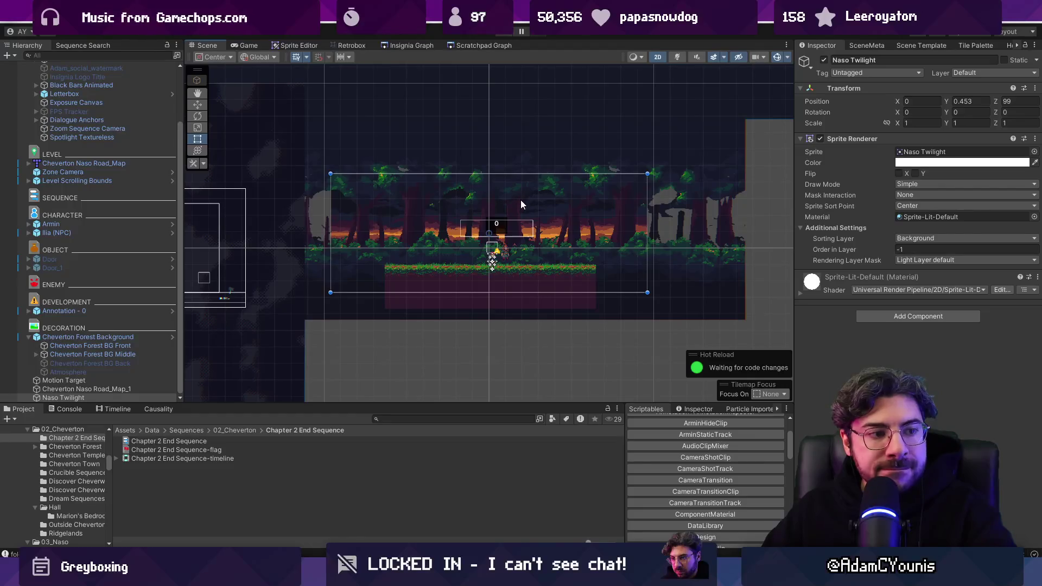
Enlarge the Project panel and navigate up from 02_Cheverton to the Sequences folder.
scroll(520, 204, down, 1)
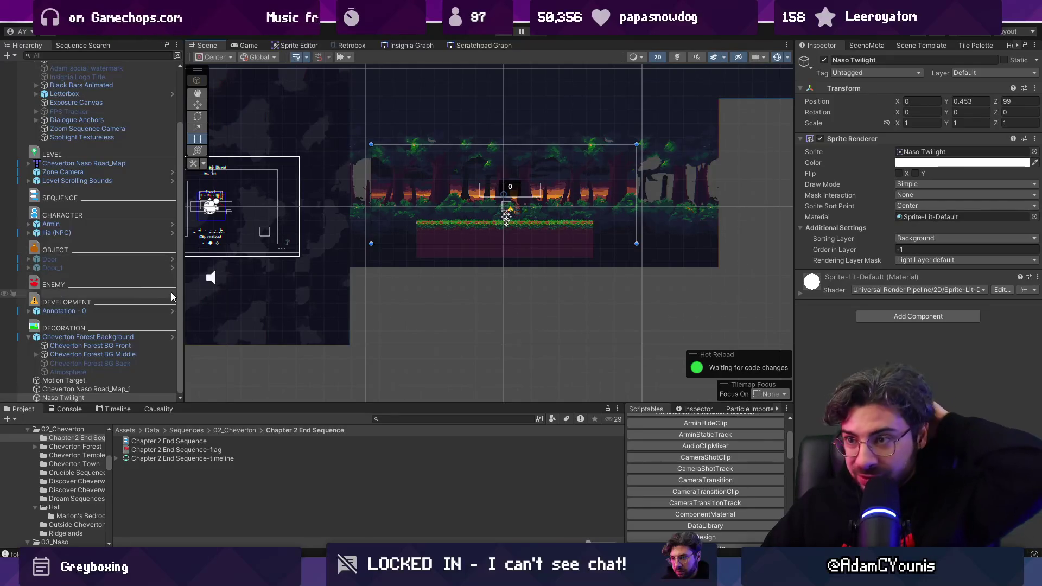
drag(311, 404, 296, 305)
click(253, 407)
click(190, 330)
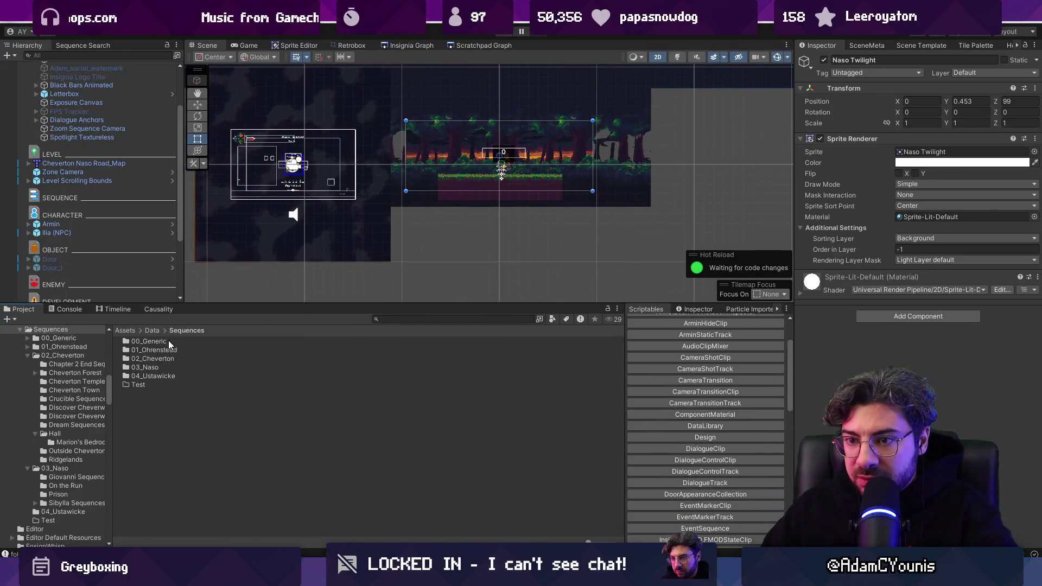
Create a timeline for On The Run 1 from 03_Naso > On the Run, place it in the scene, and validate.
double_click(151, 367)
right_click(251, 413)
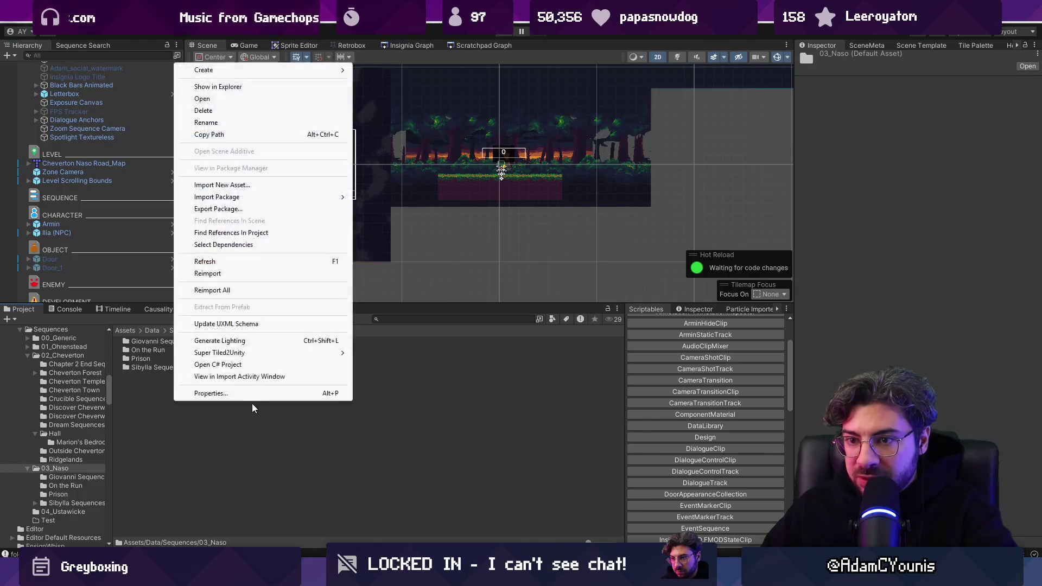
double_click(155, 349)
right_click(202, 455)
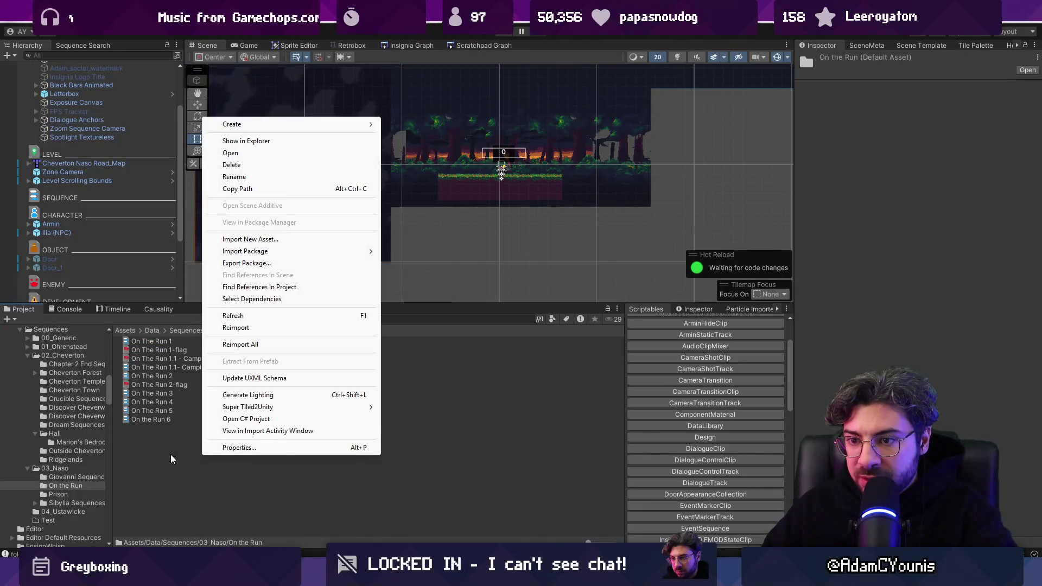
click(165, 444)
click(155, 341)
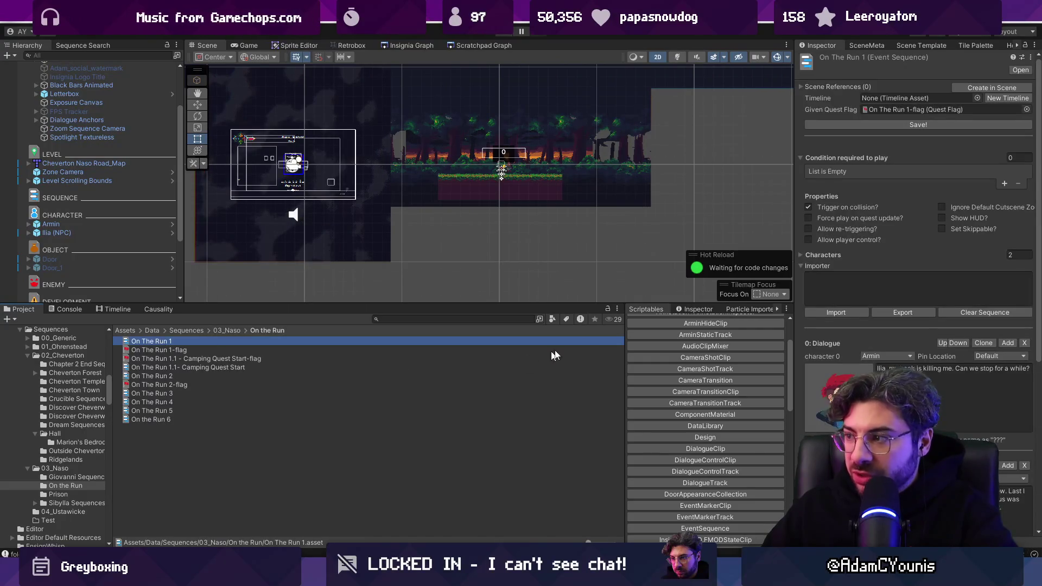
click(1005, 98)
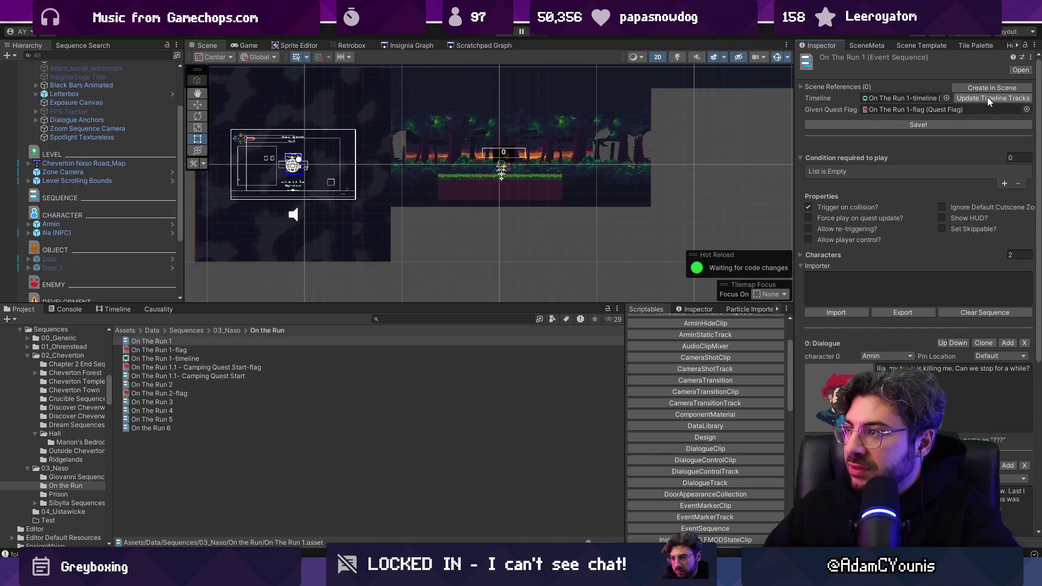
click(992, 88)
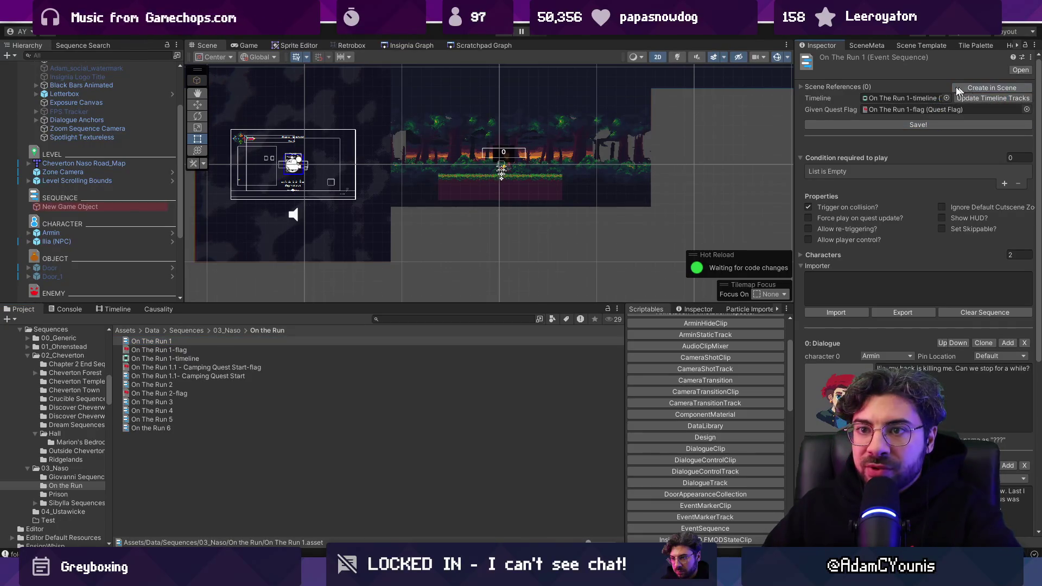
click(882, 171)
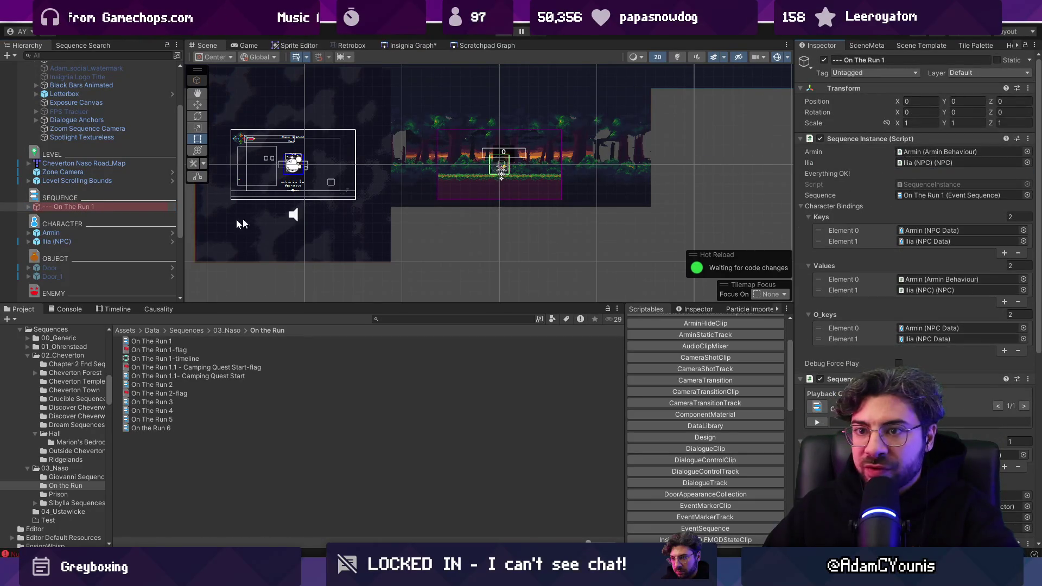
Check the instance's Cutscene Camera child, then move Armin down below the forest.
click(29, 206)
click(42, 217)
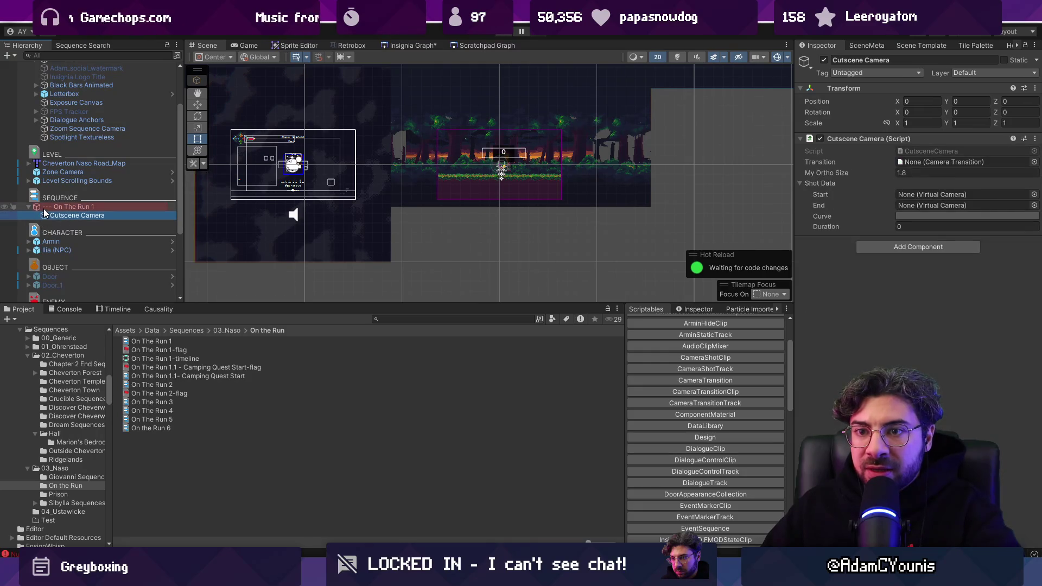
click(46, 208)
double_click(51, 211)
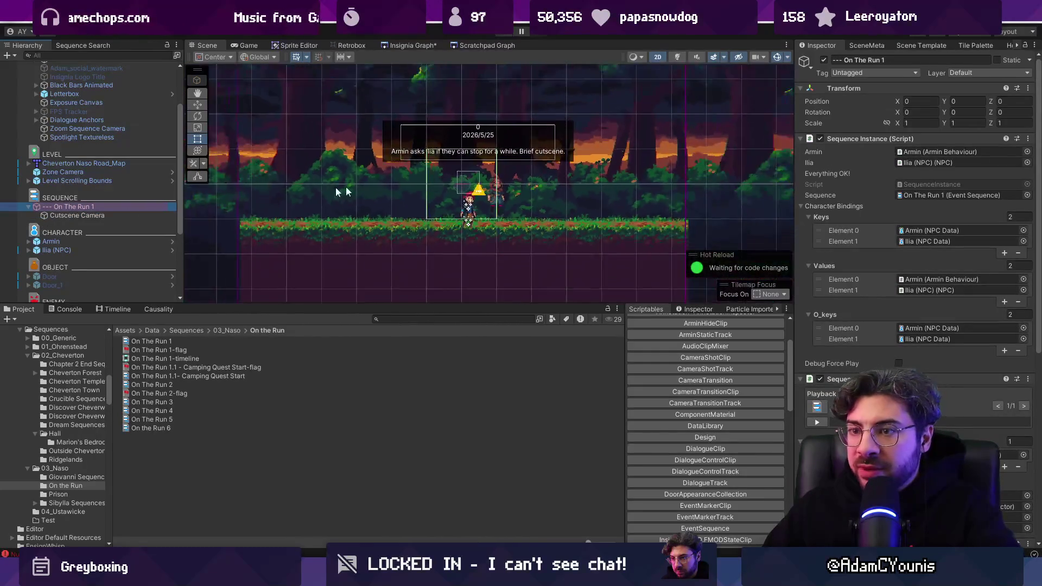
double_click(107, 244)
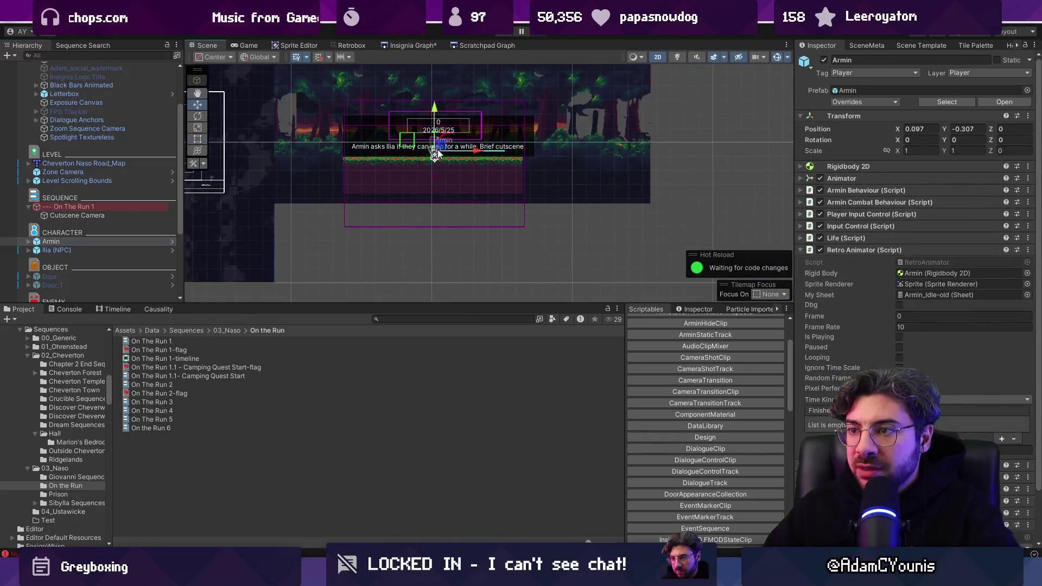
drag(435, 112, 435, 220)
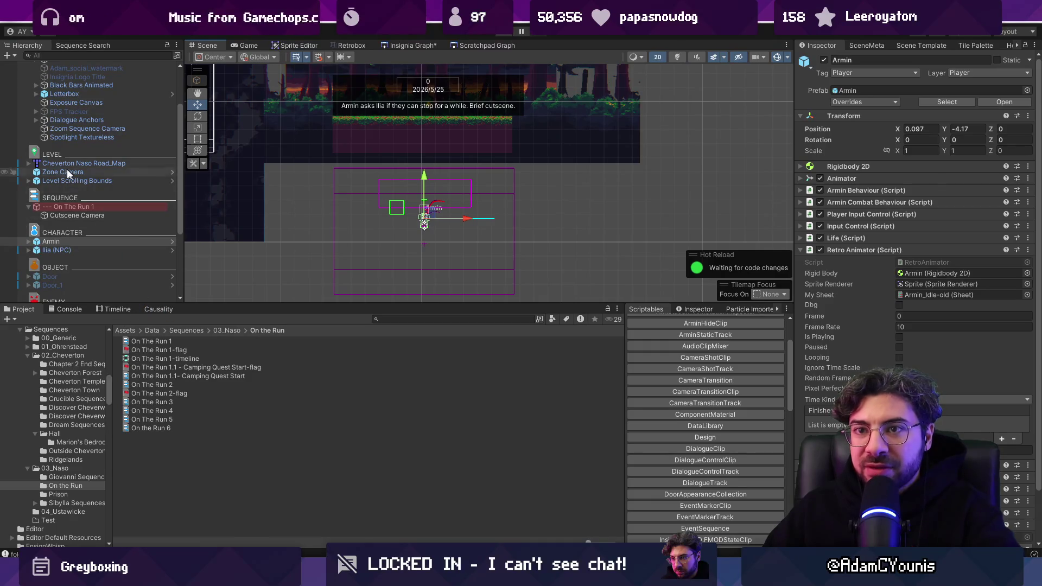
scroll(39, 132, up, 3)
click(8, 55)
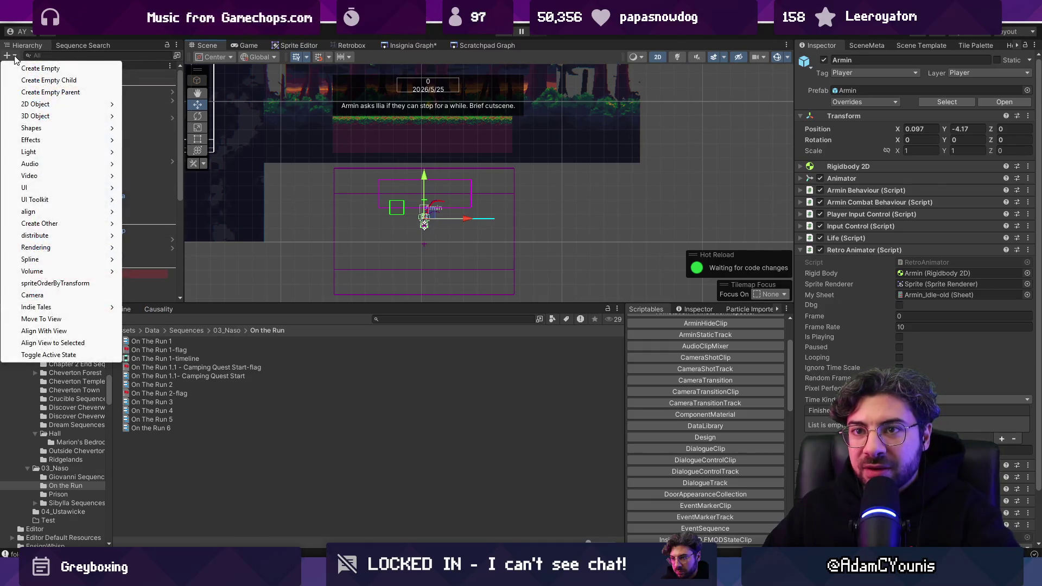
Create an empty object named Terrain with a Box Collider 2D.
click(23, 69)
text(Terrain)
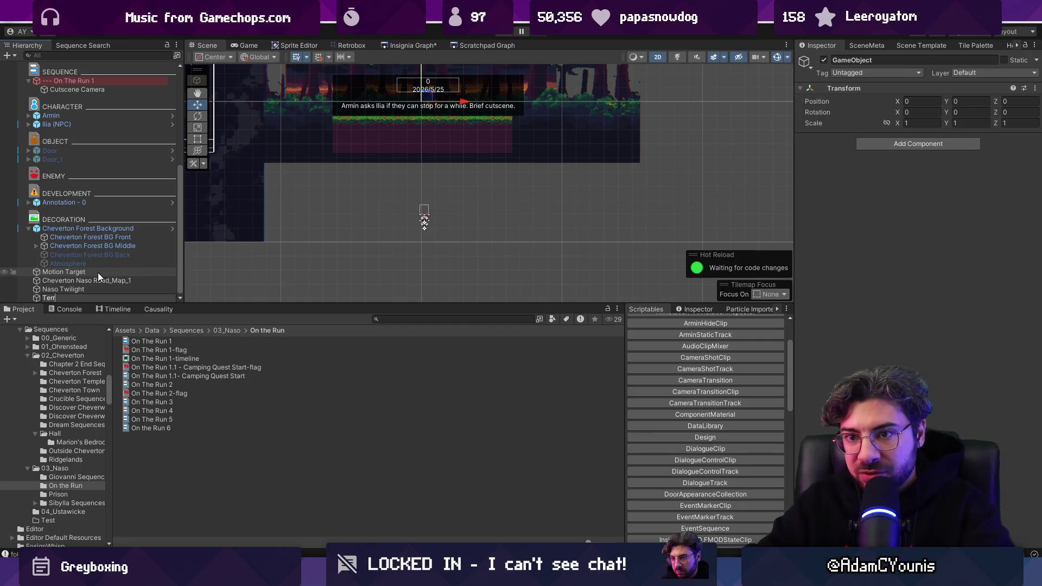
key(Return)
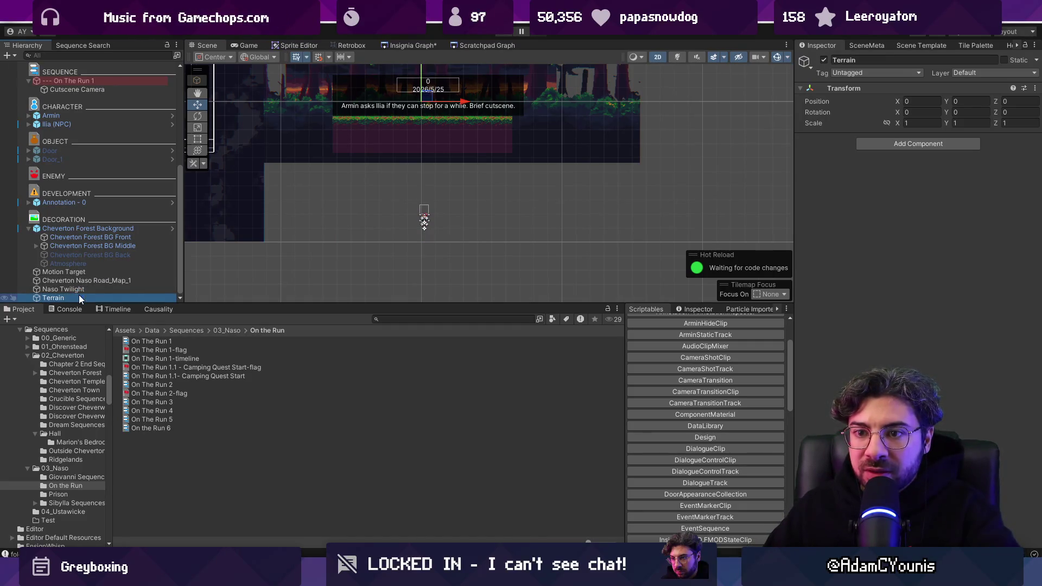
click(924, 144)
text(collider2)
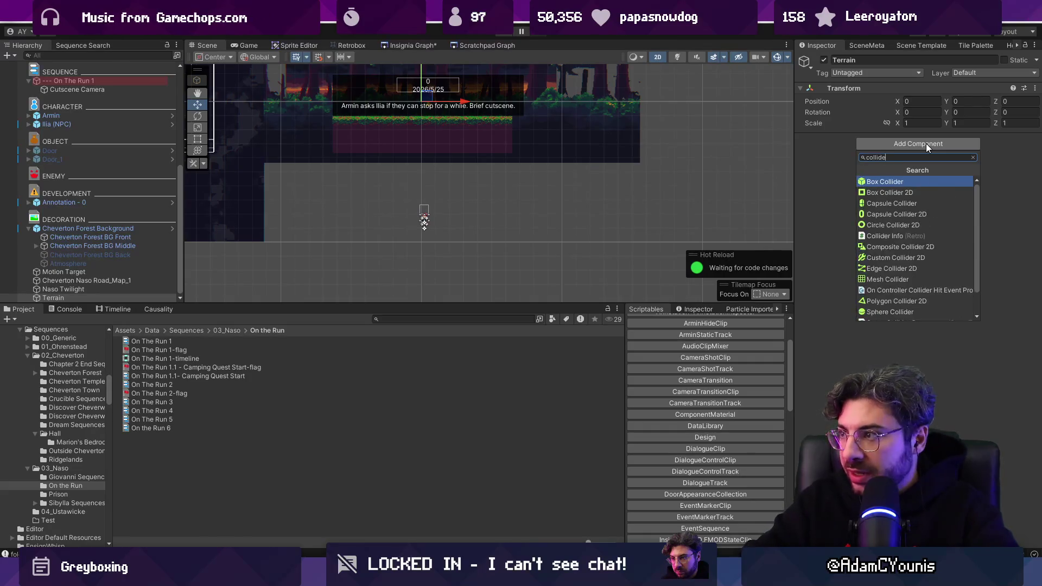
key(Return)
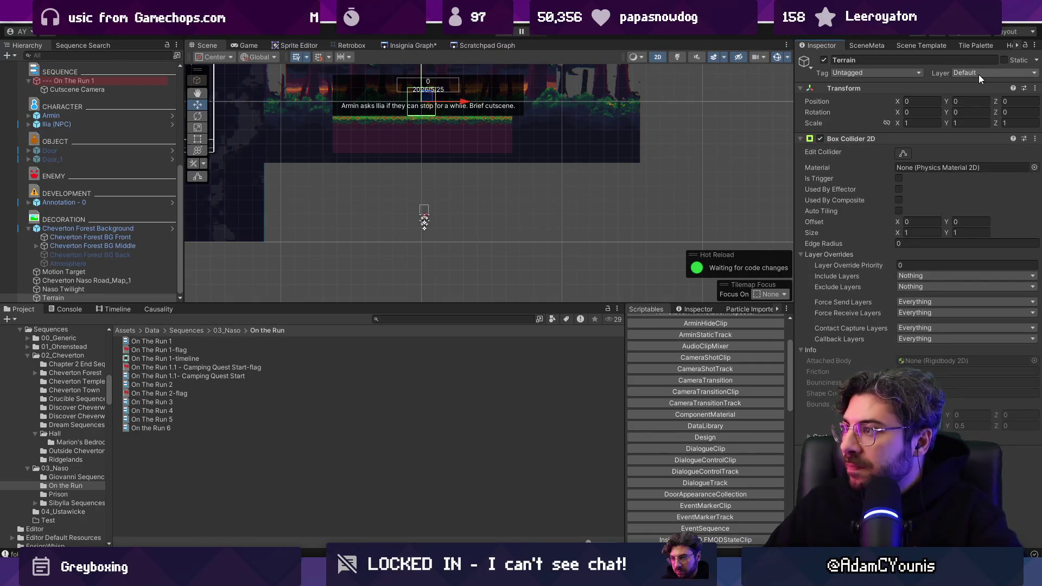
Put Terrain on the Ground layer and lower it to y -5.06 beneath the characters.
click(979, 73)
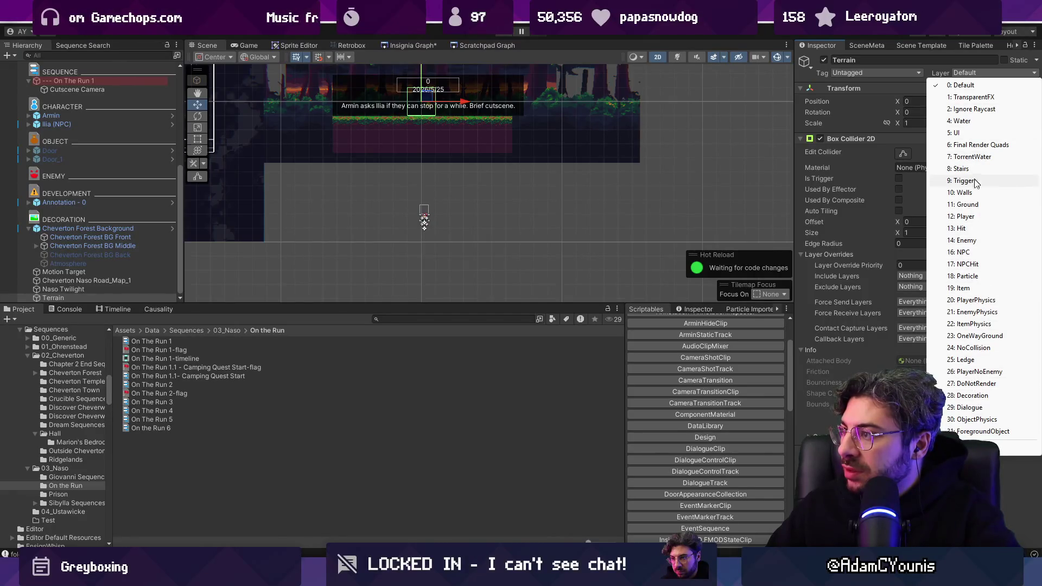
click(974, 205)
drag(425, 92, 425, 236)
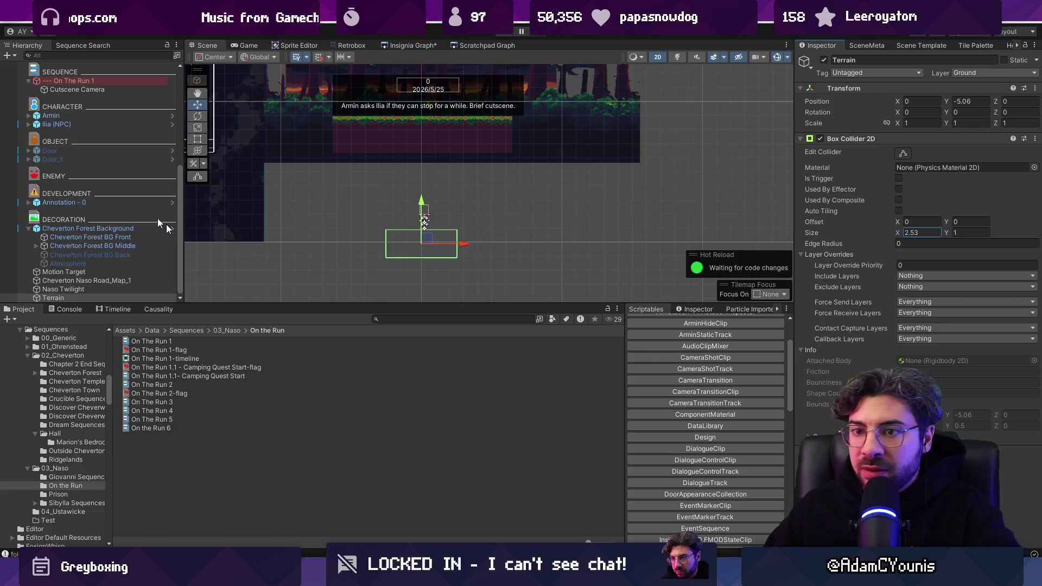
click(82, 81)
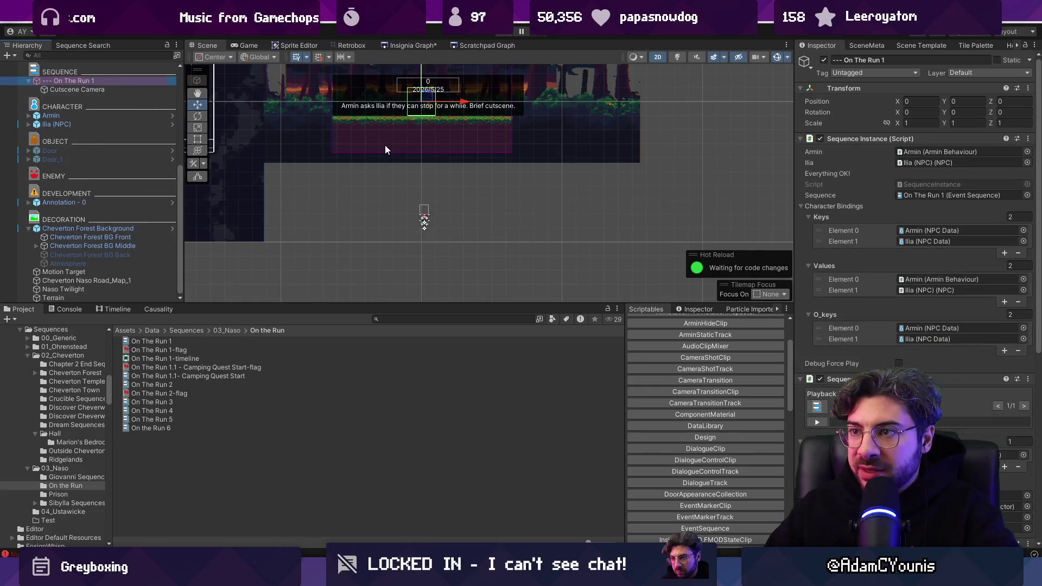
Lower the On The Run 1 trigger collider's Y offset.
drag(383, 151, 418, 188)
scroll(815, 288, down, 10)
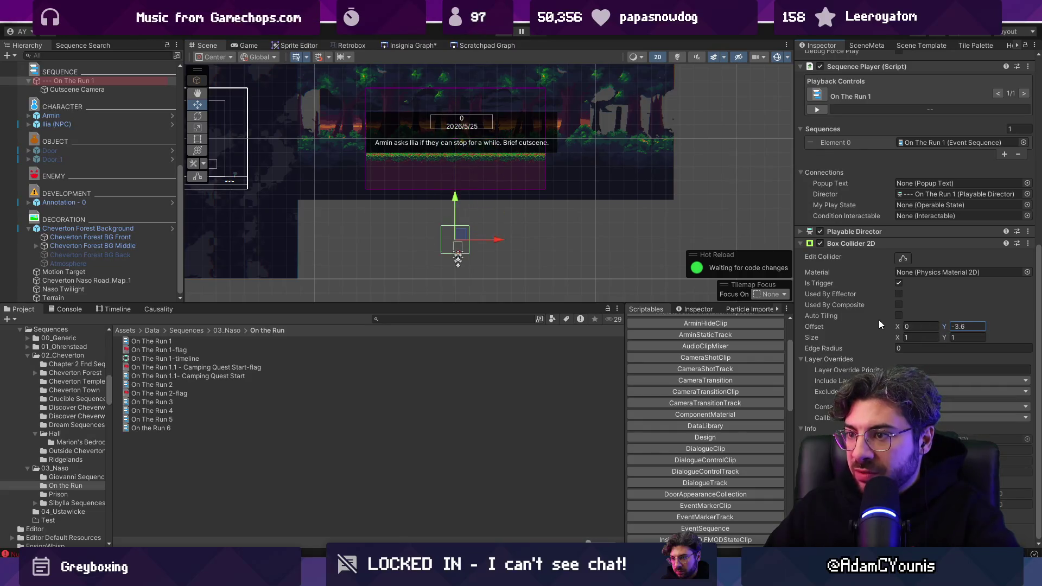
drag(658, 266, 647, 321)
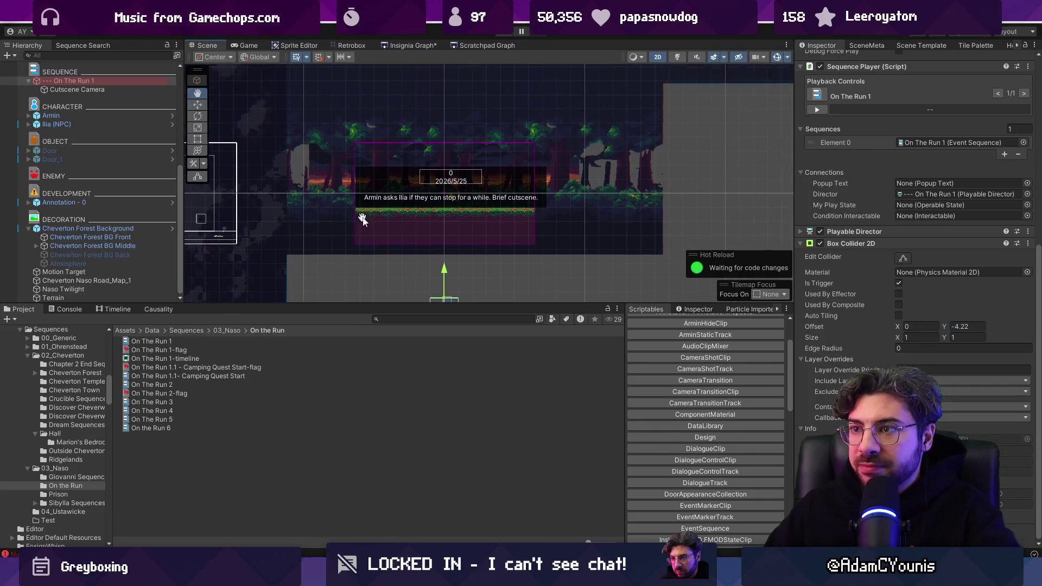
Set Ilia's Camp as the scene loaded when the On The Run 1 sequence ends.
click(188, 341)
scroll(871, 158, up, 5)
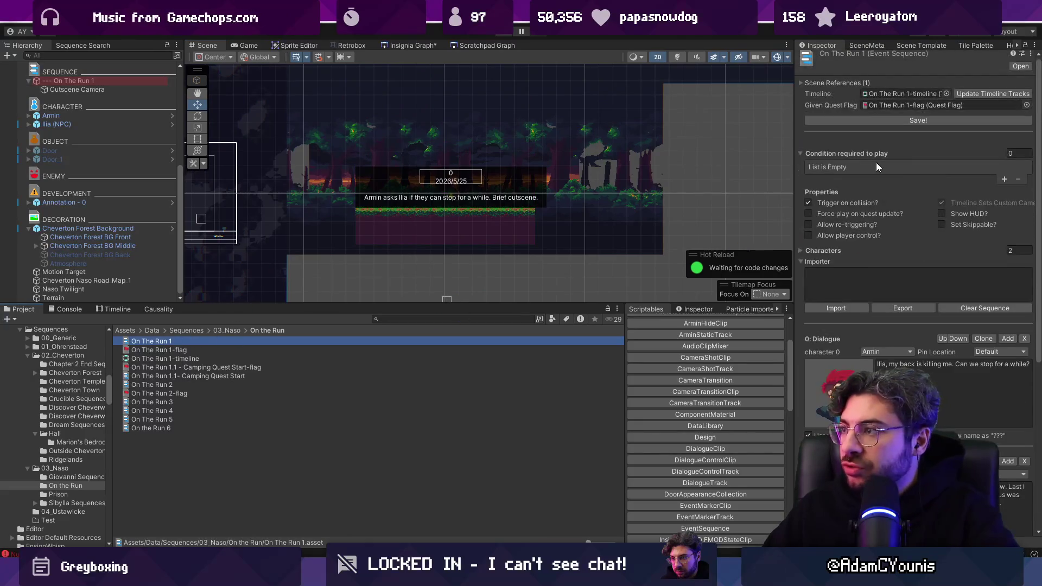
scroll(815, 202, down, 5)
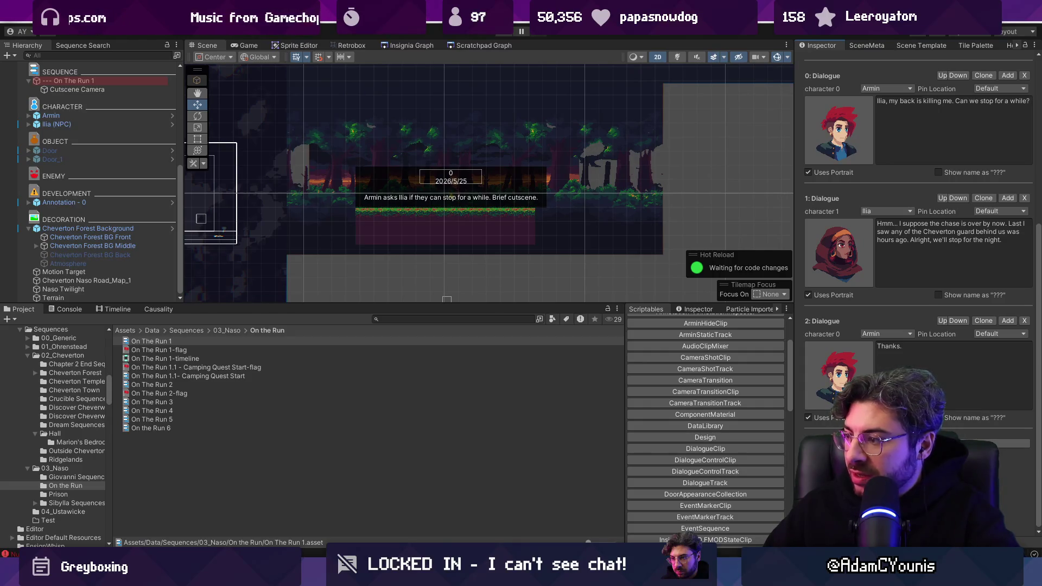
scroll(917, 272, down, 3)
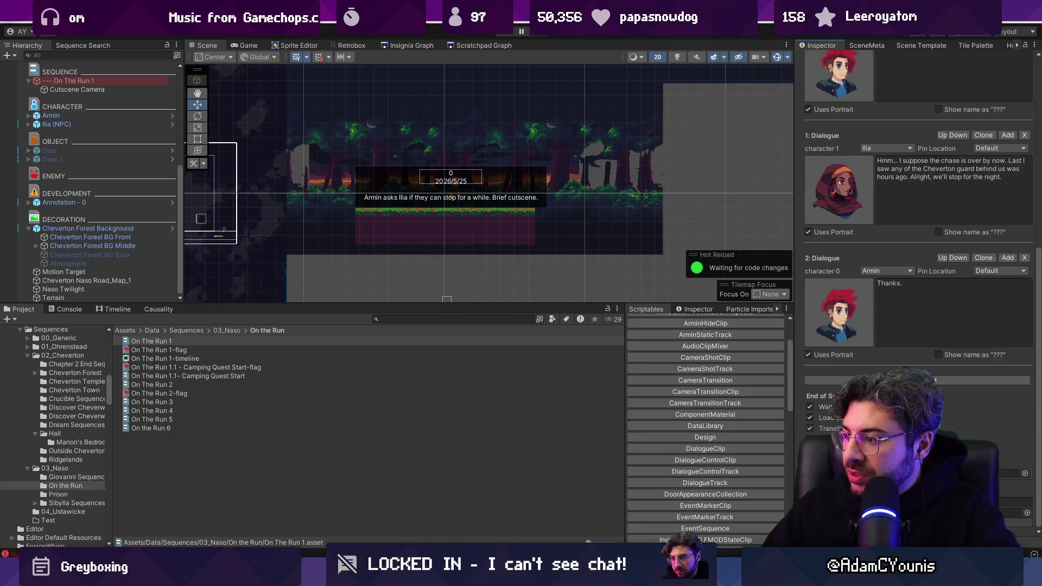
click(1024, 474)
text(cam)
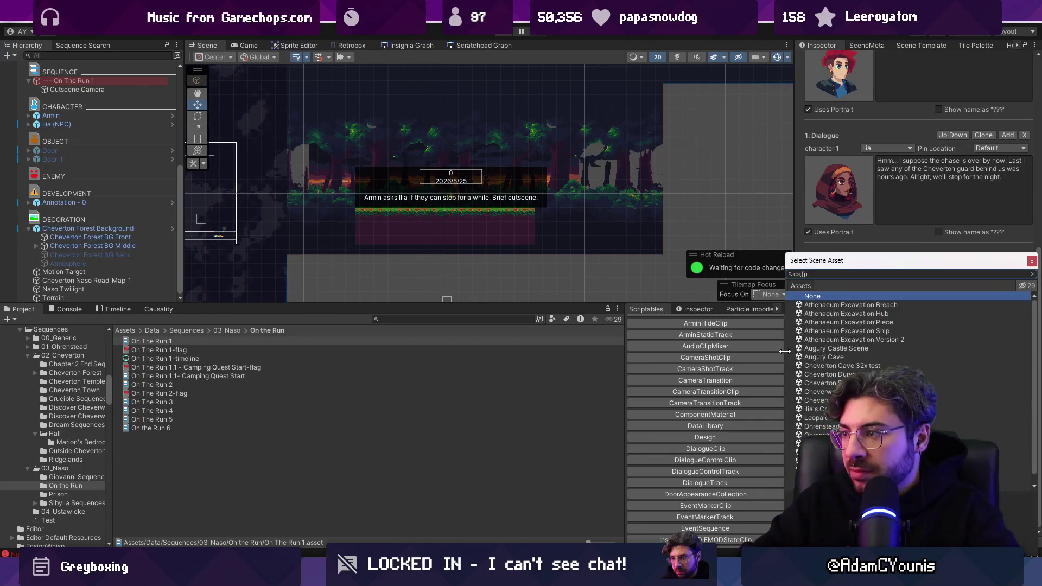
text(p)
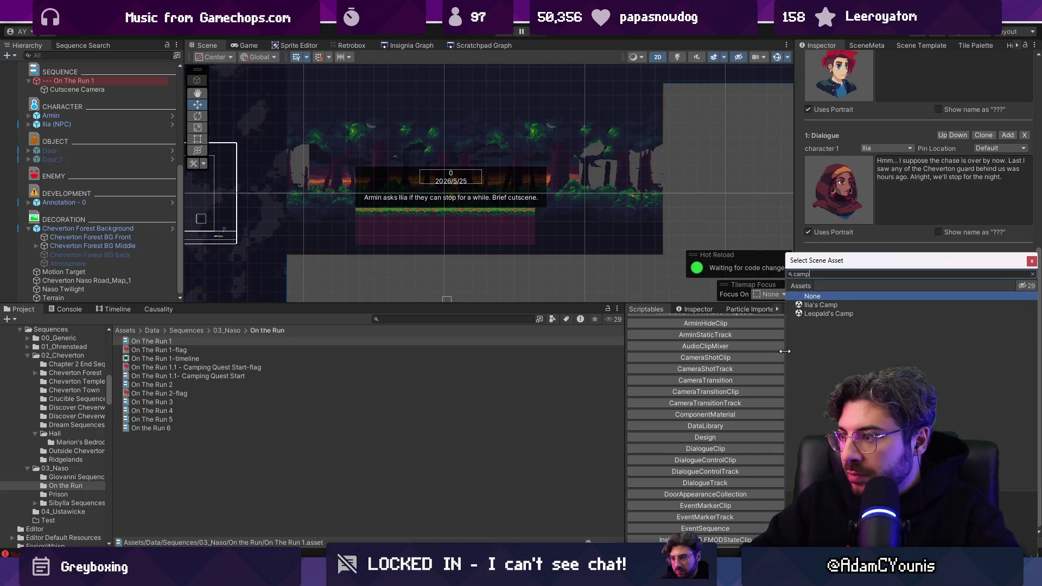
key(Down)
key(Return)
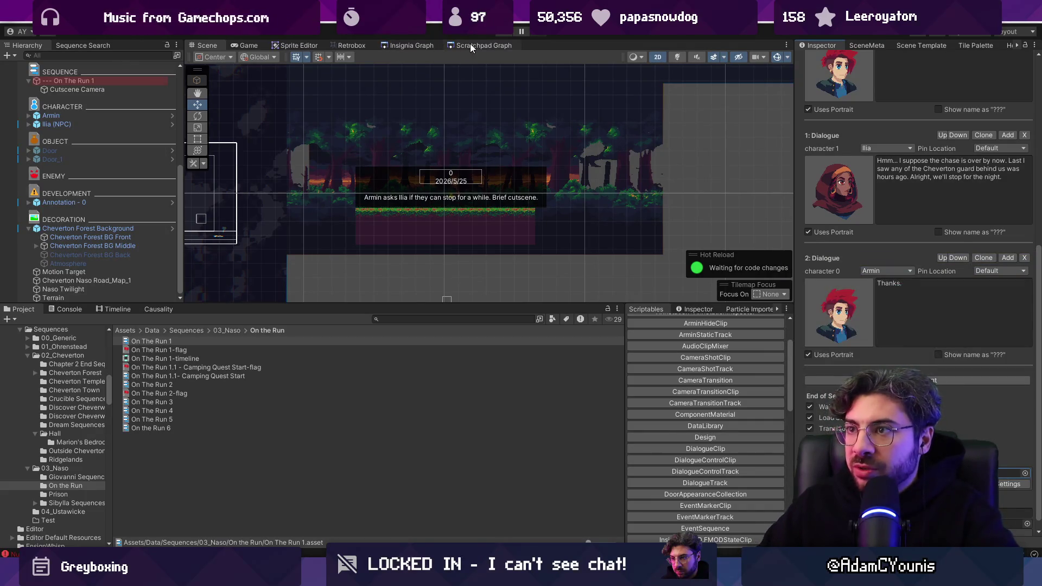
Find the Naso Leigh node in the Insignia Graph and change the follow-up scene to Naso Leigh.
click(472, 48)
click(417, 48)
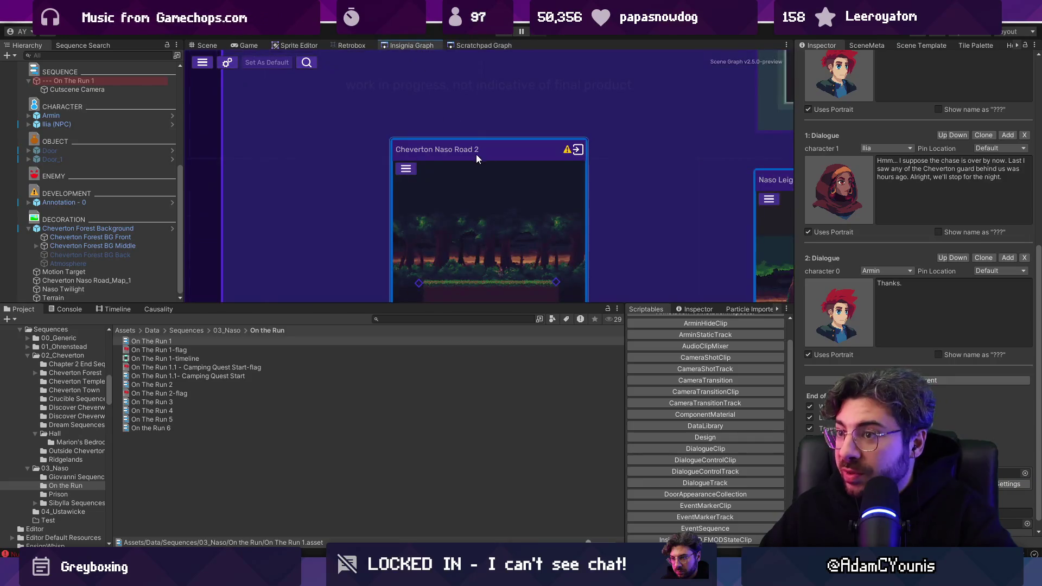
scroll(468, 167, up, 3)
scroll(420, 153, down, 3)
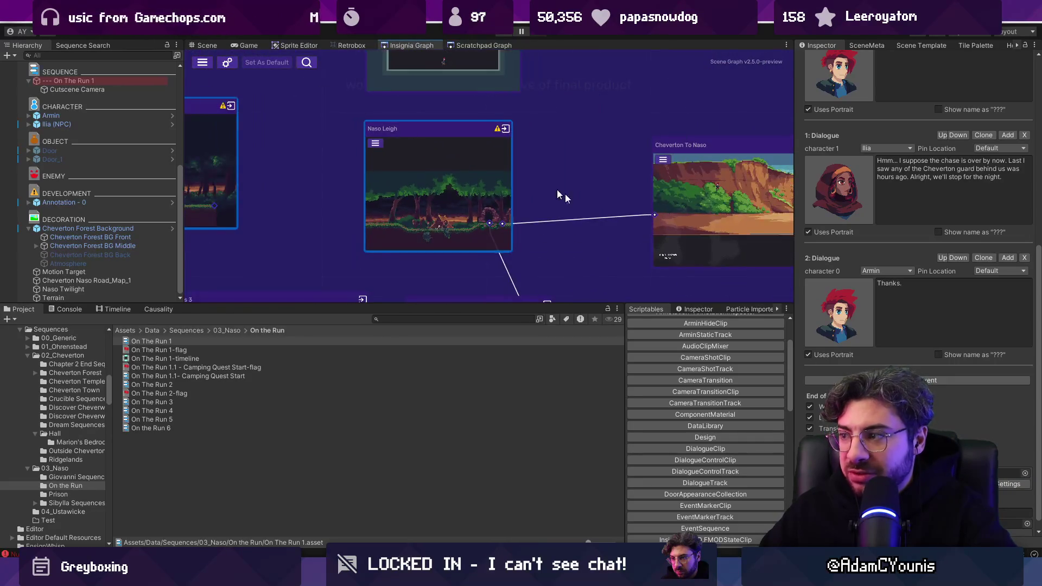
scroll(1011, 470, down, 1)
click(1026, 464)
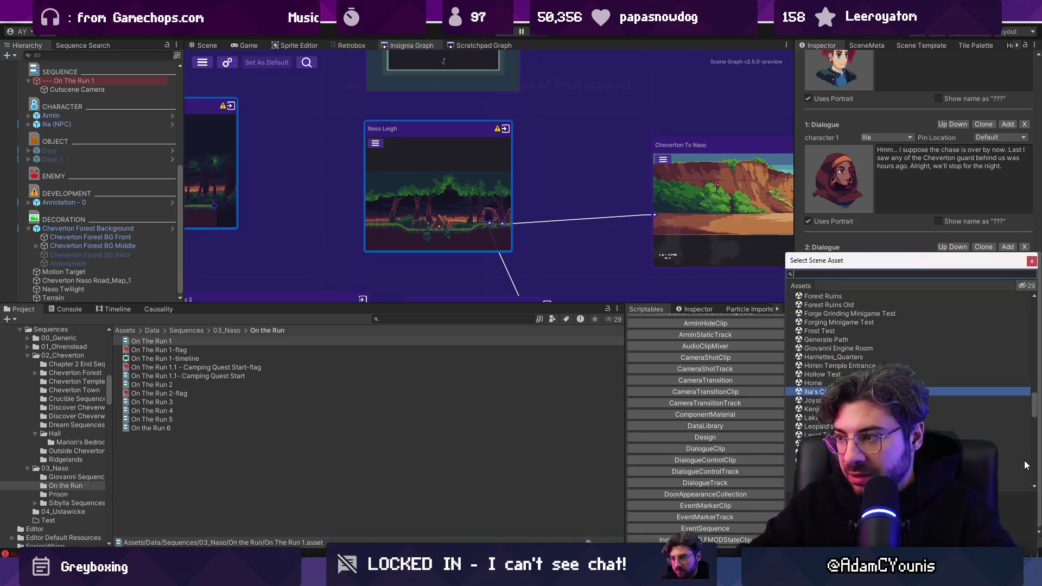
text(leigh)
key(Return)
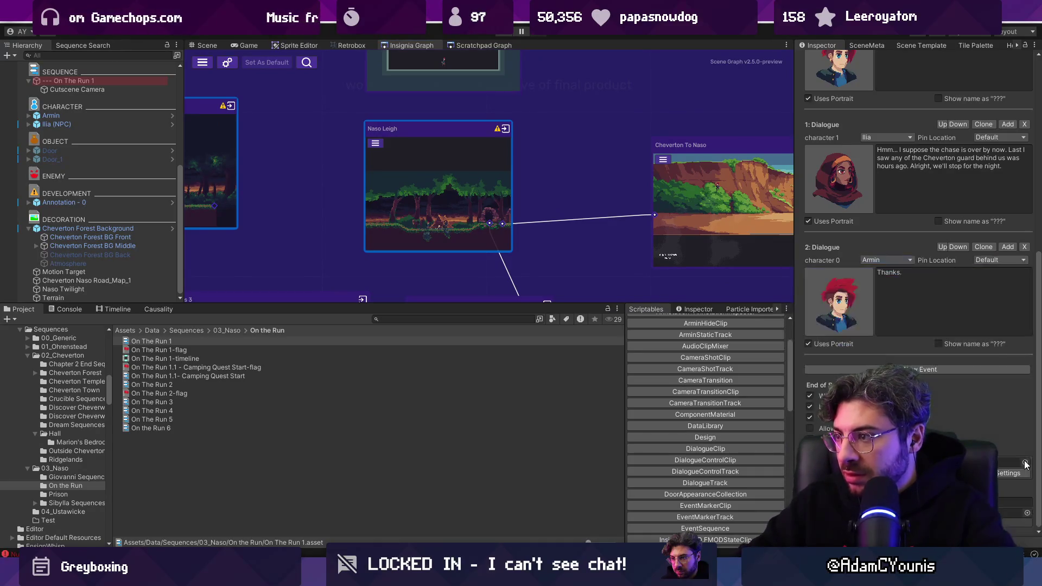
scroll(423, 169, down, 3)
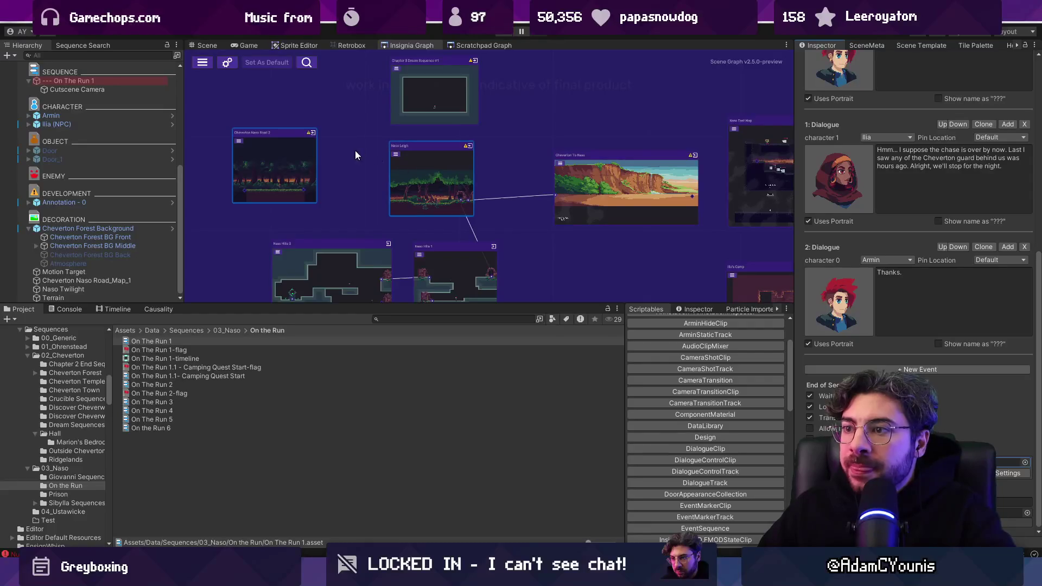
scroll(358, 150, up, 1)
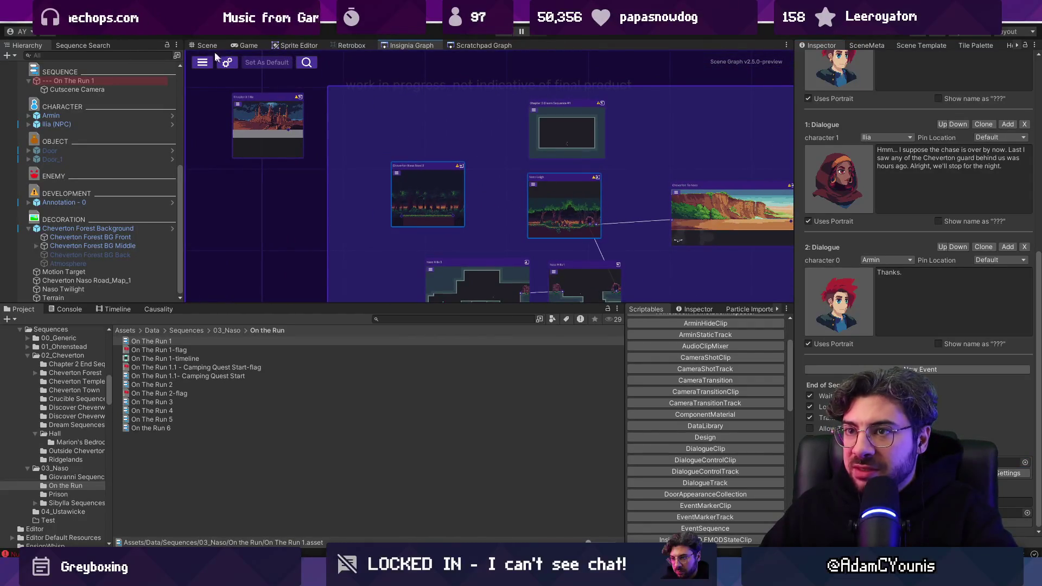
click(222, 60)
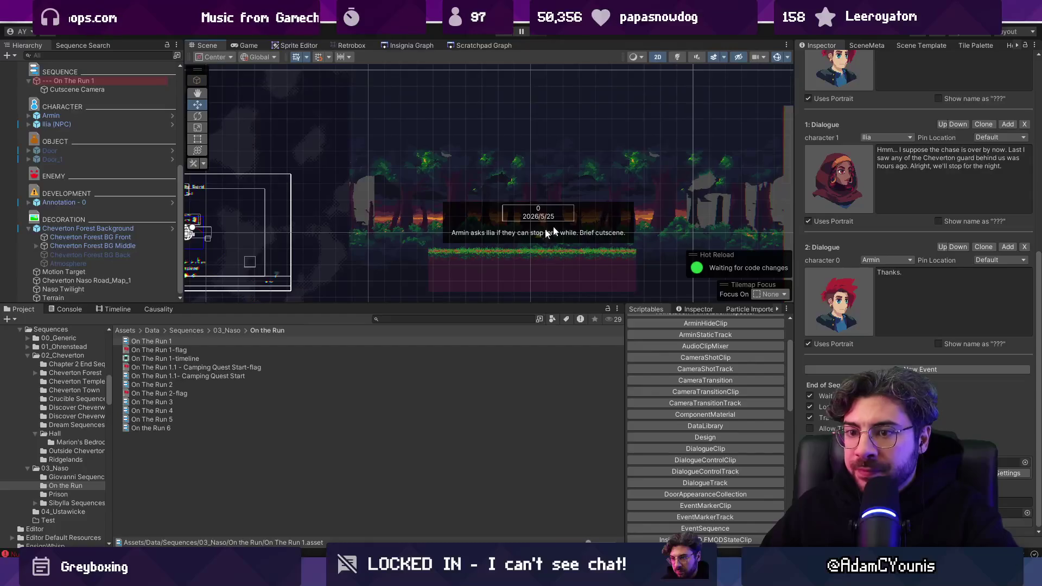
Set CameraTransitionClip's in transition to Fade In 2.0 and shift the three dialogue clips to ~2.02 s.
click(118, 309)
click(79, 90)
click(80, 82)
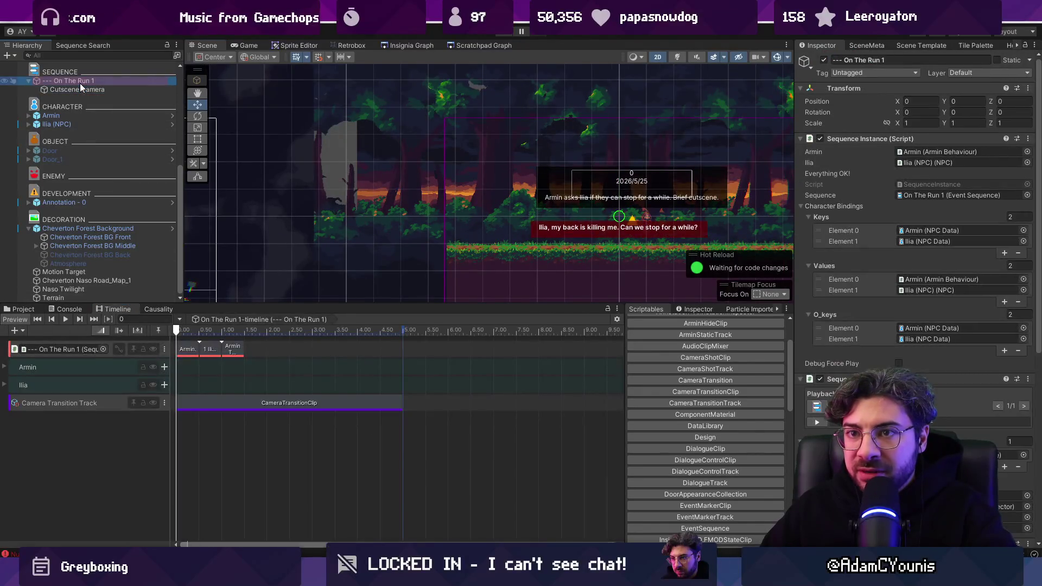
scroll(188, 366, up, 5)
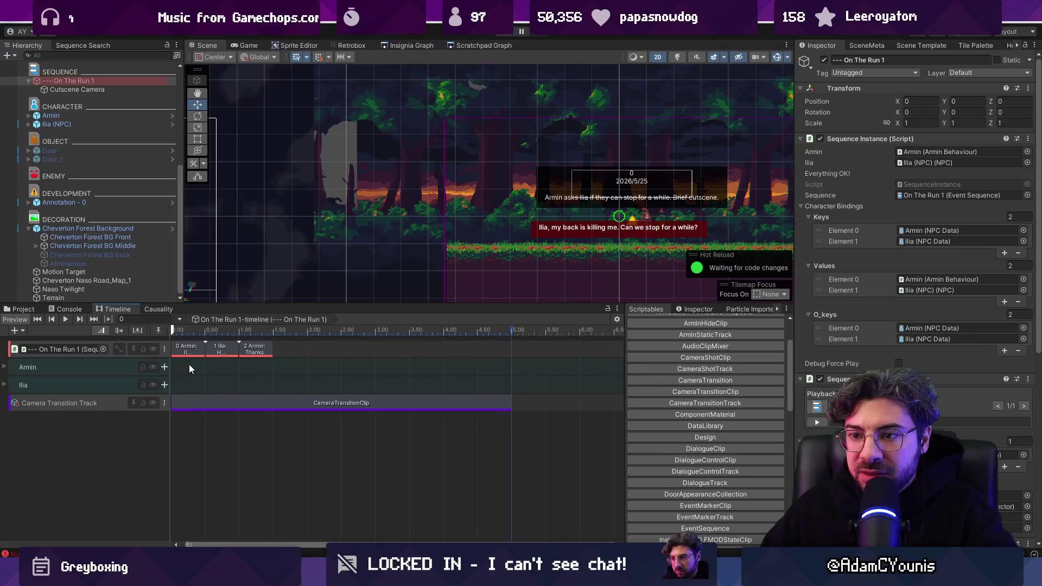
drag(200, 358, 370, 342)
scroll(184, 351, down, 5)
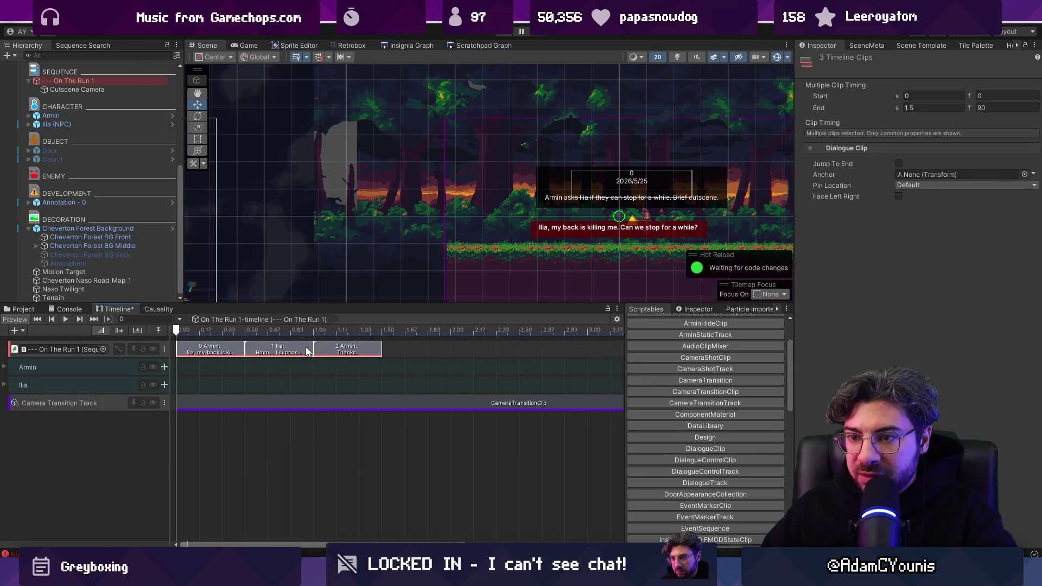
click(185, 403)
click(1034, 172)
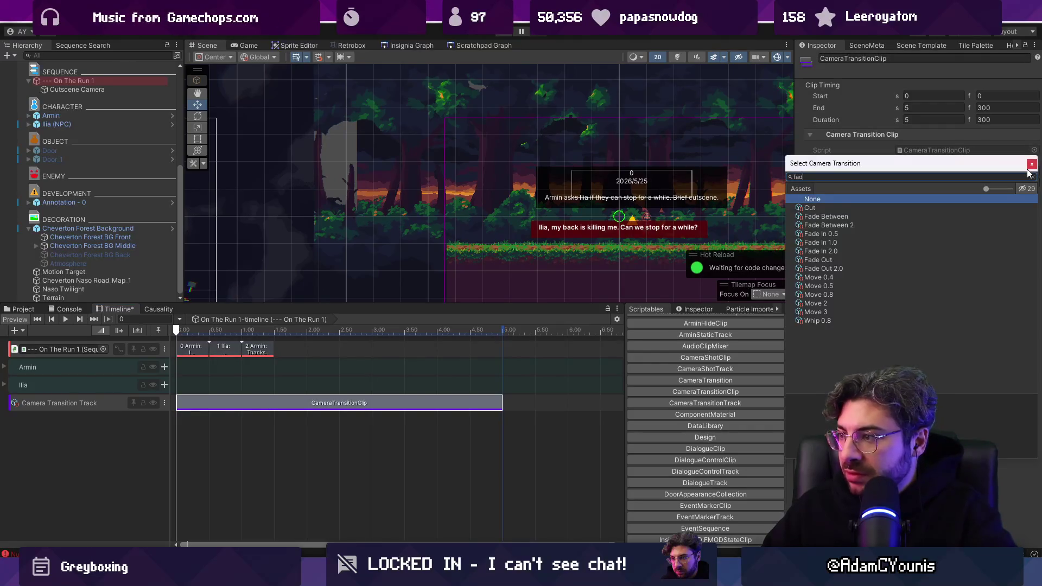
text(e)
double_click(841, 241)
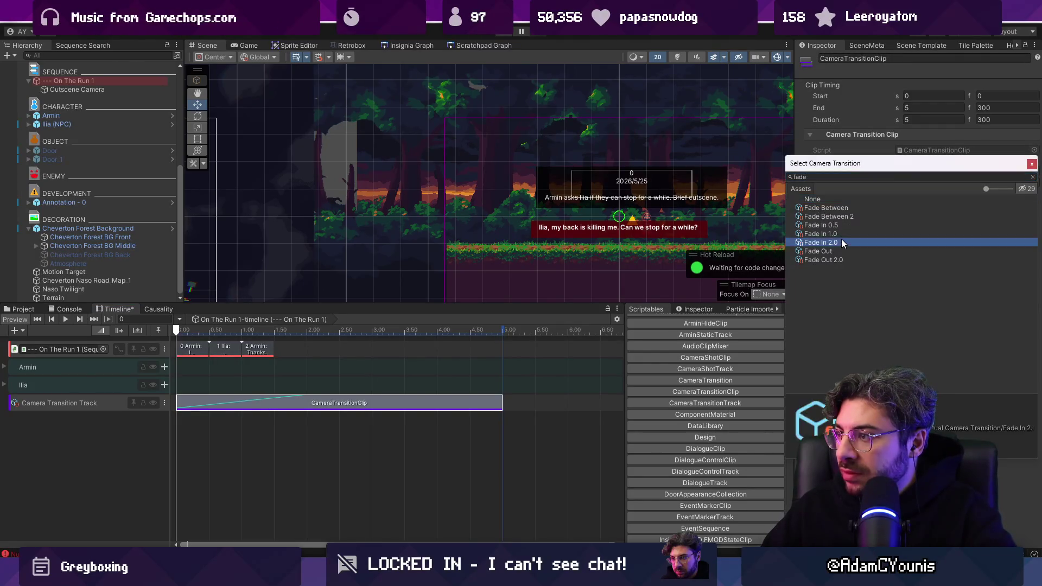
mouse_move(290, 367)
mouse_down()
mouse_move(181, 343)
mouse_move(326, 355)
mouse_up()
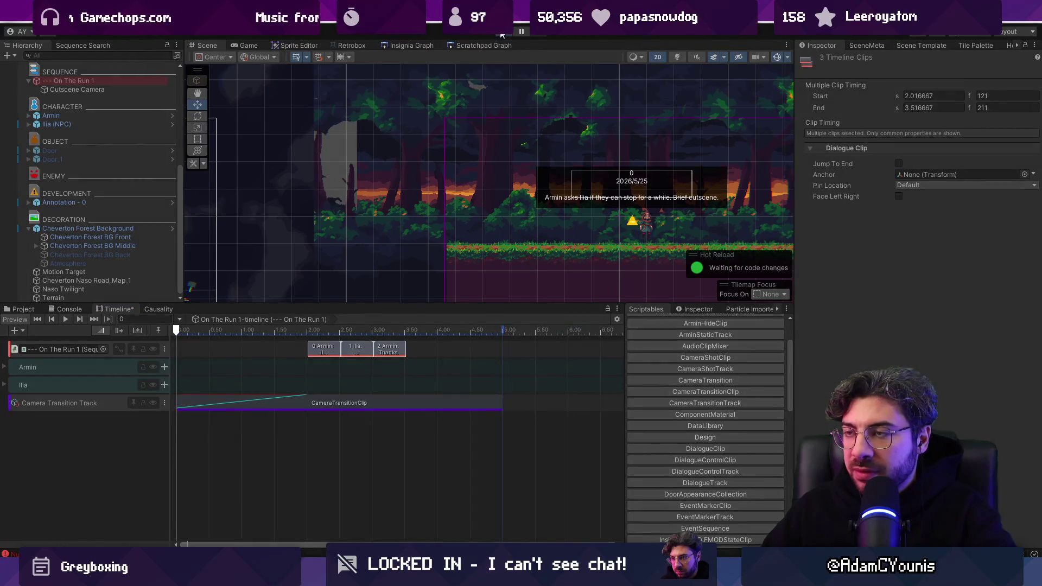
click(502, 34)
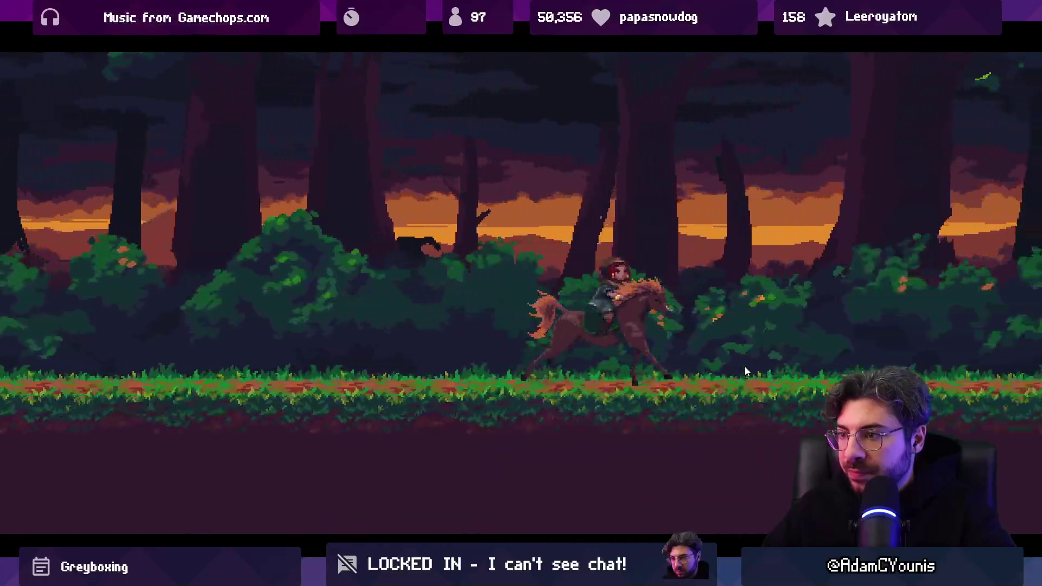
key(ctrl+p)
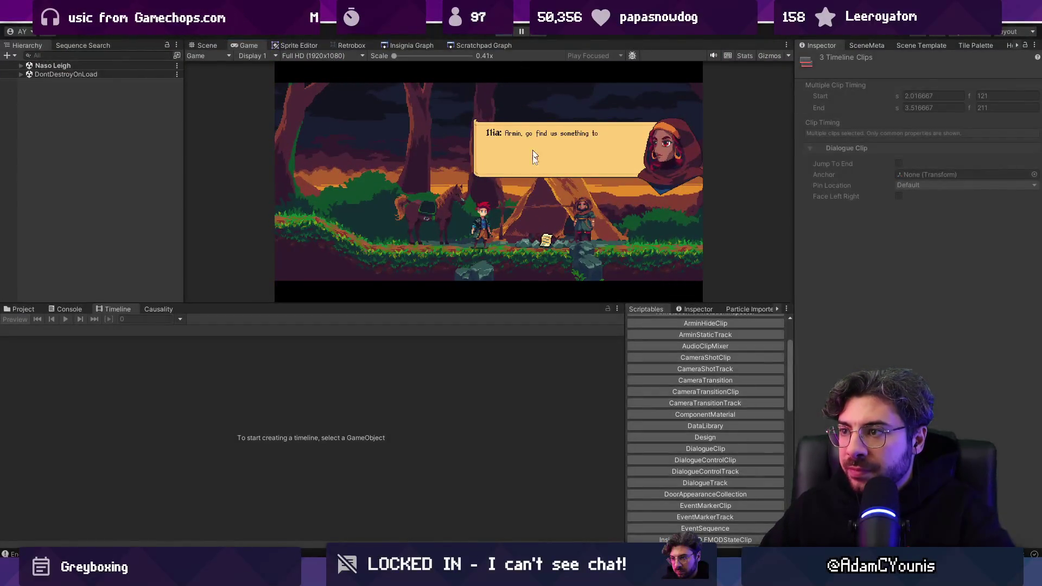
key(ctrl+p)
click(351, 45)
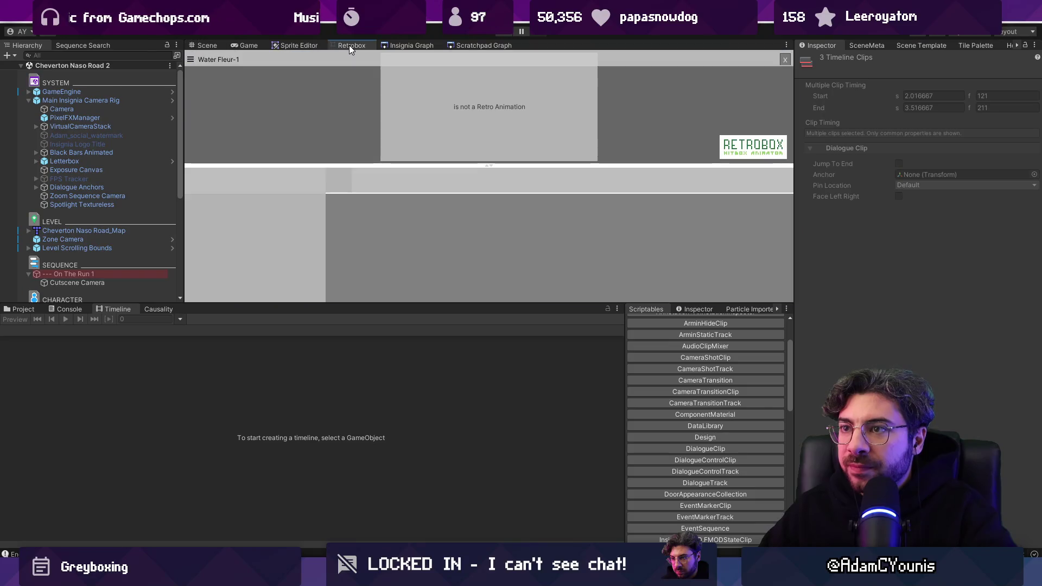
click(397, 45)
click(191, 45)
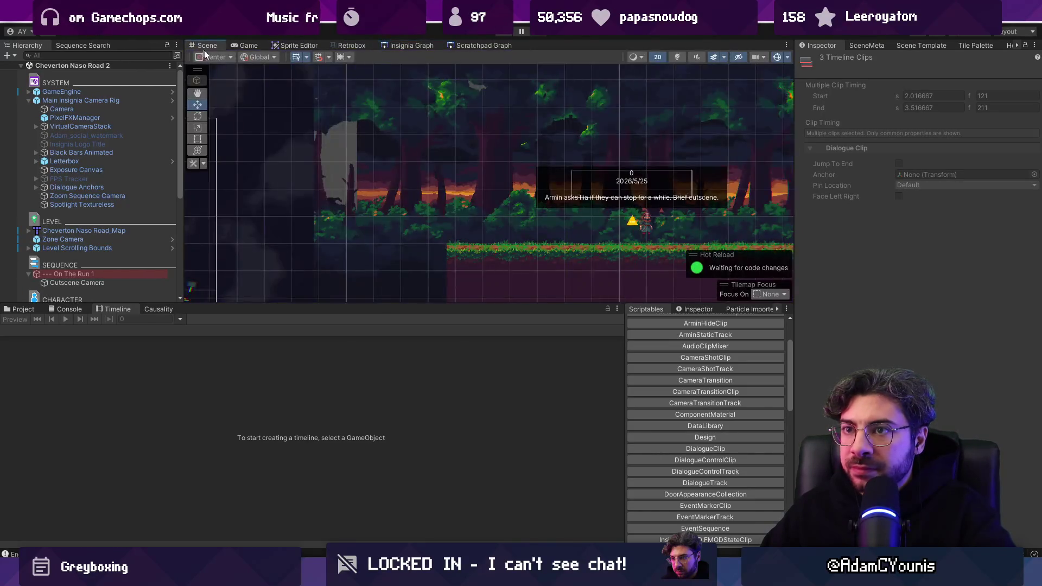
click(110, 275)
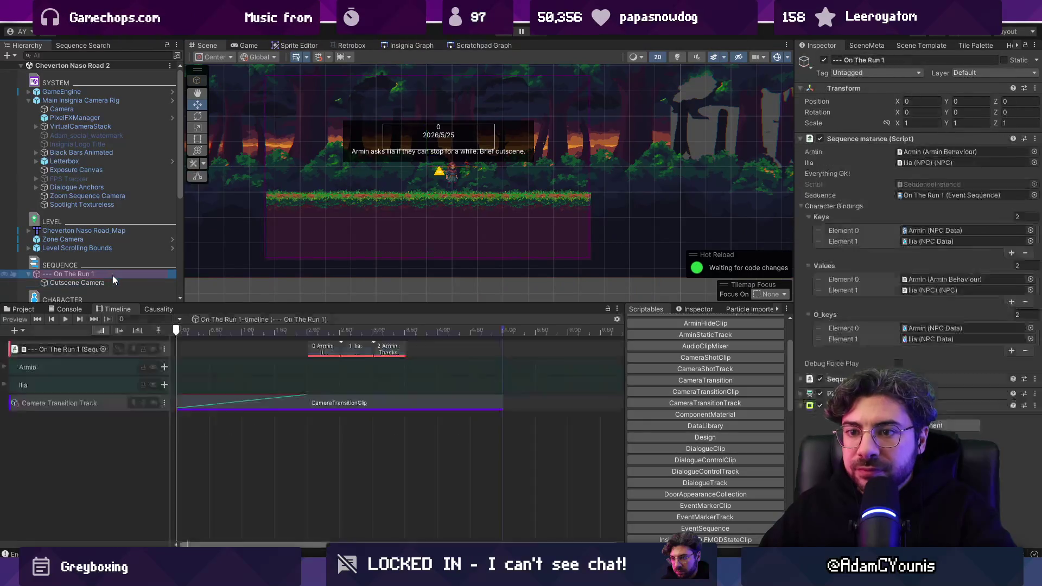
Set the CameraTransitionClip's out transition to Fade Out 2.0 and preview from about 3 s.
click(347, 403)
click(1035, 171)
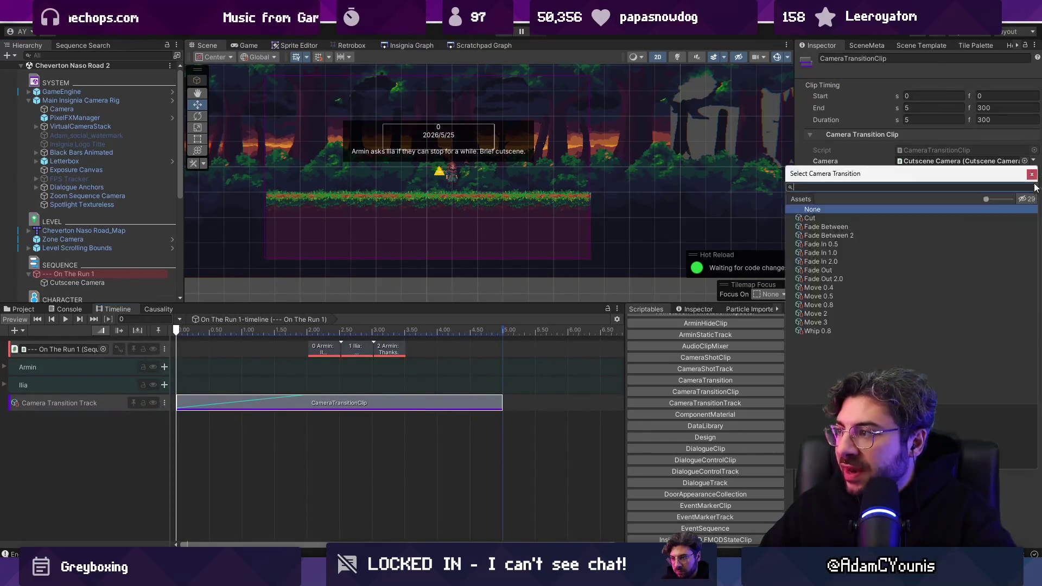
click(834, 277)
click(835, 270)
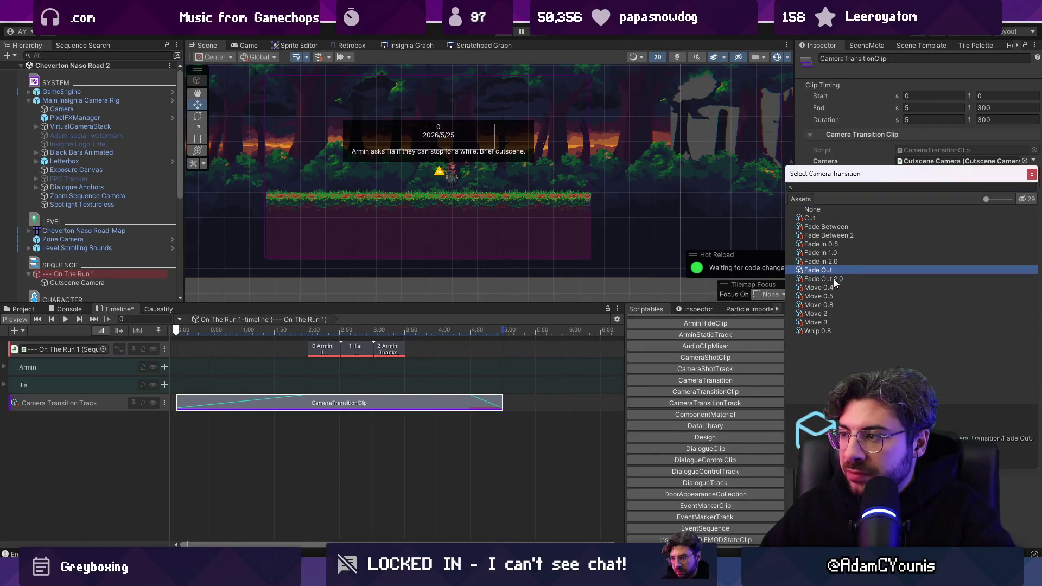
click(833, 278)
click(465, 402)
click(380, 332)
key(space)
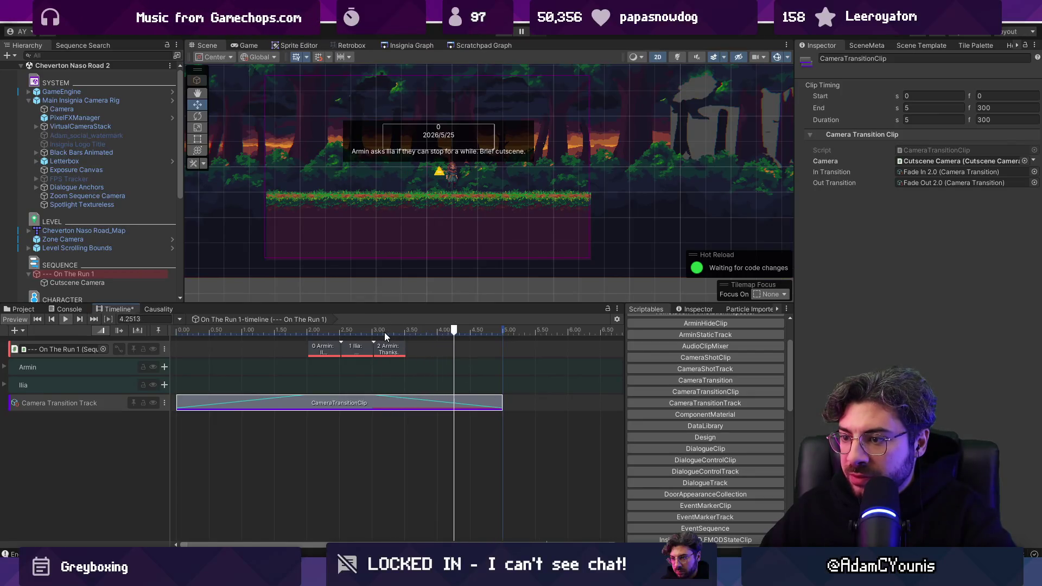
Extend the camera clip to 5.33 s and push the Ilia and Armin clips later to about 4 s.
drag(503, 403, 536, 403)
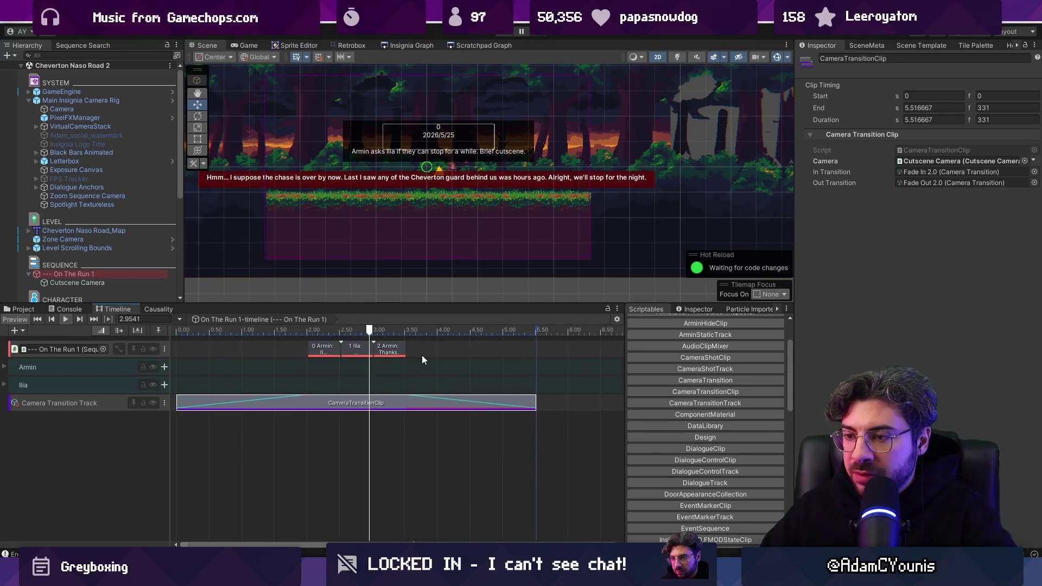
scroll(380, 352, up, 5)
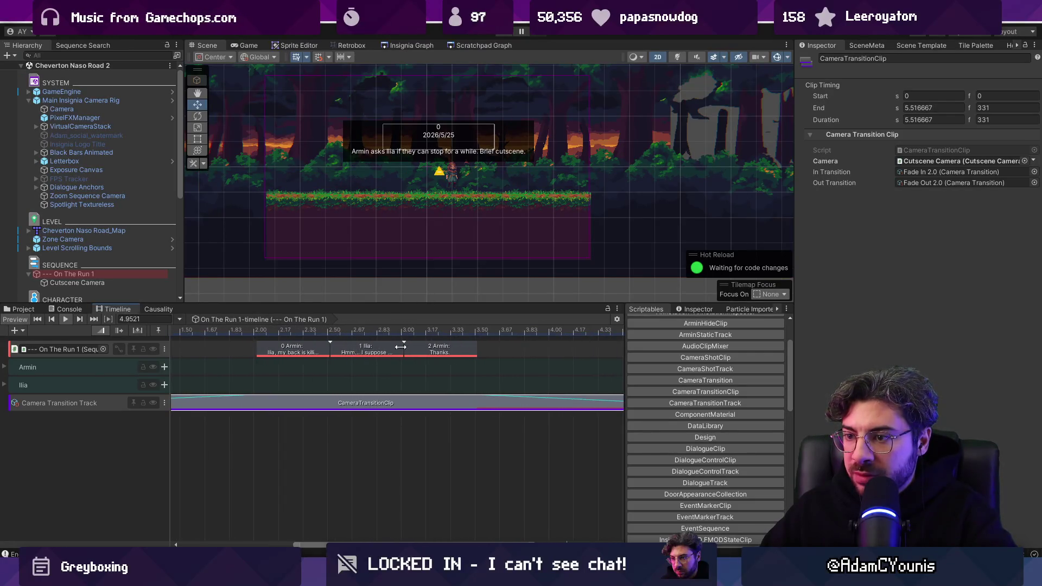
click(378, 351)
drag(346, 350, 393, 347)
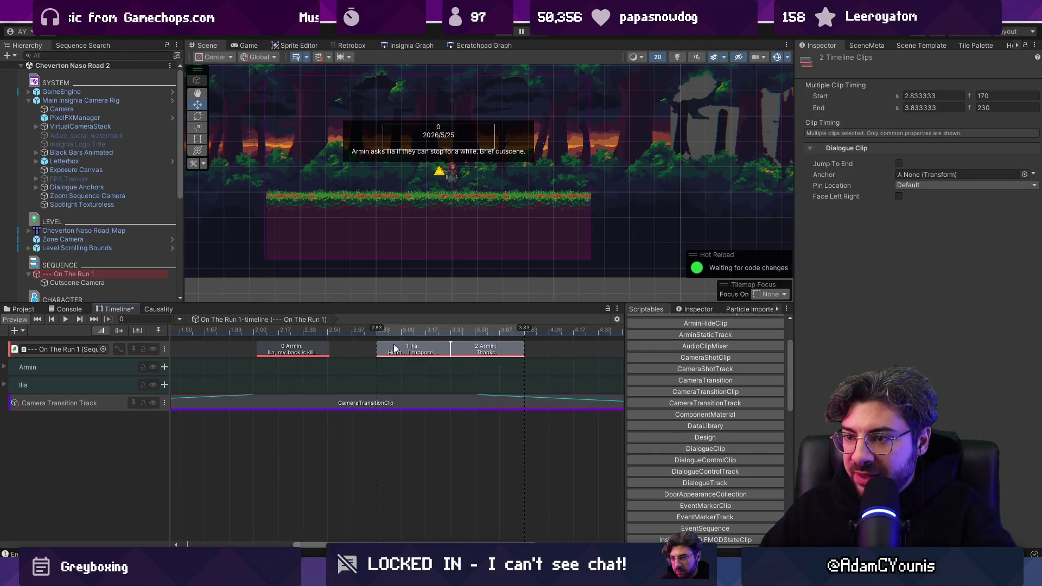
drag(322, 330, 389, 329)
click(395, 346)
shift+click(472, 354)
scroll(373, 370, down, 5)
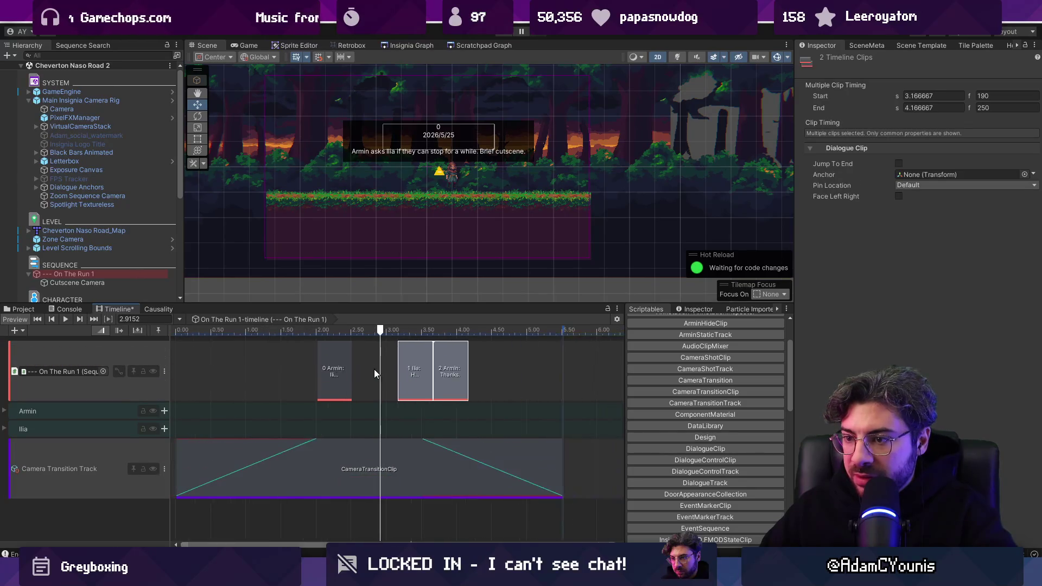
scroll(320, 379, down, 5)
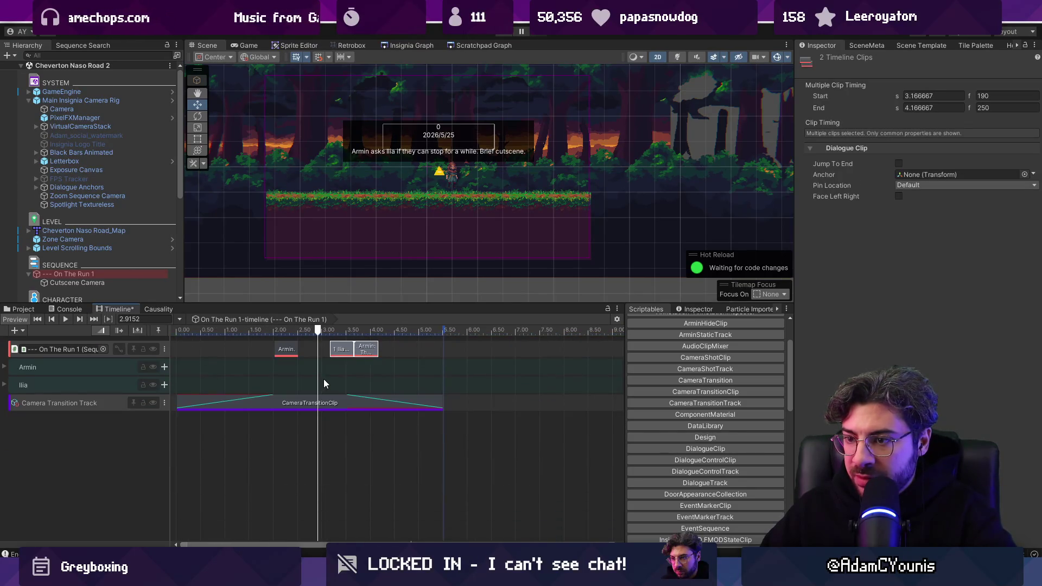
drag(332, 350, 378, 349)
click(278, 330)
key(space)
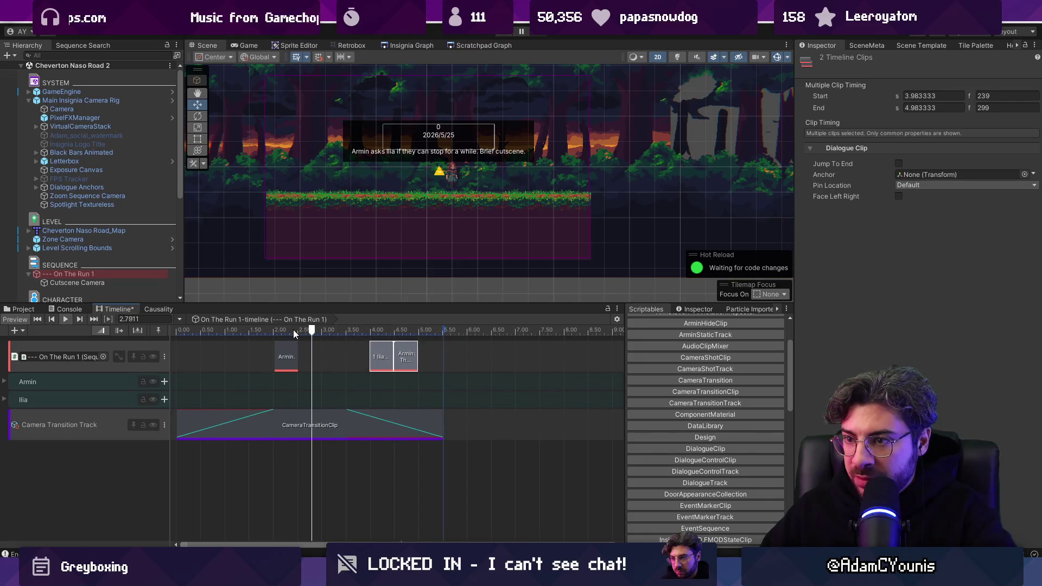
Move Ilia's line to 3.55 s and stretch the camera clip to end at 7.12 s.
click(383, 357)
drag(384, 356, 360, 353)
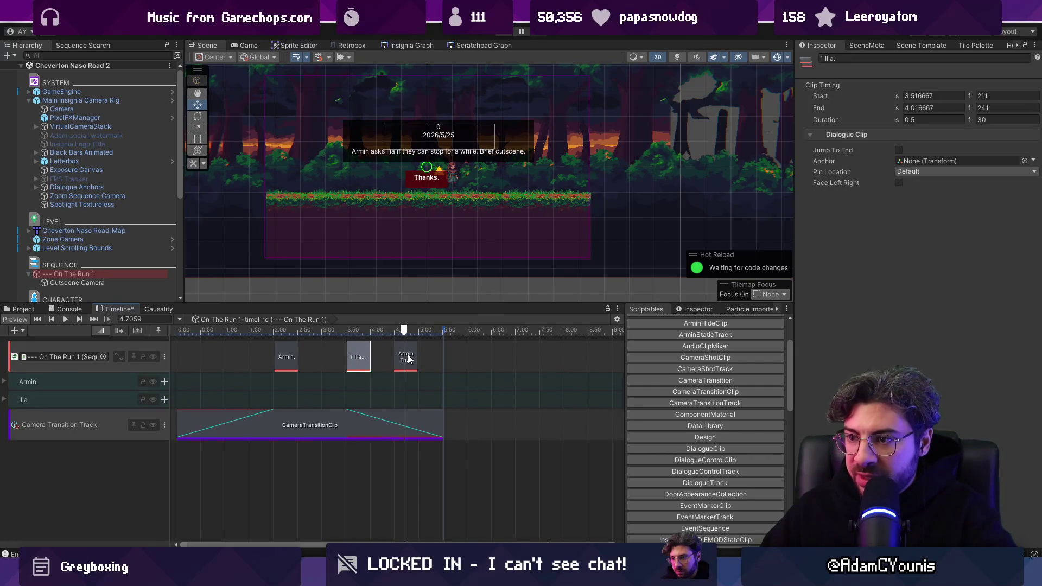
click(403, 417)
drag(444, 422, 521, 421)
scroll(304, 386, up, 1)
scroll(304, 386, down, 3)
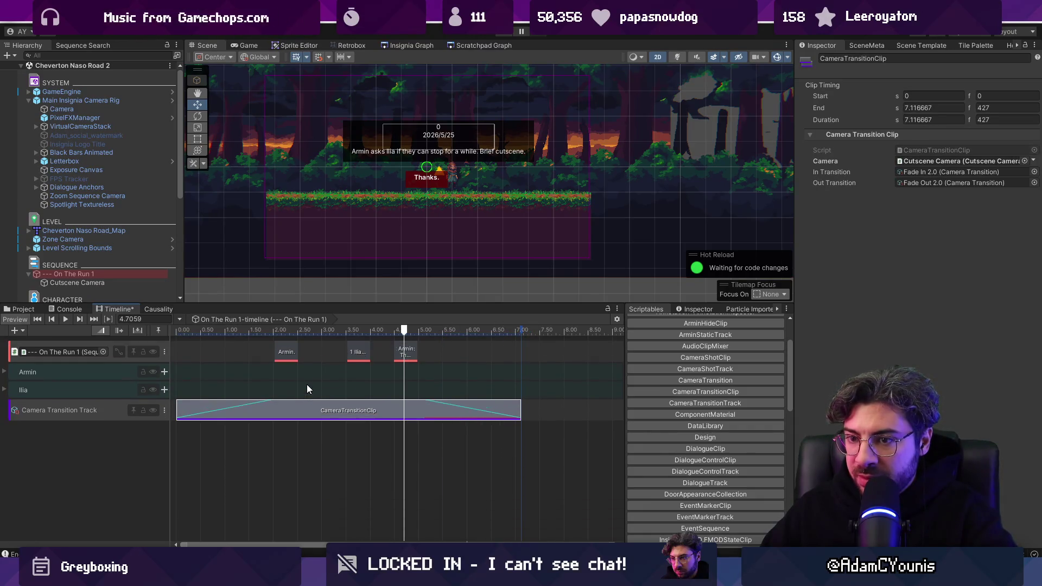
click(504, 35)
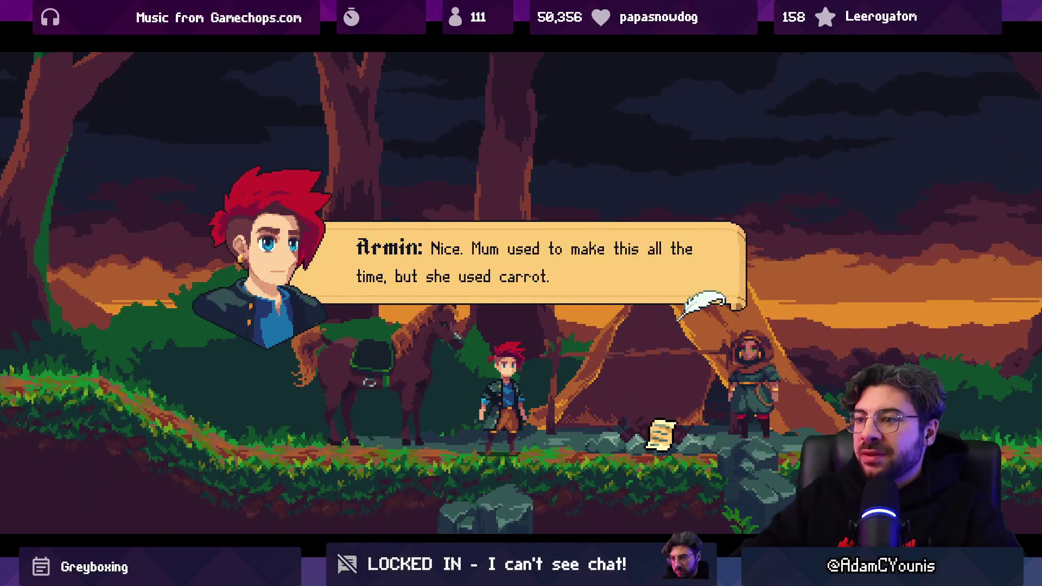
Advance the dialogue to the Camping Cookout banner, stop playback, and show the Insignia Graph.
key(space)
key(space)
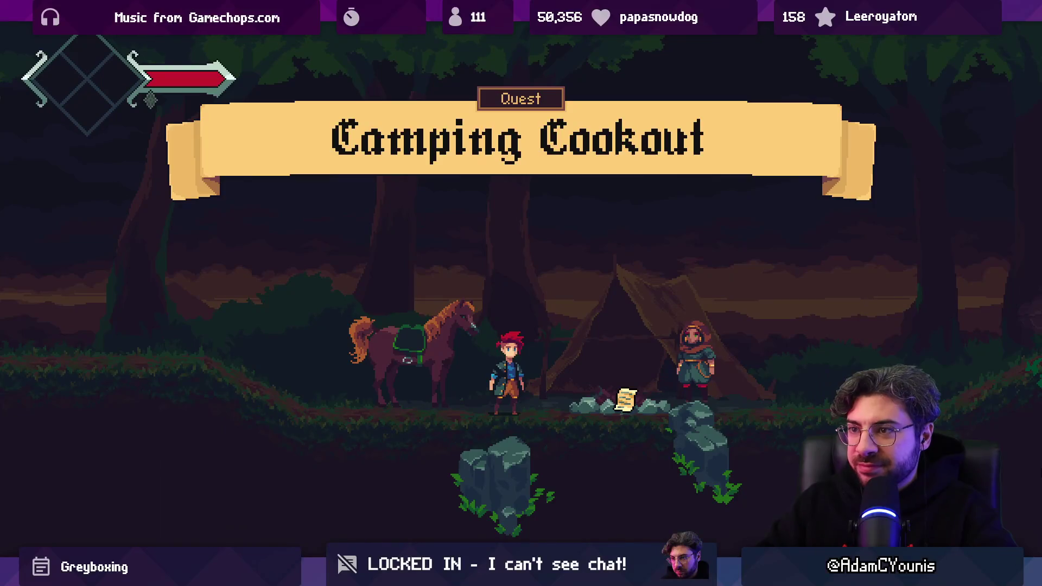
key(ctrl+p)
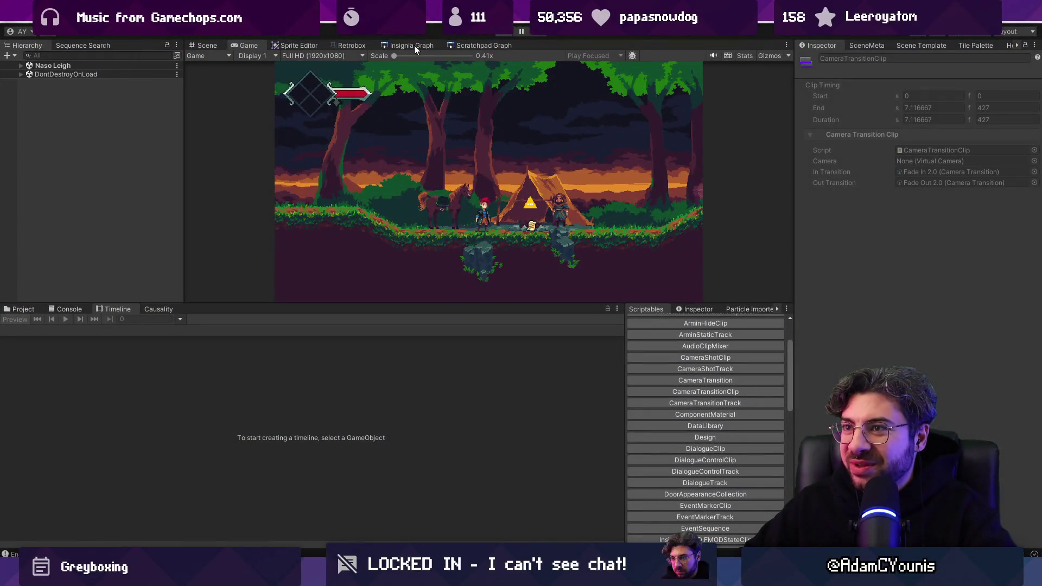
click(415, 45)
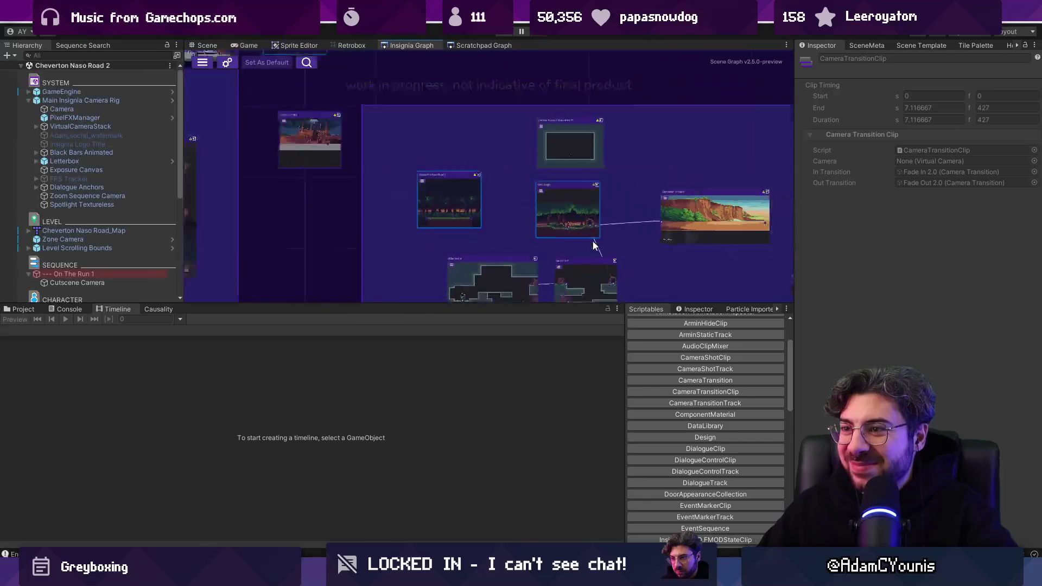
Enlarge the Insignia Graph and move Chapter 3 Title above Cheverton Naso Road 2, then save.
drag(546, 305, 558, 386)
scroll(495, 273, up, 5)
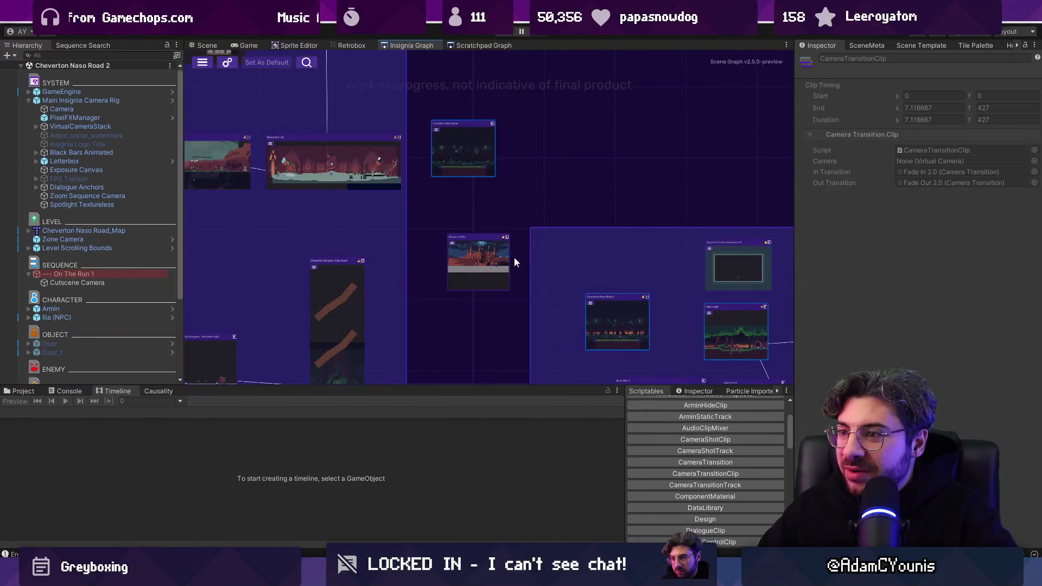
mouse_move(474, 156)
mouse_down()
mouse_move(571, 297)
mouse_move(426, 220)
mouse_move(393, 222)
mouse_move(435, 209)
mouse_move(445, 164)
mouse_move(416, 230)
mouse_move(438, 331)
mouse_up()
drag(618, 262, 575, 272)
drag(444, 318, 434, 266)
mouse_move(473, 212)
mouse_down()
mouse_move(494, 259)
mouse_move(514, 262)
mouse_move(626, 136)
mouse_move(545, 134)
mouse_move(644, 134)
mouse_up()
scroll(494, 261, up, 4)
key(ctrl+s)
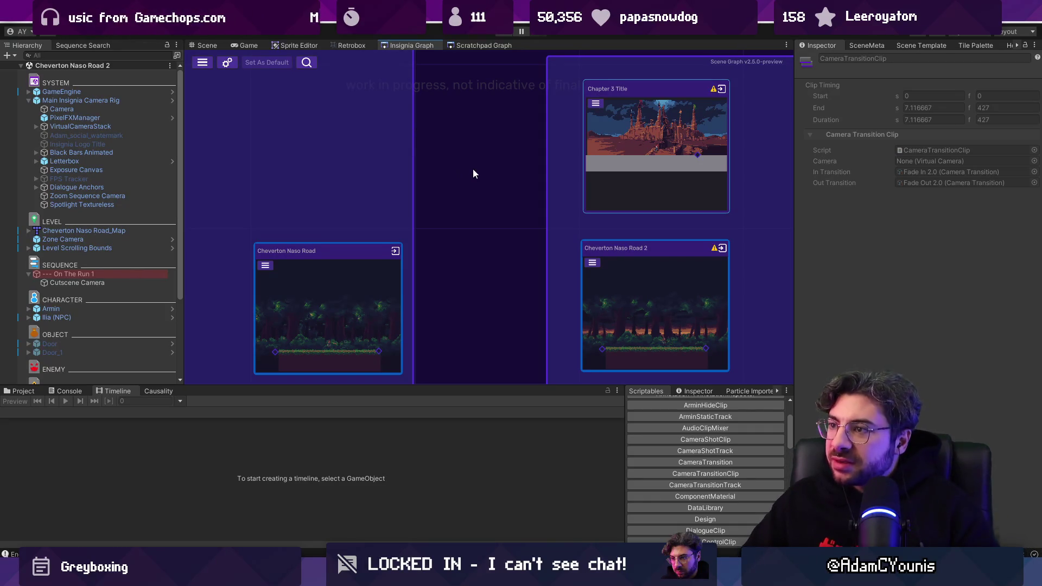
Open the Chapter 3 Title scene and pan across its castle backdrop.
double_click(645, 135)
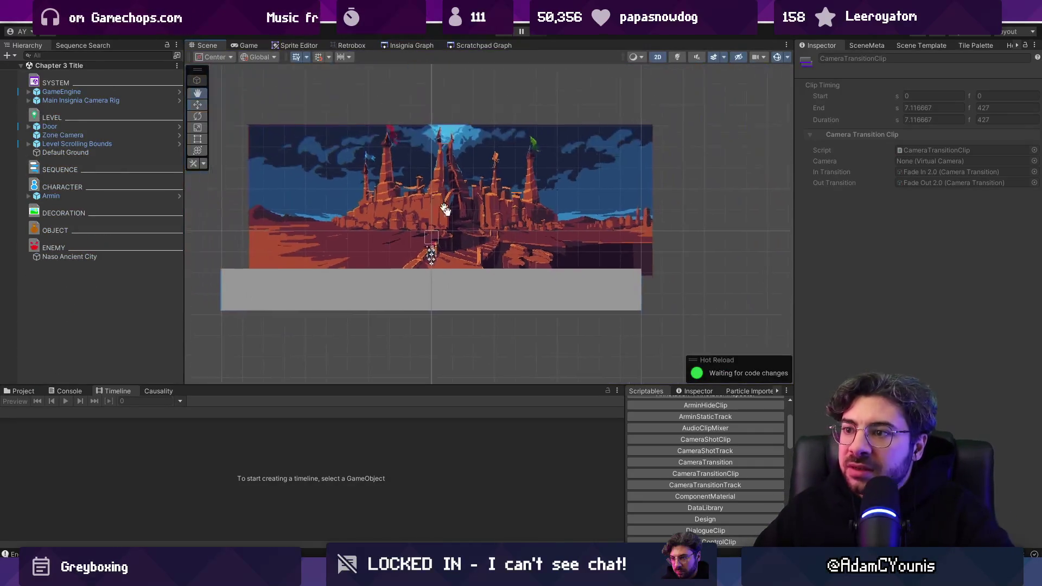
drag(494, 239, 488, 201)
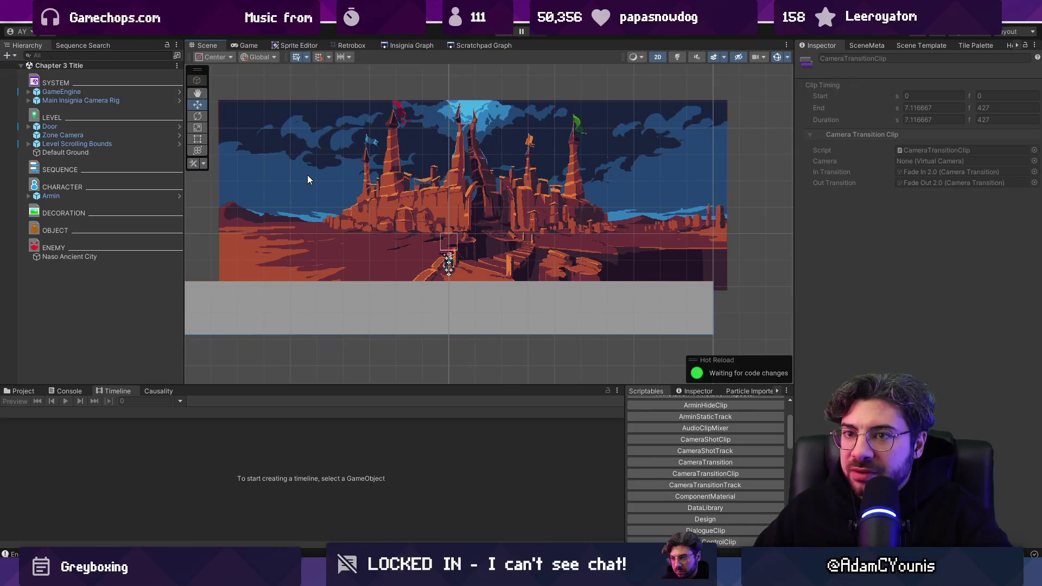
click(393, 45)
In the scene graph, move the smaller node lower and the emperor dialogue node up-right, then open After_Harriette.
scroll(562, 229, down, 10)
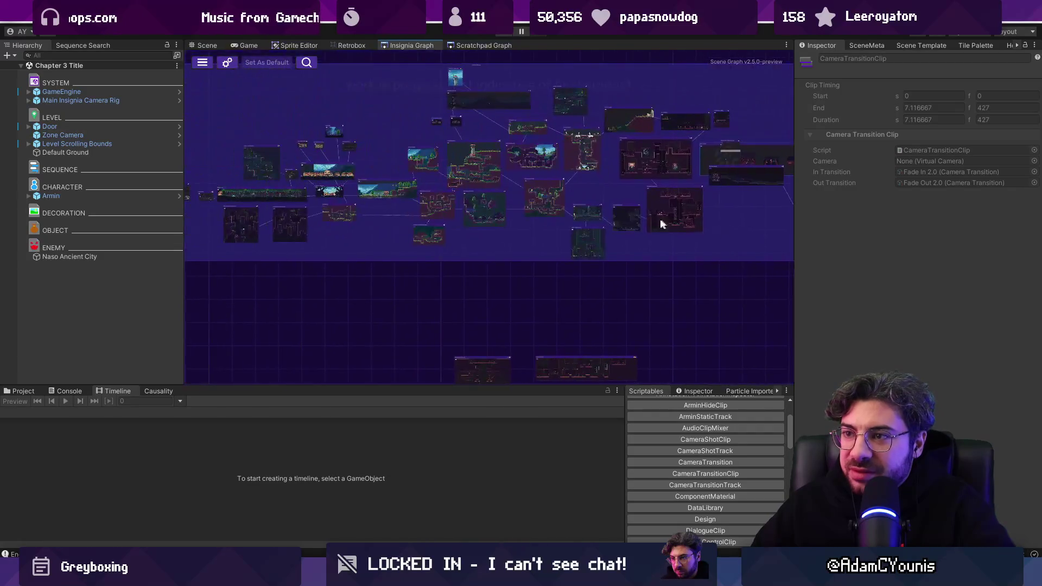
scroll(681, 227, up, 10)
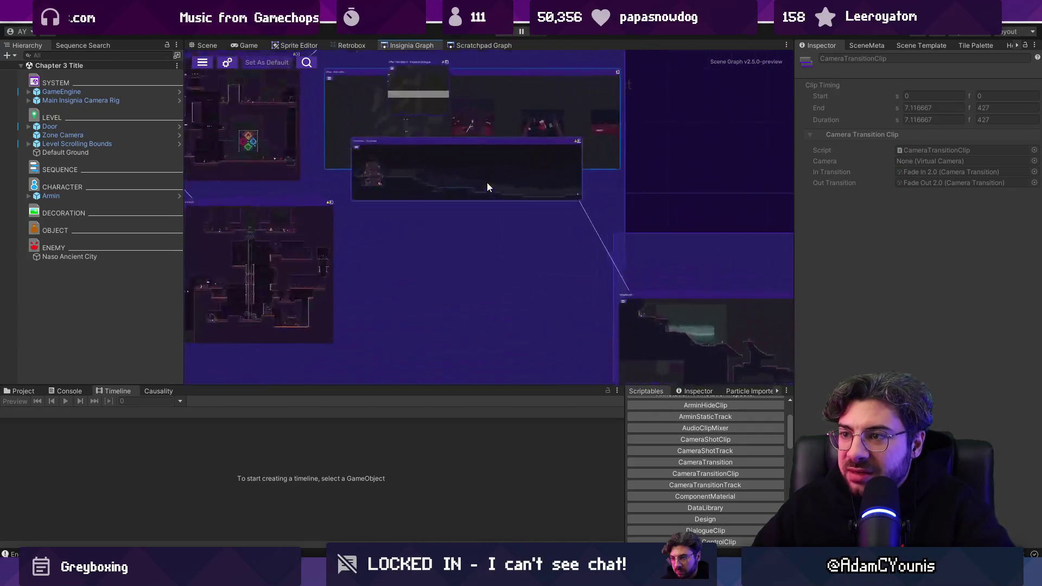
drag(487, 187, 491, 252)
scroll(528, 252, down, 5)
scroll(496, 190, up, 5)
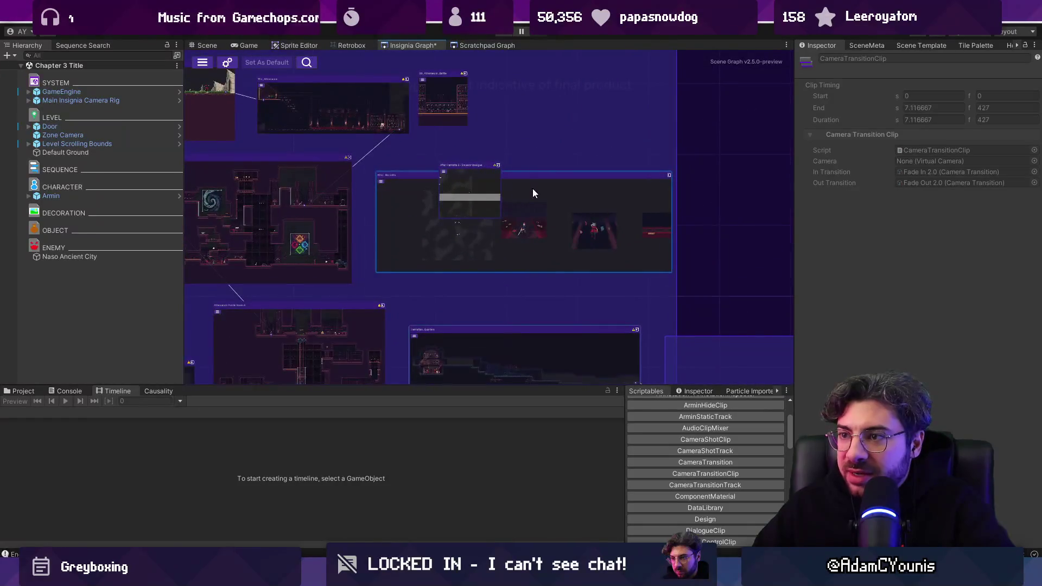
drag(491, 181, 545, 125)
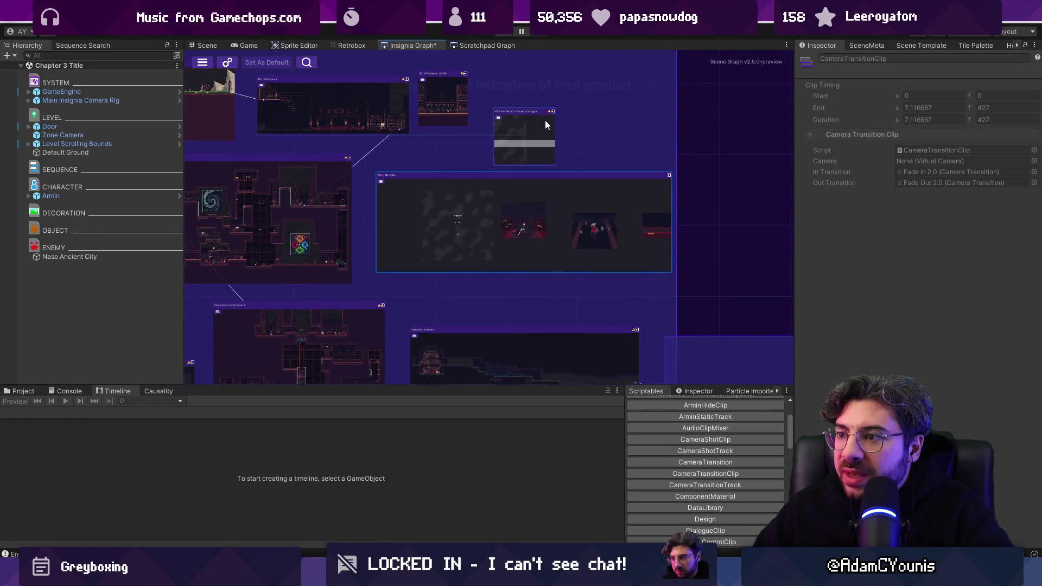
double_click(510, 204)
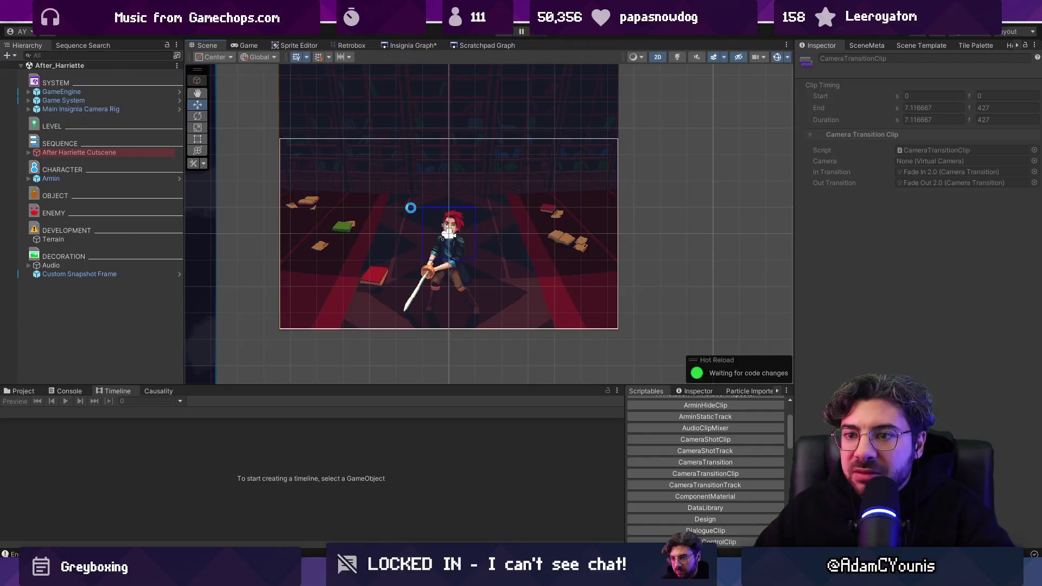
Select the Custom Snapshot Frame, toggle it off and on, and check its snapshot in the graph.
click(143, 274)
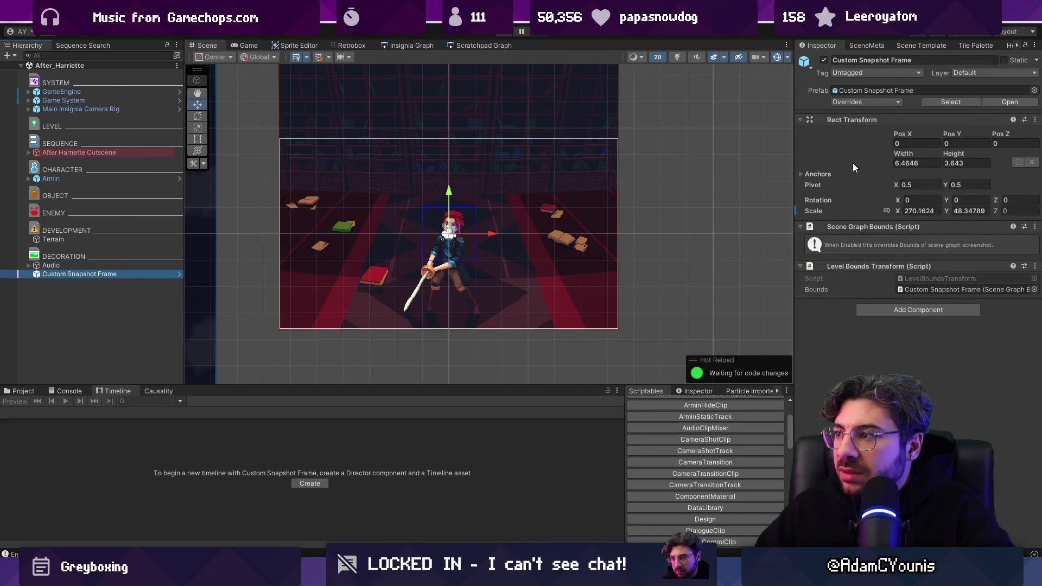
click(824, 60)
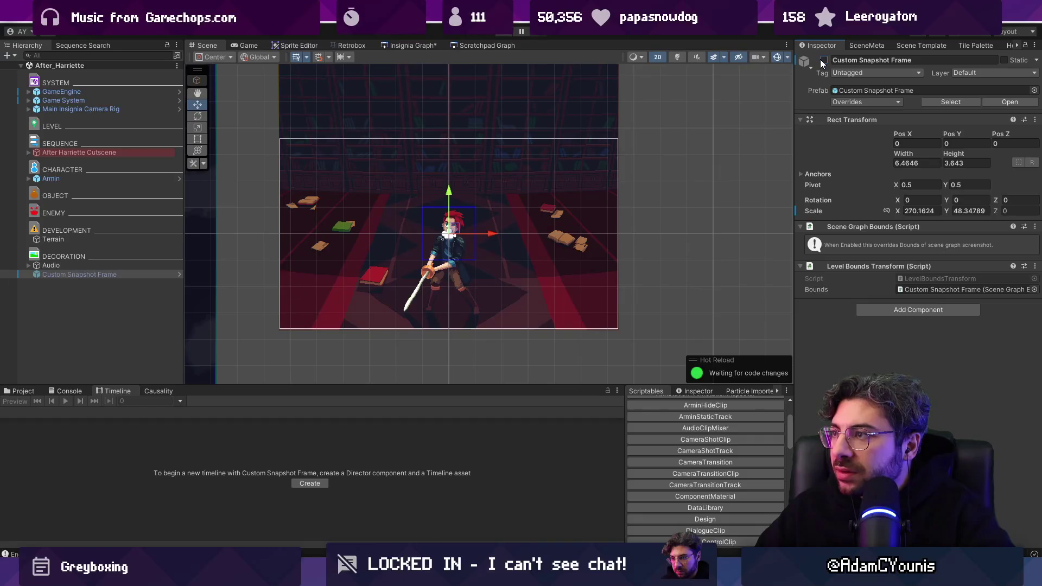
click(824, 60)
click(408, 45)
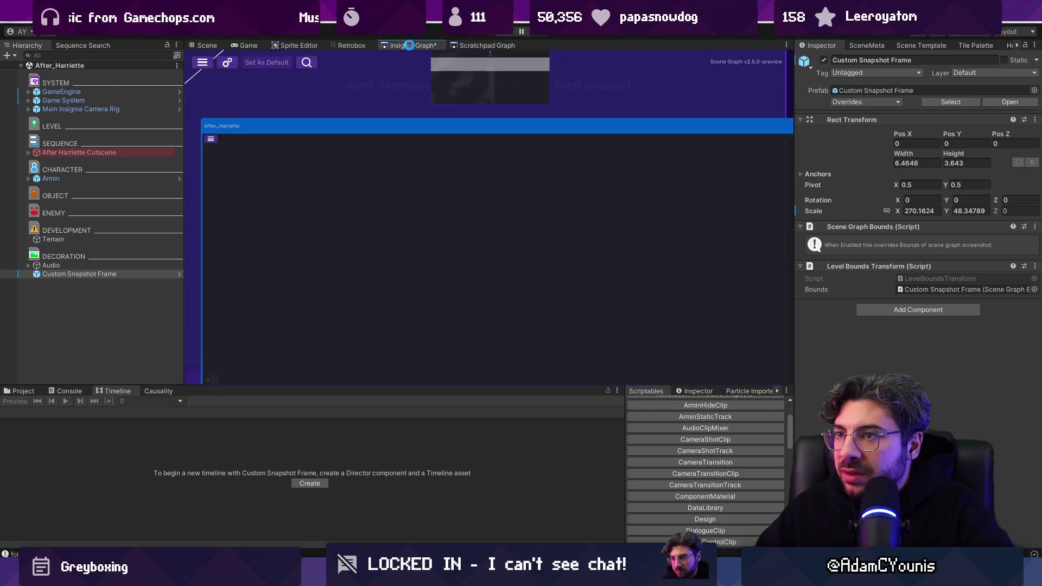
scroll(421, 145, down, 5)
scroll(424, 146, up, 2)
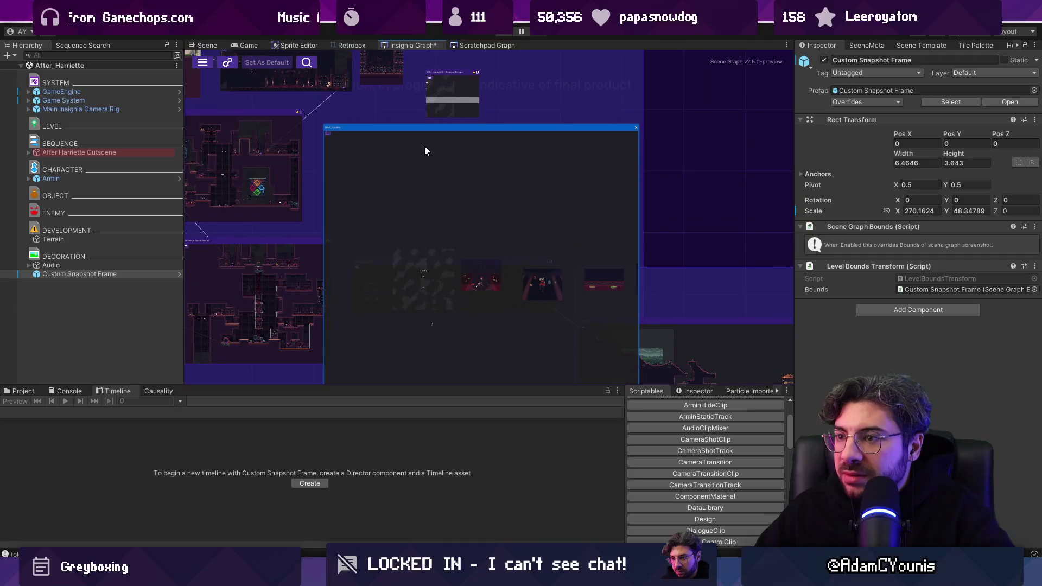
click(211, 45)
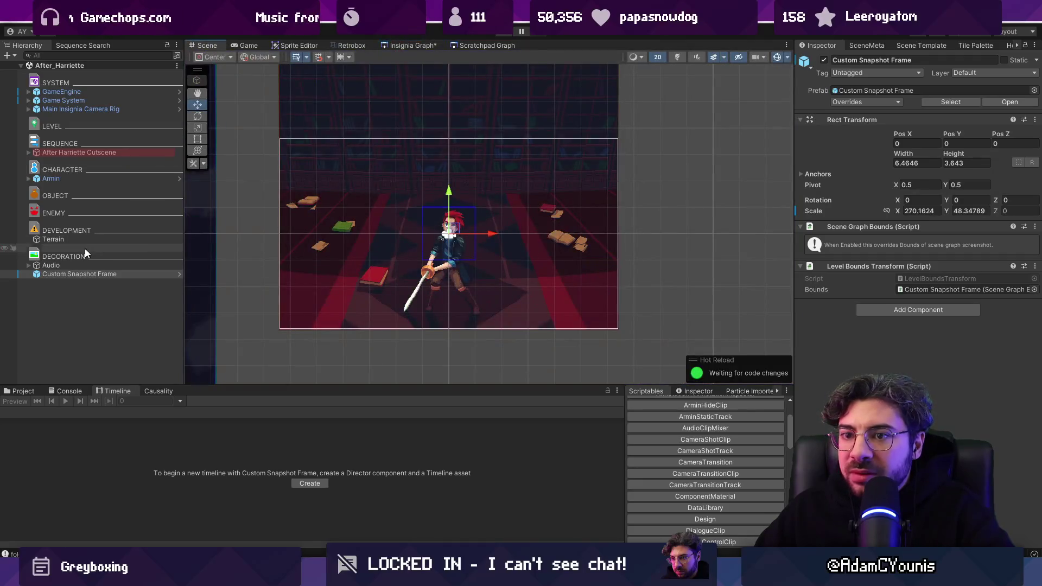
Set the frame's Scale X and Y to 1 and open it in Prefab Mode.
click(917, 211)
text(1)
key(Tab)
text(1)
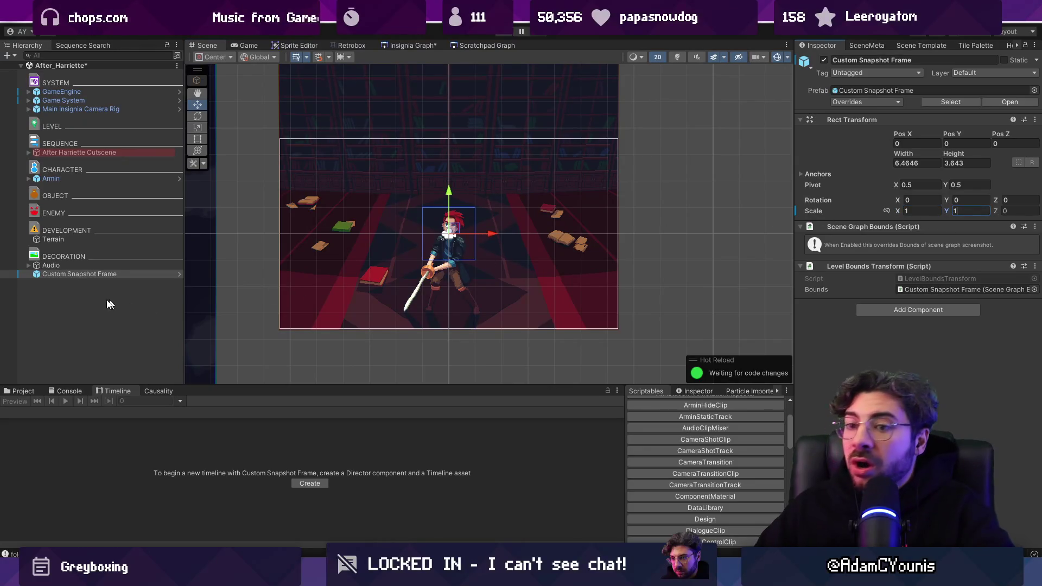
click(180, 274)
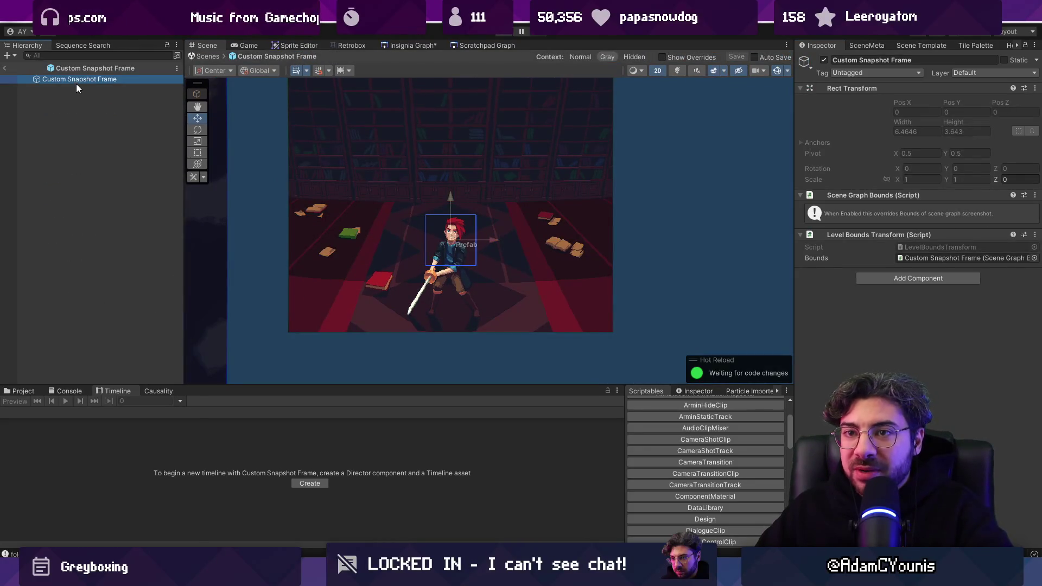
Add an empty child named Snapshotter, move Scene Graph Bounds off the frame root, and save the prefab.
right_click(76, 84)
click(109, 252)
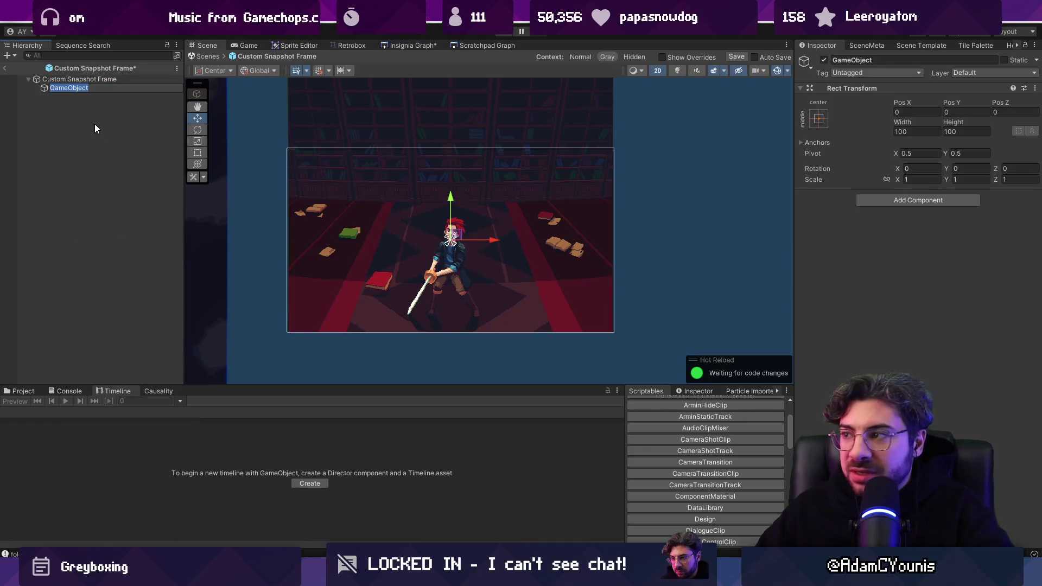
text(Snapshotter)
key(Return)
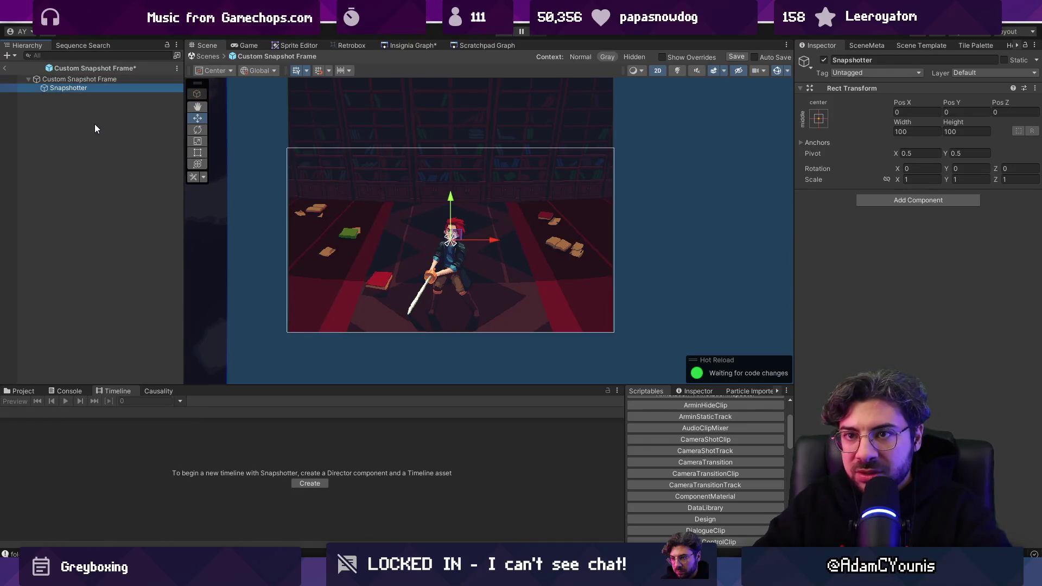
mouse_move(81, 79)
mouse_down()
mouse_move(112, 95)
mouse_move(943, 225)
mouse_up()
click(106, 79)
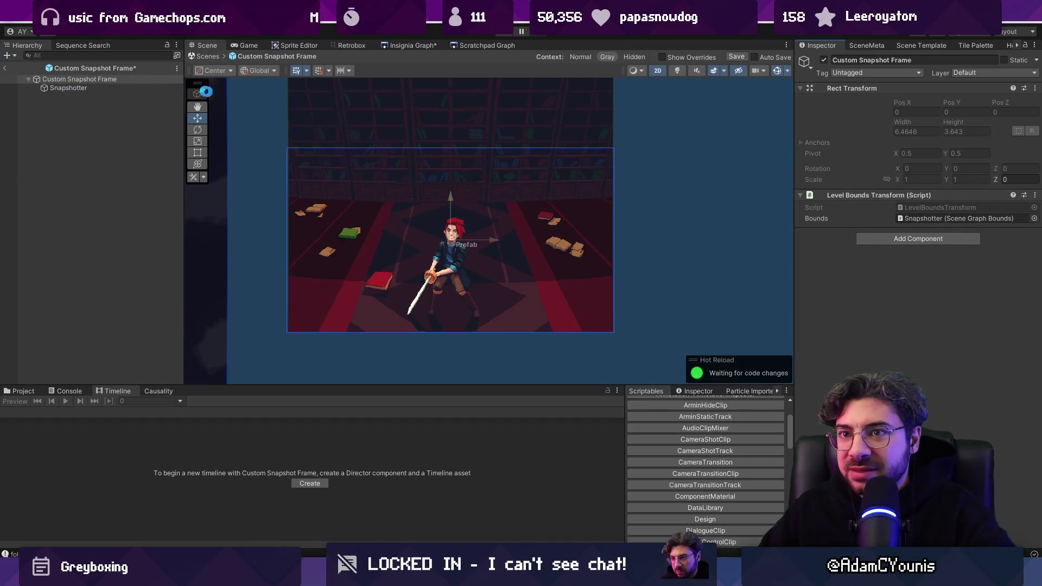
key(ctrl+s)
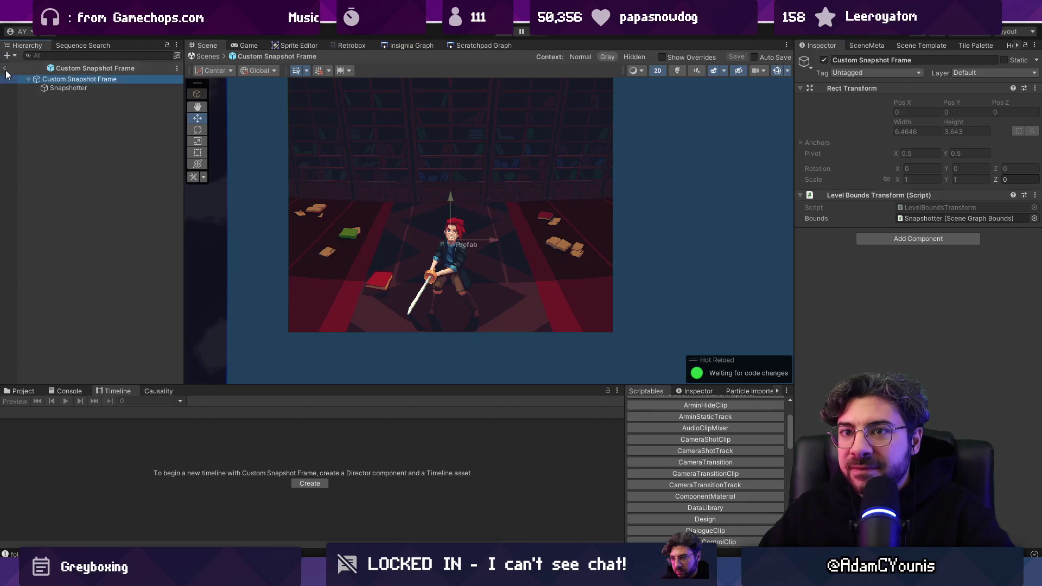
Back in After_Harriette, expand Custom Snapshot Frame and frame the new Snapshotter child.
click(6, 70)
scroll(379, 186, down, 2)
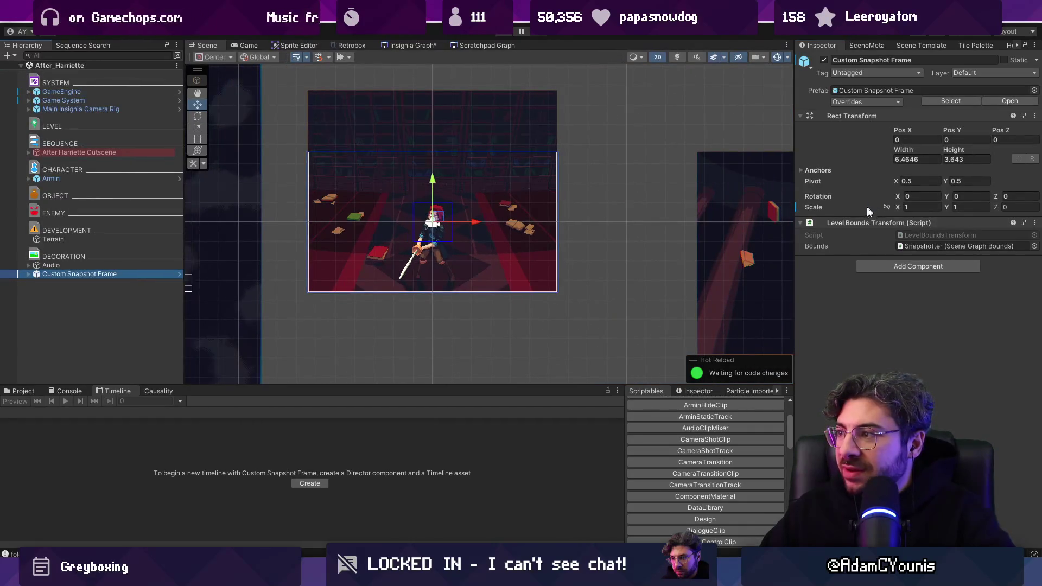
click(29, 274)
click(52, 283)
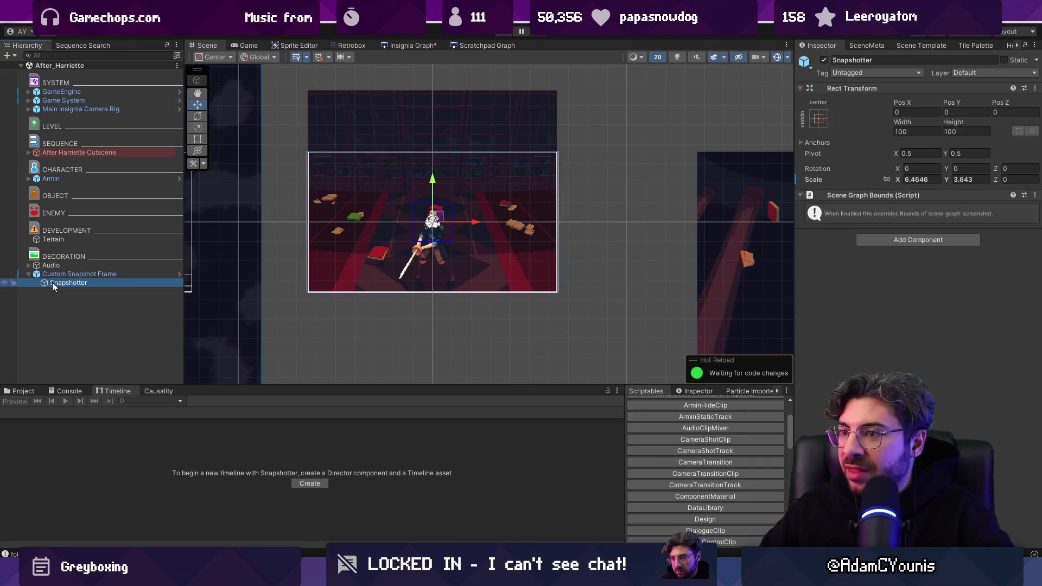
double_click(52, 282)
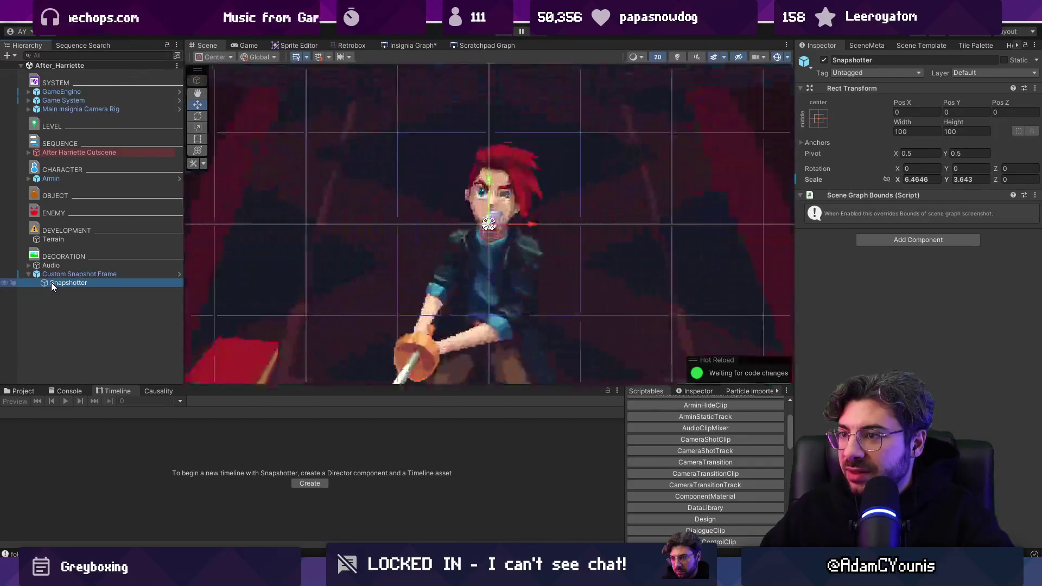
click(64, 276)
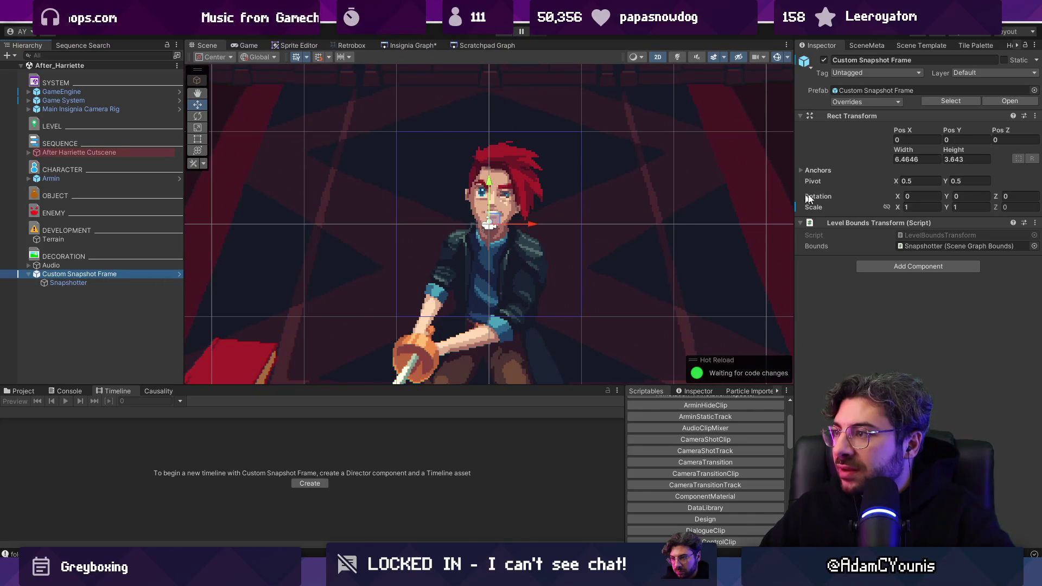
click(490, 218)
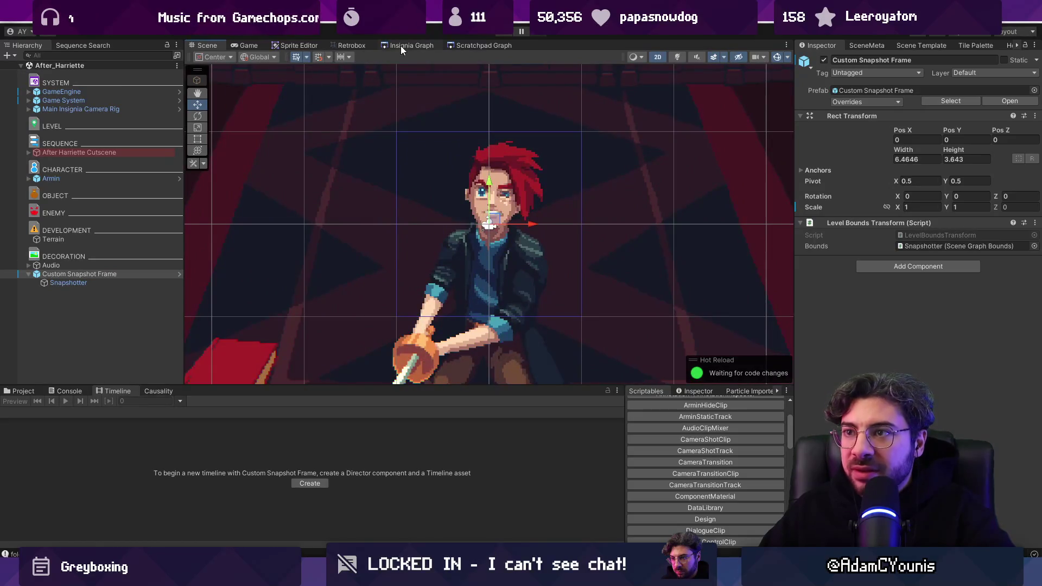
Reposition two nodes in the scene graph and open the Chapter_One scene.
click(402, 46)
drag(346, 135, 382, 187)
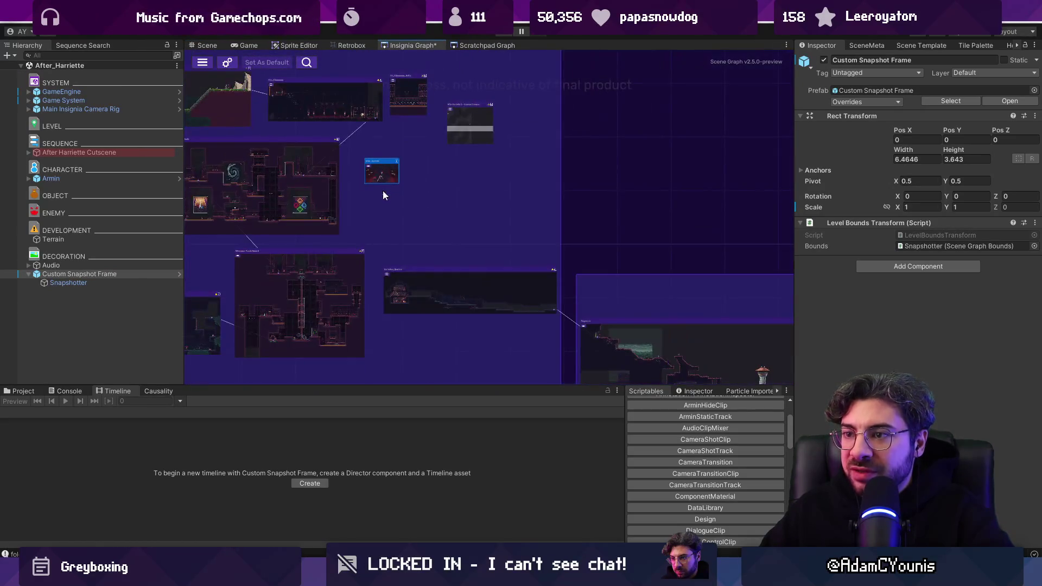
mouse_move(454, 279)
mouse_down()
mouse_move(441, 206)
mouse_move(447, 220)
mouse_up()
scroll(665, 250, down, 5)
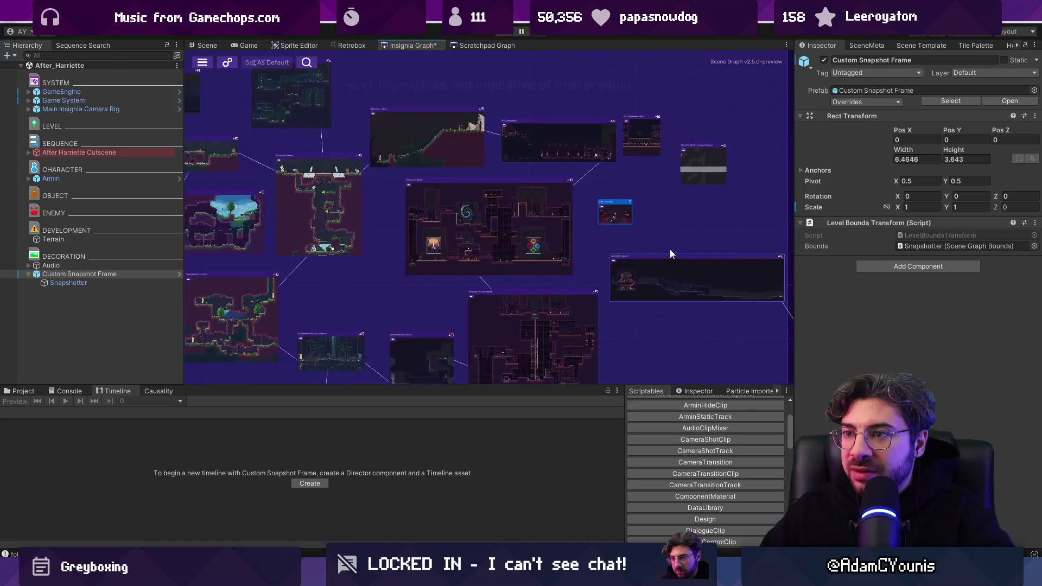
double_click(664, 253)
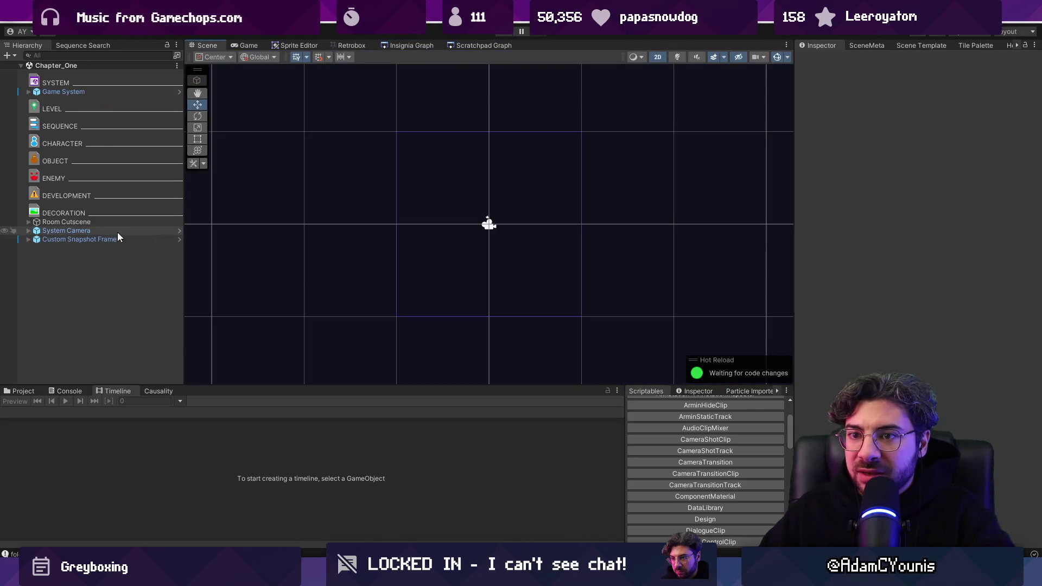
Inspect Chapter_One's Custom Snapshot Frame and its Snapshotter child's bounds.
click(115, 238)
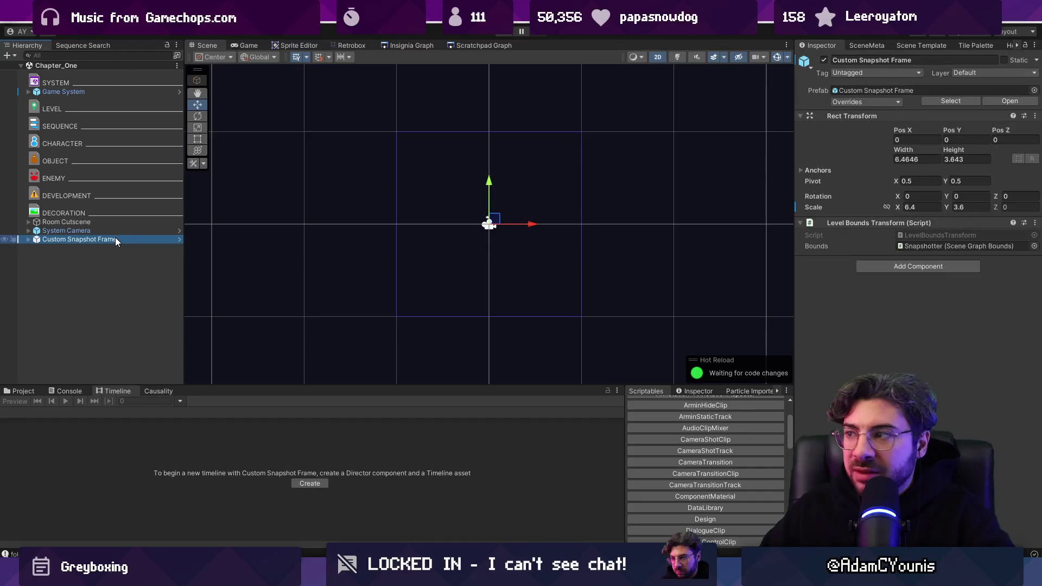
key(Right)
key(Down)
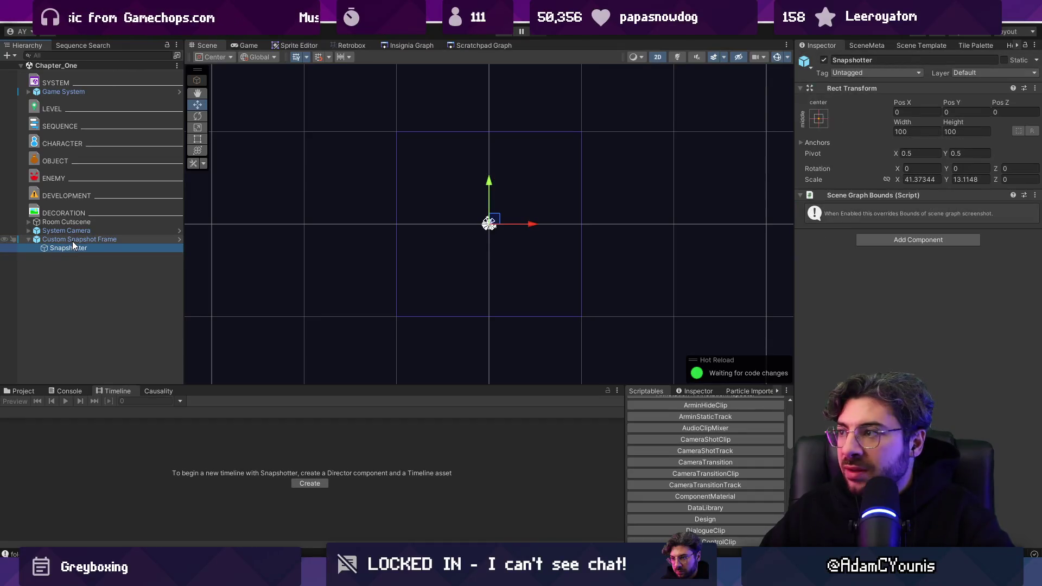
click(73, 240)
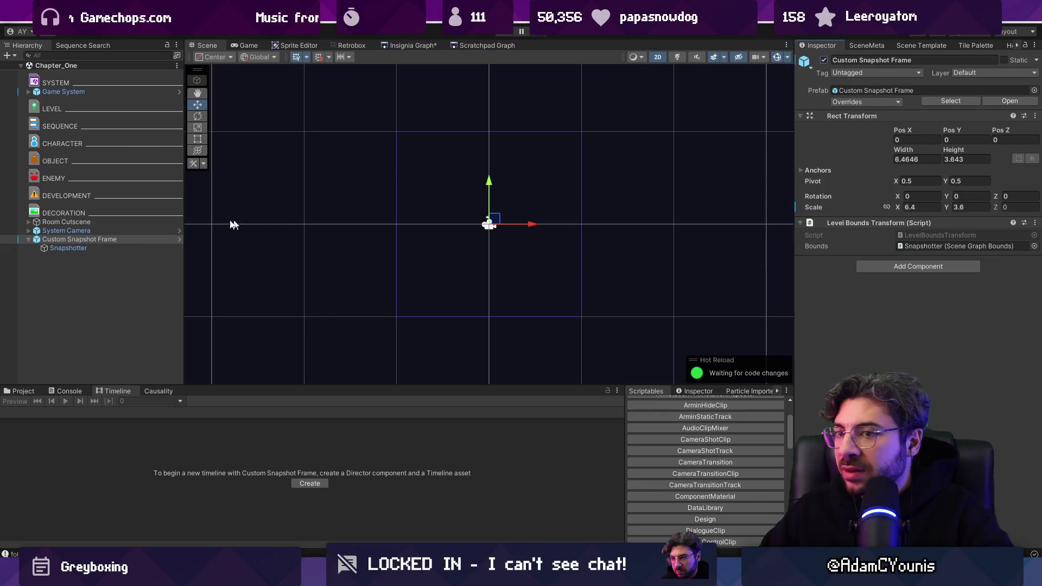
click(145, 248)
click(405, 47)
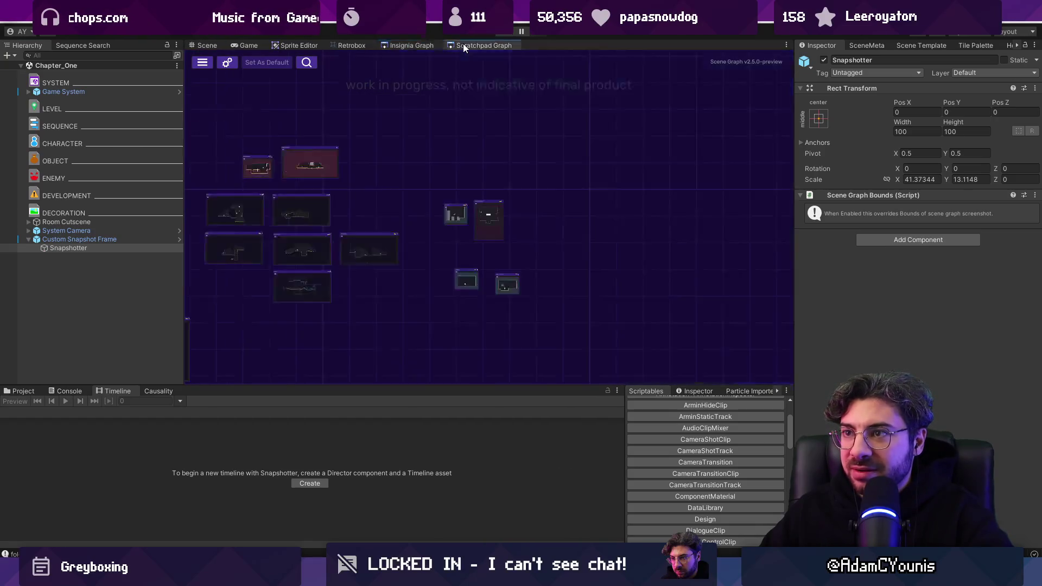
click(202, 45)
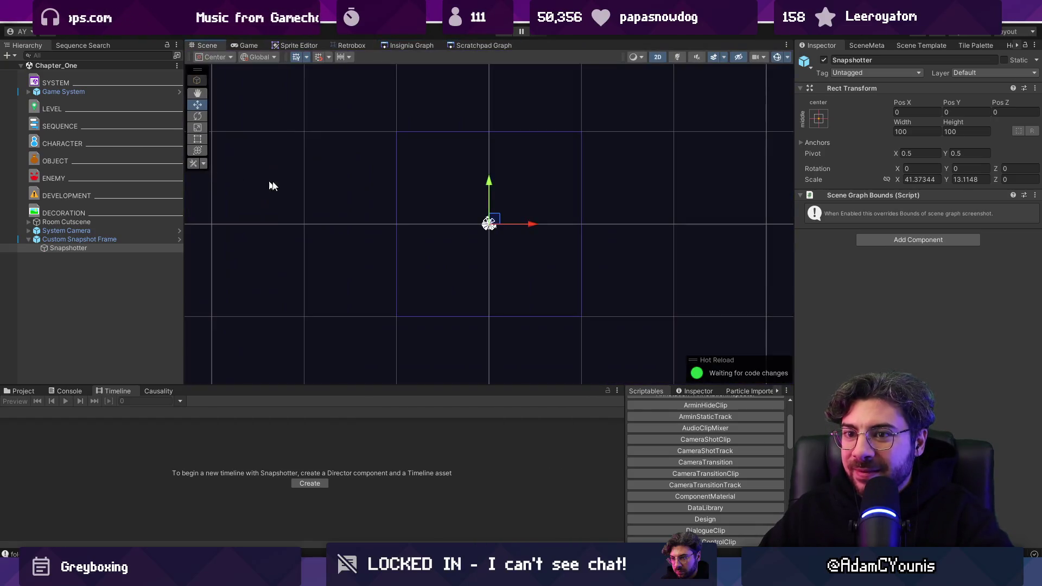
Set the Custom Snapshot Frame's Scale X and Y to 1.
click(125, 239)
click(923, 207)
text(1)
key(Tab)
text(1)
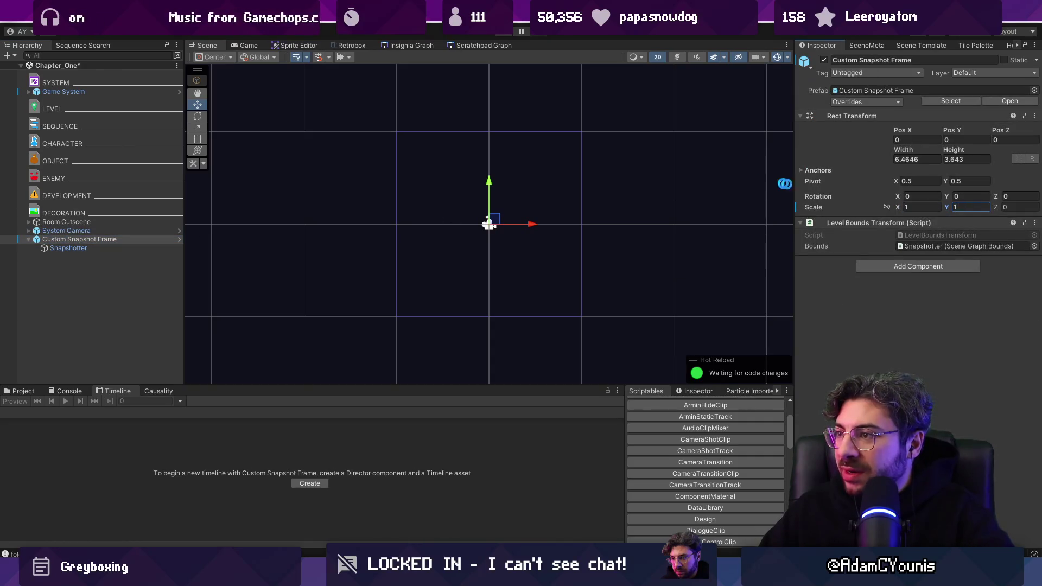
Compare Snapshotter with the frame and locate the object assigned as the frame's bounds.
click(125, 247)
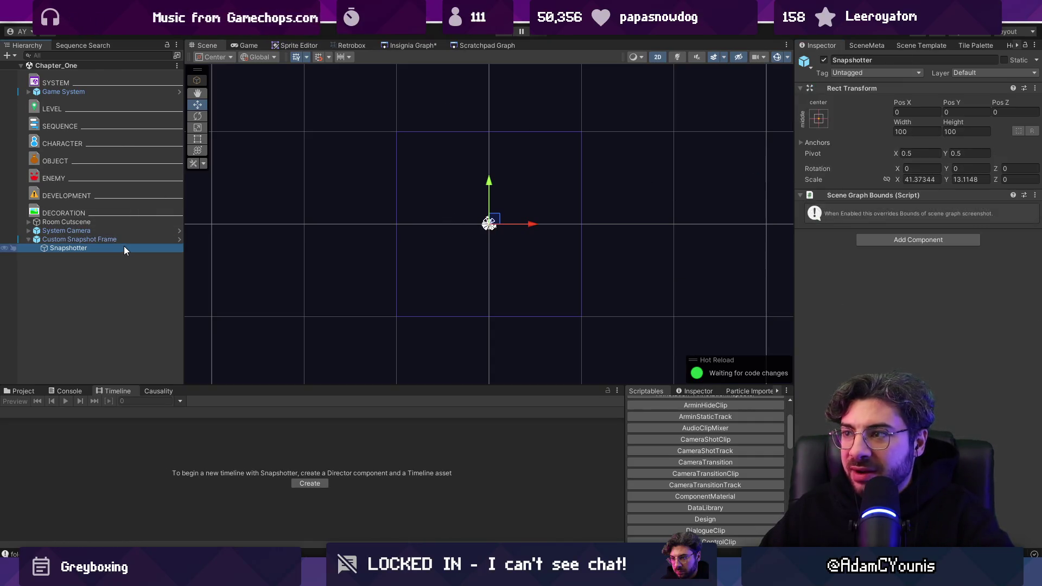
click(153, 241)
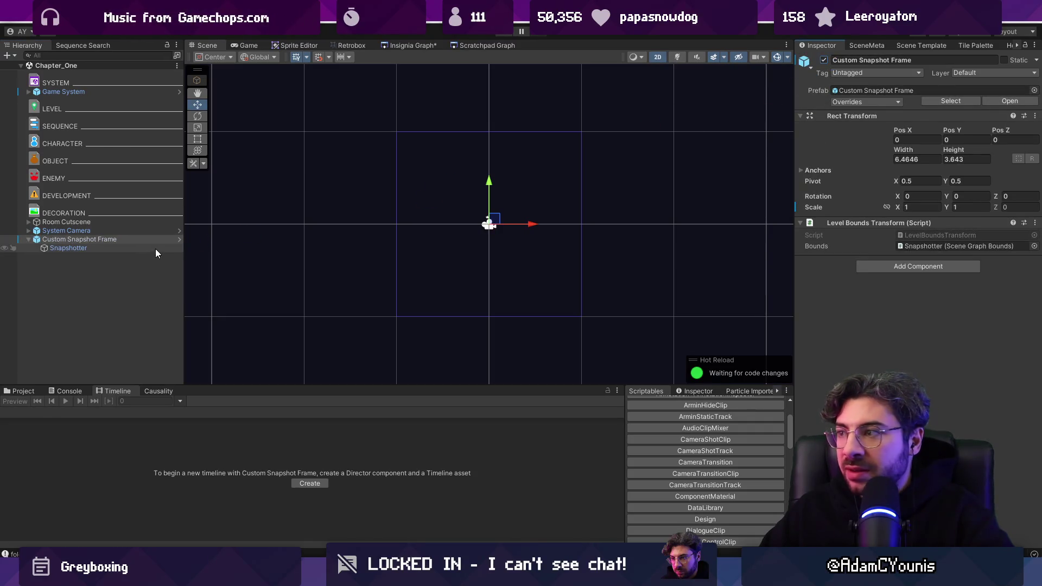
click(155, 249)
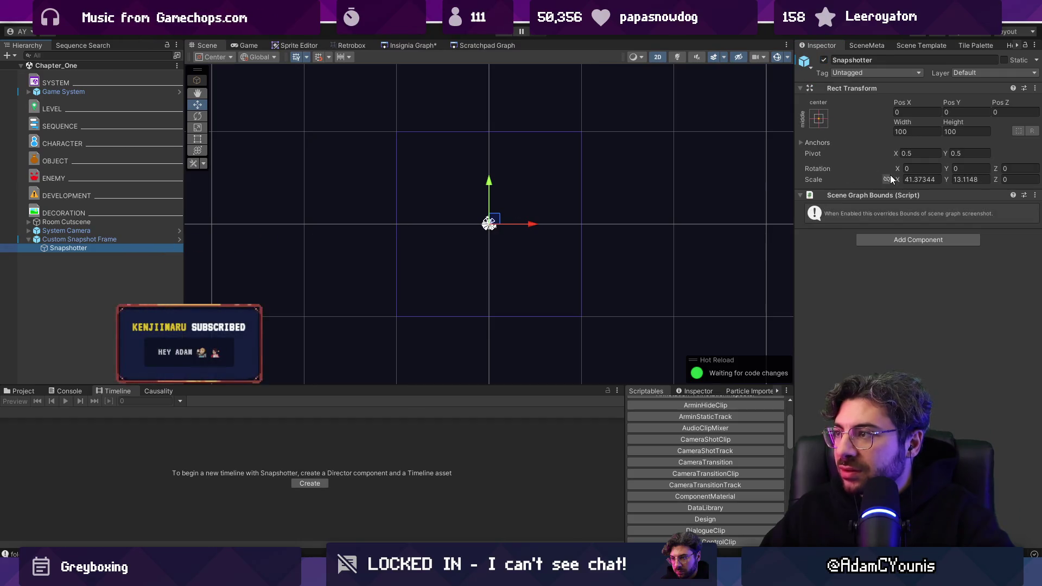
click(126, 240)
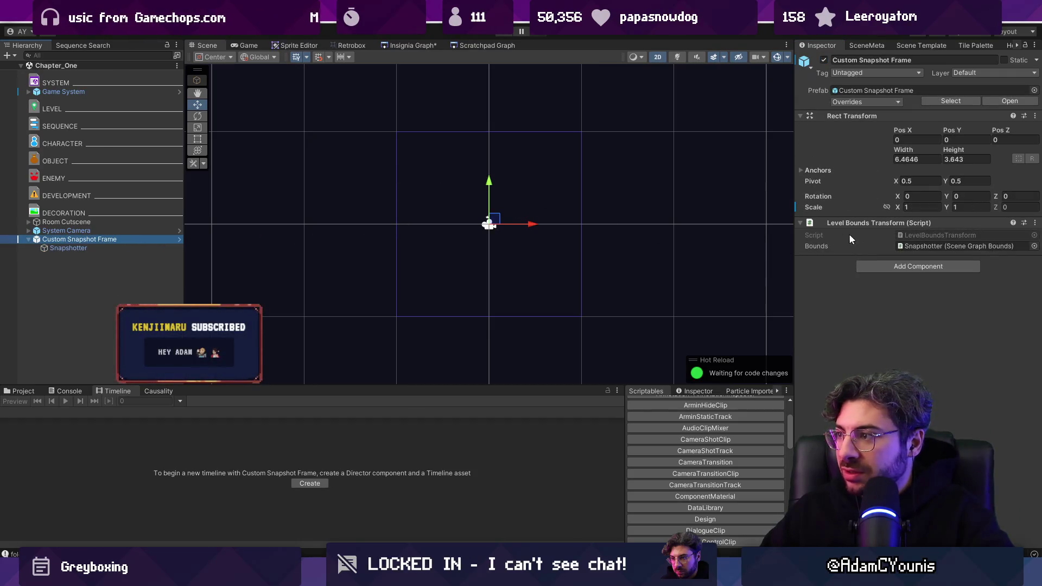
click(902, 207)
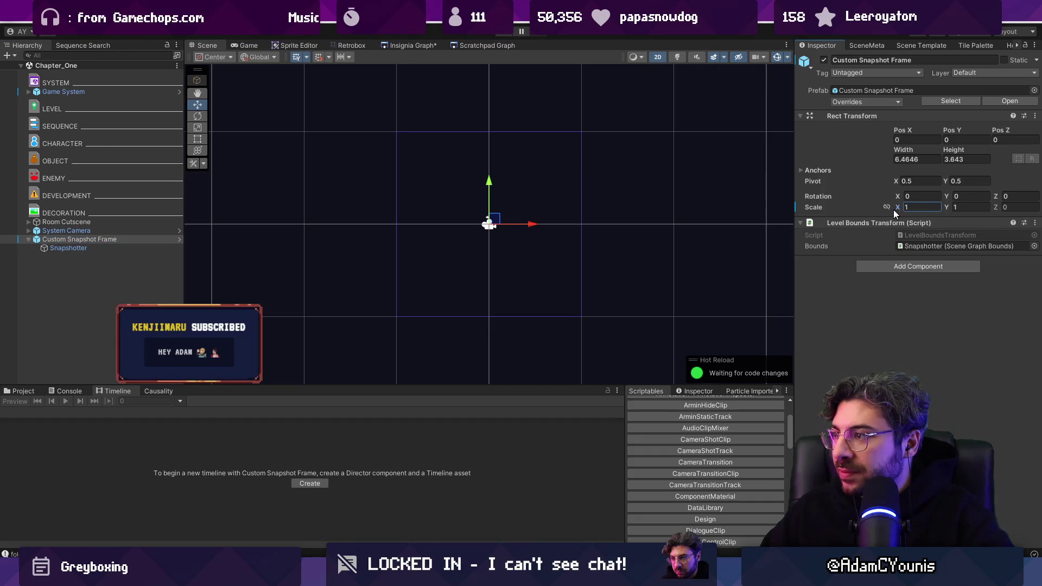
click(901, 244)
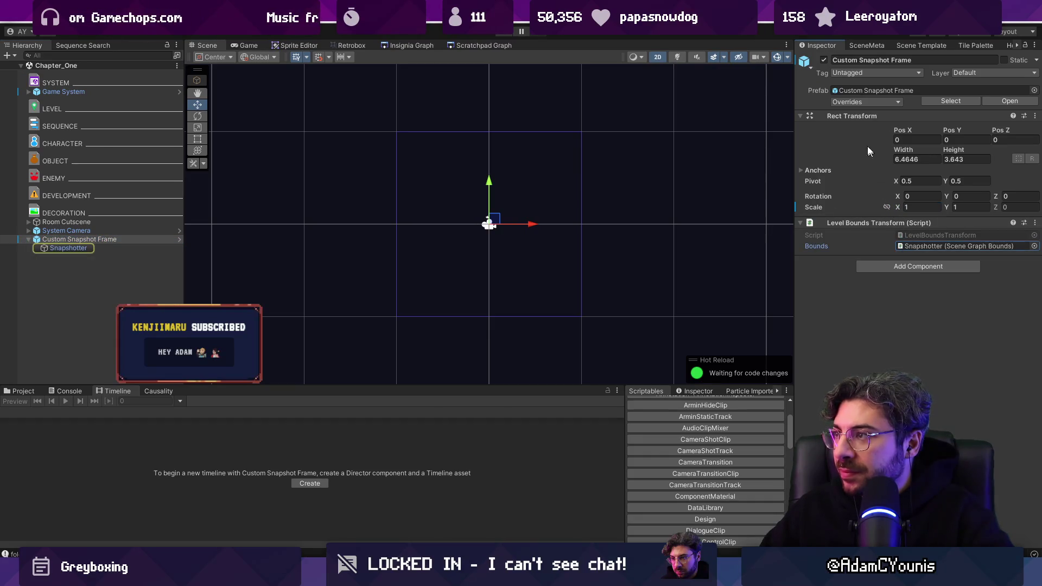
click(53, 248)
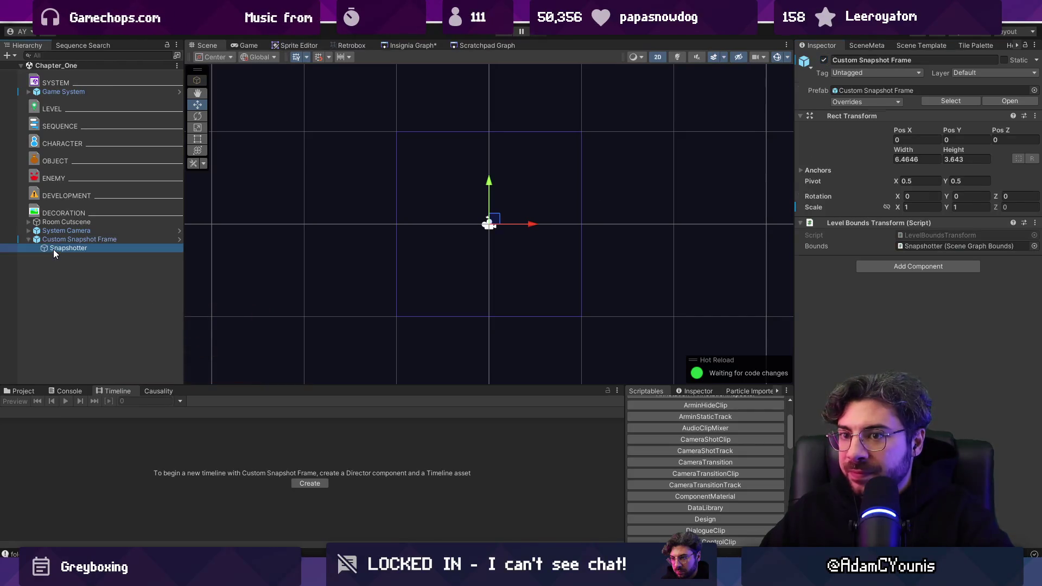
click(410, 47)
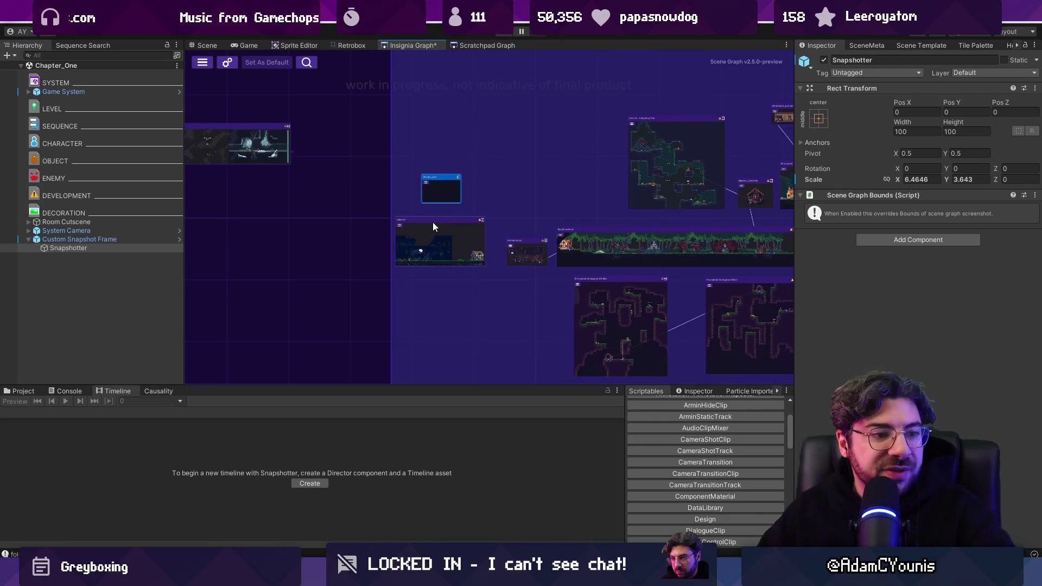
Pan and zoom the scene graph, then load the Chapter_One scene.
scroll(429, 223, down, 5)
mouse_move(659, 244)
mouse_down()
mouse_move(477, 229)
mouse_move(598, 258)
mouse_up()
scroll(480, 234, up, 4)
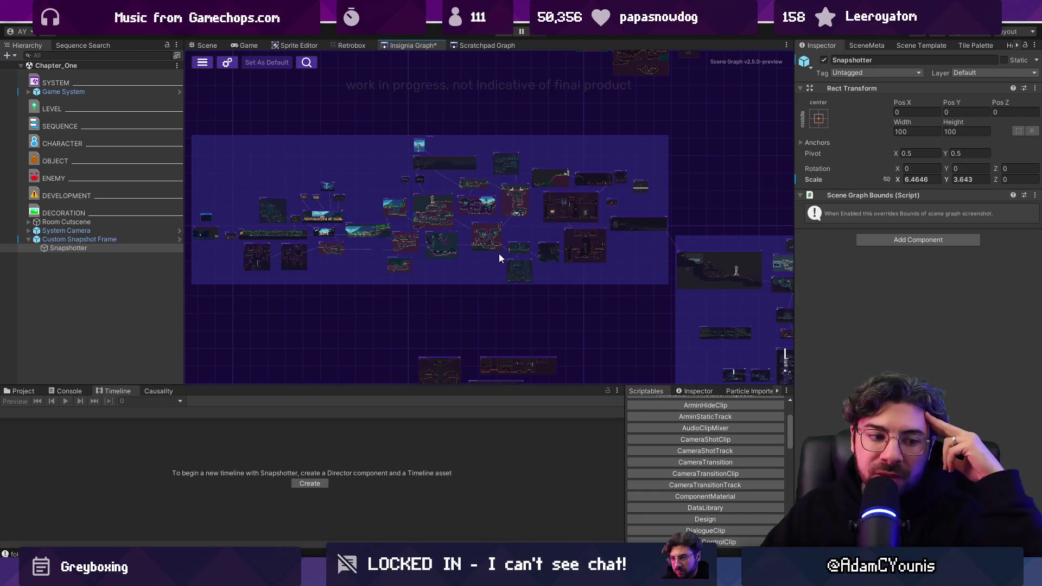
scroll(426, 199, up, 3)
scroll(357, 188, down, 3)
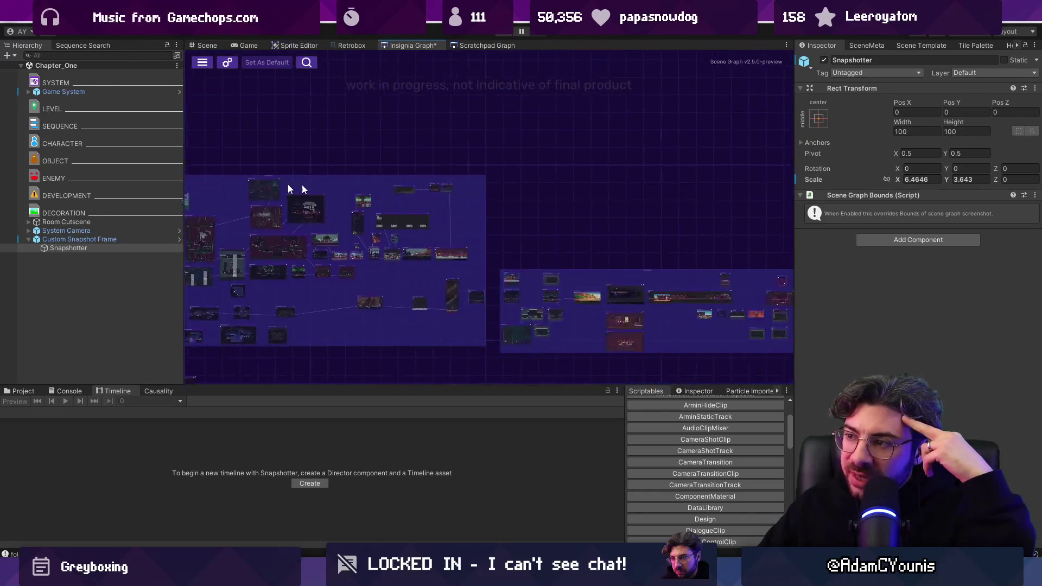
scroll(418, 318, up, 3)
scroll(375, 252, up, 5)
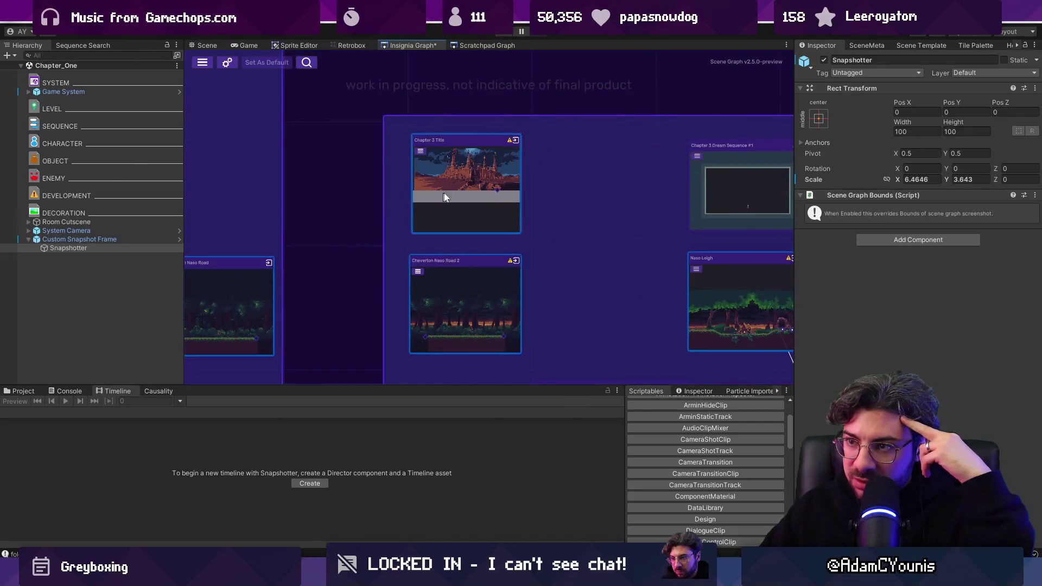
scroll(554, 264, down, 6)
scroll(577, 206, up, 3)
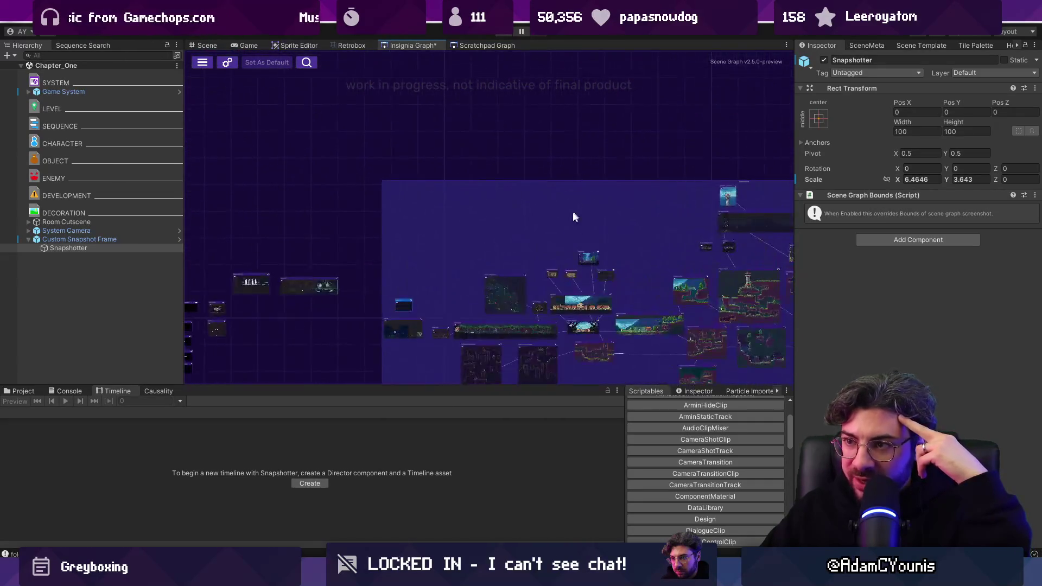
scroll(367, 307, up, 5)
double_click(470, 249)
Select Chapter_One's Custom Snapshot Frame, then open After Harriette 2 - Emperor Dialogue from the graph.
scroll(513, 190, down, 10)
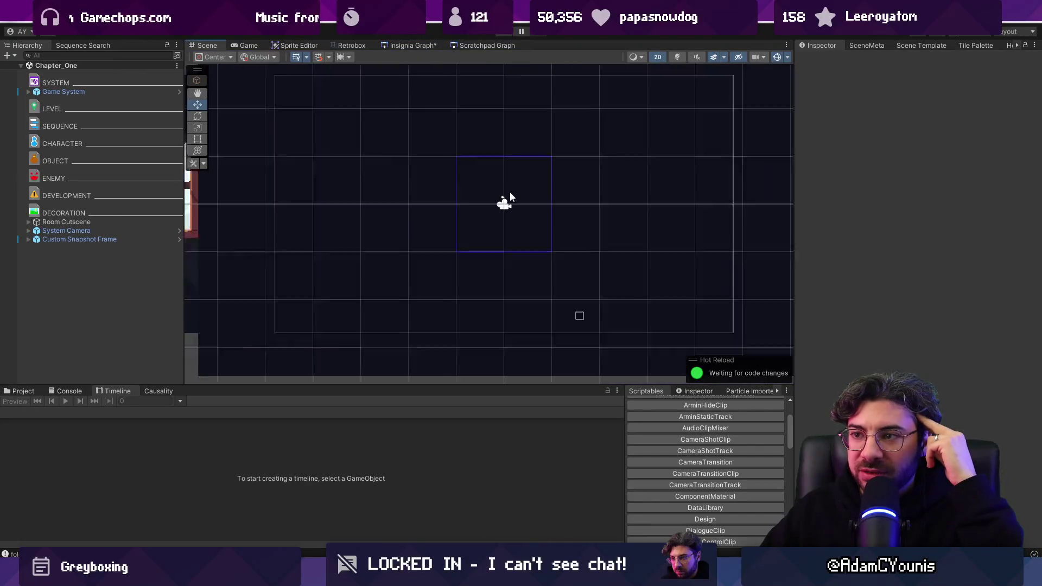
click(454, 148)
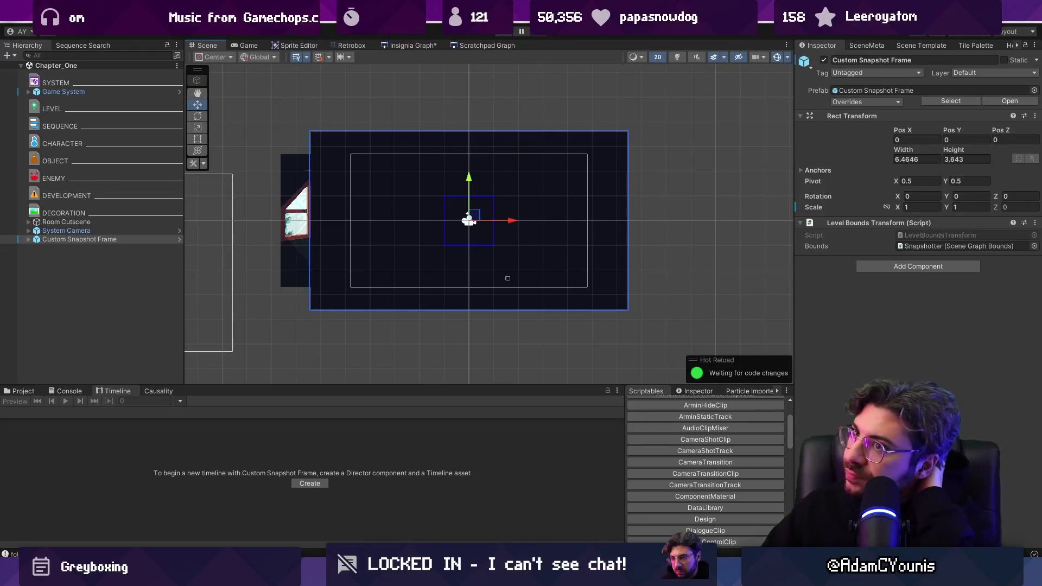
click(409, 43)
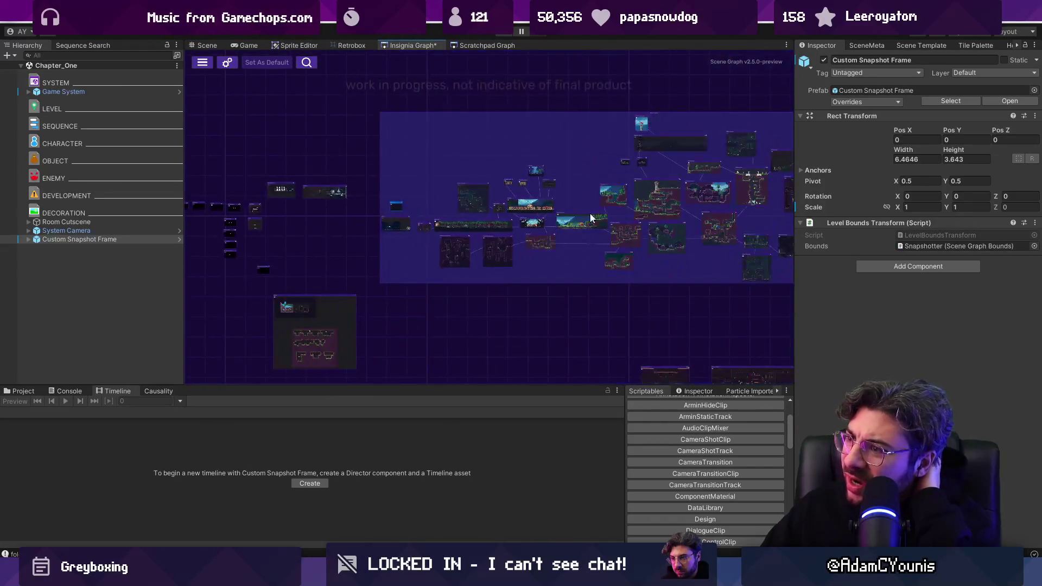
scroll(409, 228, up, 5)
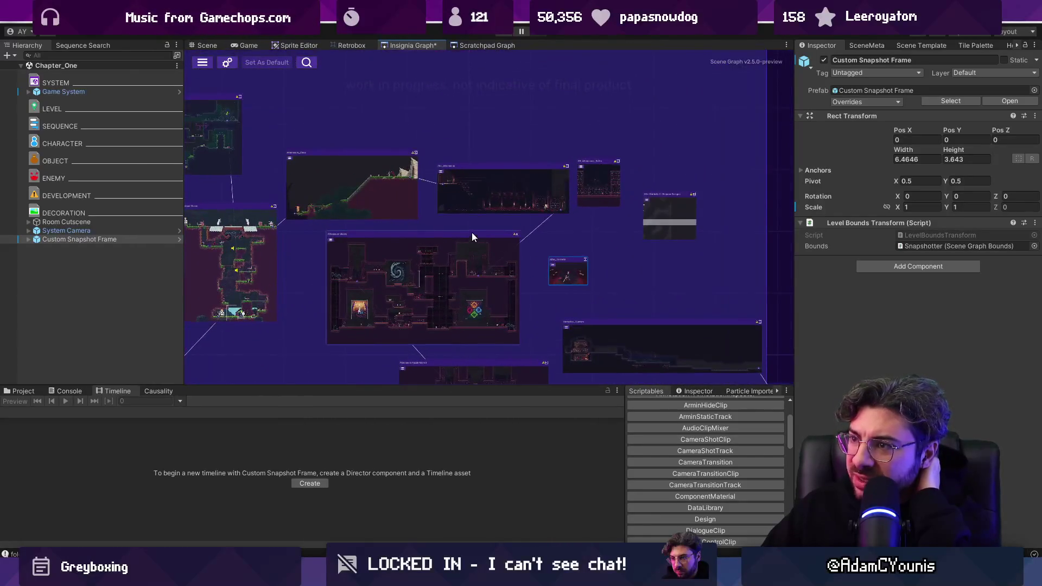
scroll(679, 231, up, 5)
double_click(652, 178)
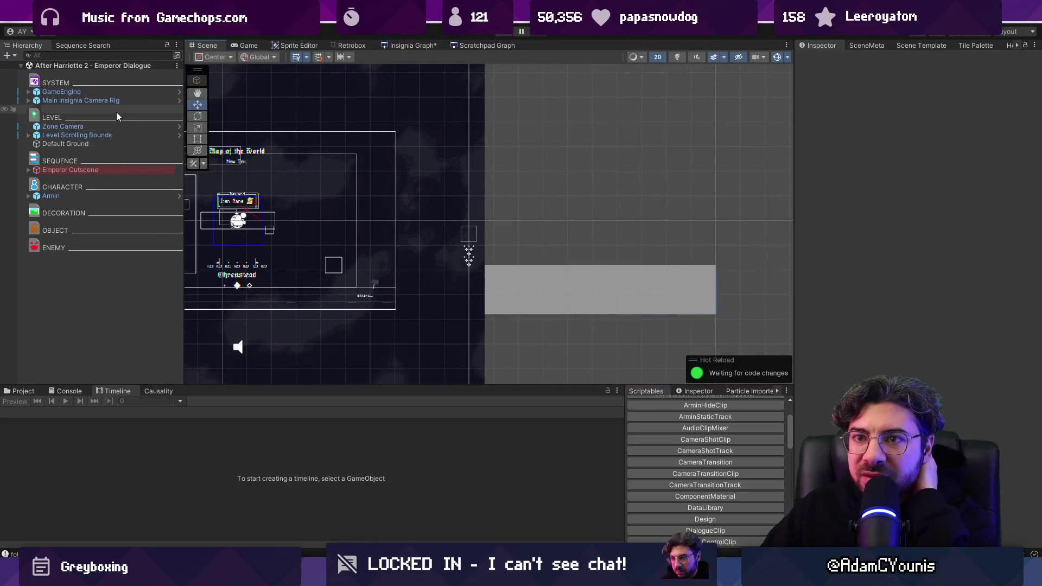
Select Armin and do a short Play-mode test run of the scene.
click(96, 197)
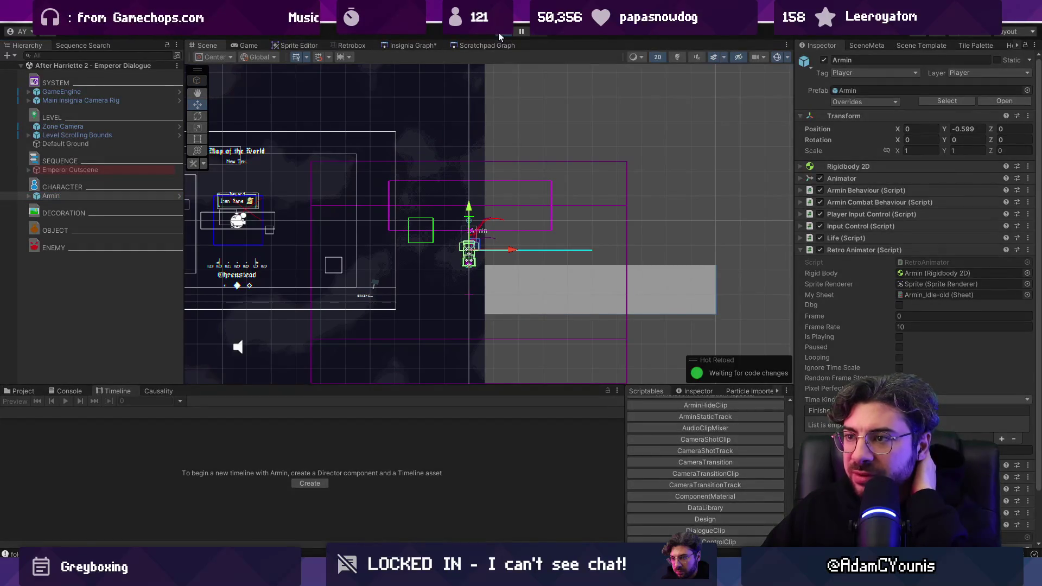
click(500, 37)
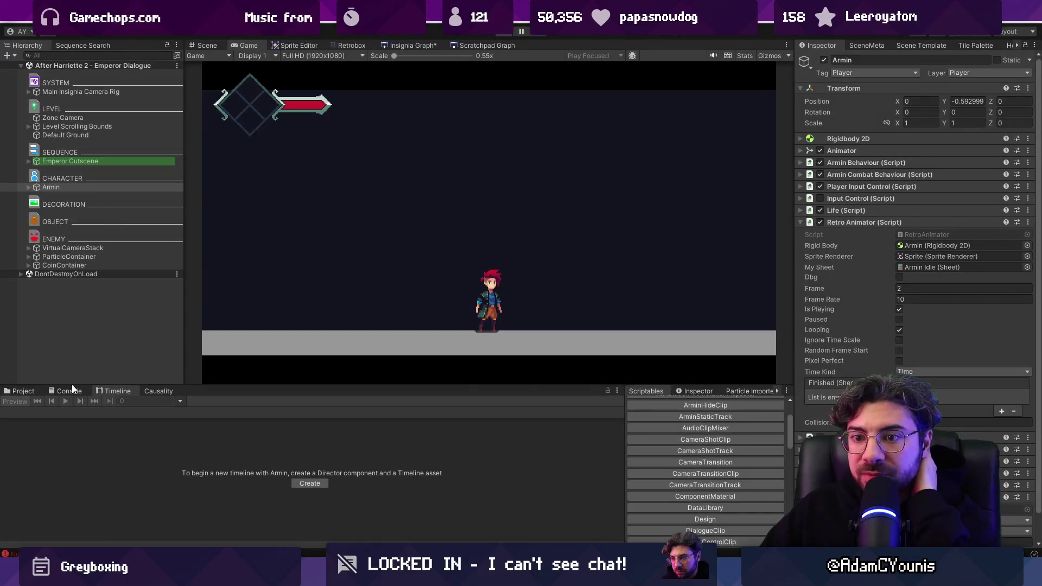
key(ctrl+p)
Follow the NullReferenceException in the Console to HUDBehaviour.cs line 91.
click(69, 391)
click(130, 438)
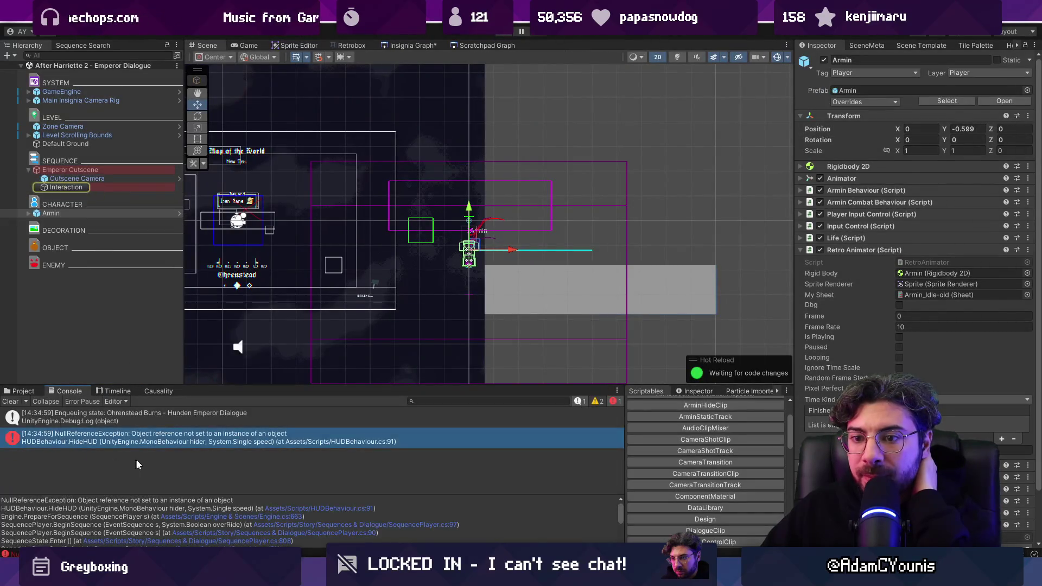
click(287, 509)
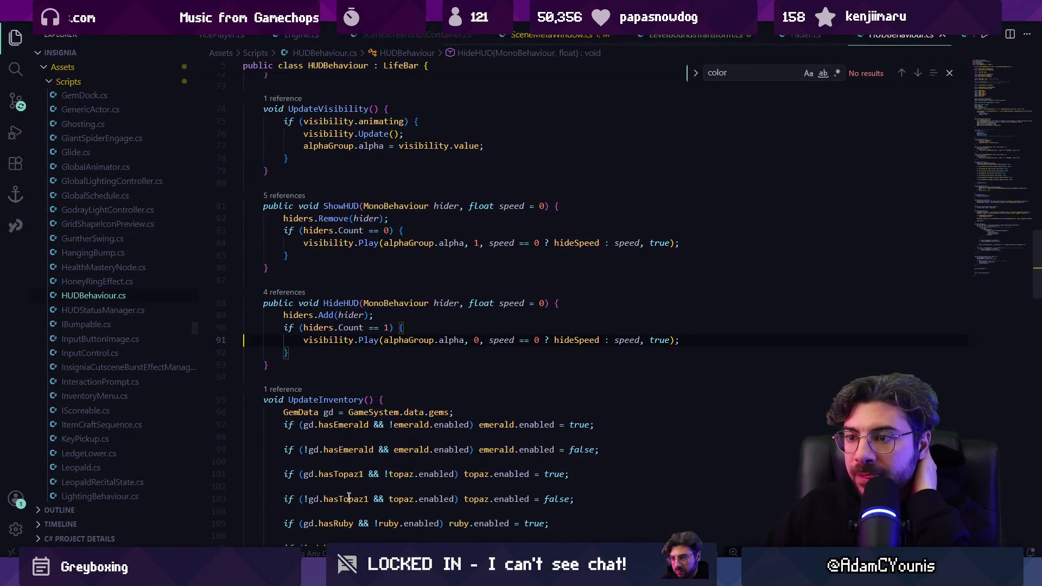
Review the error's stack trace in Unity's Console, reopen HUDBehaviour.cs:91, and return to Unity.
mouse_move(354, 576)
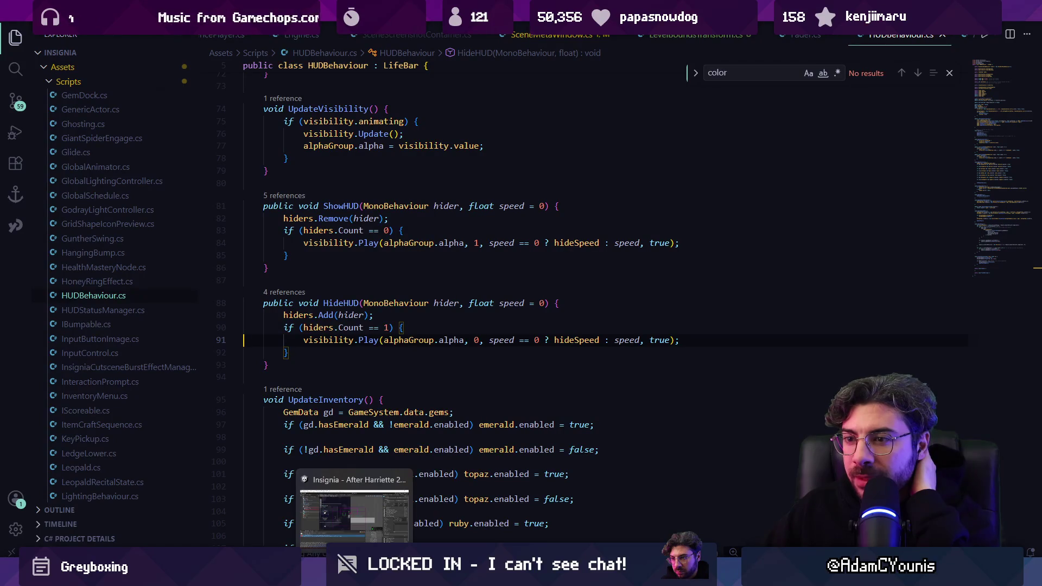
click(354, 576)
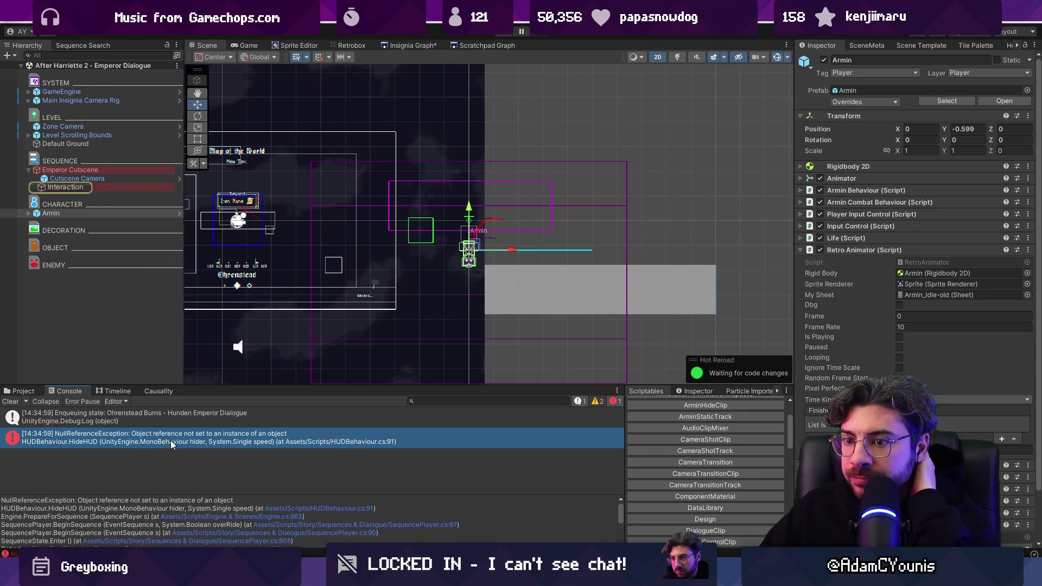
scroll(303, 510, down, 5)
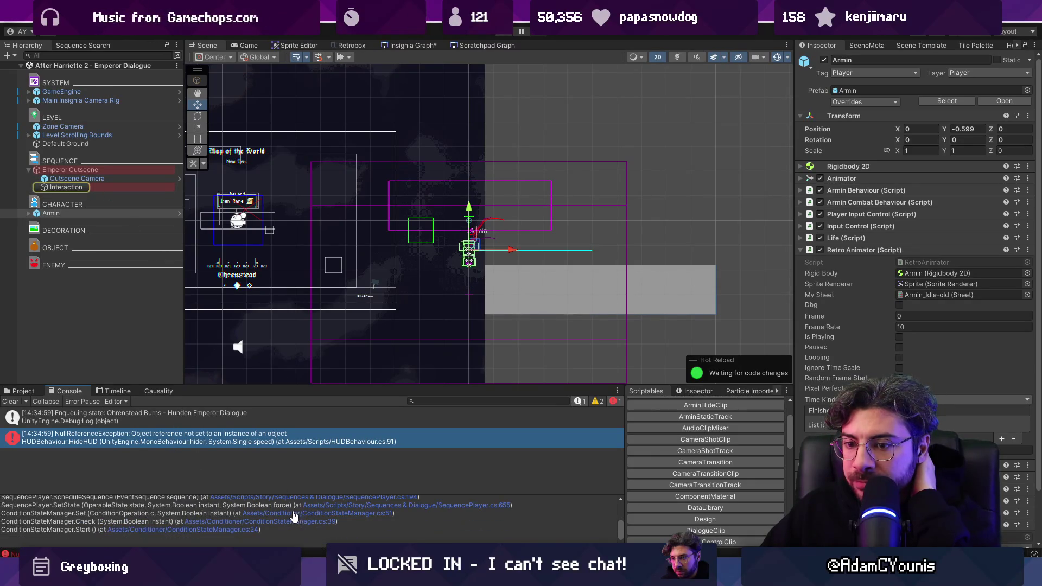
scroll(212, 526, up, 5)
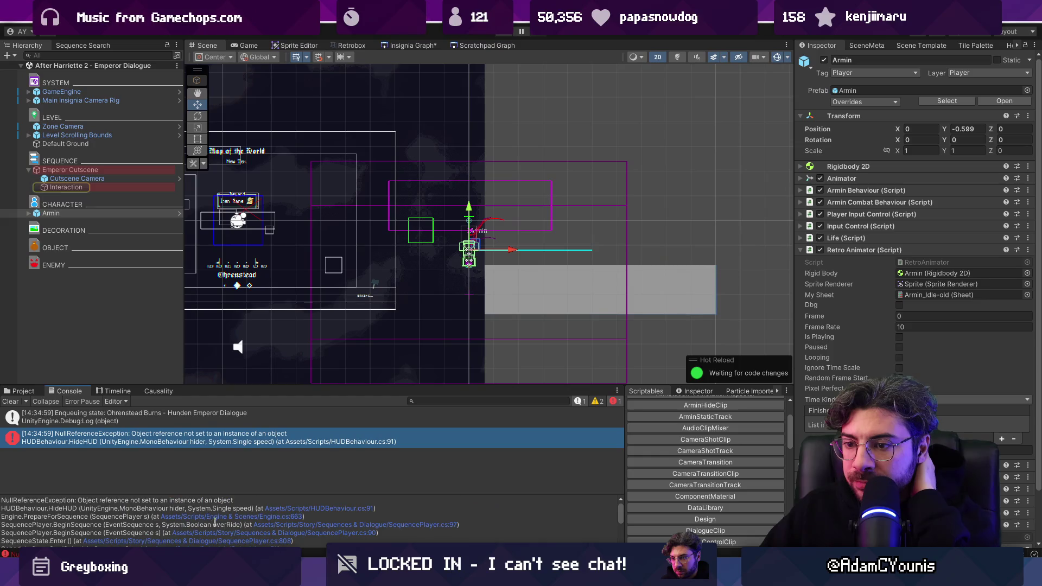
click(282, 509)
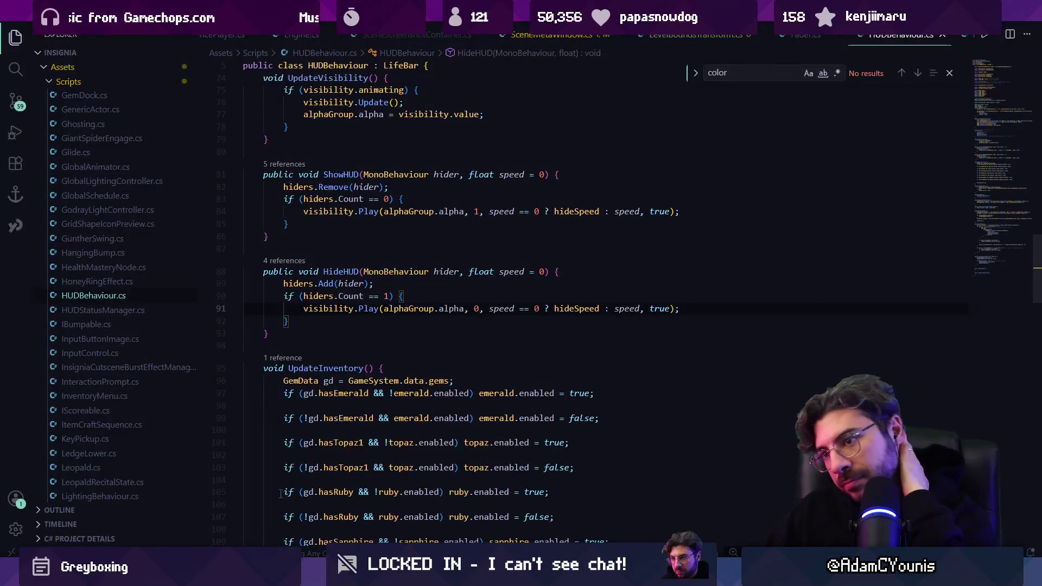
key(alt+Tab)
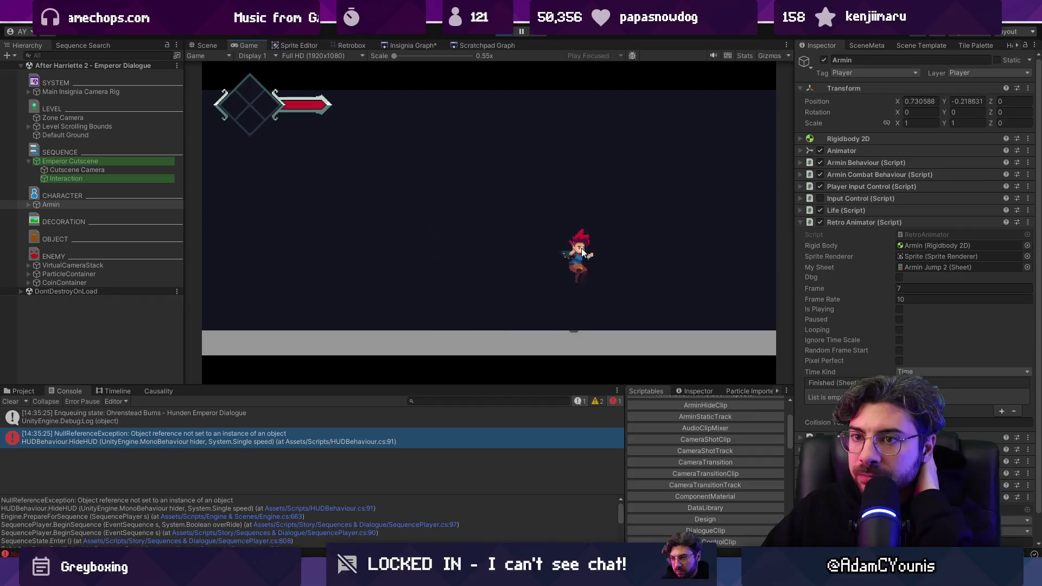
Play the Emperor Cutscene's first sequence from its Sequence Player, then stop Play mode.
click(104, 161)
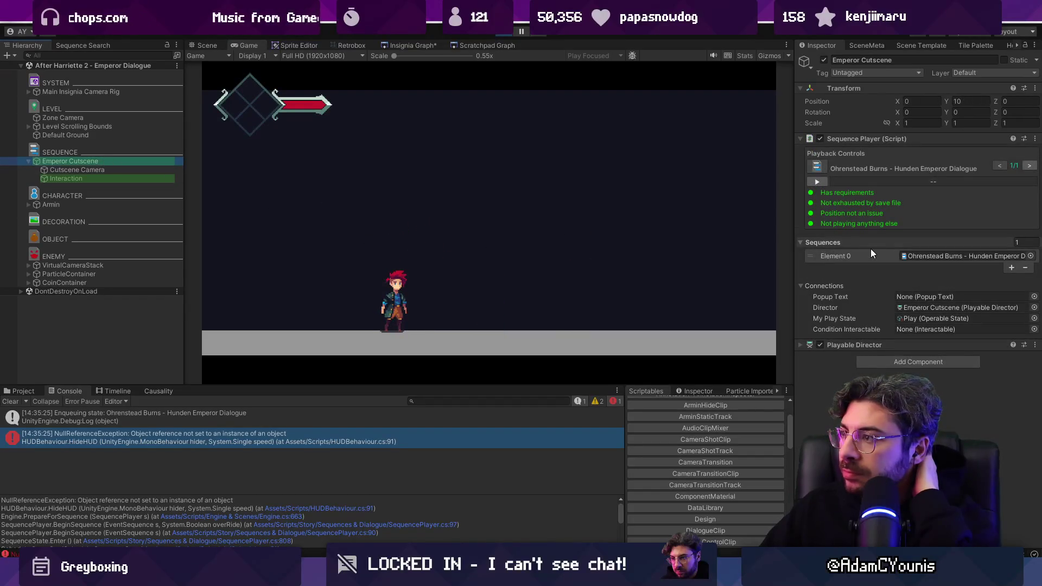
click(927, 256)
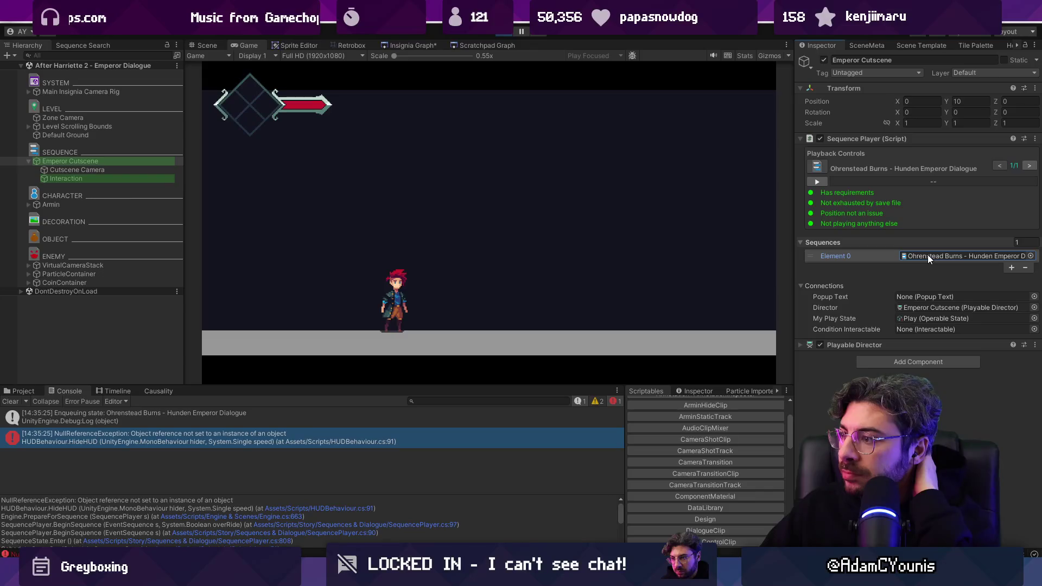
click(817, 181)
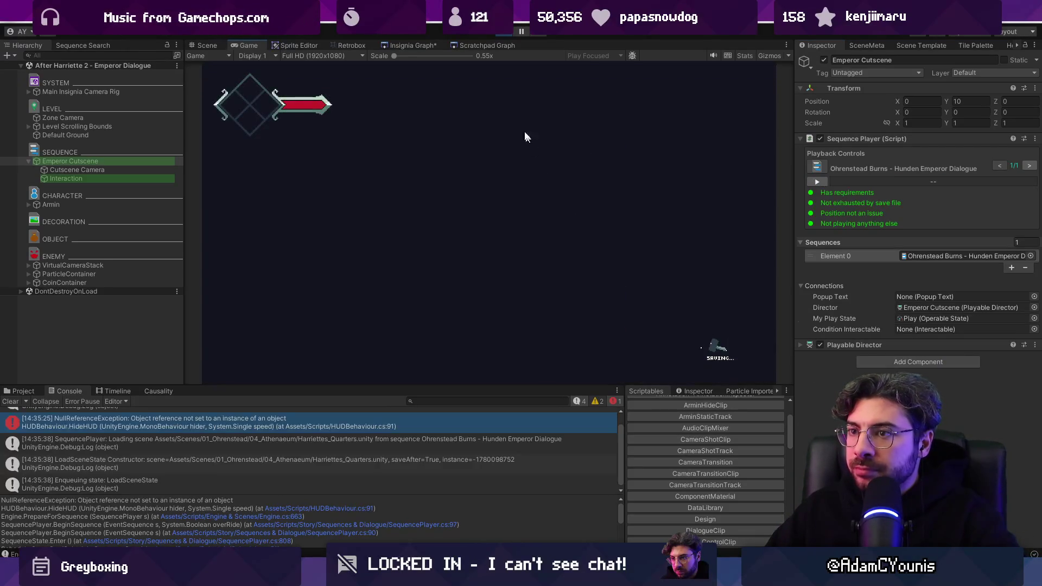
click(502, 34)
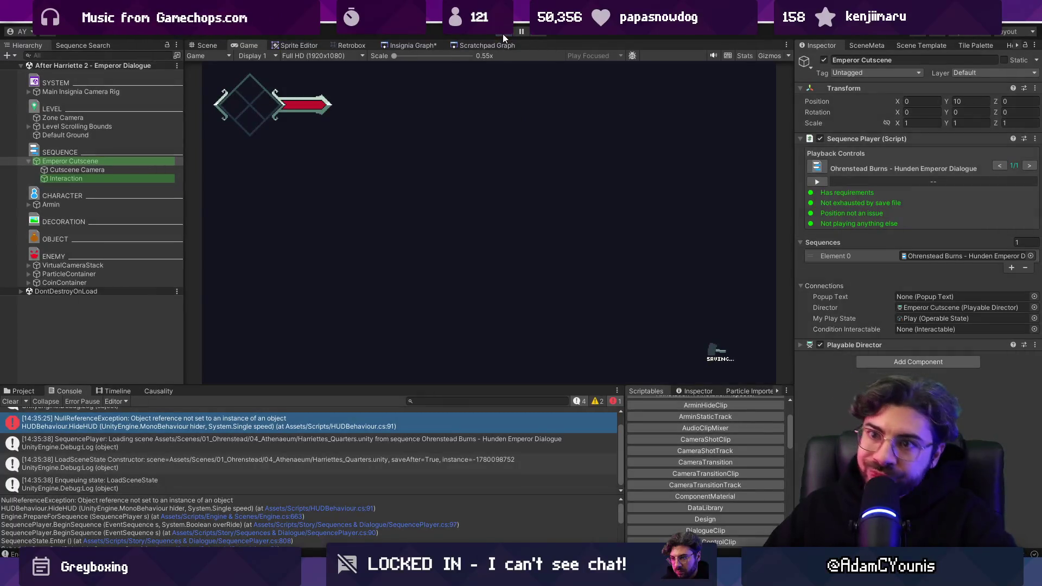
Open the Ohrenstead Burns - Hunden Emperor Dialogue sequence asset from Element 0.
click(158, 178)
click(147, 171)
double_click(949, 215)
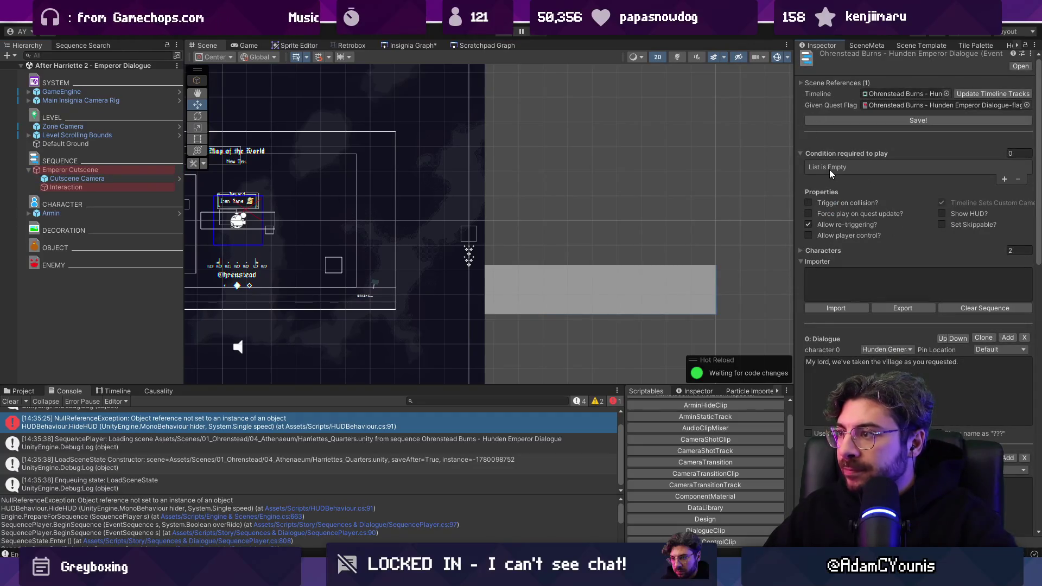
Frame the Interaction object and search its Quest Flag picker for 'harriette', leaving it None.
scroll(678, 174, down, 5)
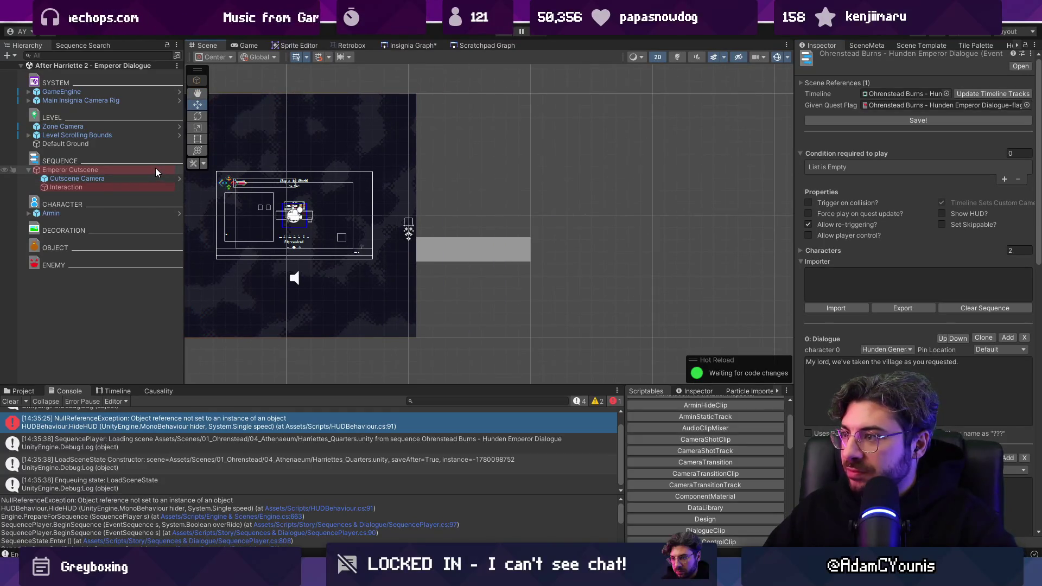
click(156, 170)
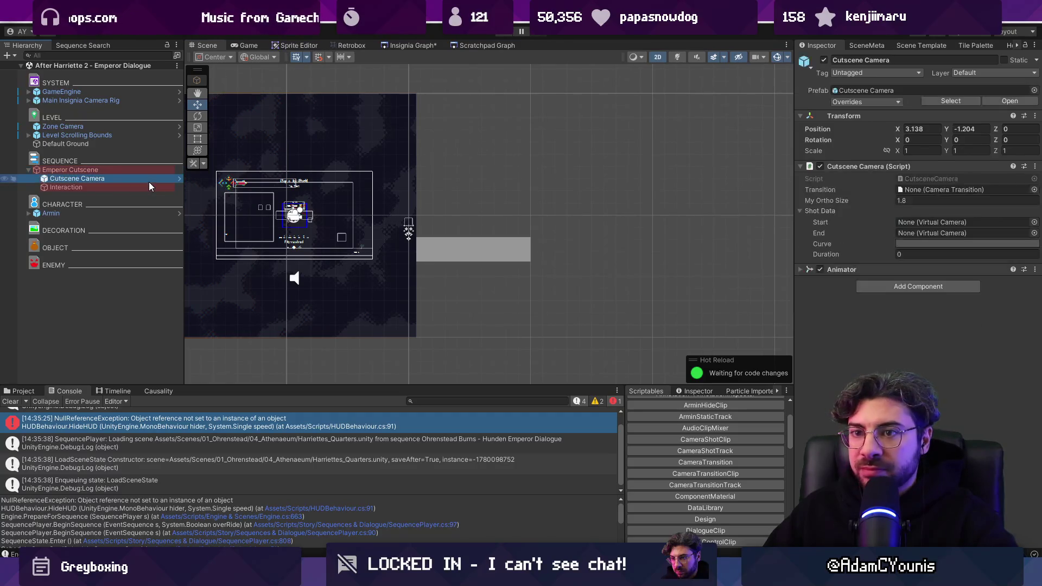
click(136, 187)
key(f)
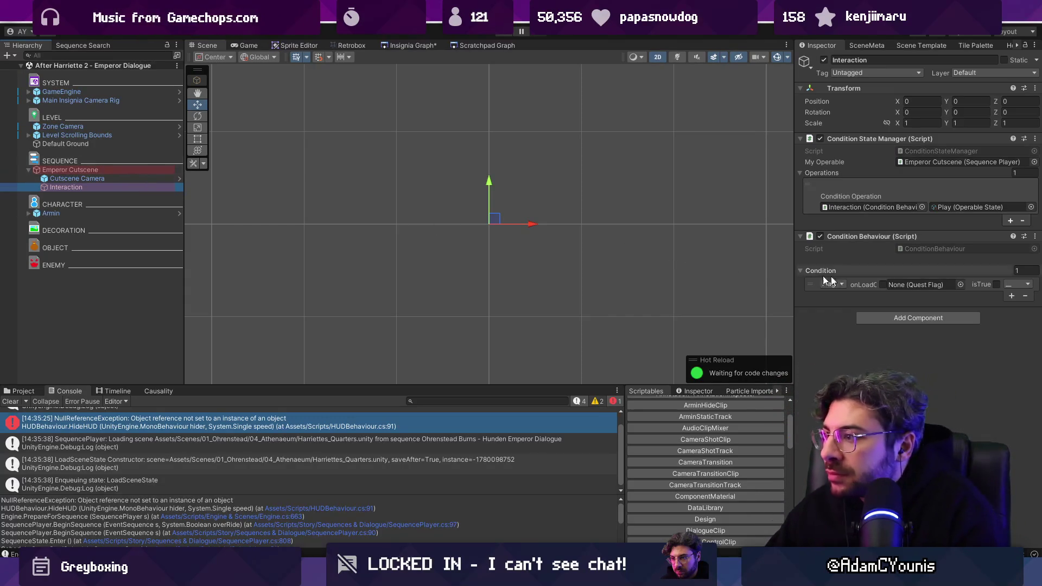
click(960, 285)
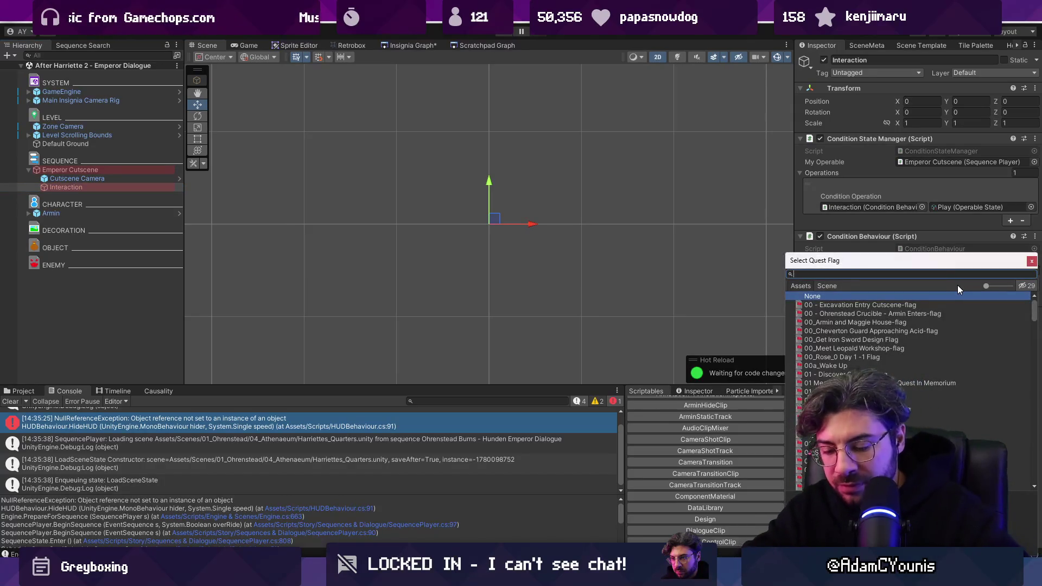
text(harriette)
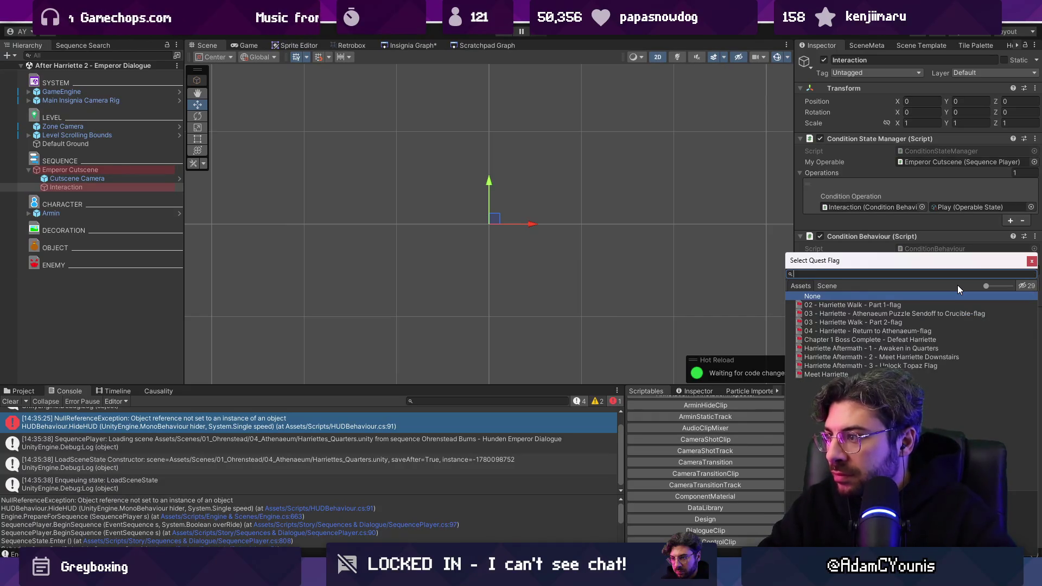
key(Escape)
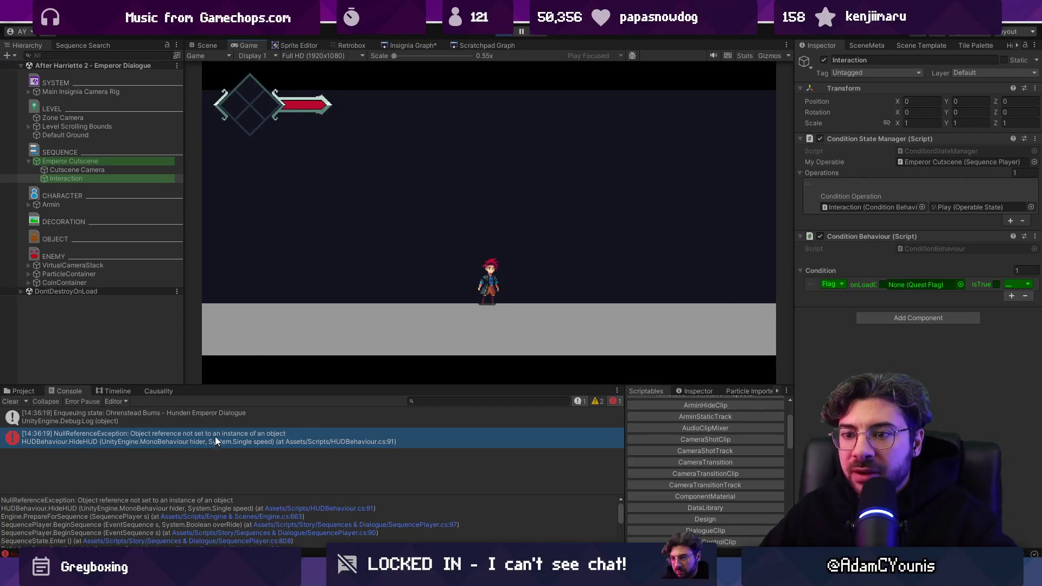
Enlarge the Console to read the HideHUD NullReferenceException stack trace, then restore it and show Insignia Graph.
drag(264, 494, 274, 423)
scroll(285, 499, down, 2)
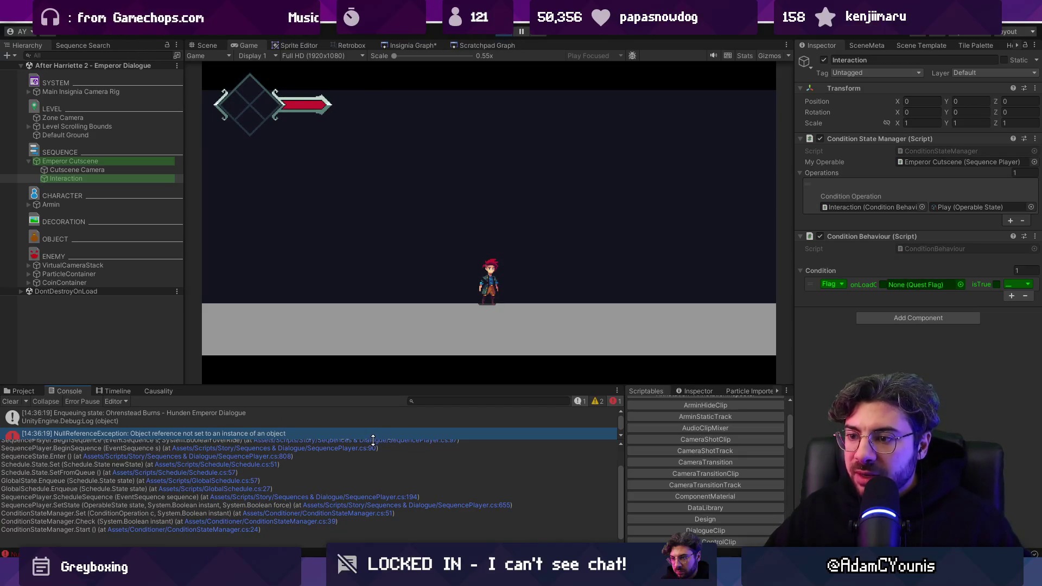
drag(373, 440, 372, 477)
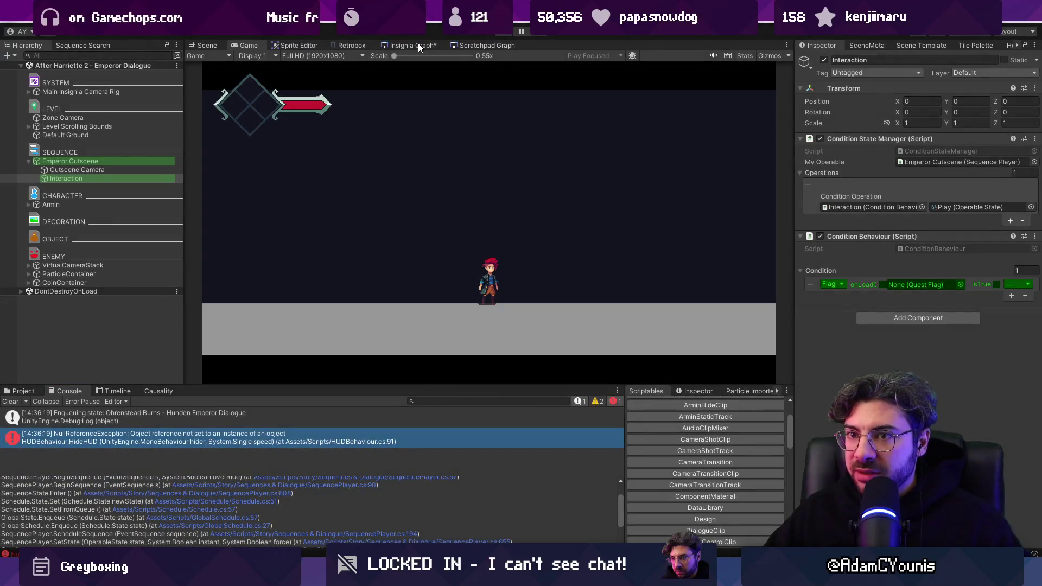
click(417, 45)
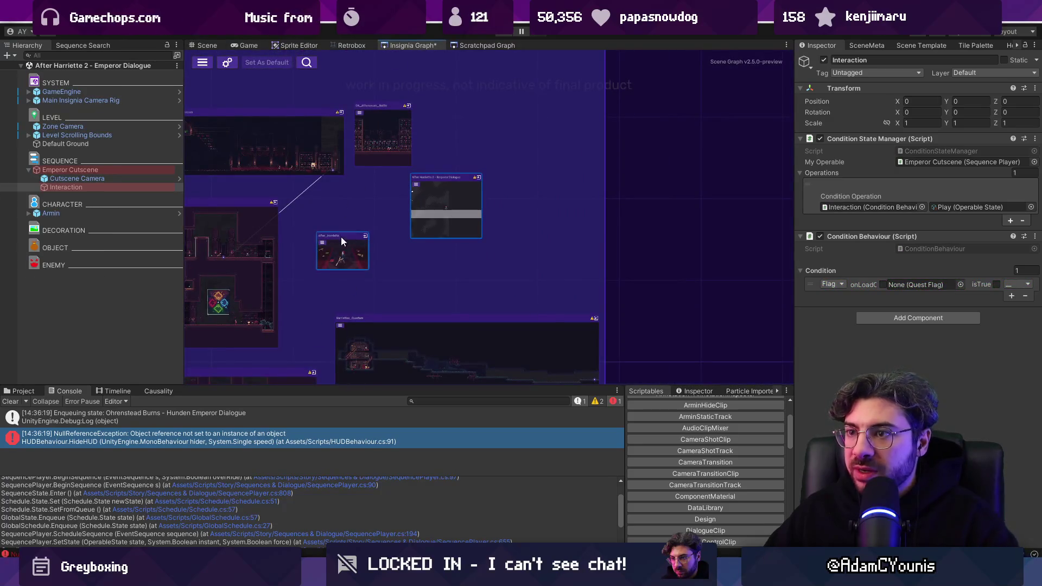
Load the After_Harriette scene from Insignia Graph and frame Armin in the scene view.
scroll(340, 254, up, 3)
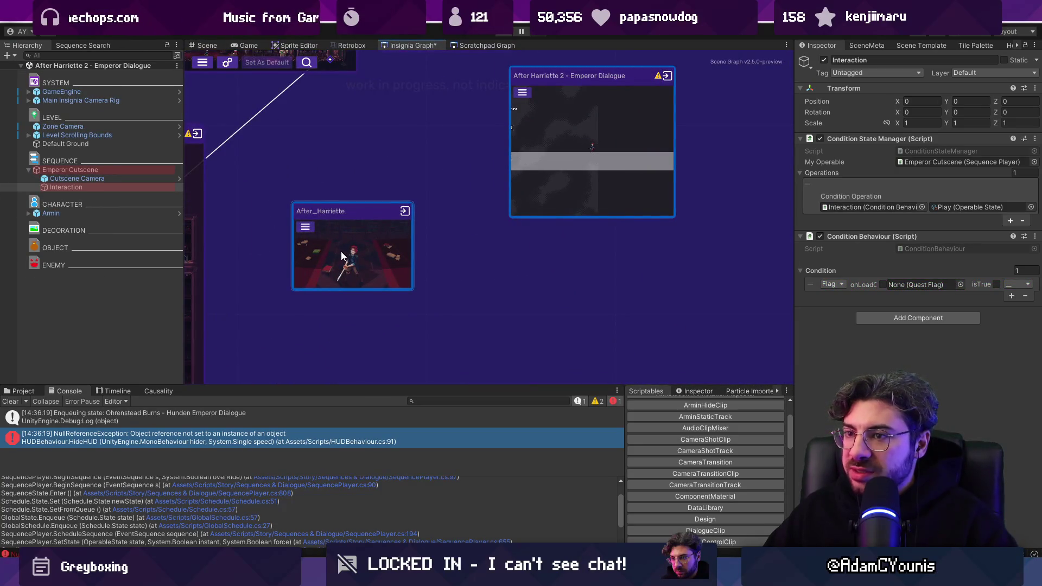
drag(340, 252, 362, 350)
double_click(363, 350)
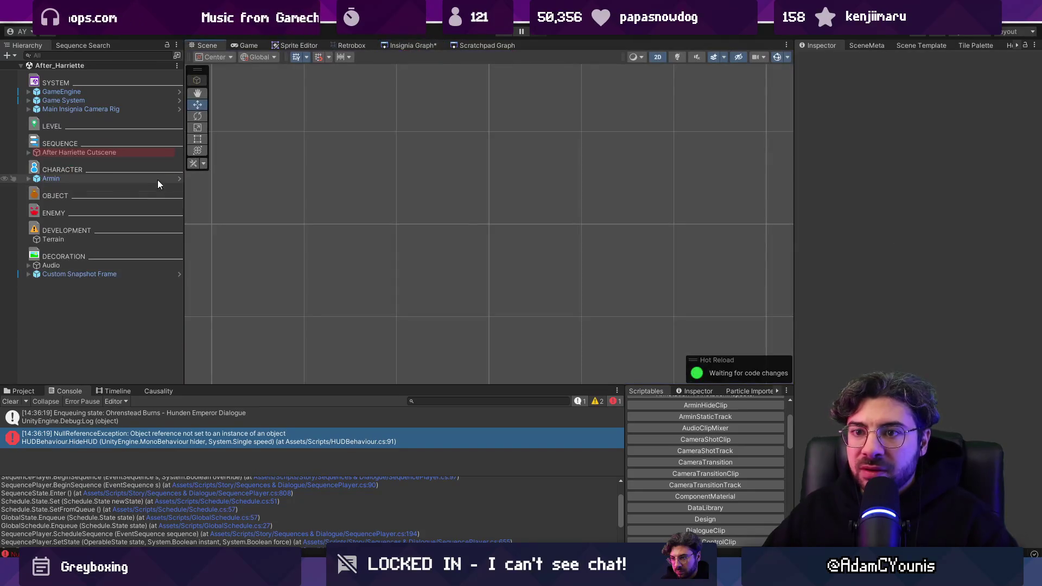
click(97, 178)
double_click(98, 178)
Review the After Harriette Cutscene event sequence and its target scene setting, then return to Insignia Graph.
scroll(383, 283, down, 5)
scroll(348, 249, down, 5)
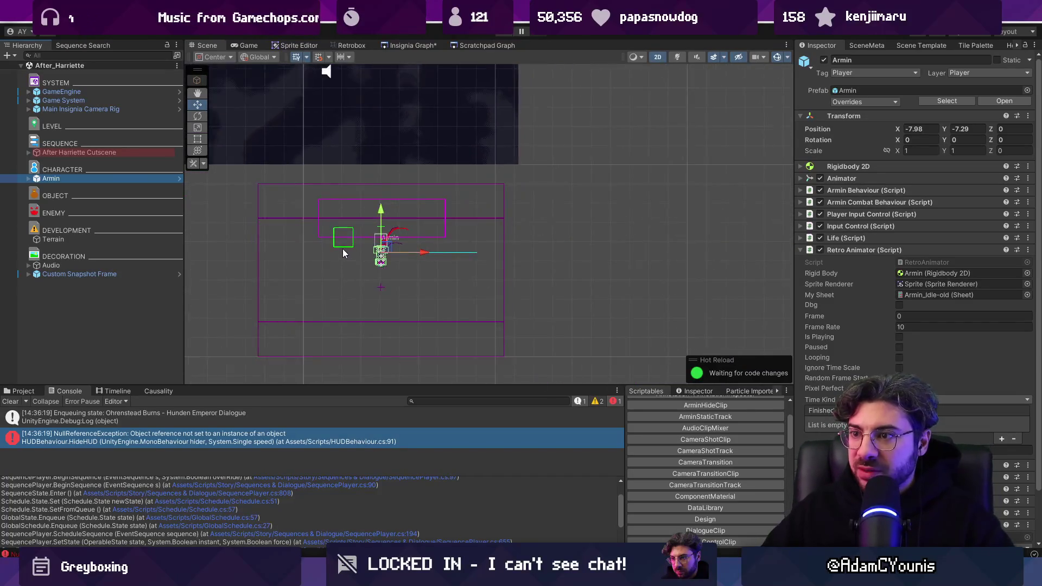
mouse_move(356, 196)
mouse_down()
mouse_move(354, 237)
mouse_move(244, 321)
mouse_move(382, 256)
mouse_move(364, 173)
mouse_up()
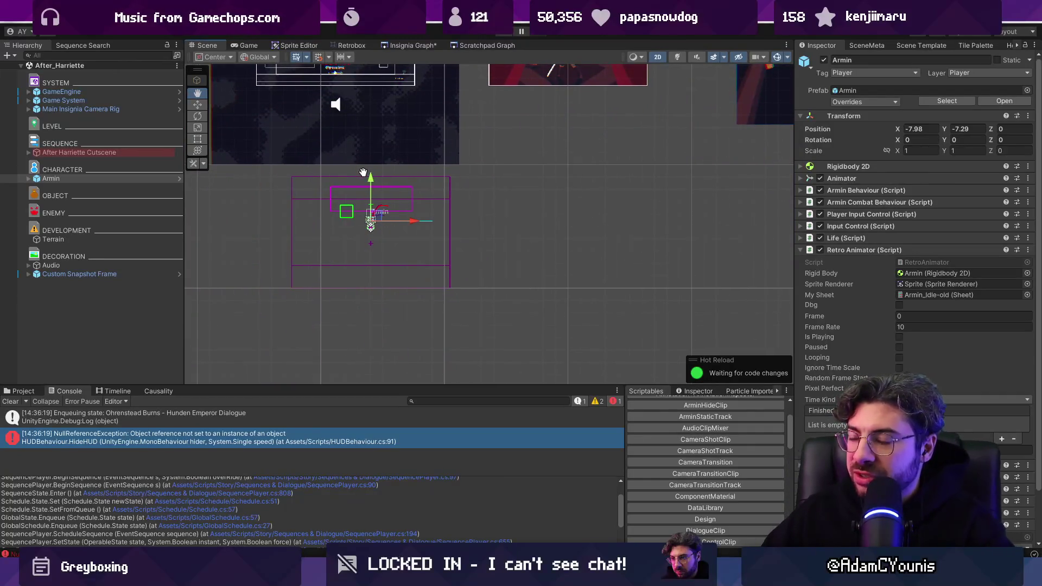
click(144, 153)
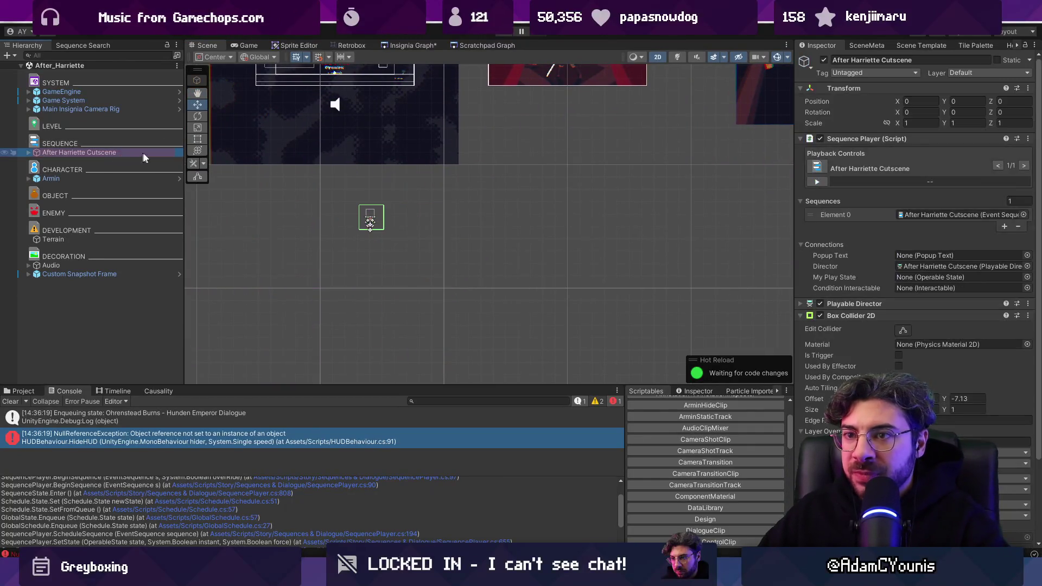
double_click(948, 214)
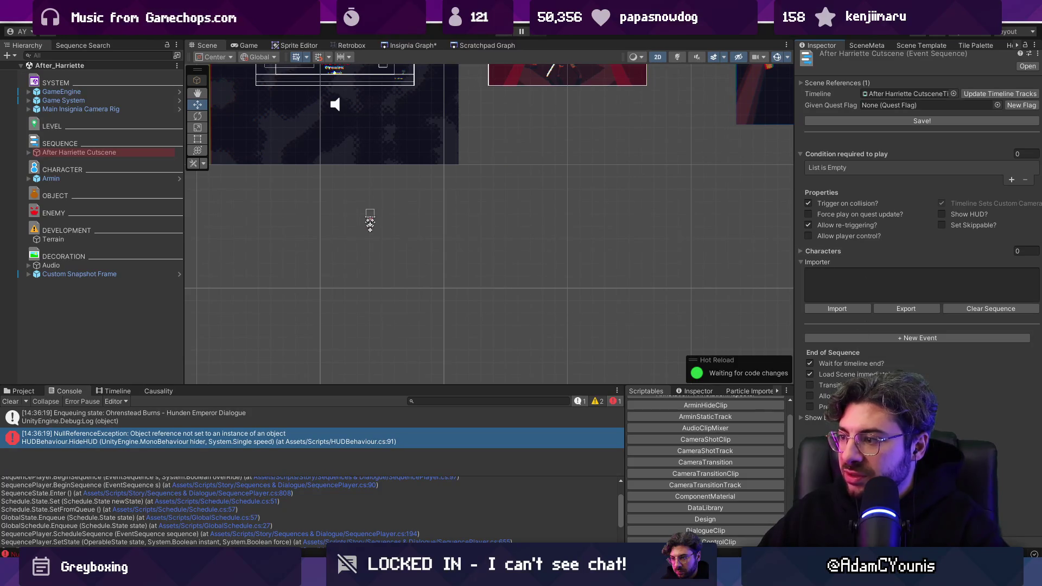
click(801, 418)
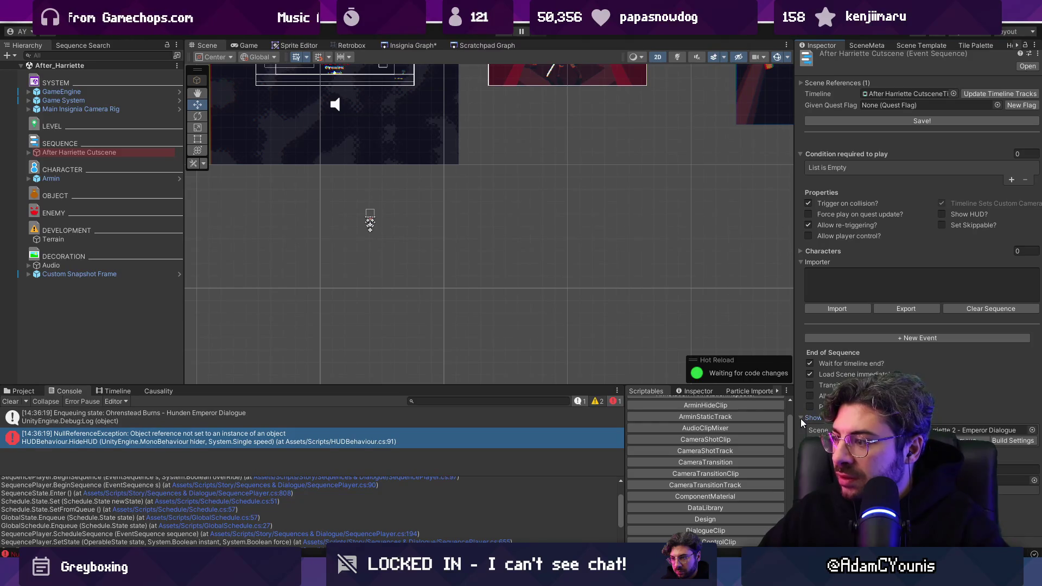
click(801, 418)
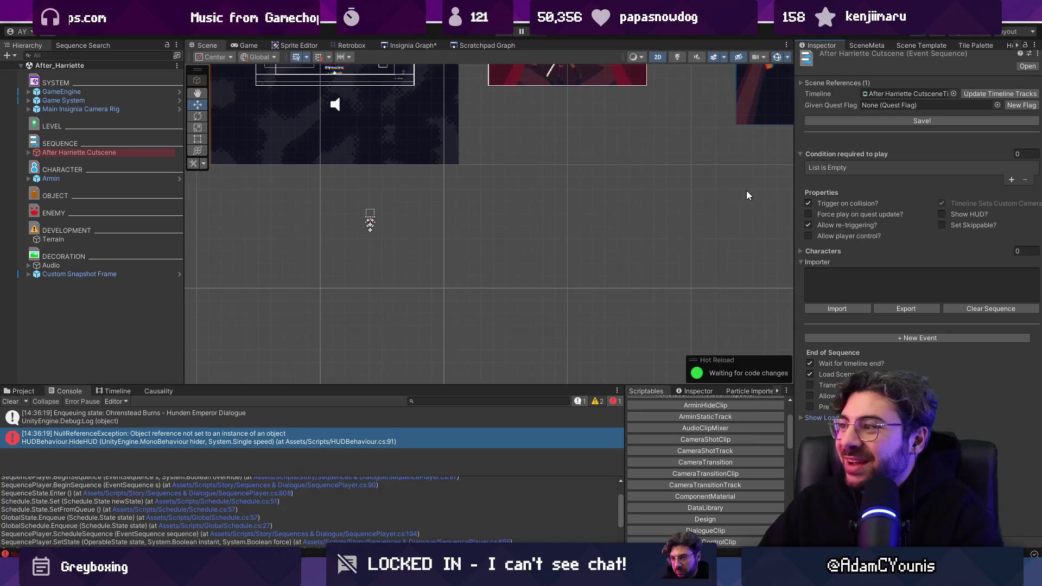
click(405, 46)
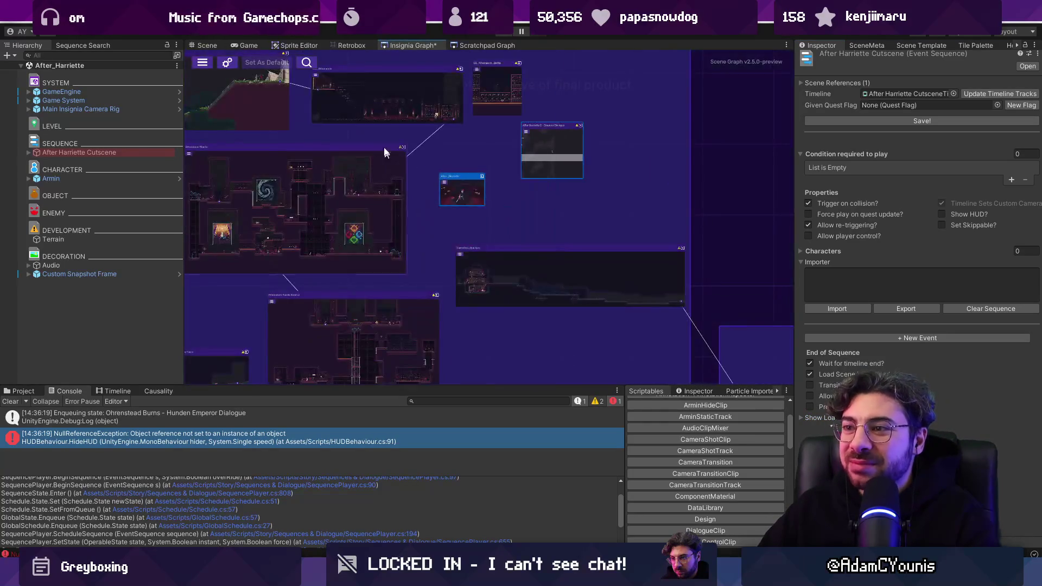
Load the Chapter_One scene and play it, pressing Z at the Start Chapter One prompt.
scroll(597, 212, down, 5)
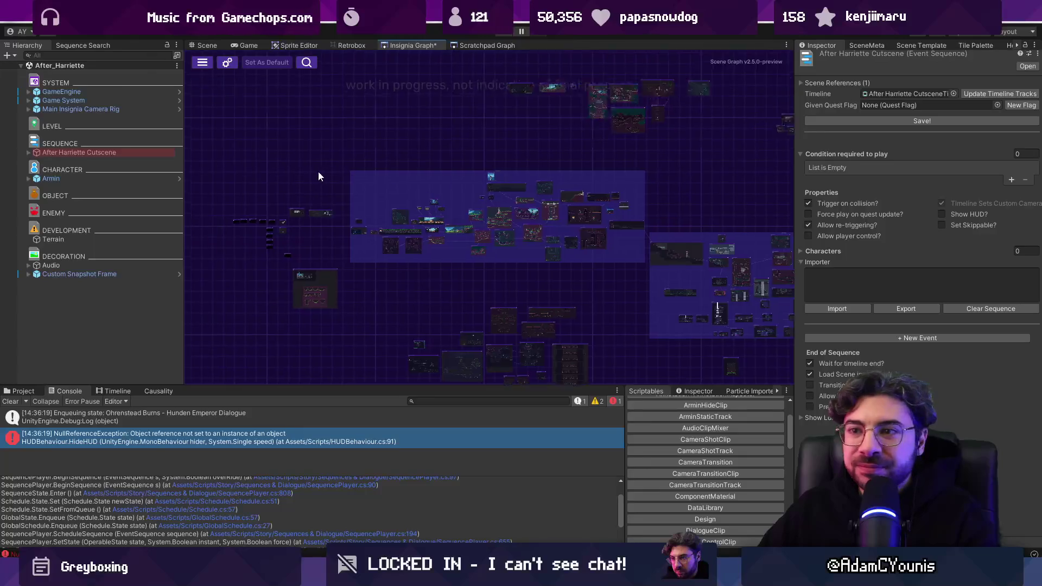
scroll(301, 170, up, 10)
double_click(505, 254)
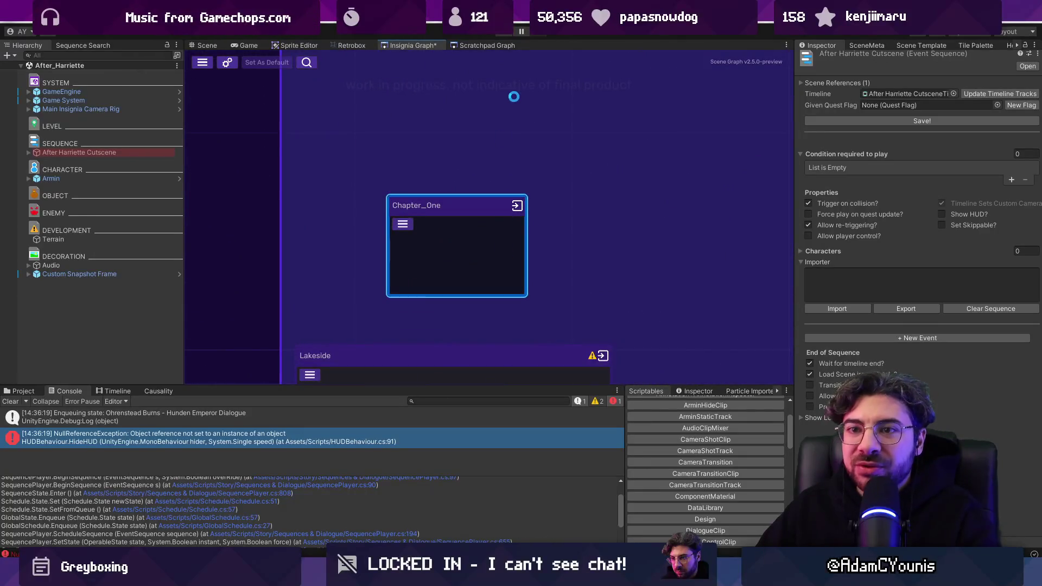
click(504, 33)
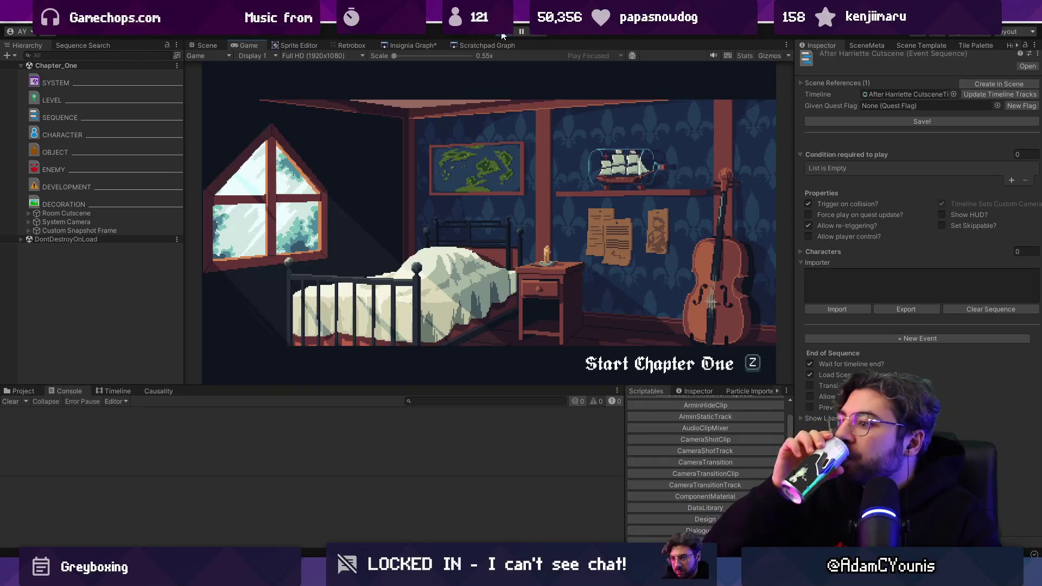
key(z)
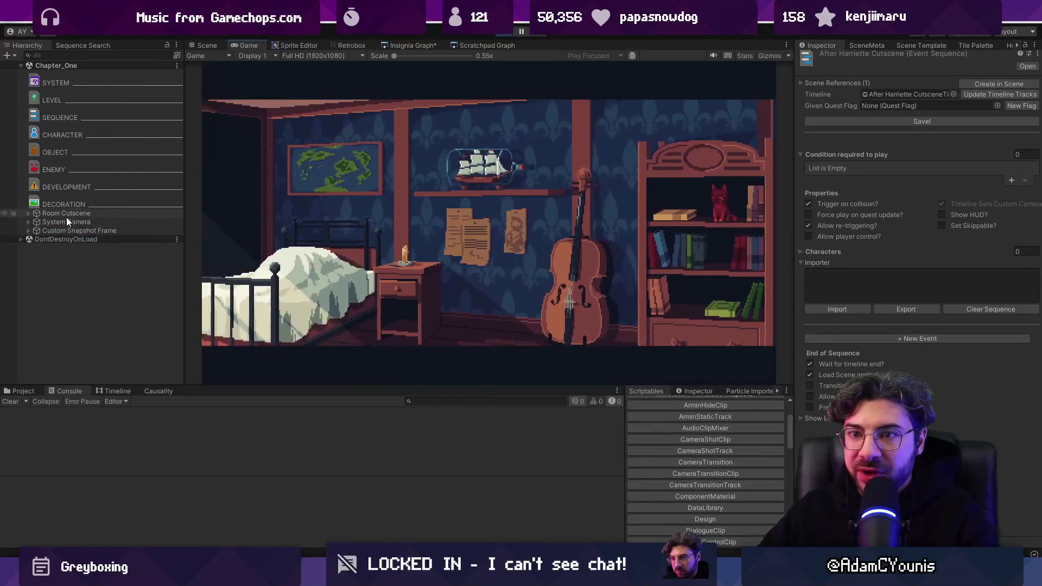
Inspect the Room Cutscene object during play, then stop the scene with Ctrl+P.
click(66, 214)
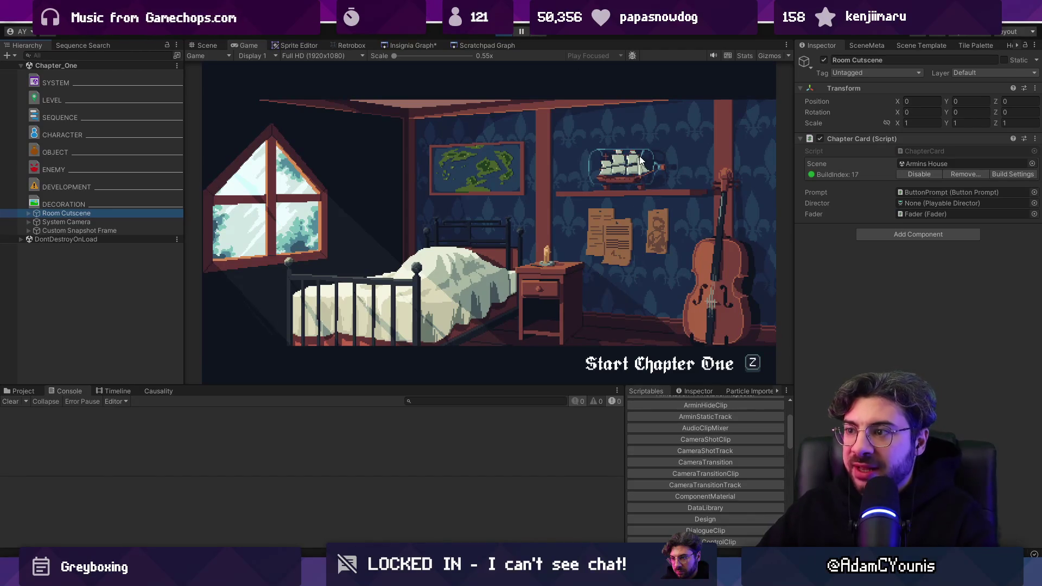
click(434, 62)
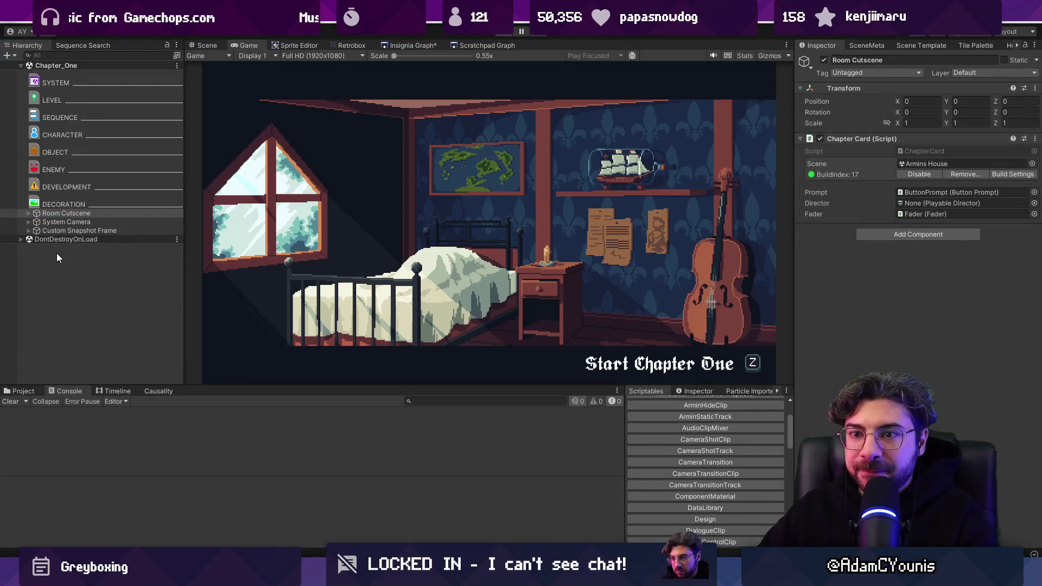
key(ctrl+p)
Exit Play mode and expand Room Cutscene, inspecting Armin's Room 1x, Fader and System Camera.
click(114, 391)
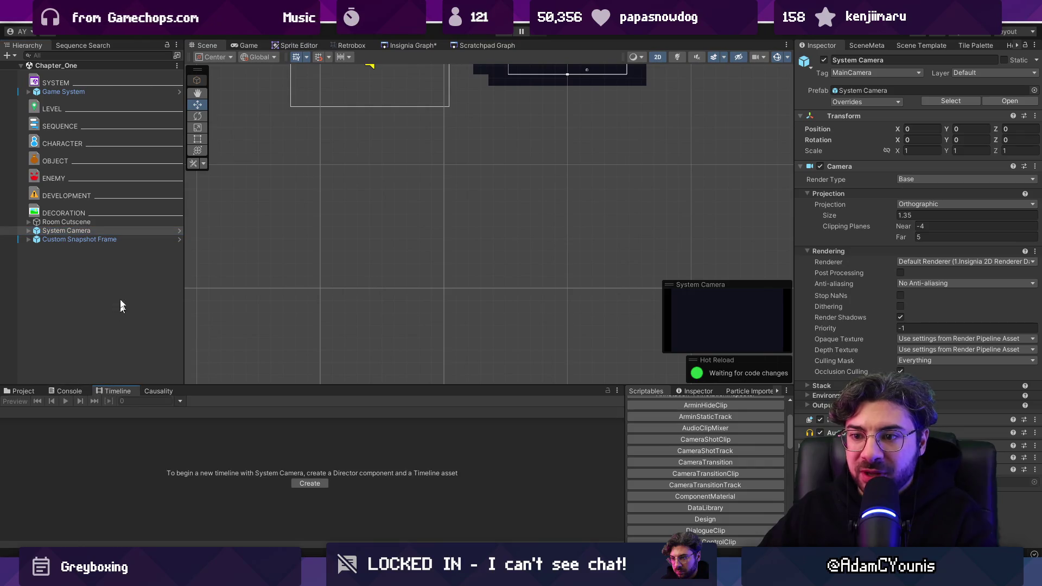
click(96, 226)
click(28, 240)
click(29, 223)
click(38, 229)
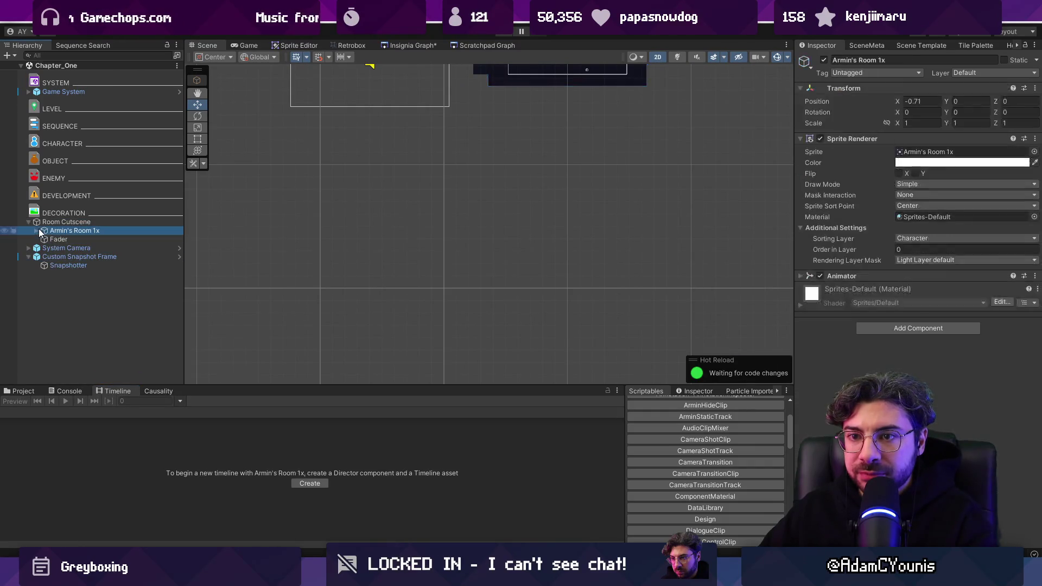
click(53, 241)
click(58, 248)
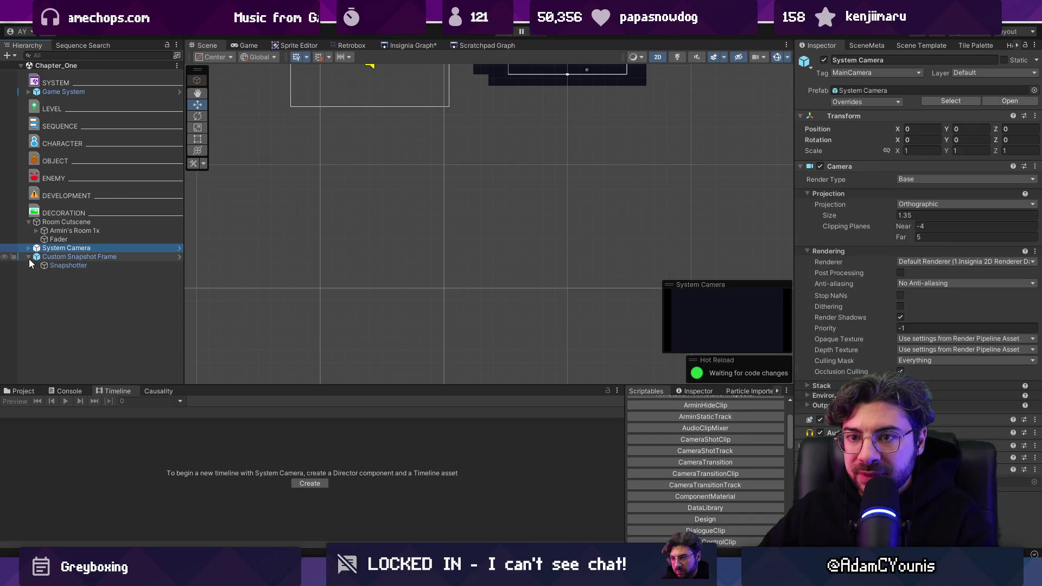
Inspect Custom Snapshot Frame, Snapshotter and the System Camera's children, ending on Room Cutscene.
click(35, 256)
click(60, 264)
click(46, 248)
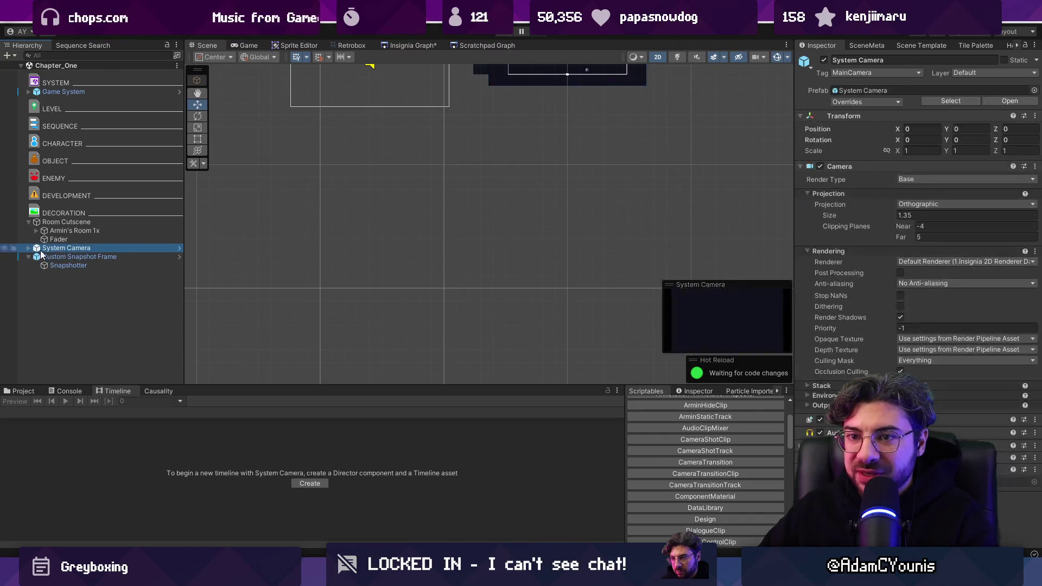
click(47, 238)
click(57, 230)
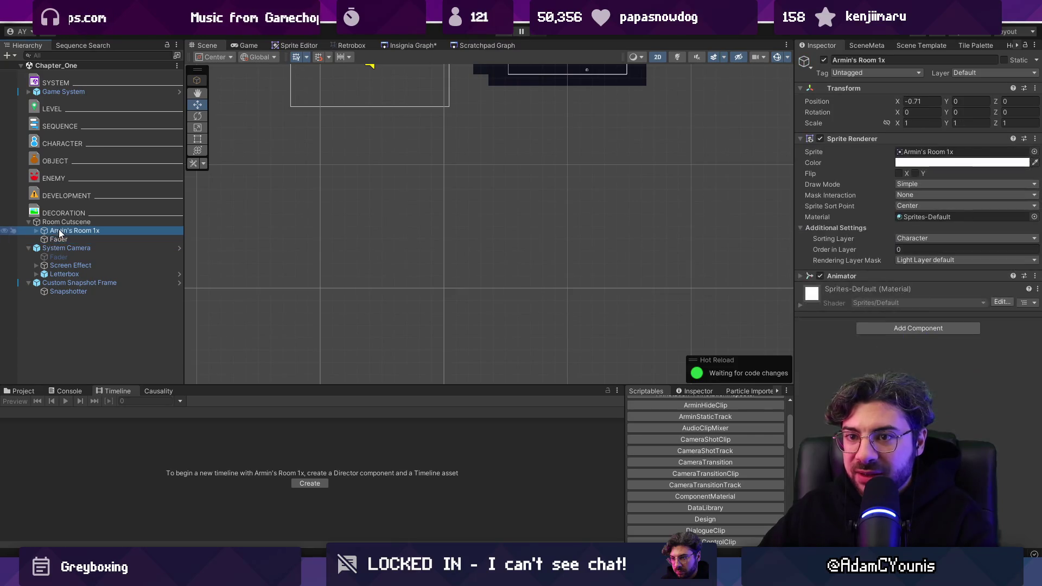
click(65, 222)
click(72, 223)
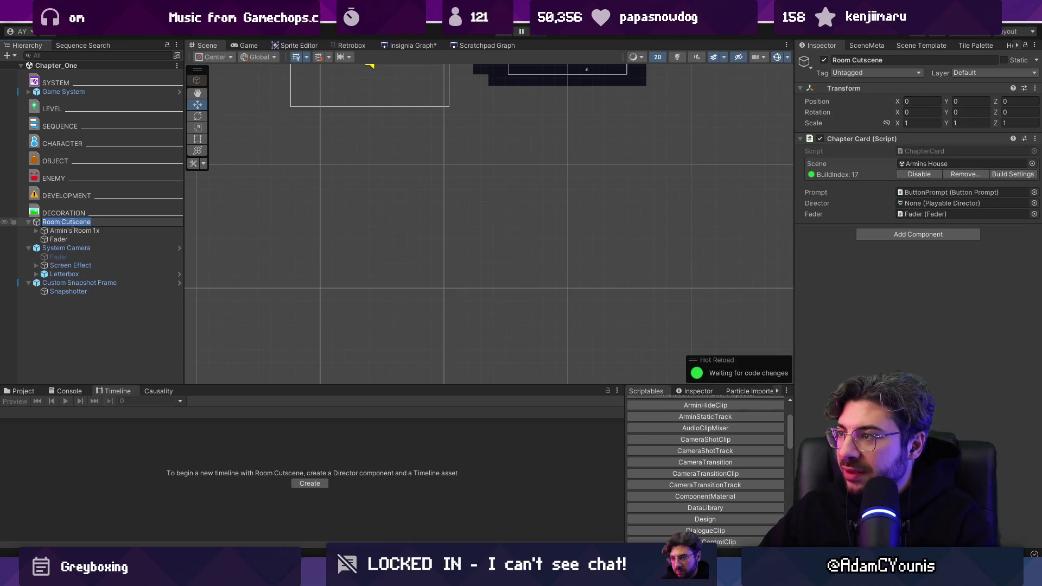
Open the Room Cutscene's ChapterCard.cs script in the code editor.
double_click(905, 150)
key(alt+Tab)
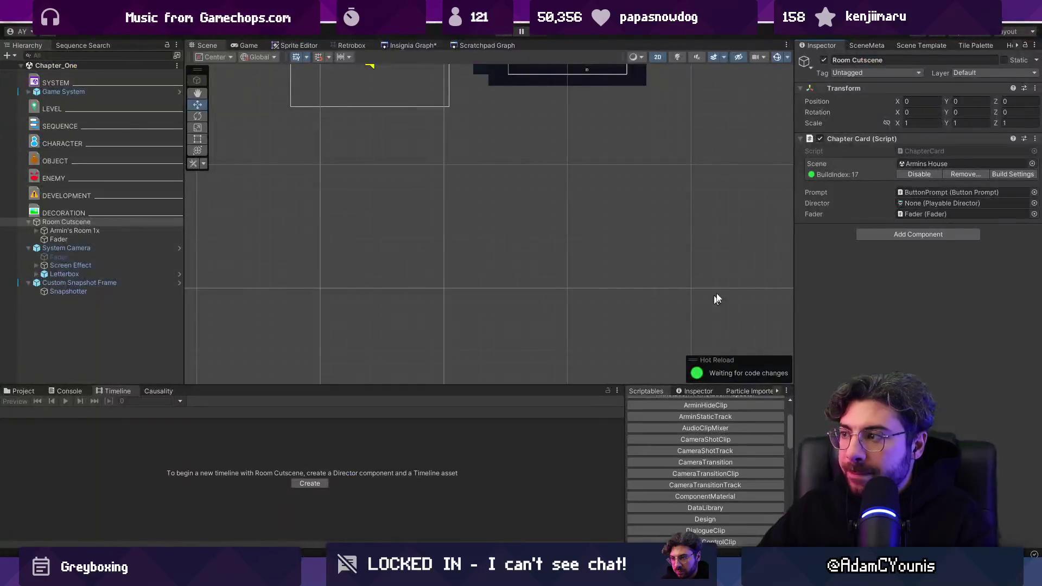
double_click(924, 150)
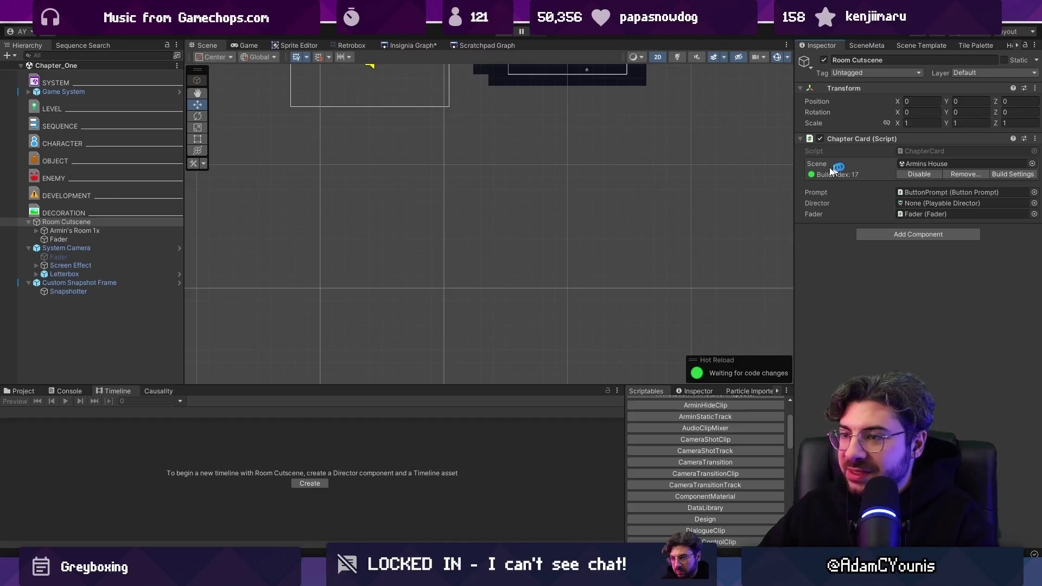
scroll(384, 255, down, 7)
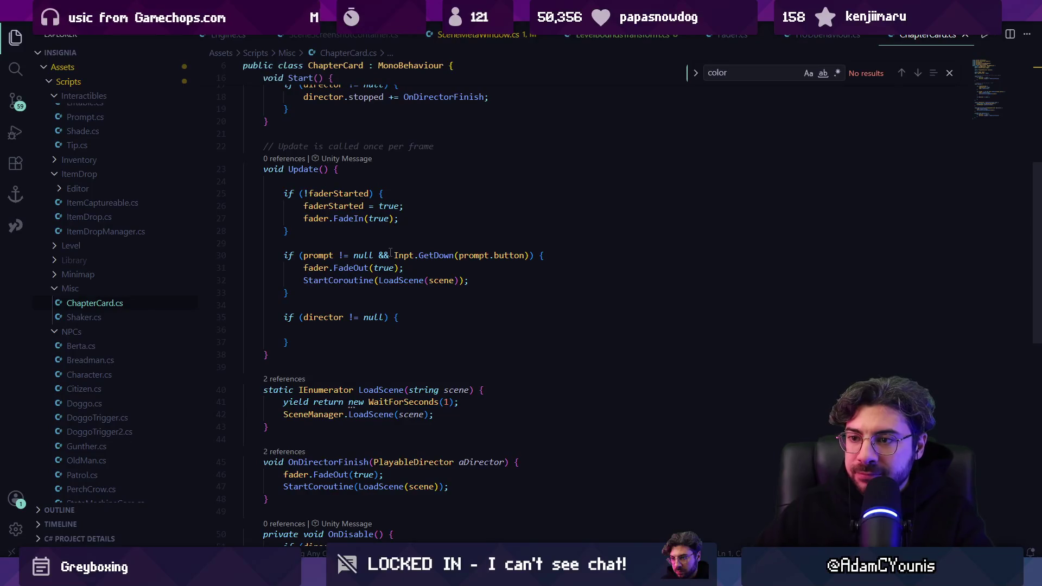
Read ChapterCard.cs around the LoadScene call on line 32, then return to Unity.
scroll(386, 273, down, 3)
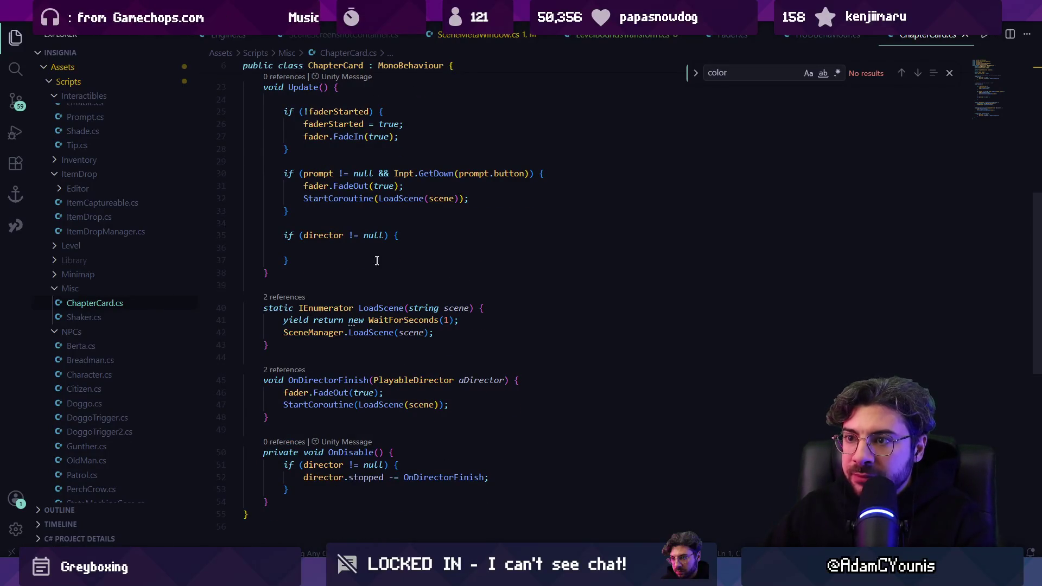
scroll(338, 258, up, 1)
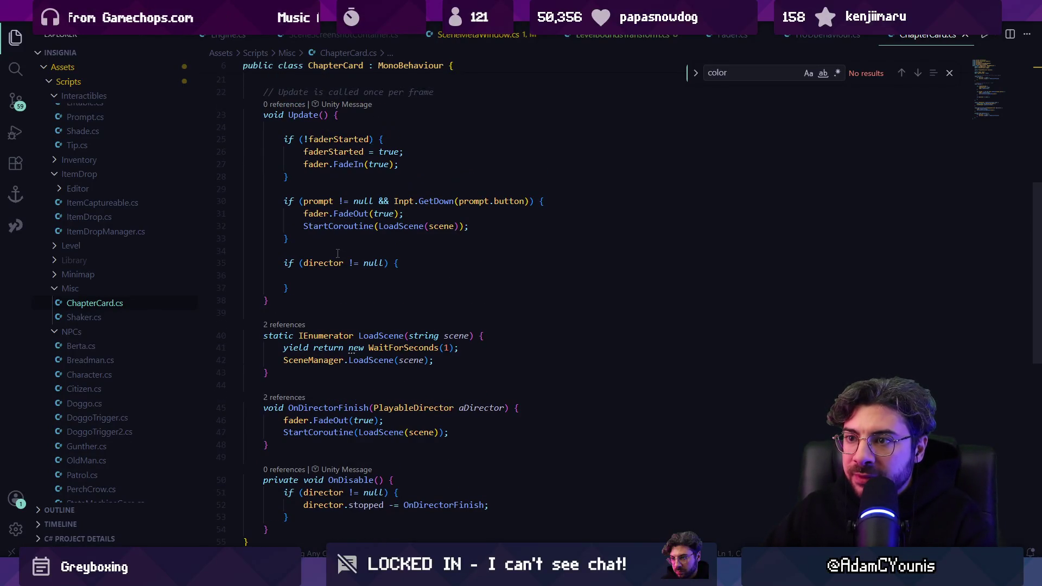
click(395, 226)
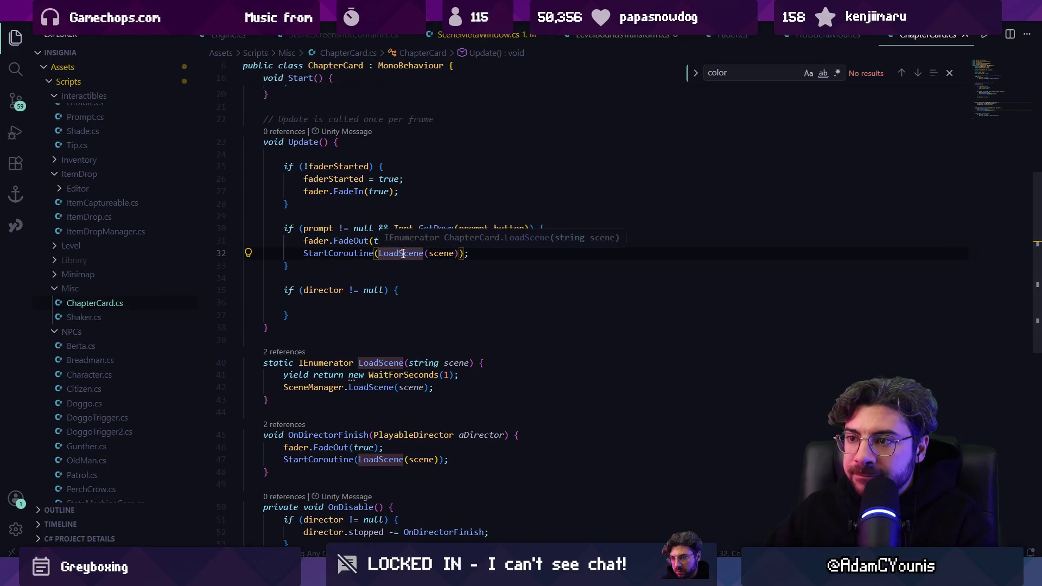
key(alt+Tab)
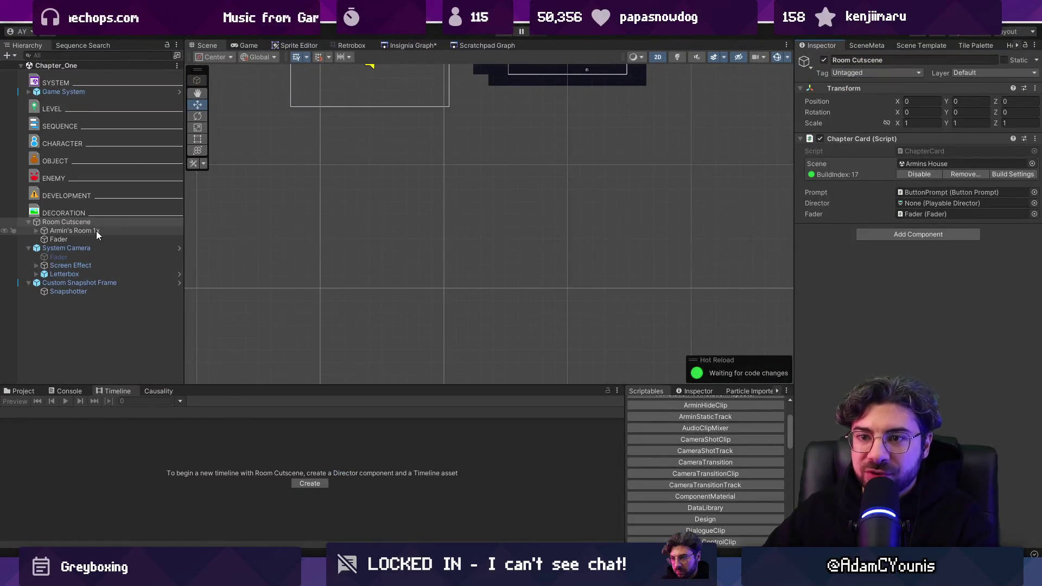
Expand Armin's Room 1x to inspect ButtonPrompt, then show ChapterCard in Assets/Scripts/Misc.
click(96, 230)
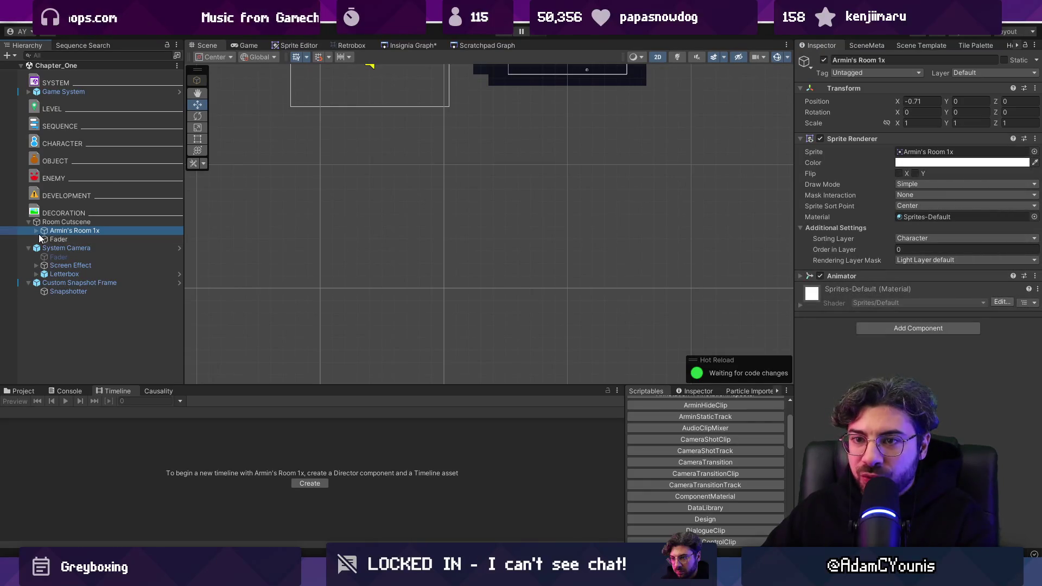
click(35, 233)
click(53, 239)
click(61, 231)
click(36, 389)
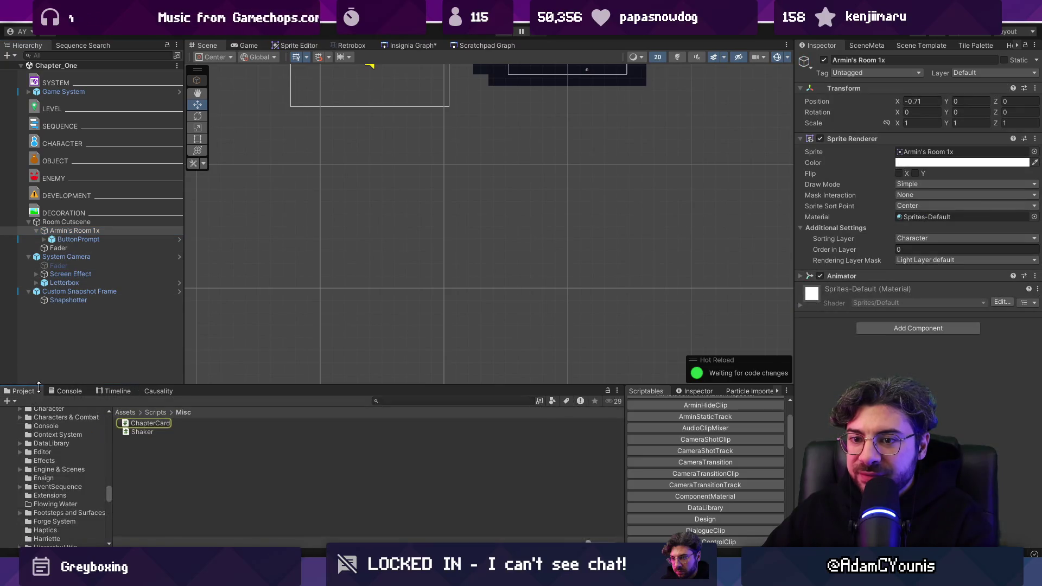